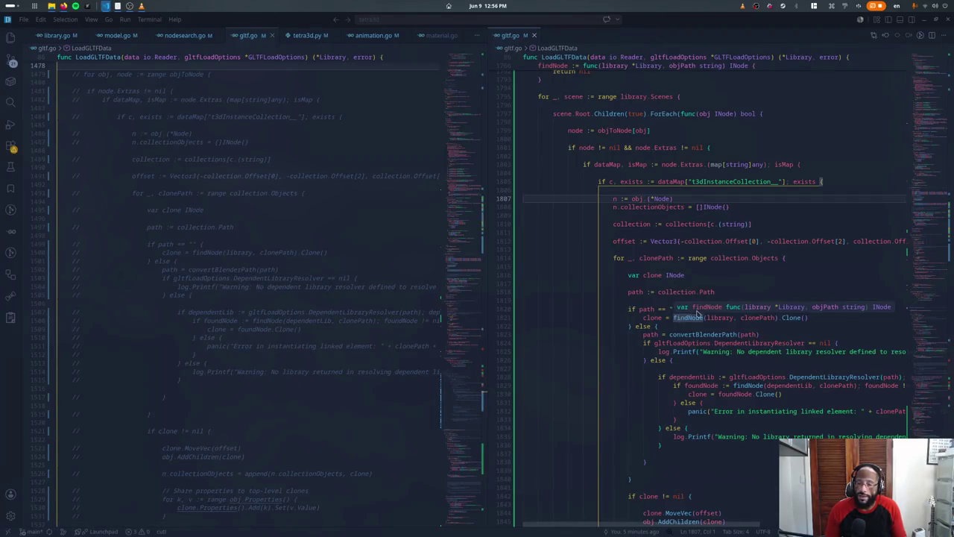
Step: Jump to the findNode definition and rerun ./runDesktop.sh to print the collectathon scene tree
{"action": "left_click", "coordinate": [687, 318], "text": "ctrl"}
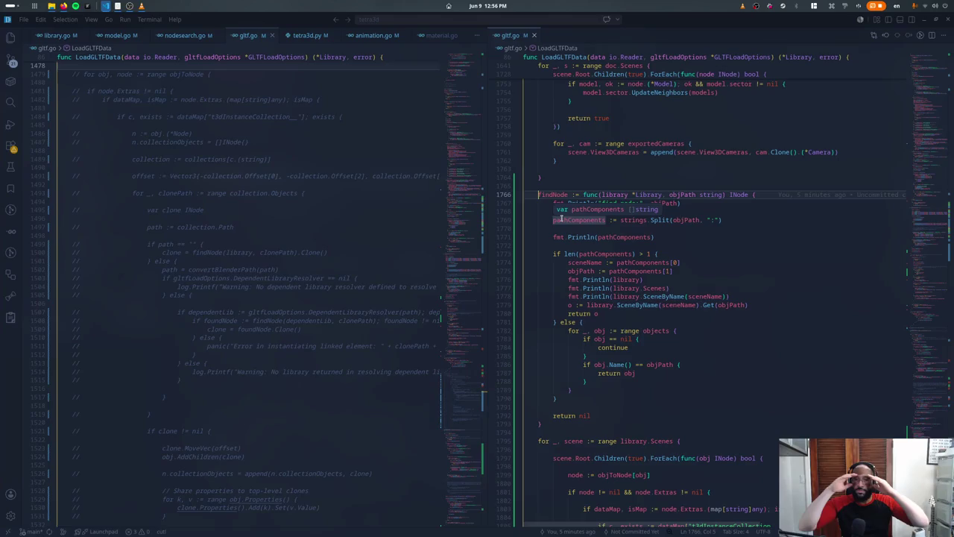
{"action": "mouse_move", "coordinate": [579, 220]}
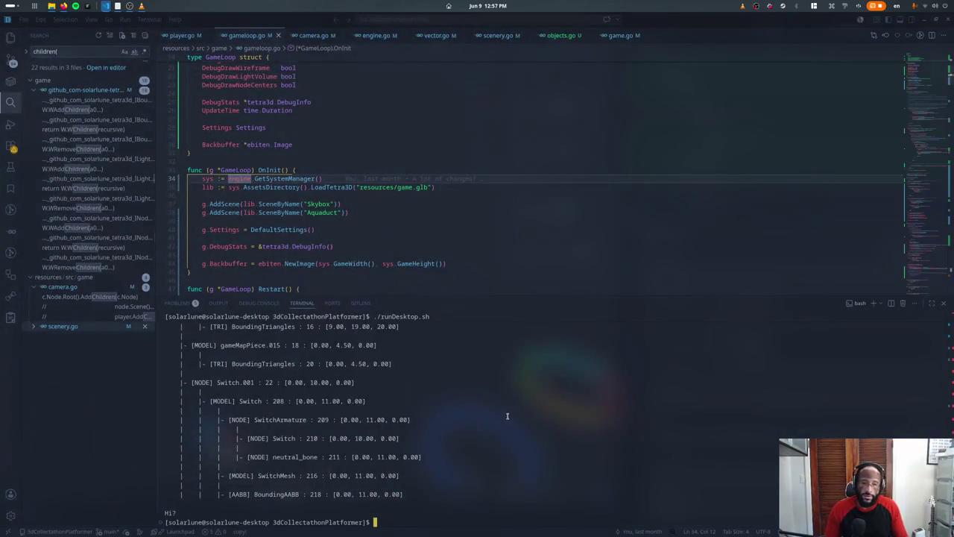
{"action": "key", "text": "Up"}
{"action": "key", "text": "Return"}
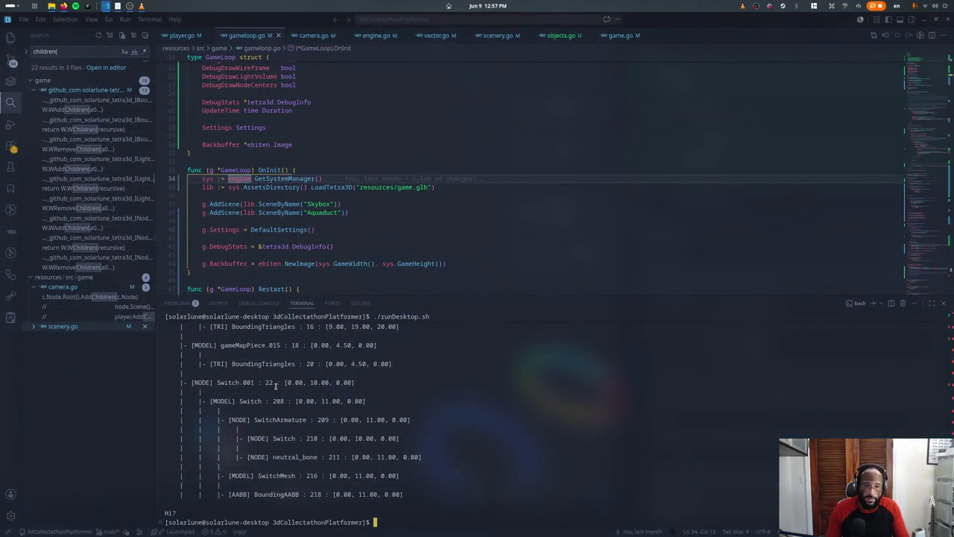
Step: Hide the terminal and delete the fmt.Println(library) and fmt.Println(pathComponents) lines from findNode
{"action": "triple_click", "coordinate": [280, 381]}
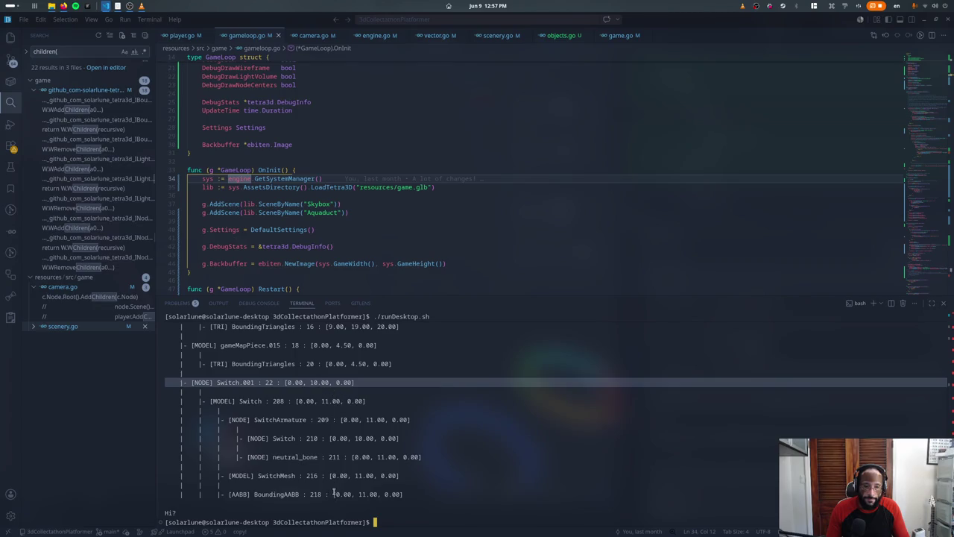
{"action": "key", "text": "ctrl+grave"}
{"action": "left_click", "coordinate": [368, 246]}
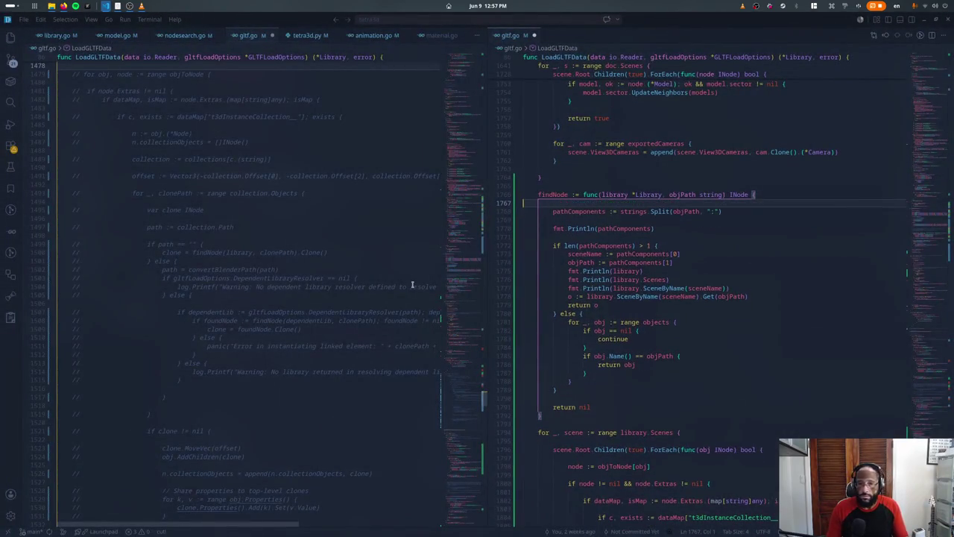
{"action": "triple_click", "coordinate": [601, 270]}
{"action": "key", "text": "BackSpace"}
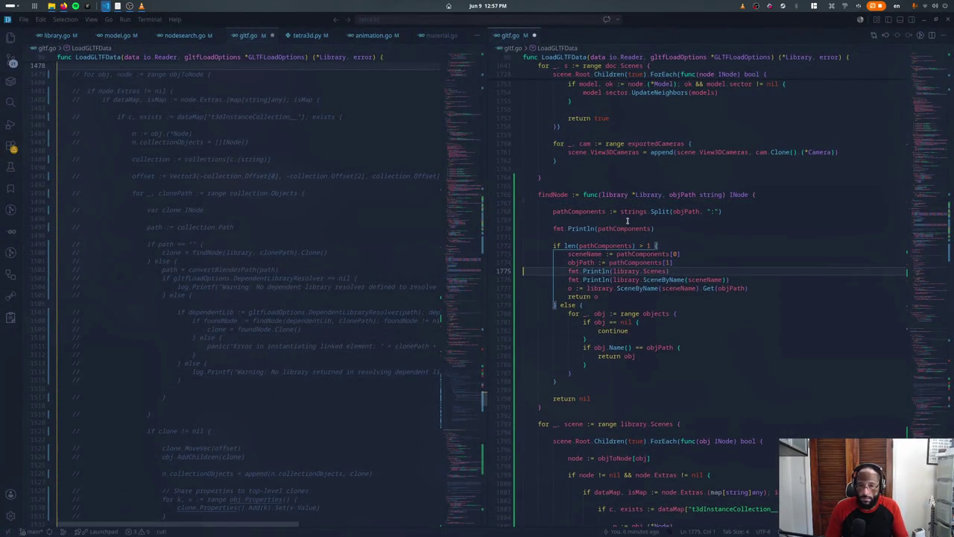
{"action": "key", "text": "ctrl+shift+k"}
{"action": "key", "text": "ctrl+shift+k"}
{"action": "key", "text": "Up"}
{"action": "key", "text": "Up"}
{"action": "key", "text": "Up"}
{"action": "key", "text": "ctrl+shift+k"}
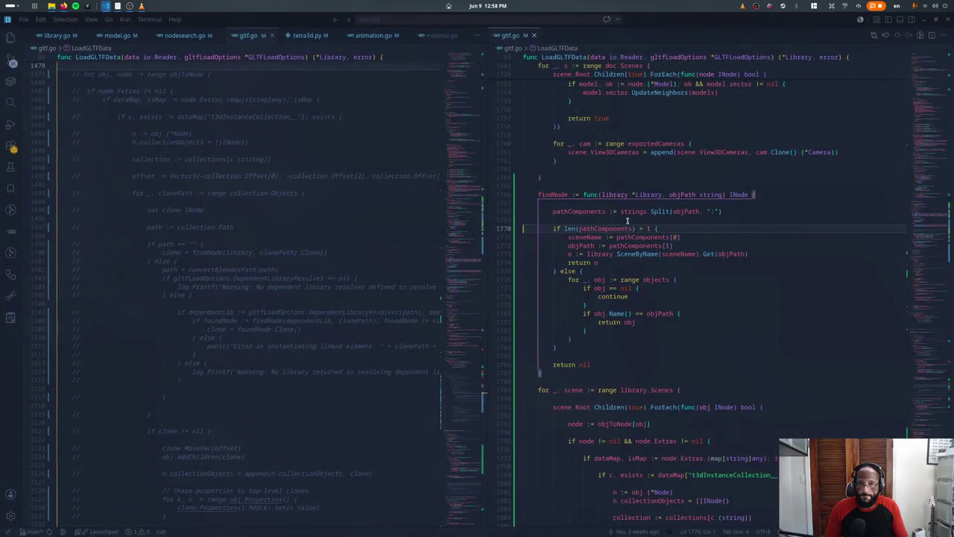
{"action": "key", "text": "Up"}
{"action": "key", "text": "Up"}
{"action": "key", "text": "End"}
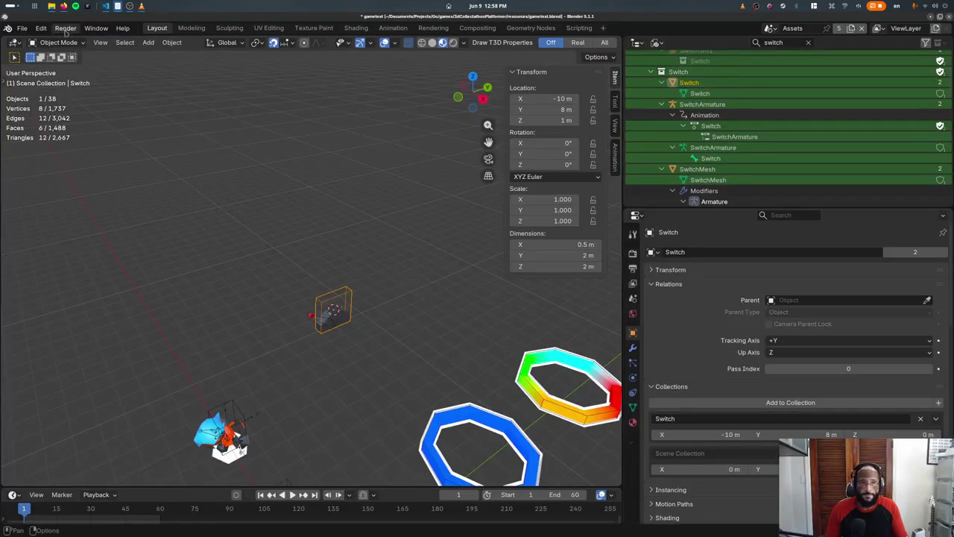
{"action": "left_click", "coordinate": [23, 27]}
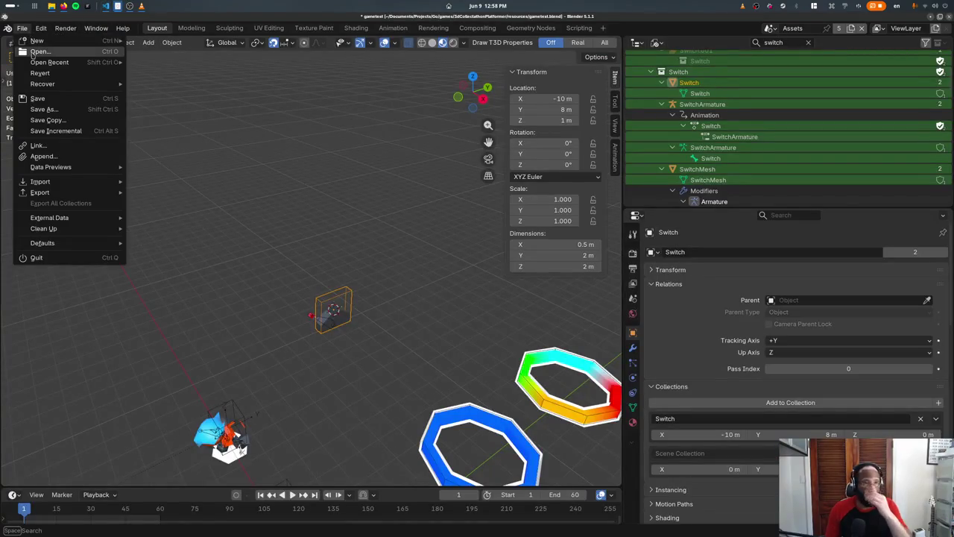
Step: Save the game test scene and open Tetra3D Examples' collections/assets/collections.blend in Blender
{"action": "key", "text": "ctrl+q"}
{"action": "left_click", "coordinate": [563, 290]}
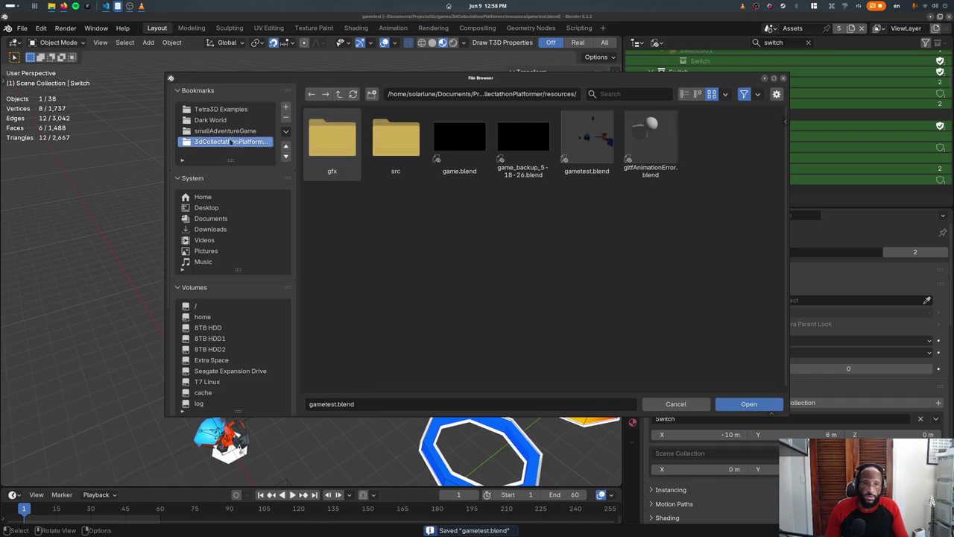
{"action": "left_click", "coordinate": [220, 108]}
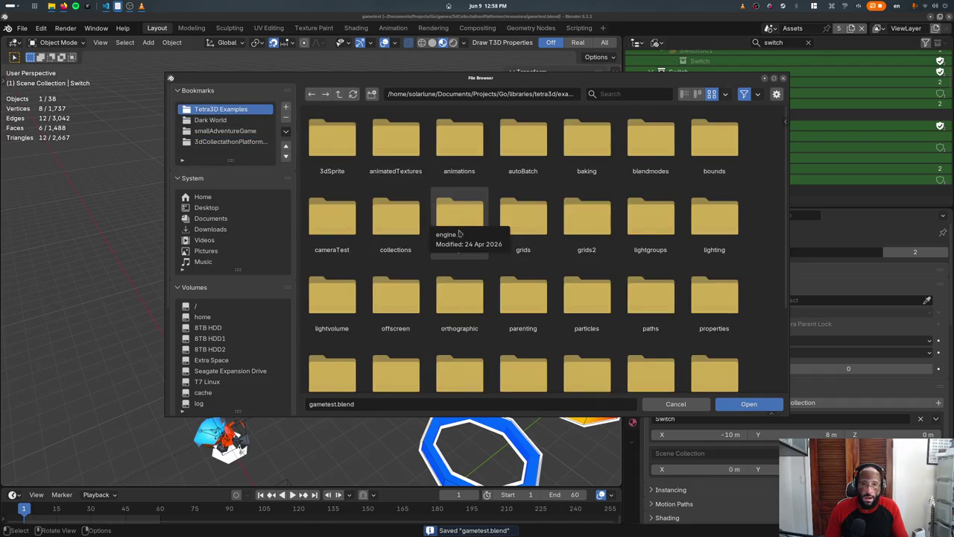
{"action": "double_click", "coordinate": [396, 216]}
{"action": "double_click", "coordinate": [332, 142]}
{"action": "left_click", "coordinate": [341, 148]}
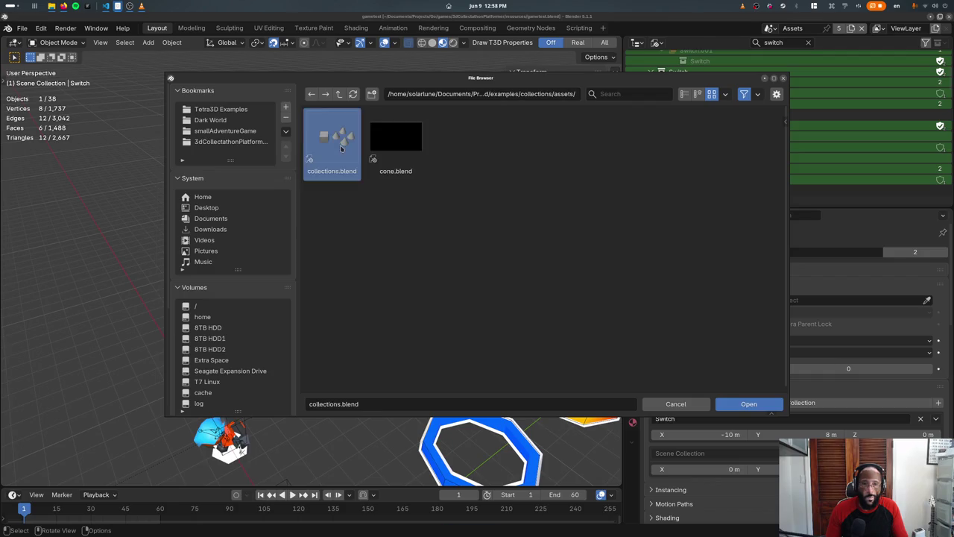
{"action": "double_click", "coordinate": [342, 148]}
{"action": "key", "text": "ctrl+shift"}
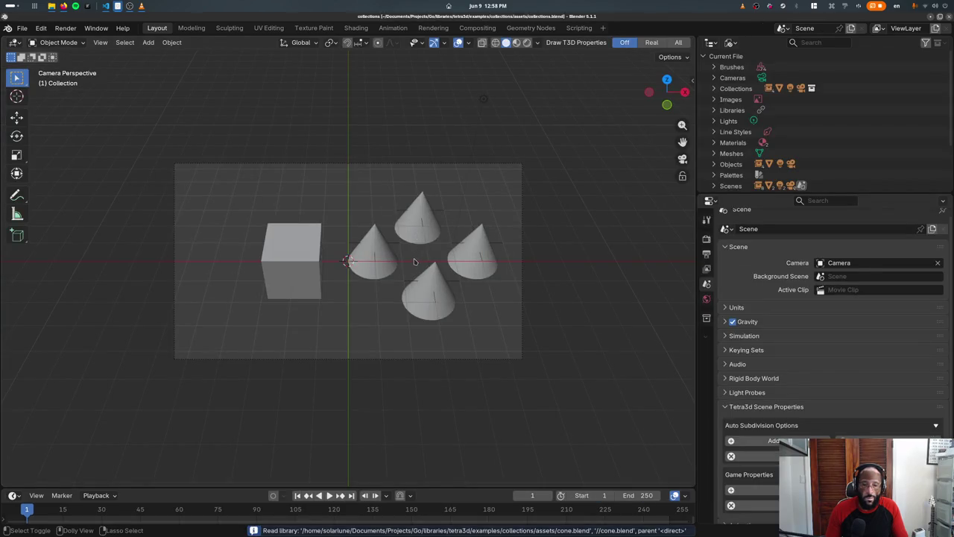
{"action": "key", "text": "alt+Tab"}
Step: In the terminal, go into examples/collections and run the example with go run
{"action": "left_click", "coordinate": [580, 230]}
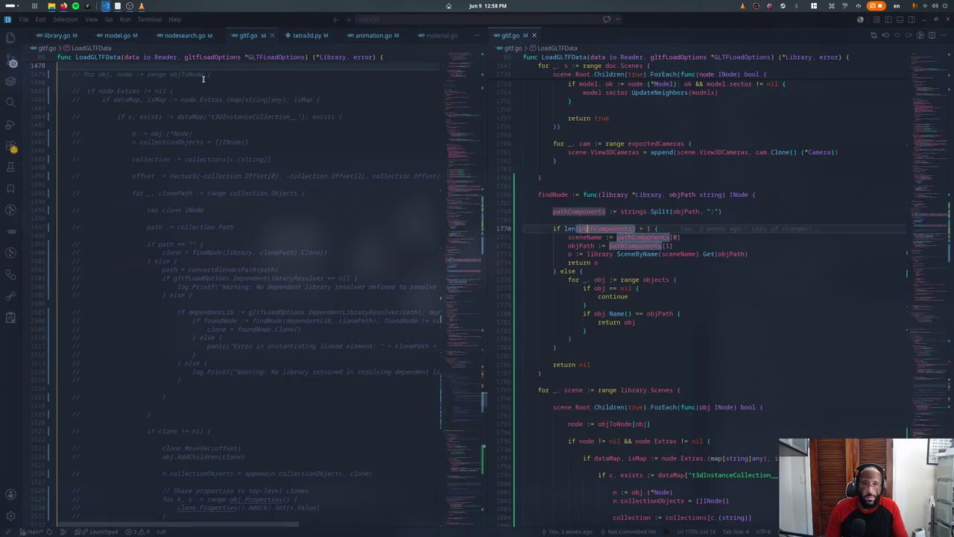
{"action": "key", "text": "ctrl+grave"}
{"action": "type", "text": "cd"}
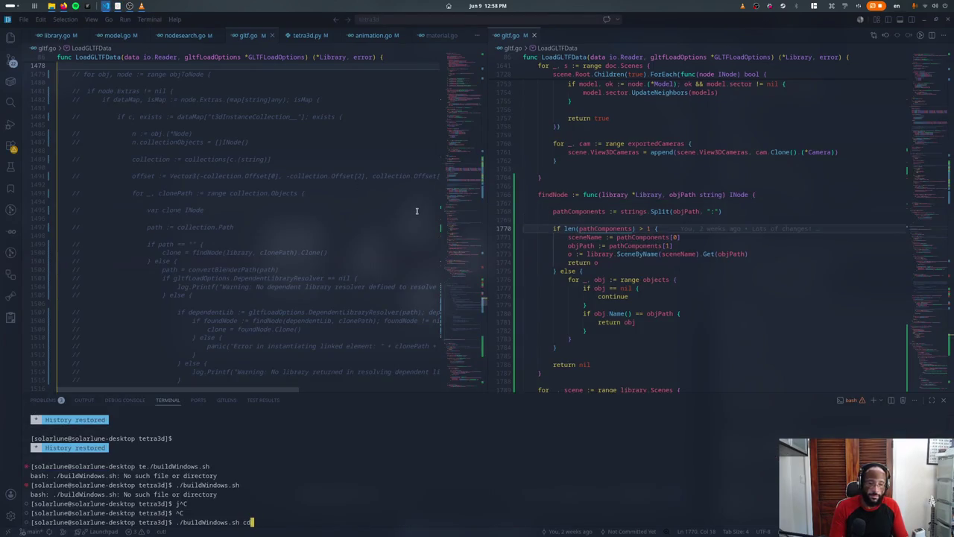
{"action": "key", "text": "BackSpace"}
{"action": "key", "text": "BackSpace"}
{"action": "key", "text": "BackSpace"}
{"action": "type", "text": "cd examples"}
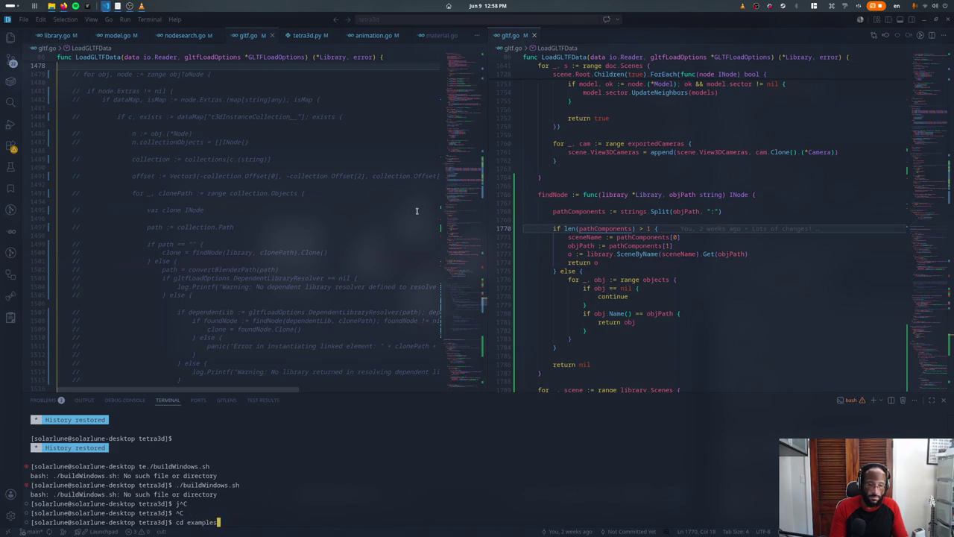
{"action": "key", "text": "Return"}
{"action": "type", "text": "dir"}
{"action": "key", "text": "Return"}
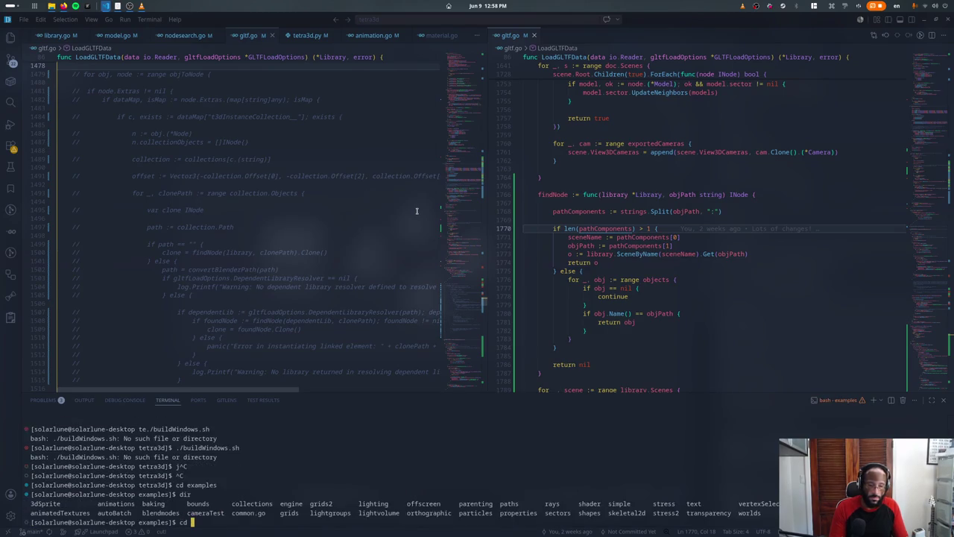
{"action": "type", "text": "collections/"}
{"action": "key", "text": "Return"}
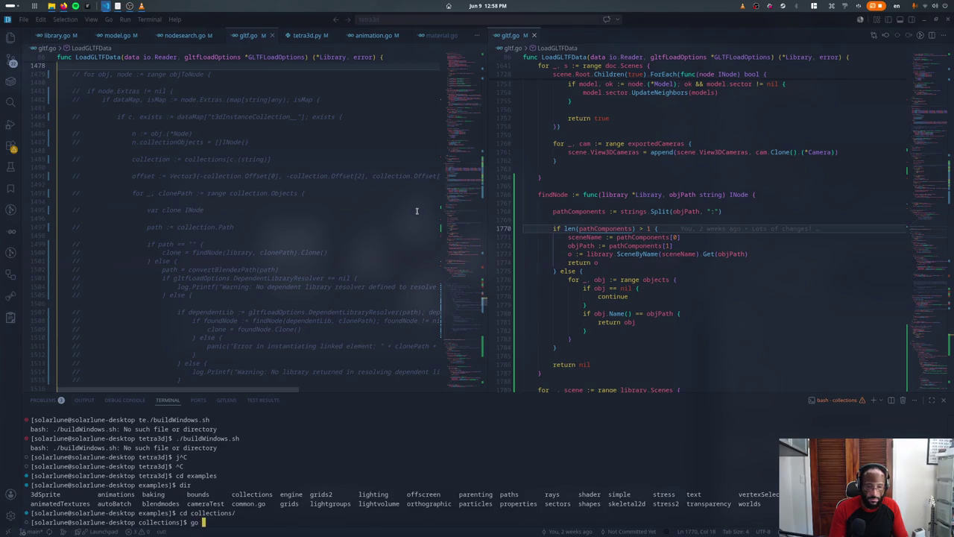
{"action": "type", "text": "run ."}
{"action": "key", "text": "Return"}
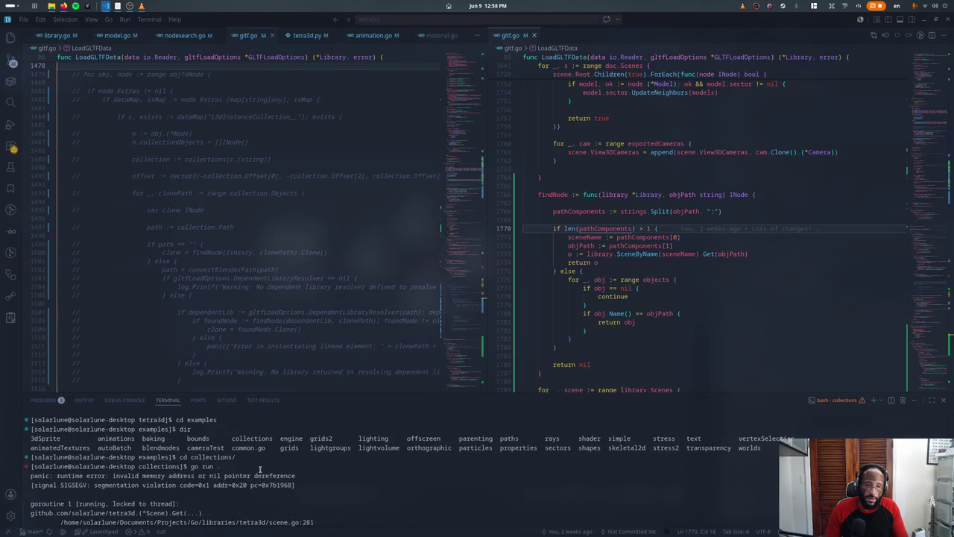
Step: Follow the panic trace to gltf.go and add a fmt.Println(sceneName, objPath) debug print
{"action": "left_click", "coordinate": [280, 524], "text": "ctrl"}
{"action": "scroll", "coordinate": [298, 499], "scroll_direction": "down", "scroll_amount": 2}
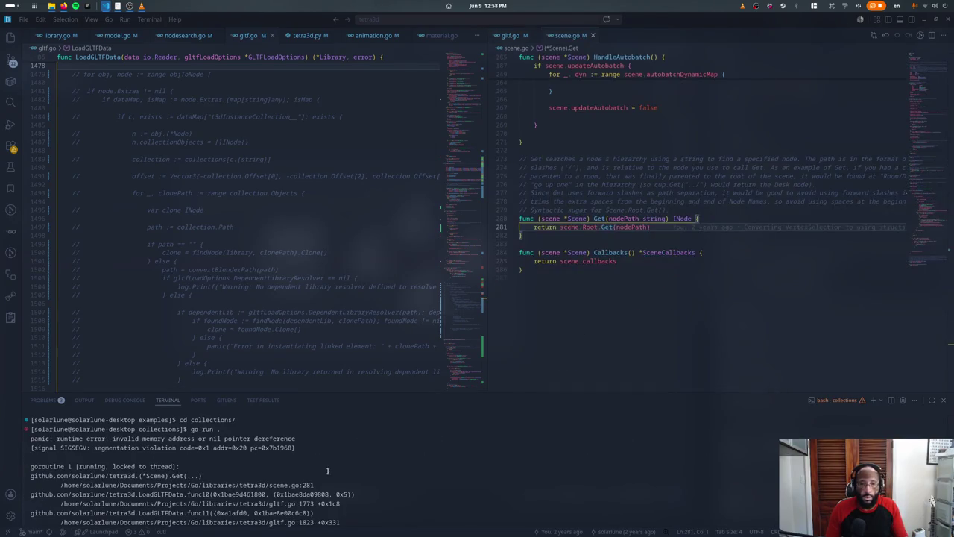
{"action": "left_click", "coordinate": [283, 504], "text": "ctrl"}
{"action": "key", "text": "ctrl+w"}
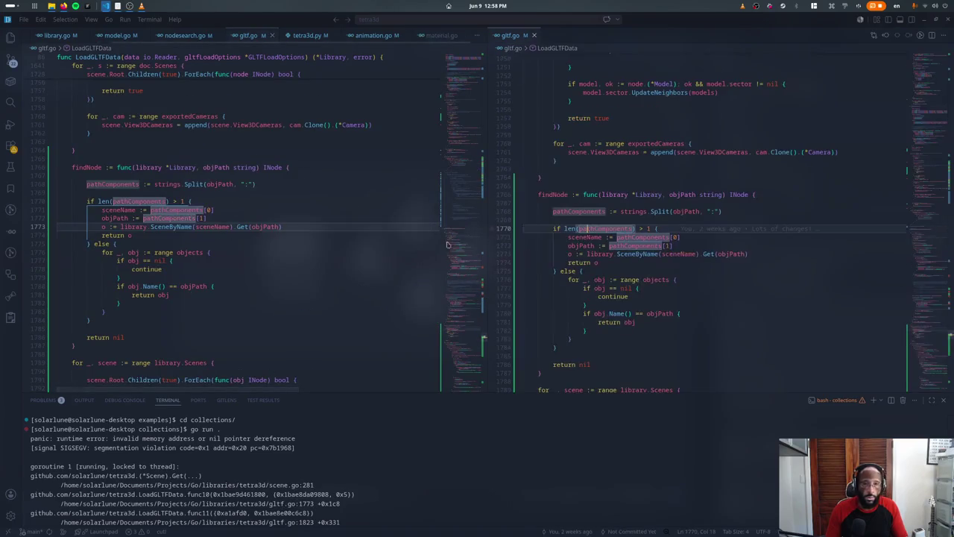
{"action": "left_click", "coordinate": [206, 217]}
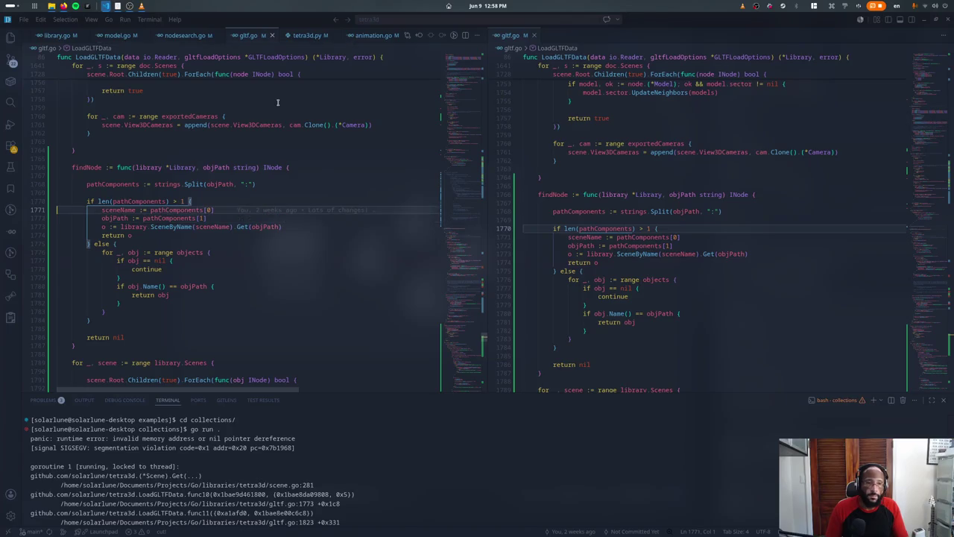
{"action": "key", "text": "Return"}
{"action": "key", "text": "Return"}
{"action": "type", "text": "fmt.println("}
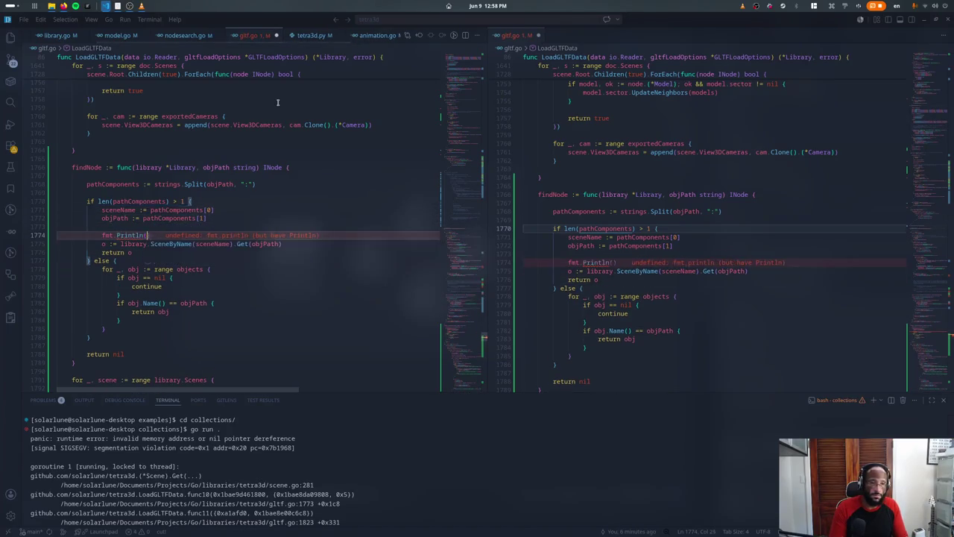
{"action": "key", "text": "Return"}
{"action": "type", "text": "sceneName, obj"}
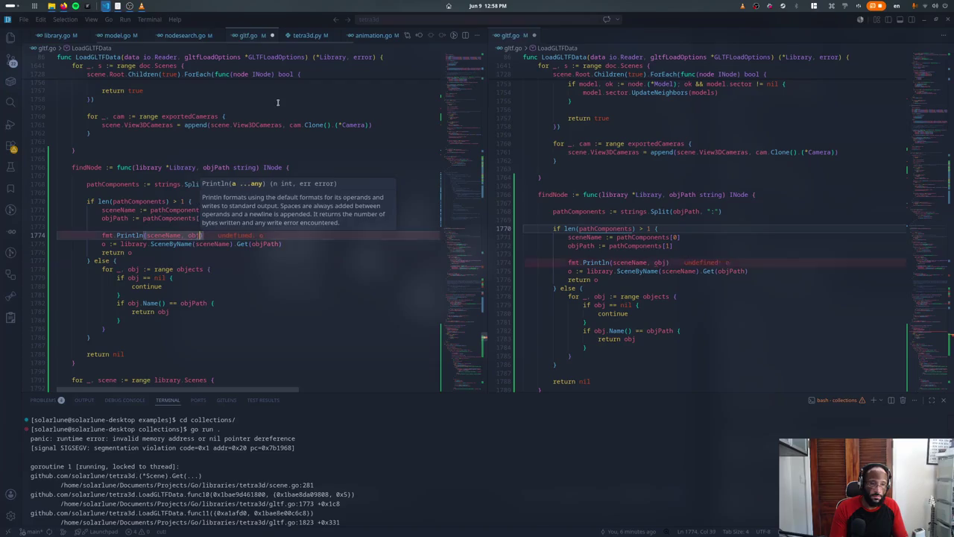
{"action": "type", "text": "Path"}
{"action": "key", "text": "ctrl+s"}
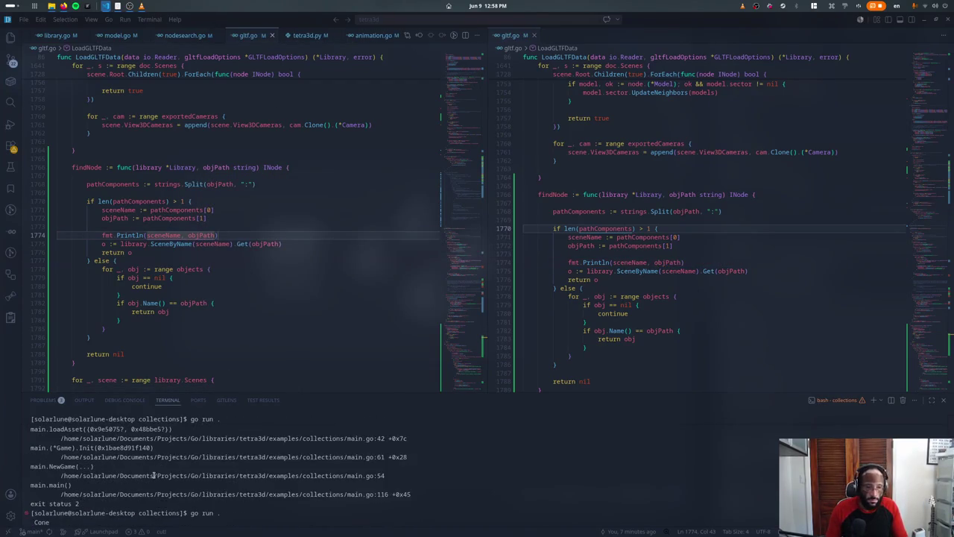
Step: Remove the debug print, change the condition to pathComponents[0] != "", save and rerun
{"action": "left_click", "coordinate": [199, 230]}
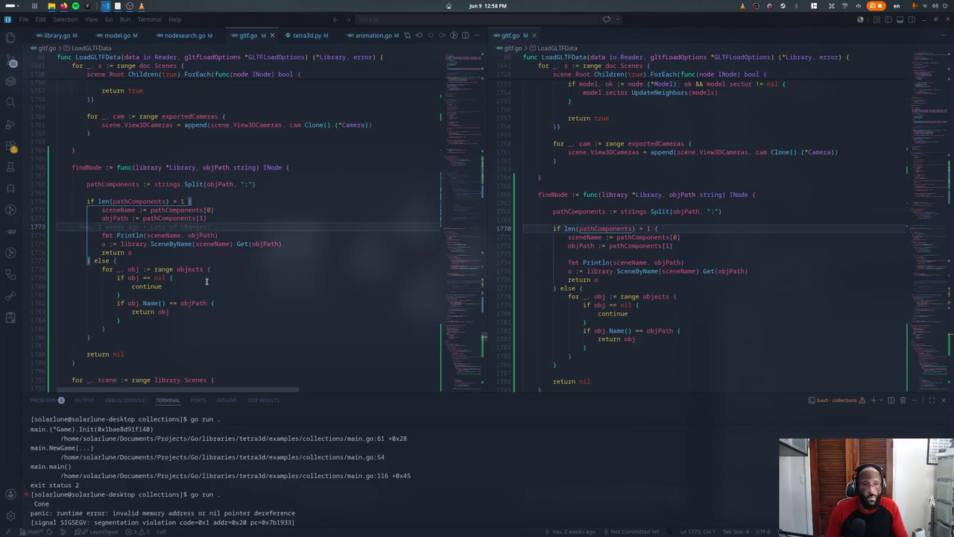
{"action": "key", "text": "ctrl+shift+k"}
{"action": "key", "text": "ctrl+shift+k"}
{"action": "left_click", "coordinate": [191, 201]}
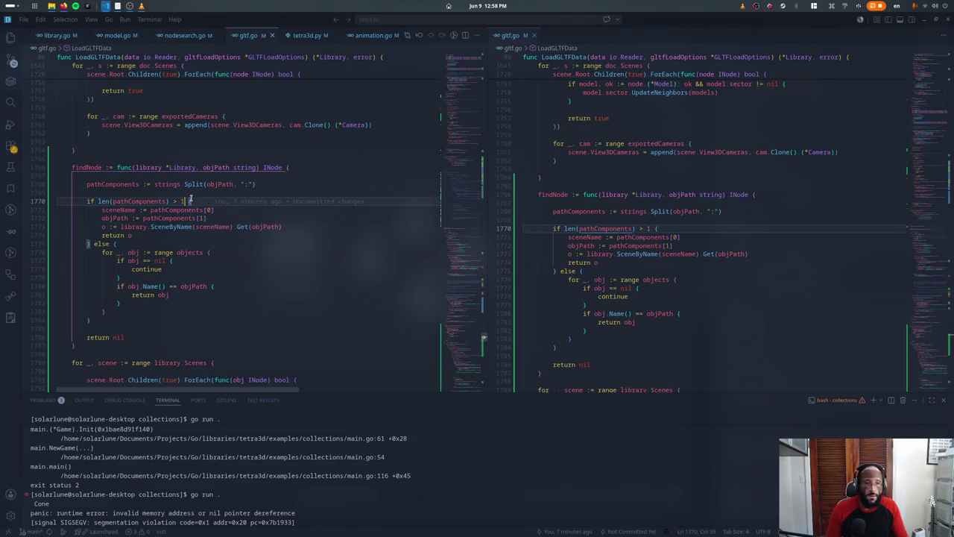
{"action": "key", "text": "ctrl+shift+Left"}
{"action": "key", "text": "ctrl+shift+Left"}
{"action": "key", "text": "ctrl+shift+Left"}
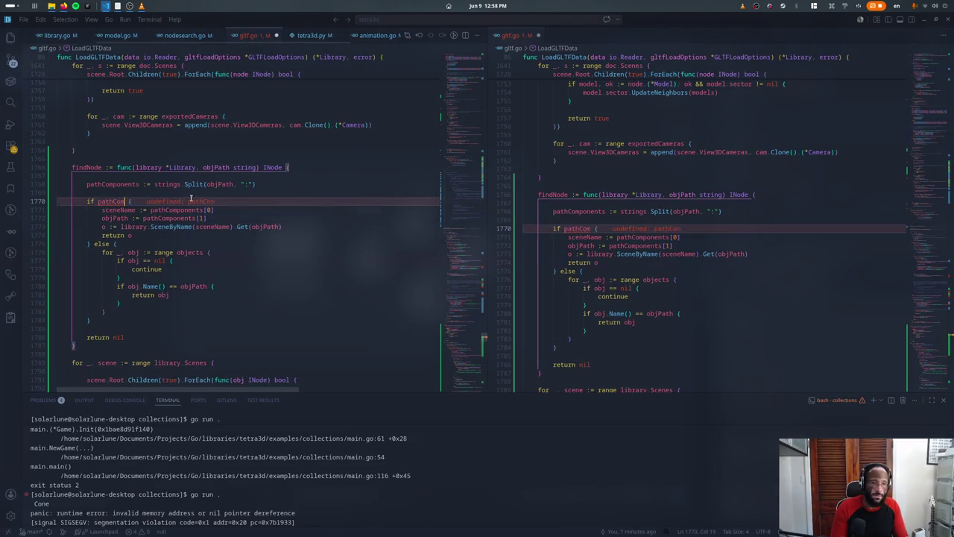
{"action": "type", "text": "pathComponents[0"}
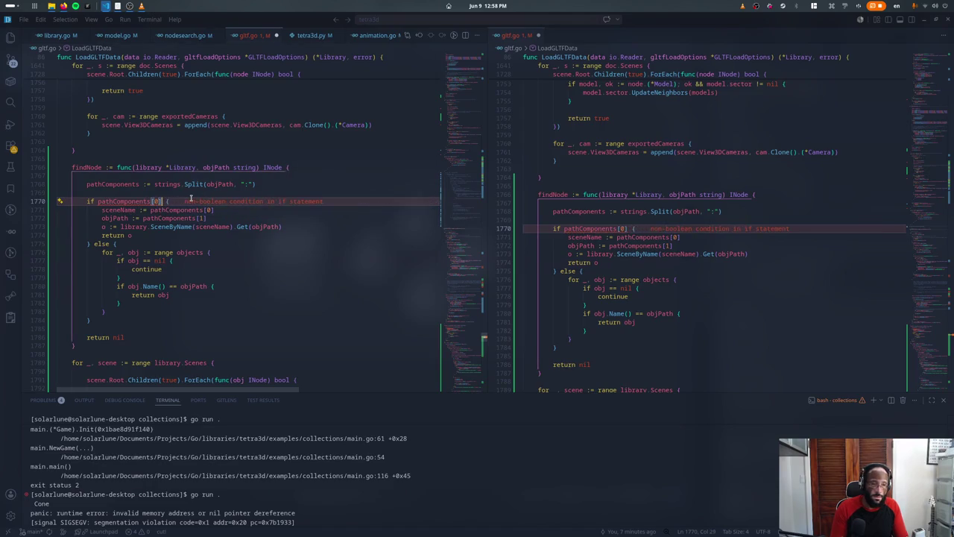
{"action": "type", "text": "] != \"\""}
{"action": "key", "text": "ctrl+s"}
{"action": "key", "text": "Return"}
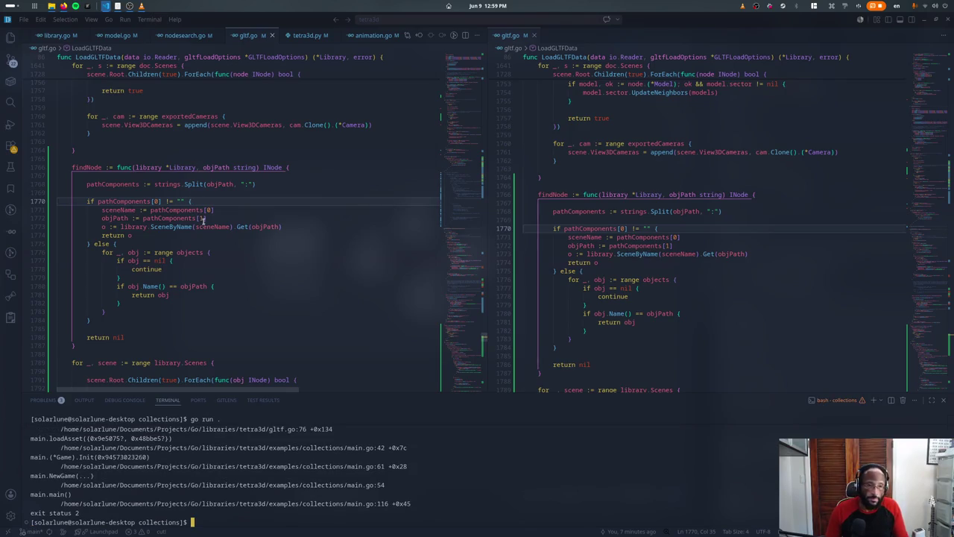
Step: Rewrite the scene check as sceneName != "" and rearrange the sceneName and objPath lines
{"action": "key", "text": "ctrl+1"}
{"action": "key", "text": "alt+Down"}
{"action": "key", "text": "ctrl+shift+Left"}
{"action": "key", "text": "ctrl+shift+Left"}
{"action": "key", "text": "ctrl+shift+Left"}
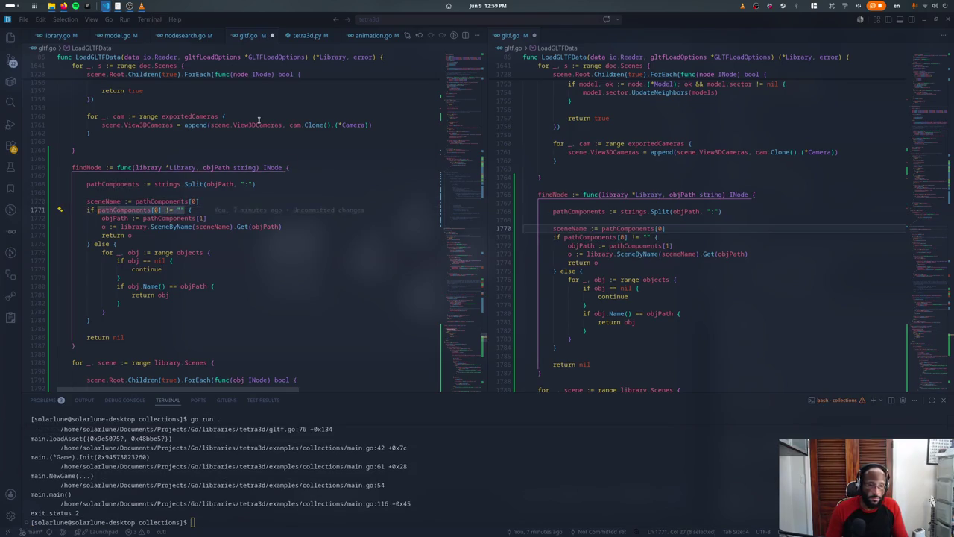
{"action": "type", "text": "sceneName != \"\""}
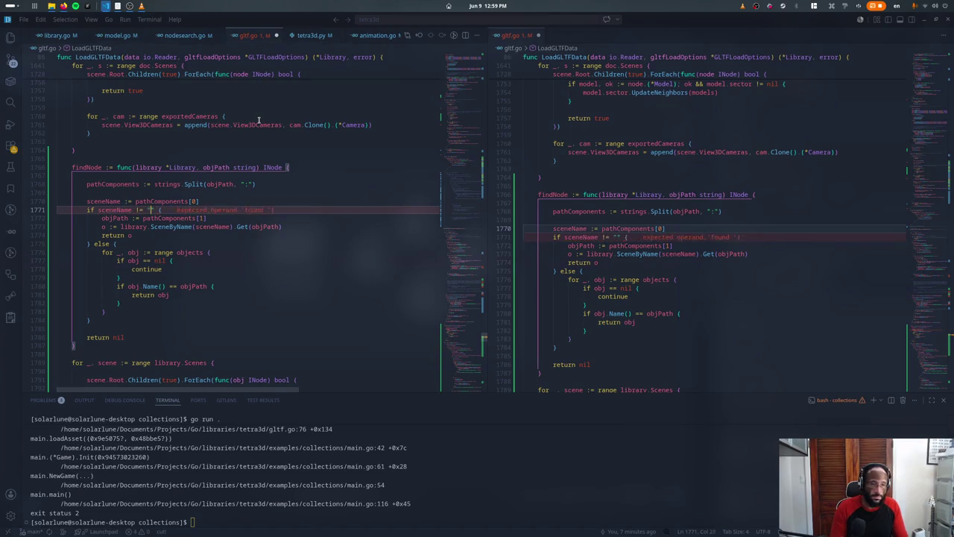
{"action": "key", "text": "Down"}
{"action": "key", "text": "alt+Up"}
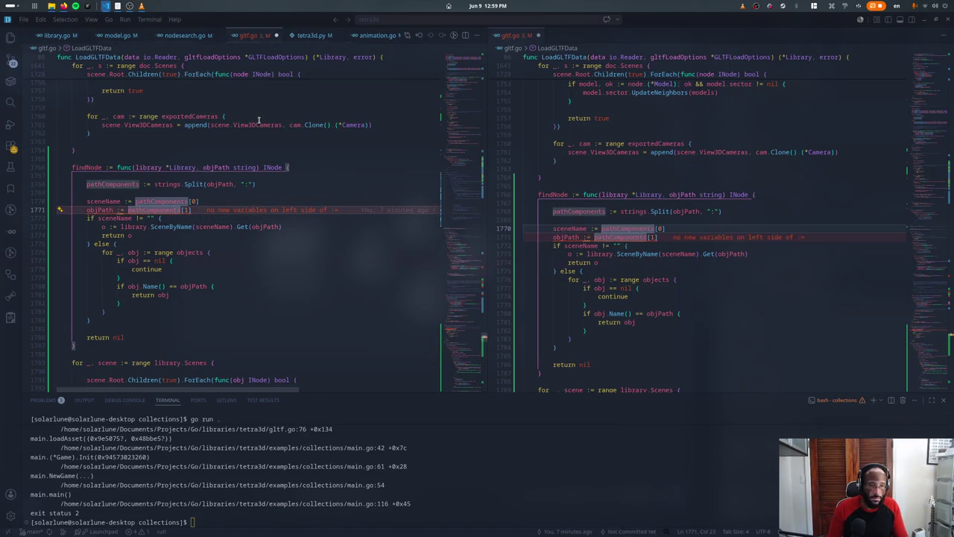
{"action": "key", "text": "Home"}
{"action": "key", "text": "ctrl+Right"}
{"action": "key", "text": "Right"}
{"action": "key", "text": "Right"}
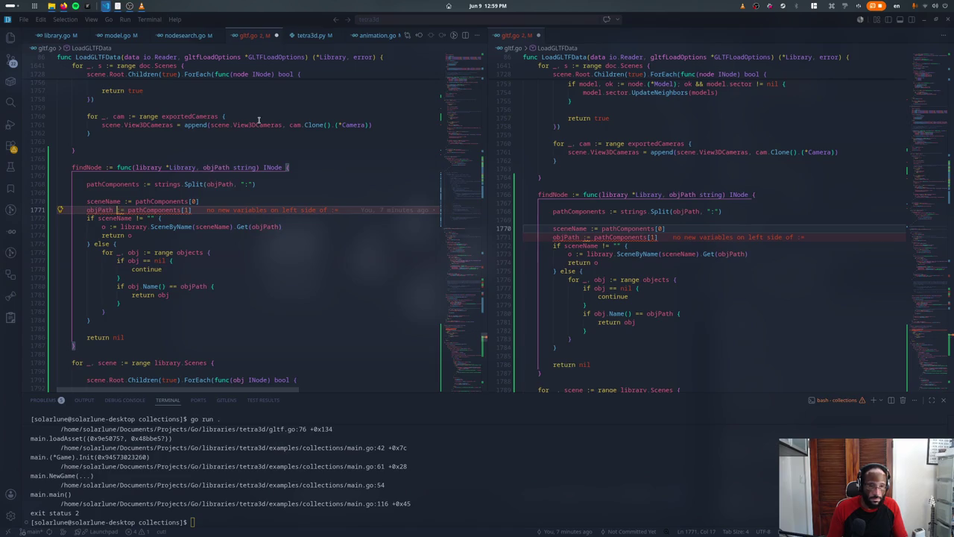
{"action": "key", "text": "alt+Down"}
{"action": "key", "text": "shift+End"}
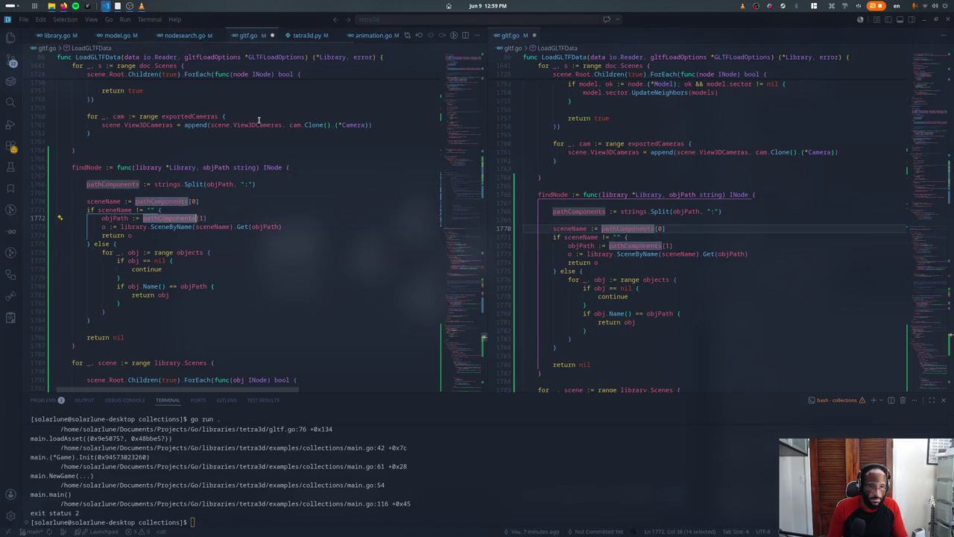
Step: Make the objPath line a reassignment above the check, rerun the collections example, then stop it
{"action": "key", "text": "Up"}
{"action": "key", "text": "Up"}
{"action": "key", "text": "Up"}
{"action": "key", "text": "Up"}
{"action": "key", "text": "Up"}
{"action": "key", "text": "Up"}
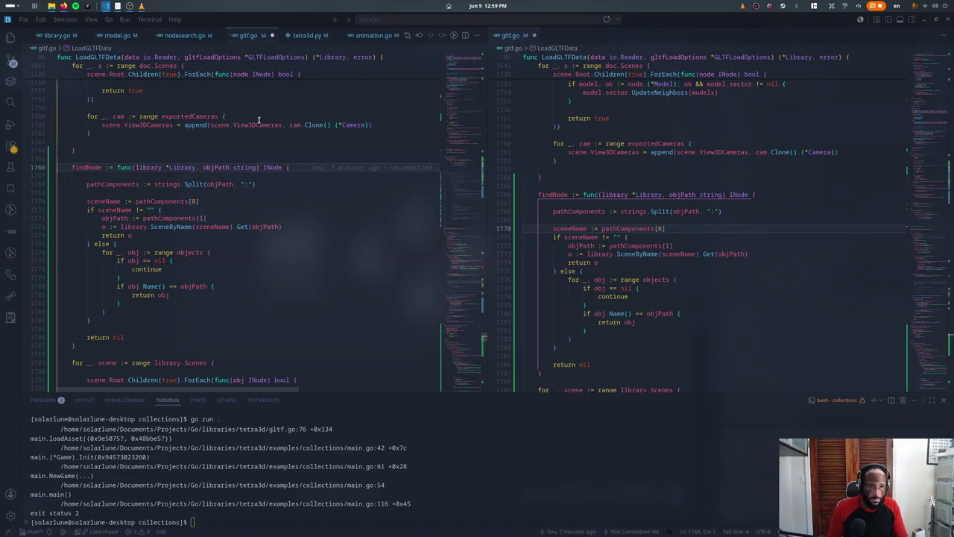
{"action": "key", "text": "ctrl+Right"}
{"action": "key", "text": "ctrl+Right"}
{"action": "key", "text": "ctrl+Right"}
{"action": "key", "text": "Down"}
{"action": "key", "text": "Down"}
{"action": "key", "text": "Down"}
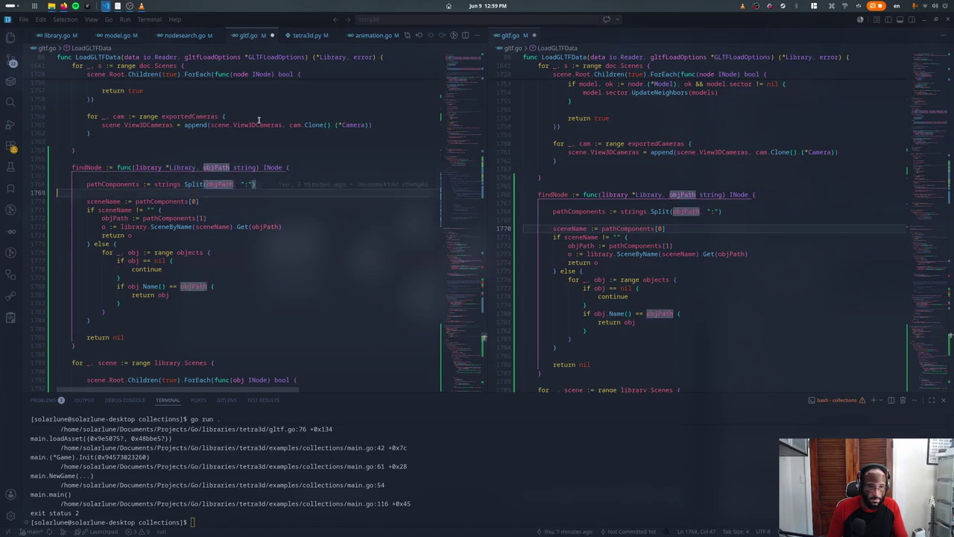
{"action": "key", "text": "alt+Up"}
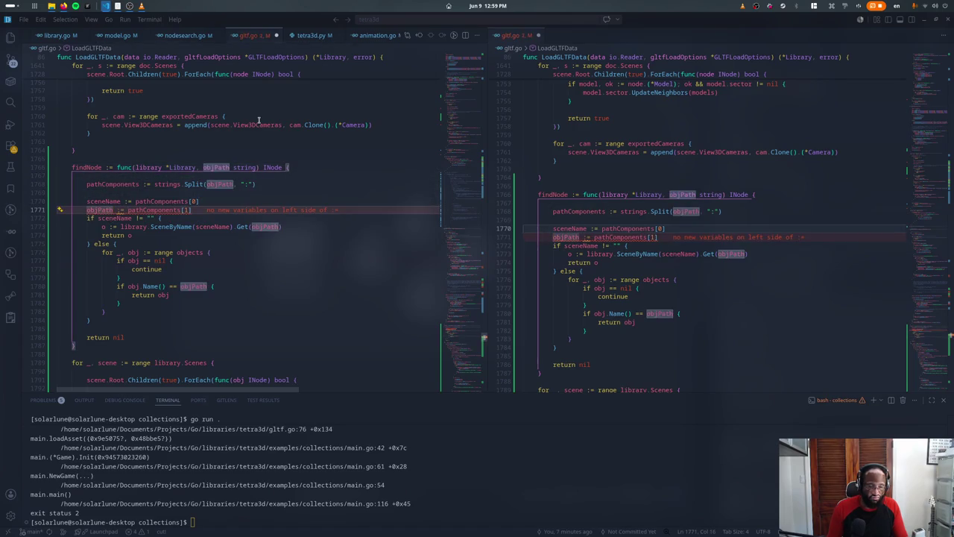
{"action": "key", "text": "Right"}
{"action": "key", "text": "Delete"}
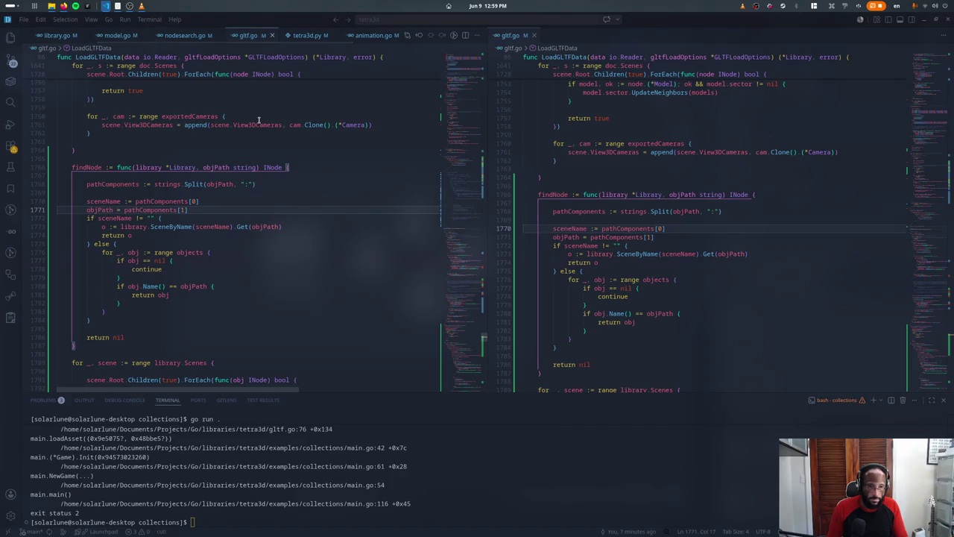
{"action": "key", "text": "ctrl+grave"}
{"action": "key", "text": "Up"}
{"action": "key", "text": "Return"}
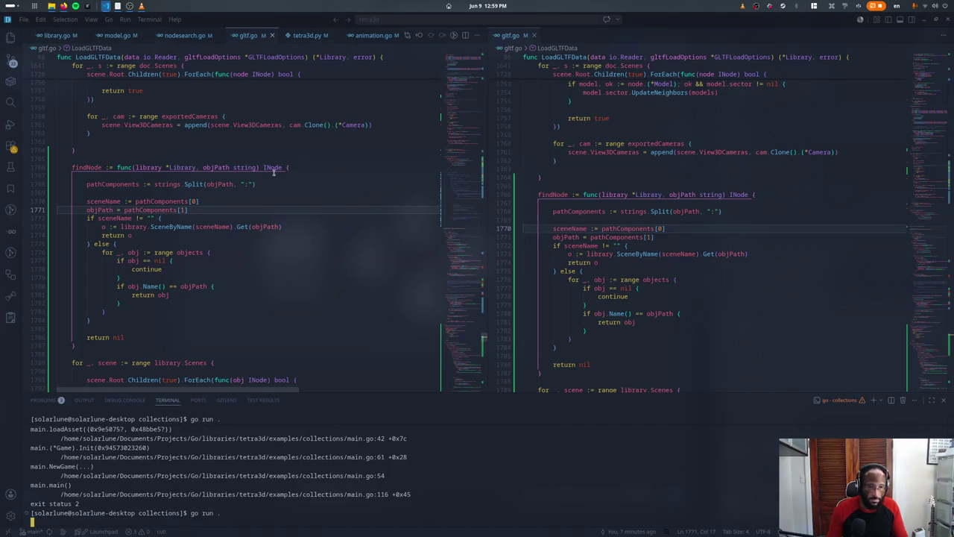
{"action": "key", "text": "ctrl+c"}
Step: Move the objPath := declaration back inside the block, rerun, and open the gltf.go:1826 panic
{"action": "left_click", "coordinate": [214, 207]}
{"action": "key", "text": "alt+Down"}
{"action": "type", "text": ":"}
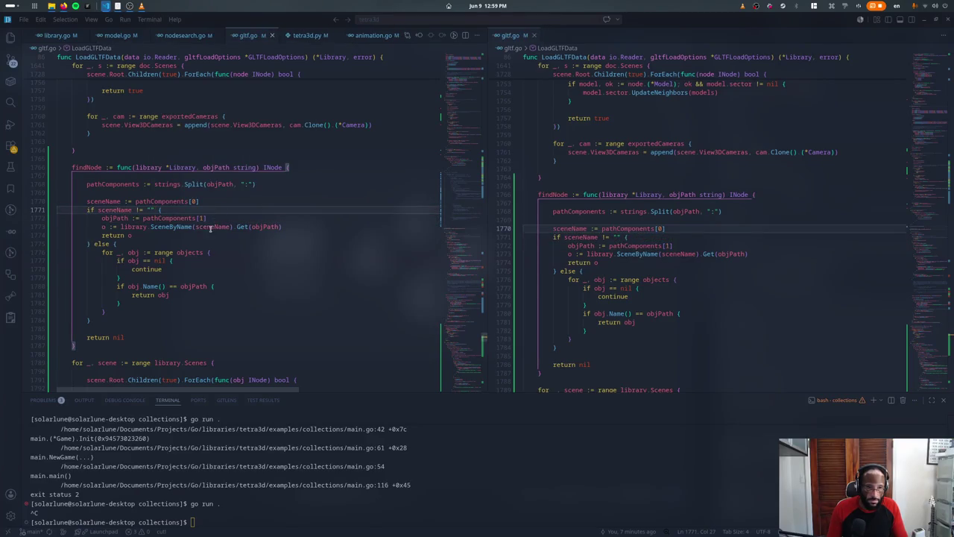
{"action": "key", "text": "End"}
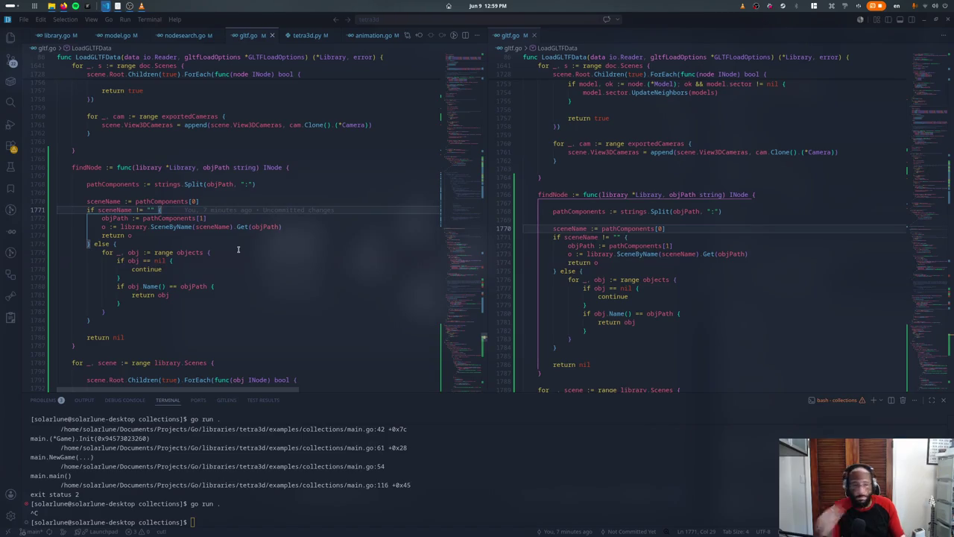
{"action": "left_click", "coordinate": [250, 450]}
{"action": "key", "text": "Up"}
{"action": "key", "text": "Return"}
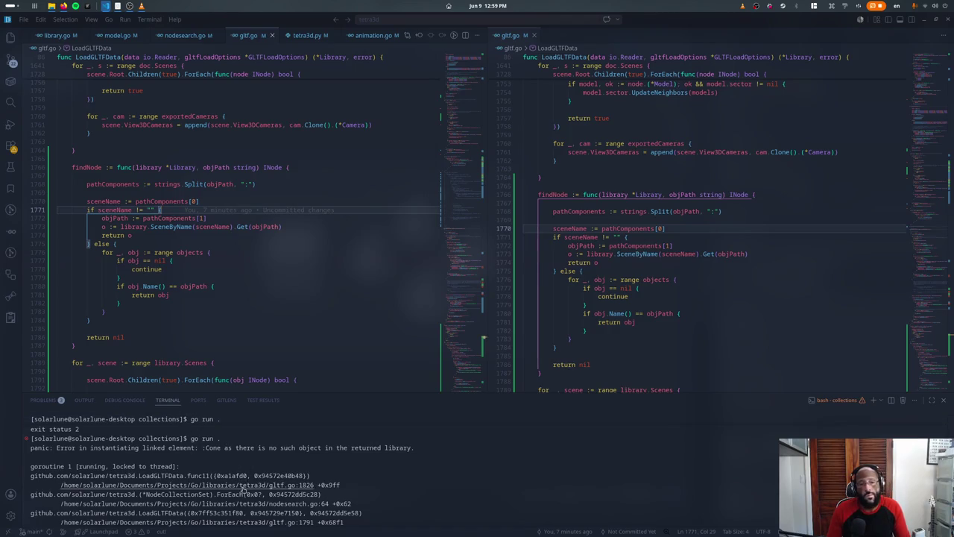
{"action": "left_click", "coordinate": [243, 484], "text": "ctrl"}
Step: Replace the panic call on line 1826 with log.Printf
{"action": "double_click", "coordinate": [231, 227]}
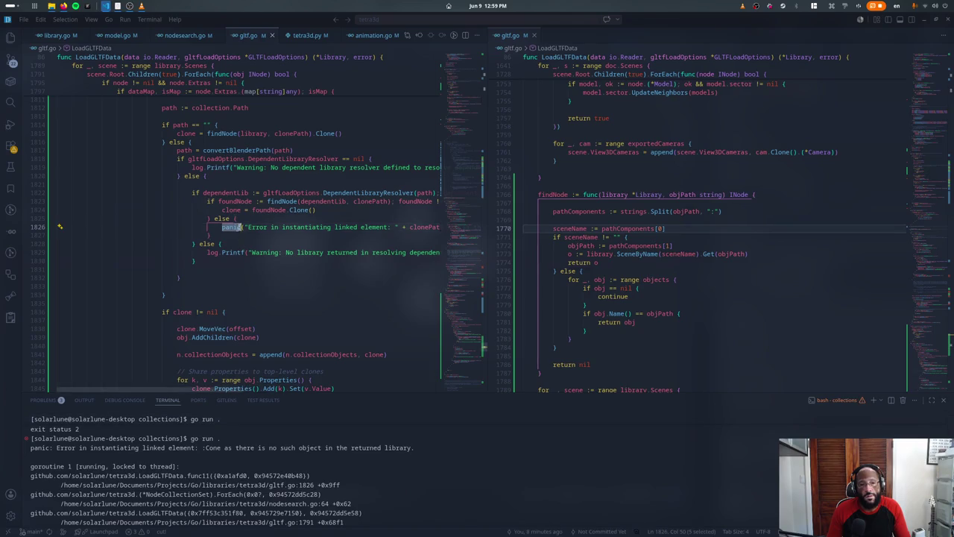
{"action": "scroll", "coordinate": [291, 198], "scroll_direction": "up", "scroll_amount": 1}
{"action": "type", "text": "log.printl"}
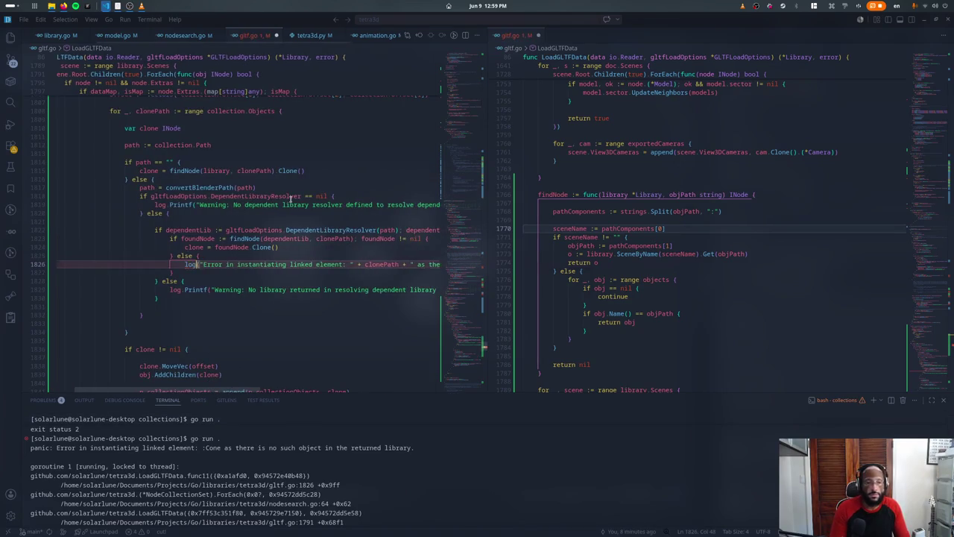
{"action": "key", "text": "BackSpace"}
{"action": "type", "text": "f"}
{"action": "key", "text": "Return"}
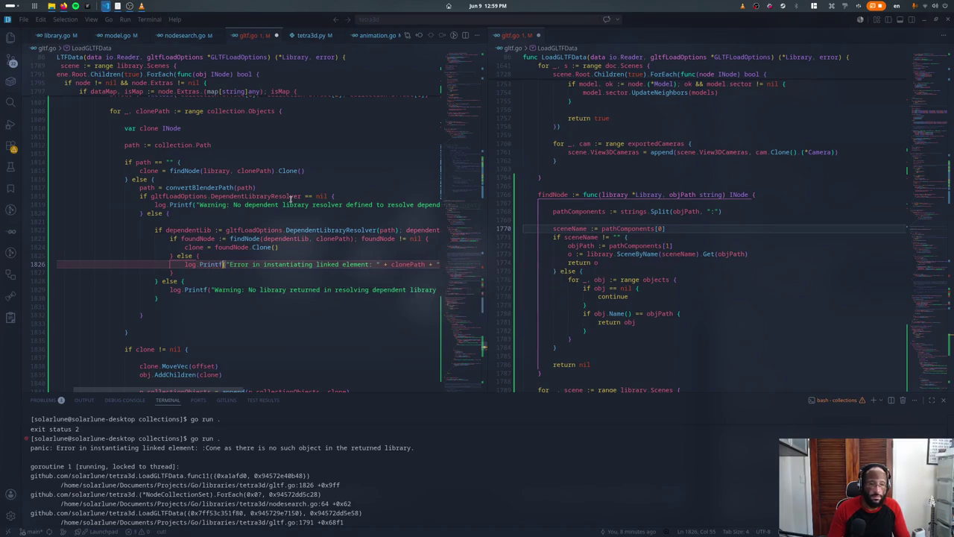
{"action": "key", "text": "Up"}
{"action": "key", "text": "Escape"}
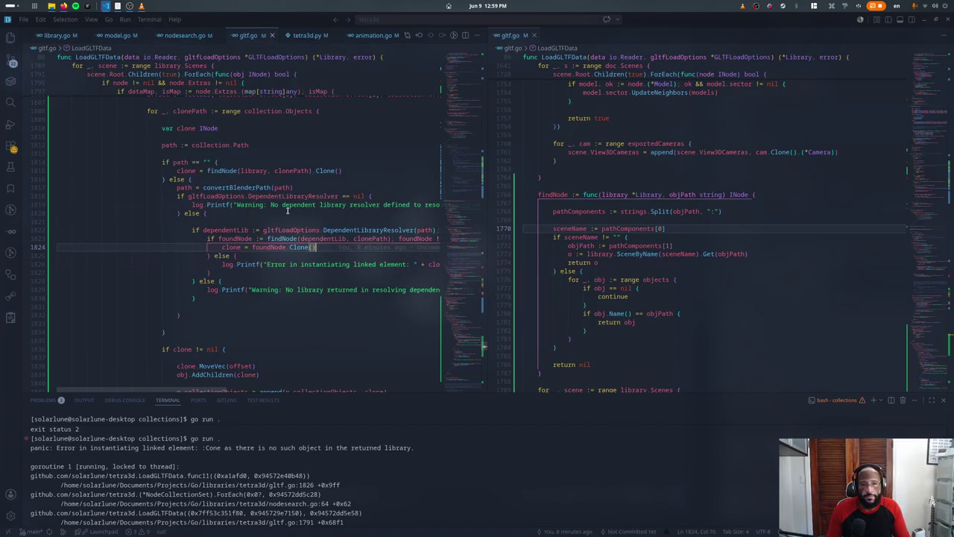
Step: Inspect the dependent-library branch, then review sceneName usage in the findNode definition
{"action": "left_click", "coordinate": [287, 213]}
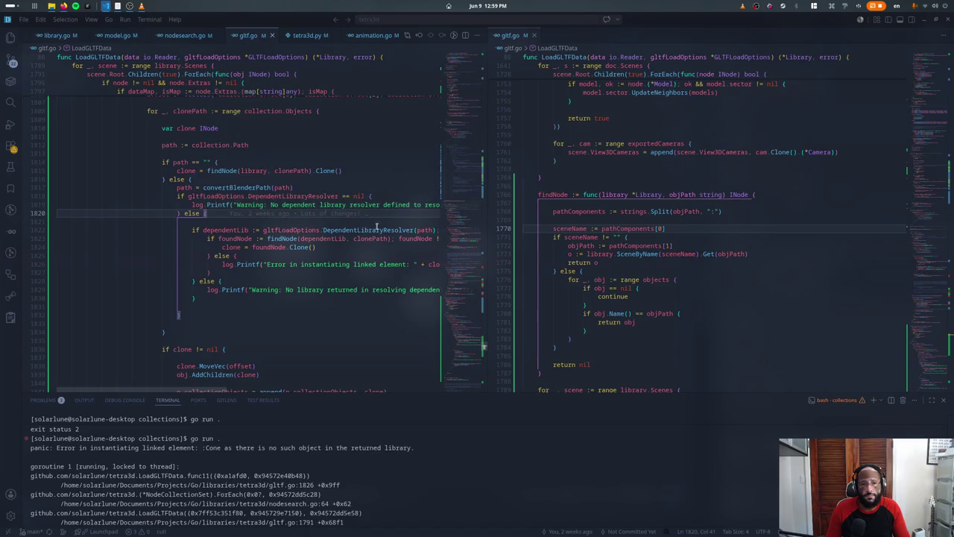
{"action": "left_click", "coordinate": [281, 238], "text": "ctrl"}
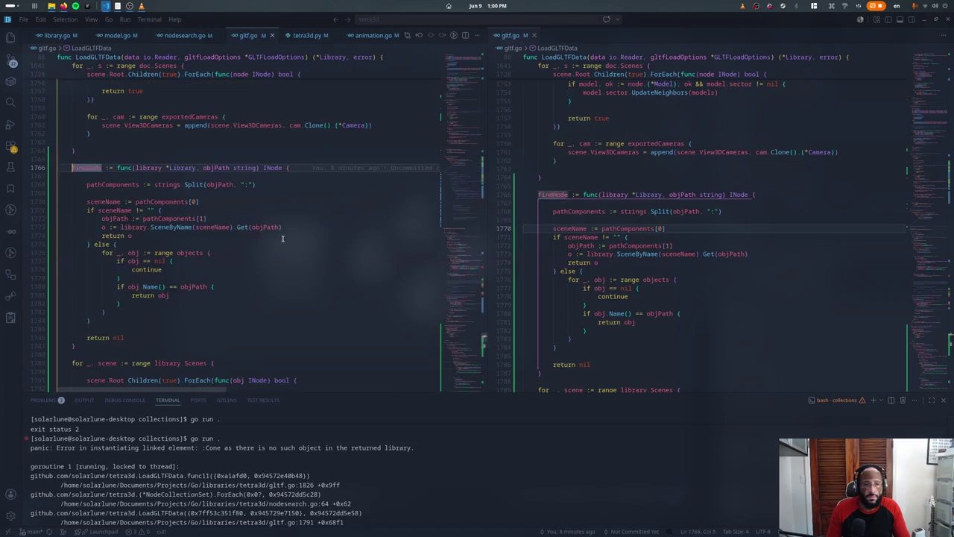
{"action": "left_click", "coordinate": [116, 201]}
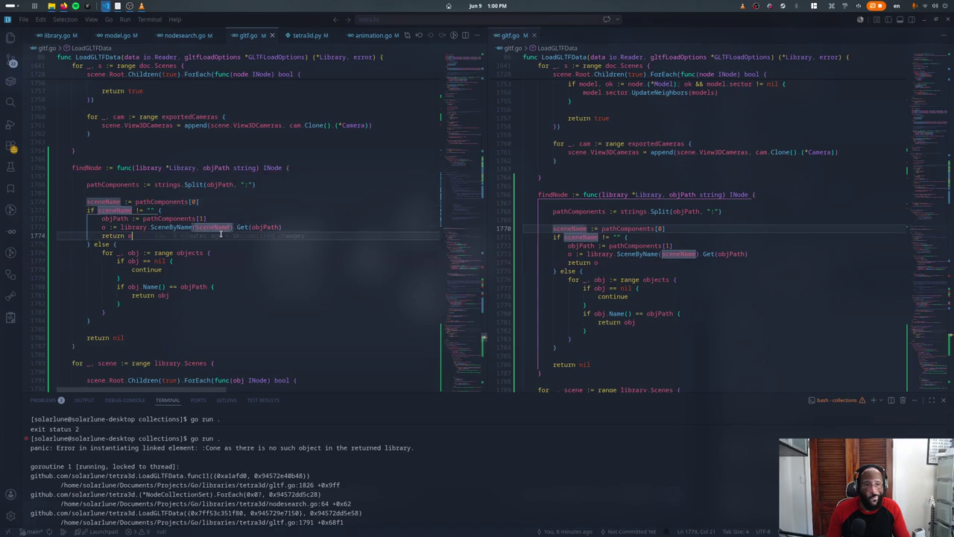
{"action": "left_click", "coordinate": [130, 235]}
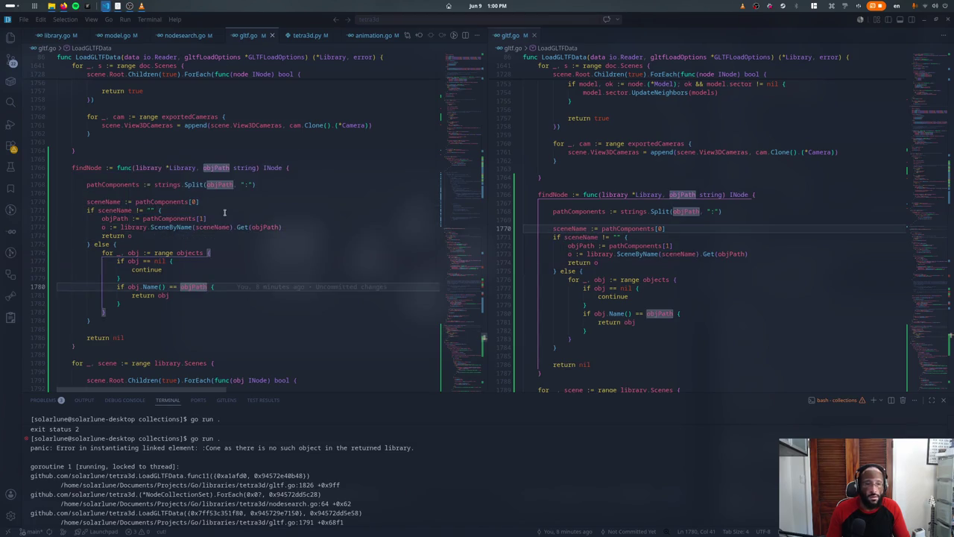
Step: Change strings.Split on line 1768 to strings.SplitAfterN and rerun the example
{"action": "key", "text": "Up"}
{"action": "key", "text": "Up"}
{"action": "key", "text": "Up"}
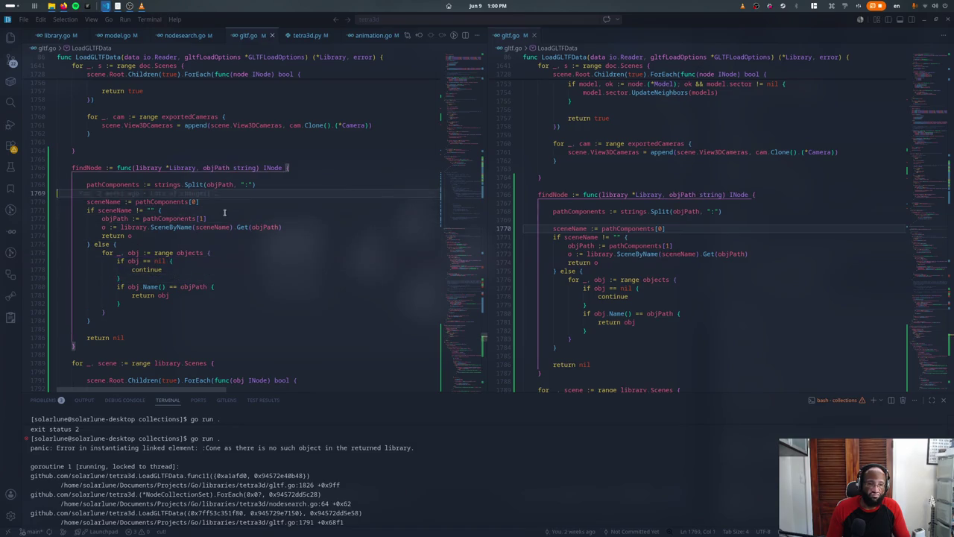
{"action": "type", "text": "N"}
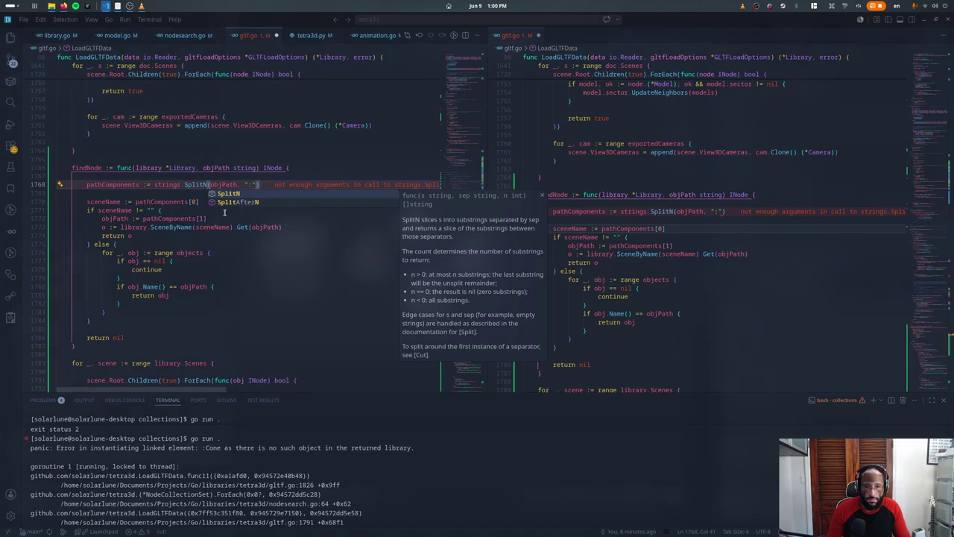
{"action": "key", "text": "BackSpace"}
{"action": "type", "text": "AfterN"}
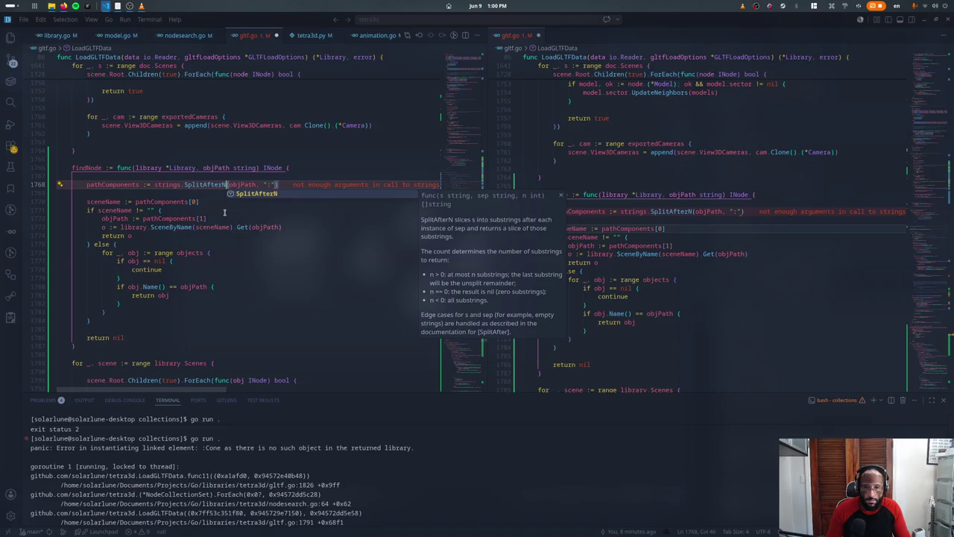
{"action": "key", "text": "ctrl+grave"}
{"action": "key", "text": "Up"}
{"action": "key", "text": "Return"}
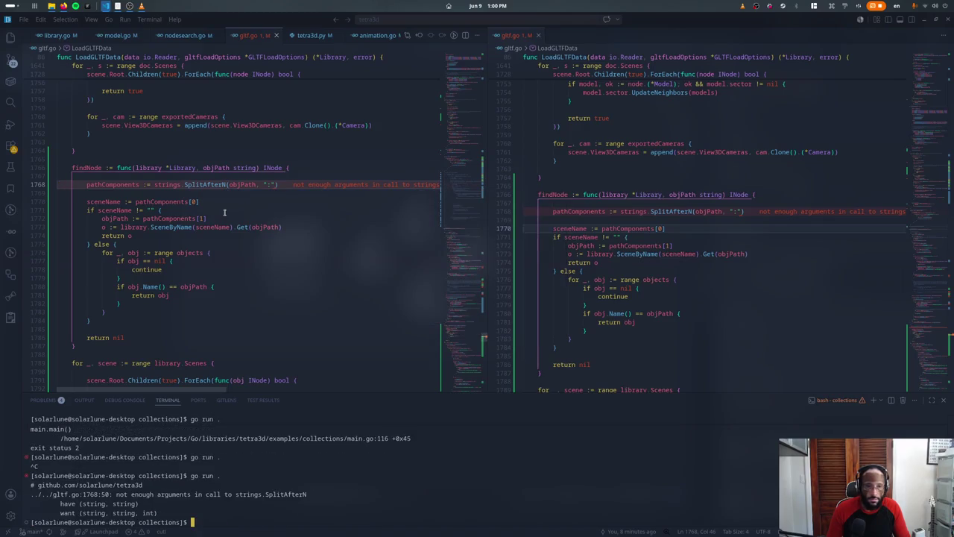
Step: Add the -1 count argument, save, rerun, and review the nil pointer dereference output
{"action": "key", "text": "ctrl+grave"}
{"action": "type", "text": ", "}
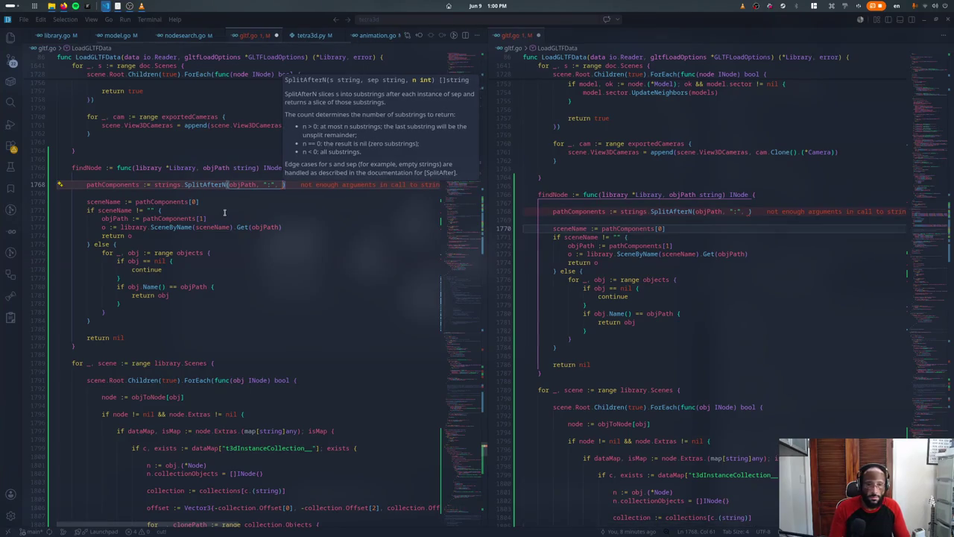
{"action": "type", "text": "-1"}
{"action": "key", "text": "ctrl+s"}
{"action": "key", "text": "ctrl+grave"}
{"action": "key", "text": "Up"}
{"action": "key", "text": "Return"}
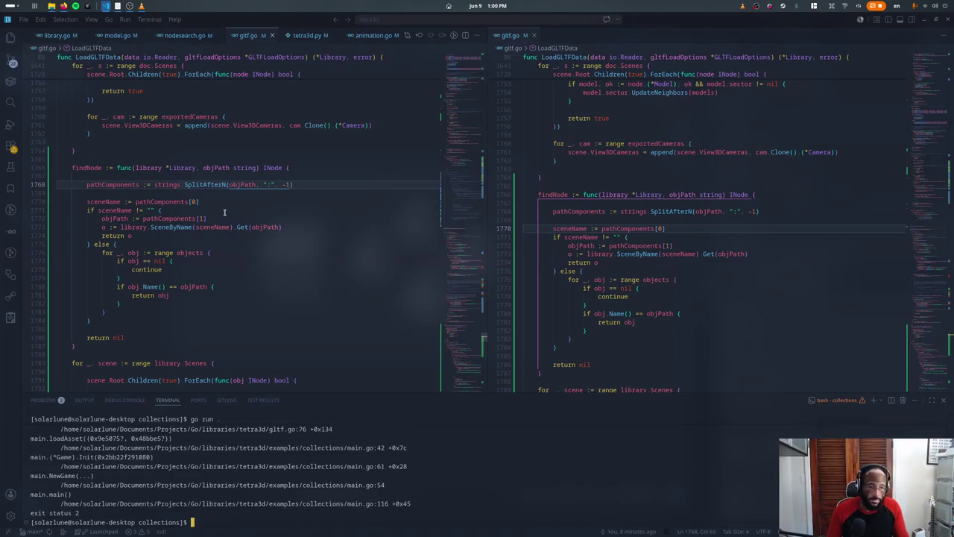
{"action": "scroll", "coordinate": [195, 449], "scroll_direction": "up", "scroll_amount": 3}
{"action": "scroll", "coordinate": [196, 449], "scroll_direction": "up", "scroll_amount": 3}
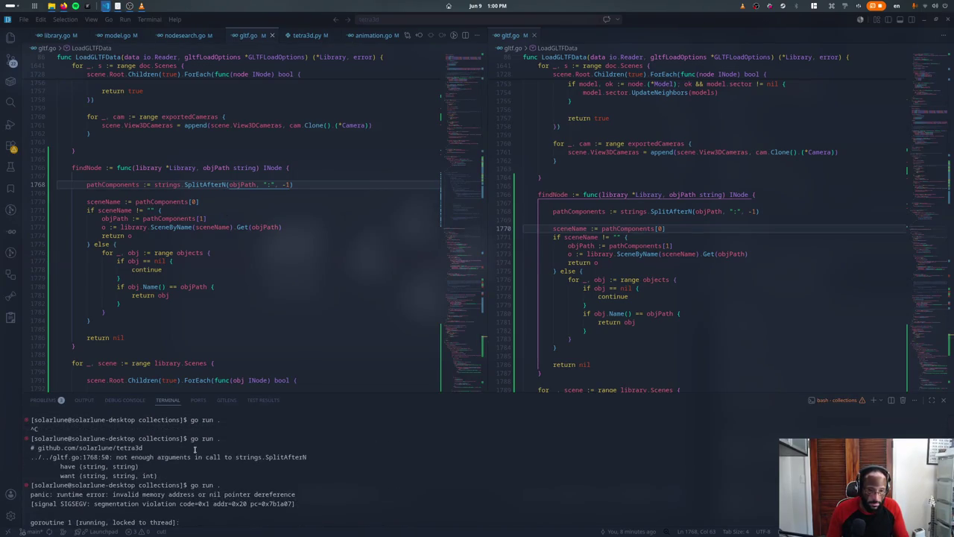
{"action": "scroll", "coordinate": [195, 449], "scroll_direction": "down", "scroll_amount": 3}
{"action": "scroll", "coordinate": [195, 449], "scroll_direction": "down", "scroll_amount": 3}
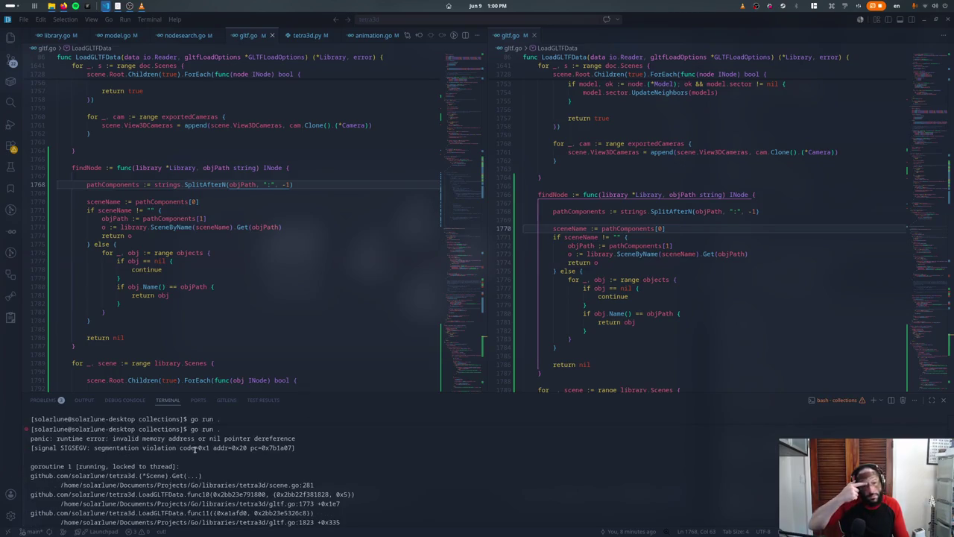
Step: Add a fmt.Println(pathComponents) debug line after the split, save, and rerun the example twice
{"action": "left_click", "coordinate": [183, 193]}
{"action": "key", "text": "Return"}
{"action": "key", "text": "Return"}
{"action": "key", "text": "Up"}
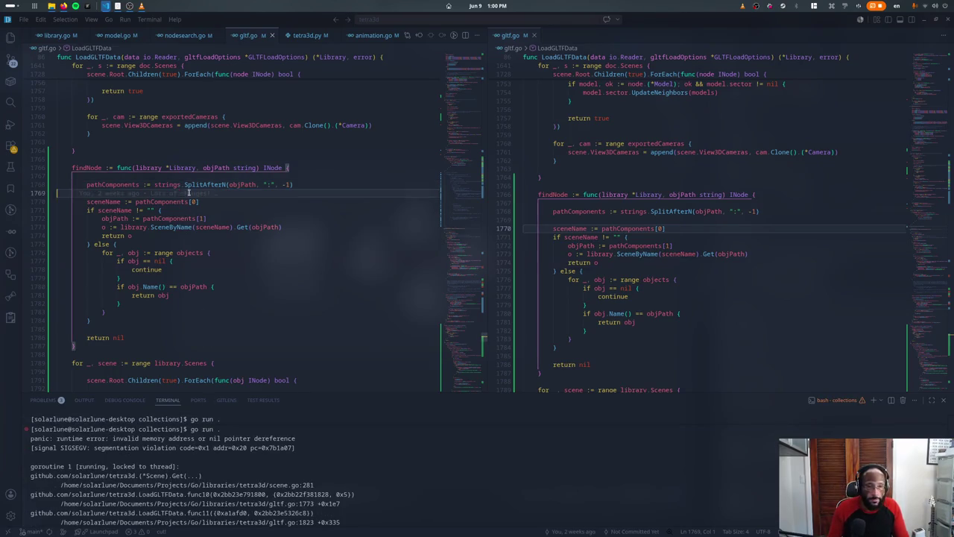
{"action": "type", "text": "fmt.pri"}
{"action": "key", "text": "Return"}
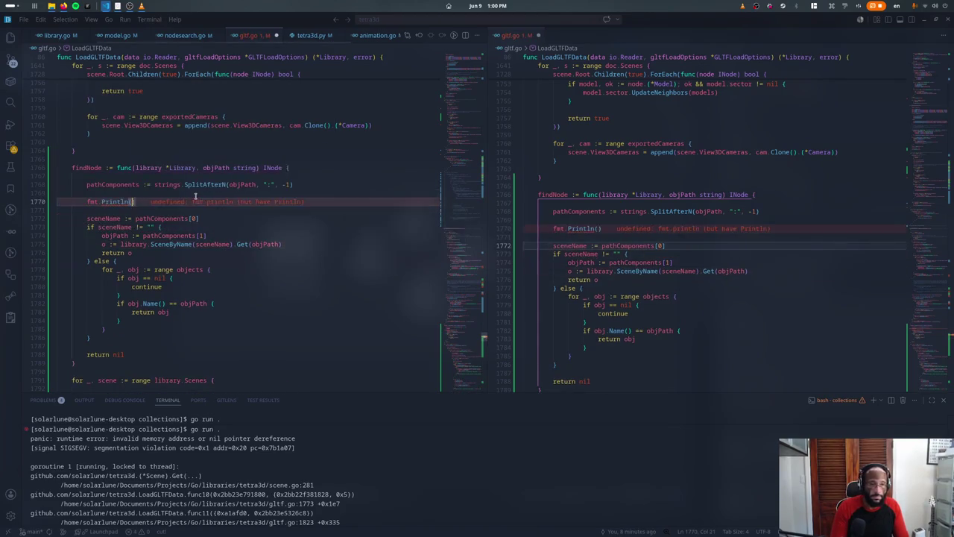
{"action": "type", "text": "(pathCom"}
{"action": "key", "text": "Return"}
{"action": "key", "text": "ctrl+s"}
{"action": "key", "text": "ctrl+grave"}
{"action": "key", "text": "Up"}
{"action": "key", "text": "Return"}
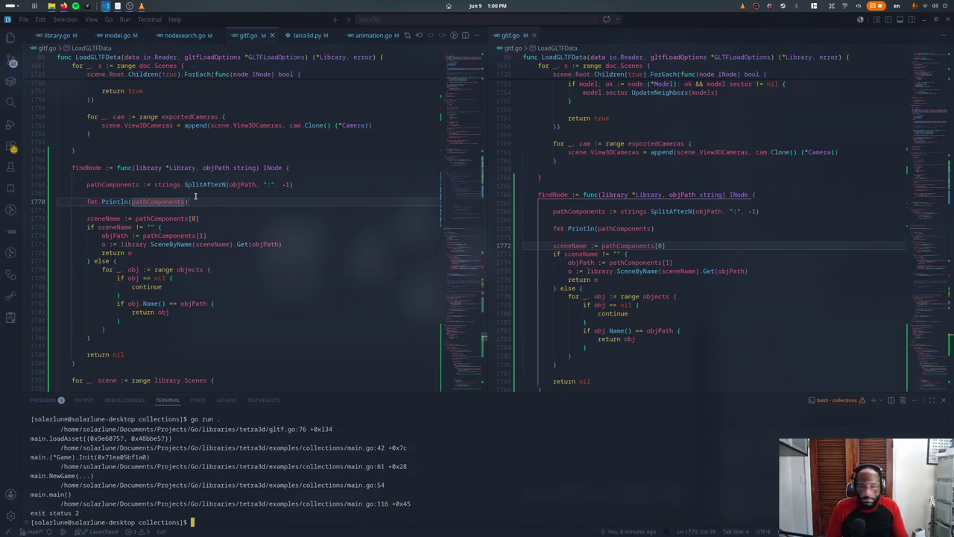
{"action": "key", "text": "Up"}
{"action": "key", "text": "Return"}
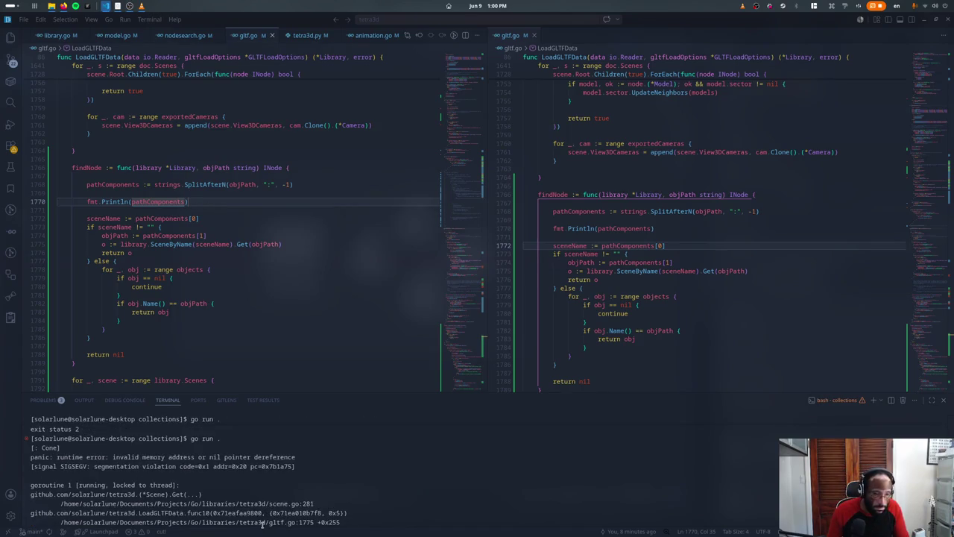
Step: Revert line 1768 to strings.Split(objPath, ":") without the count argument and save
{"action": "left_click", "coordinate": [225, 184]}
{"action": "key", "text": "BackSpace"}
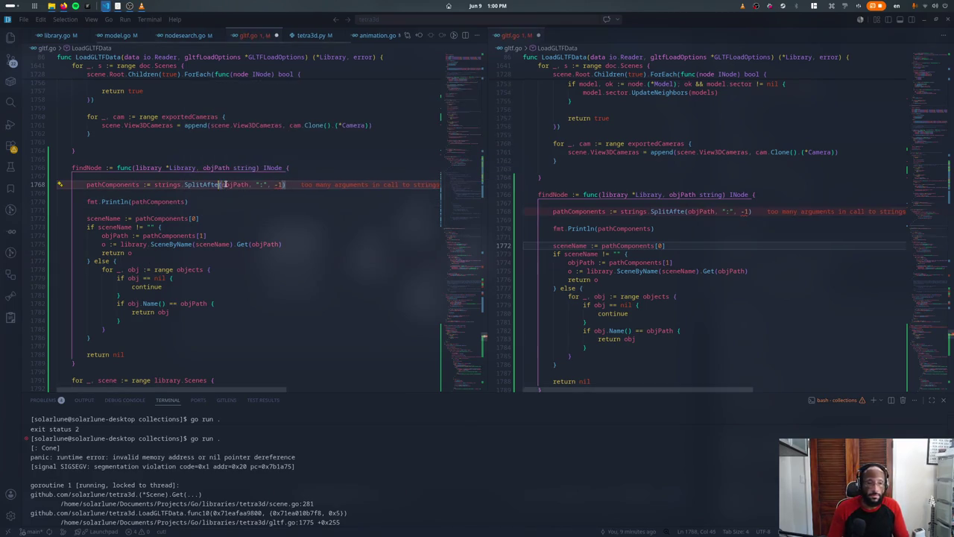
{"action": "key", "text": "BackSpace"}
{"action": "key", "text": "BackSpace"}
{"action": "key", "text": "BackSpace"}
{"action": "key", "text": "End"}
{"action": "key", "text": "Left"}
{"action": "key", "text": "BackSpace"}
{"action": "key", "text": "BackSpace"}
{"action": "key", "text": "BackSpace"}
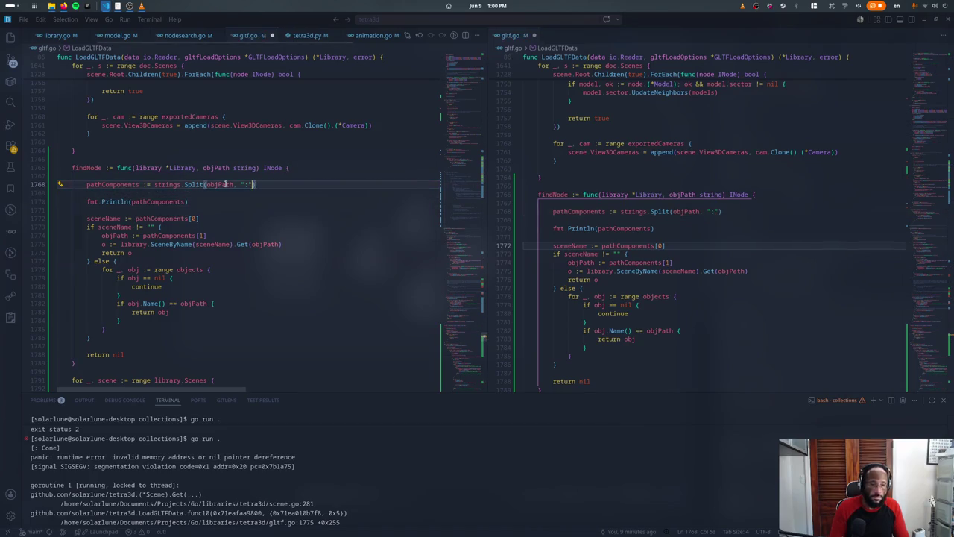
{"action": "key", "text": "ctrl+s"}
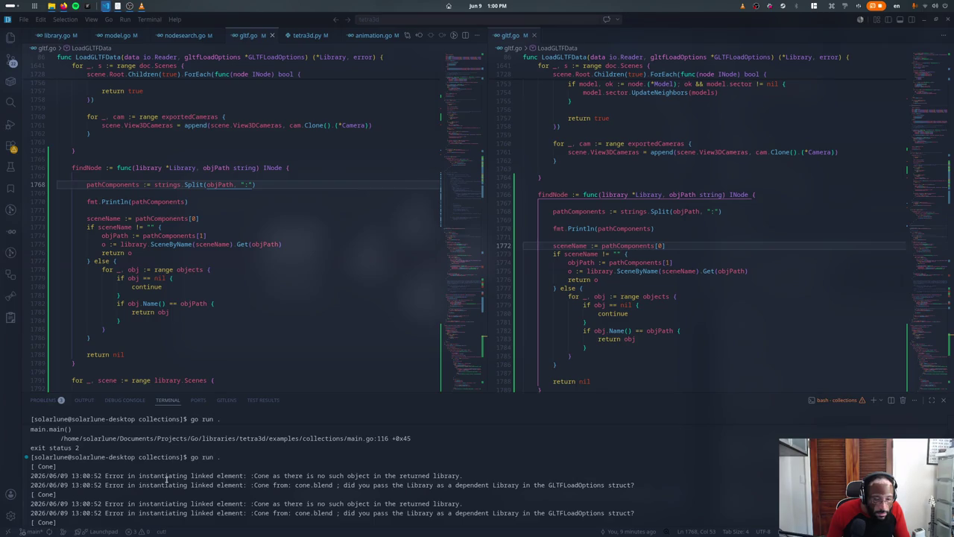
Step: In findNode's else-branch loop, replace the objects range target with library.NodeByName from autocomplete
{"action": "left_click", "coordinate": [232, 312]}
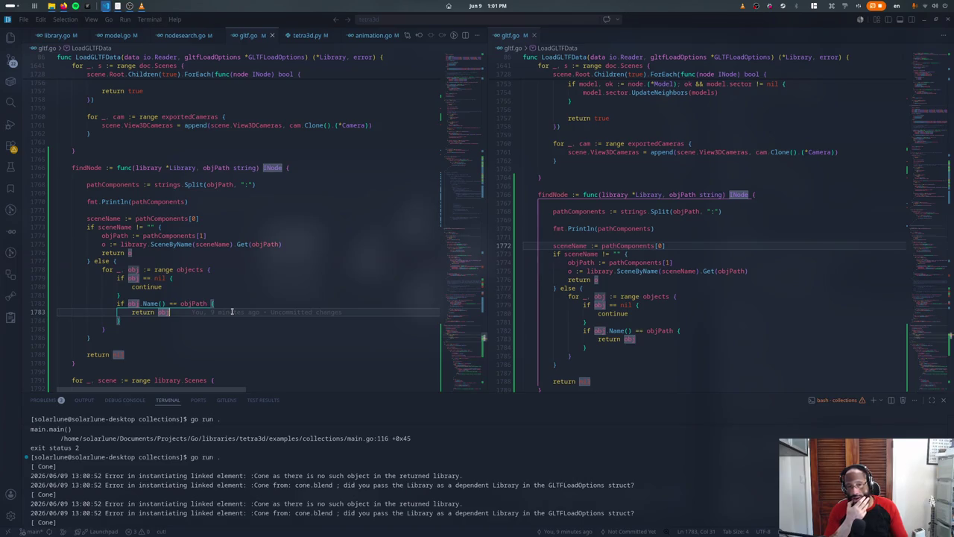
{"action": "left_click", "coordinate": [200, 261]}
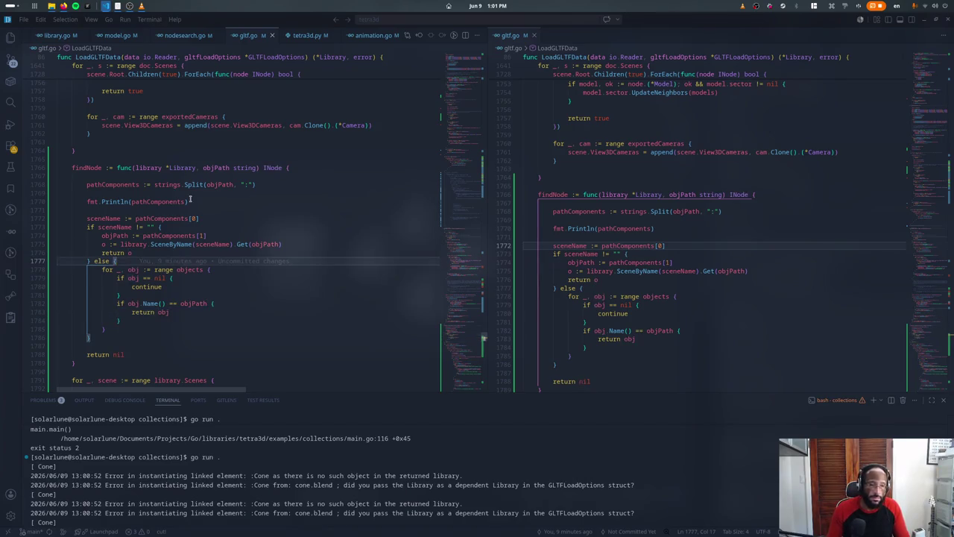
{"action": "key", "text": "Down"}
{"action": "key", "text": "Right"}
{"action": "key", "text": "Right"}
{"action": "key", "text": "Right"}
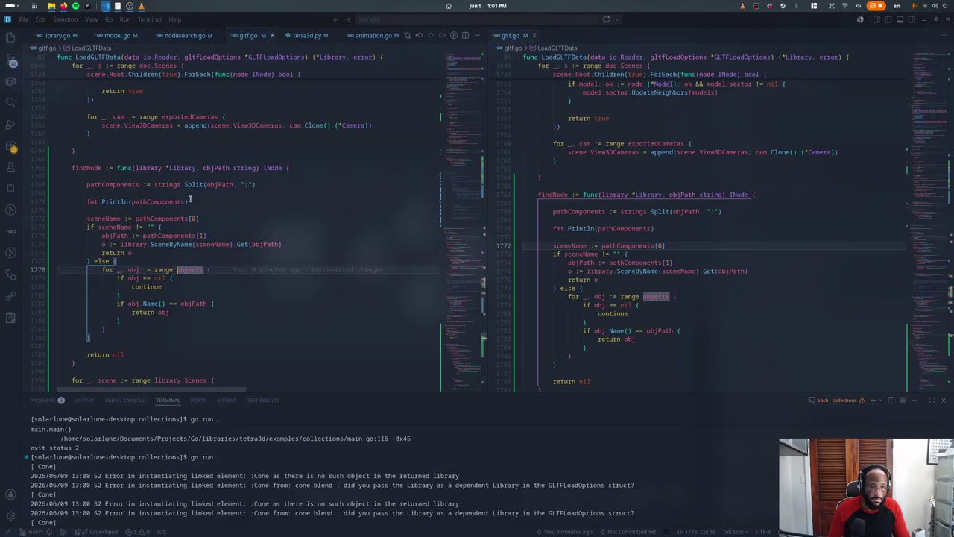
{"action": "key", "text": "ctrl+shift+Right"}
{"action": "type", "text": "library."}
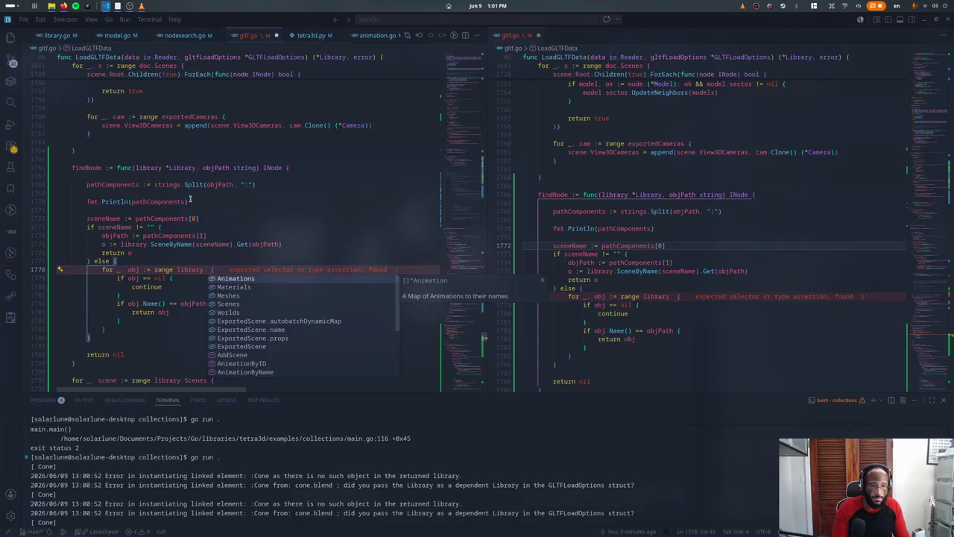
{"action": "type", "text": "Obje"}
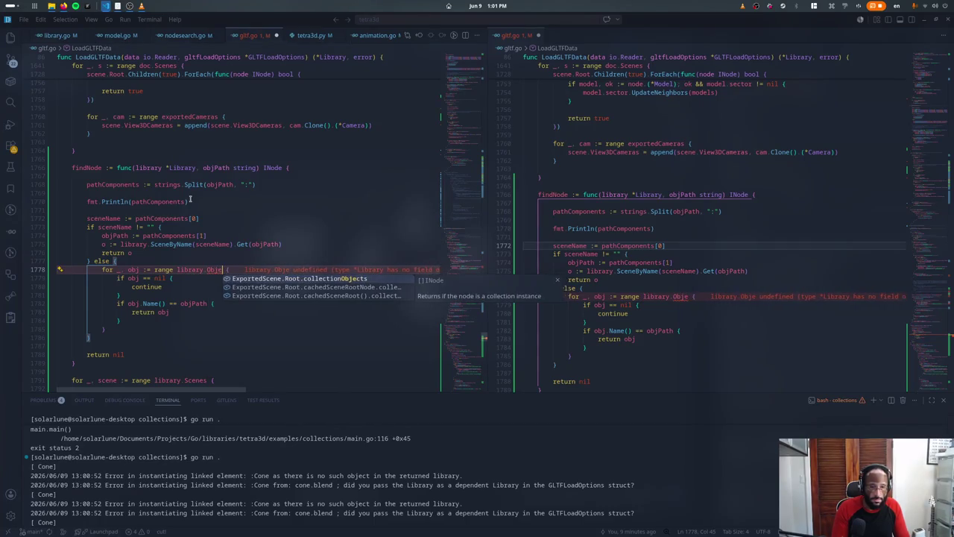
{"action": "key", "text": "BackSpace"}
{"action": "key", "text": "BackSpace"}
{"action": "key", "text": "BackSpace"}
{"action": "key", "text": "ctrl+space"}
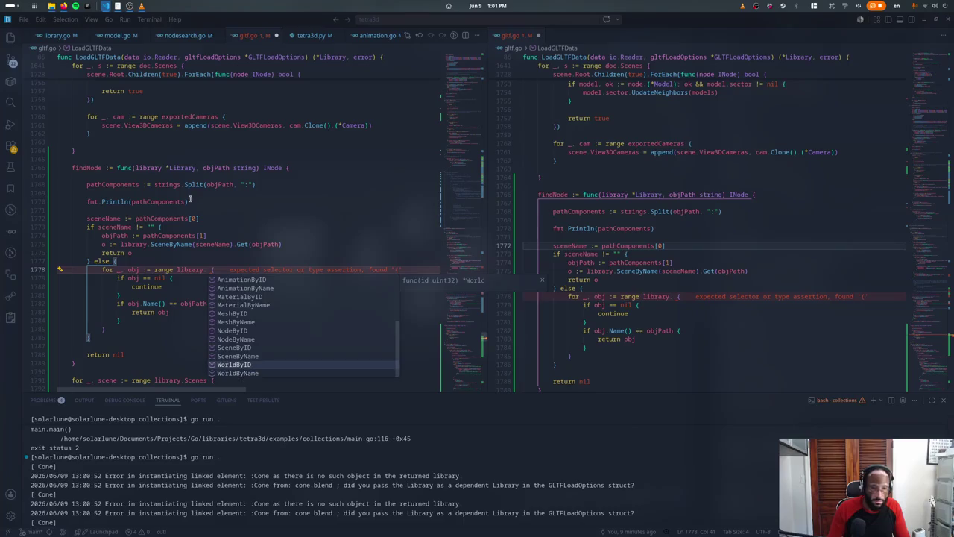
{"action": "key", "text": "Down"}
{"action": "key", "text": "Down"}
{"action": "key", "text": "Down"}
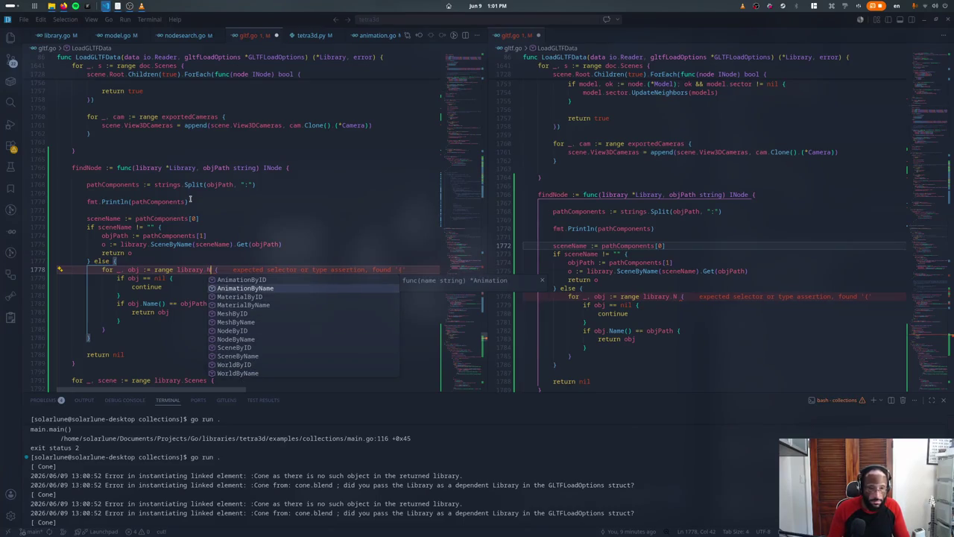
{"action": "type", "text": "NodeByName"}
{"action": "key", "text": "Return"}
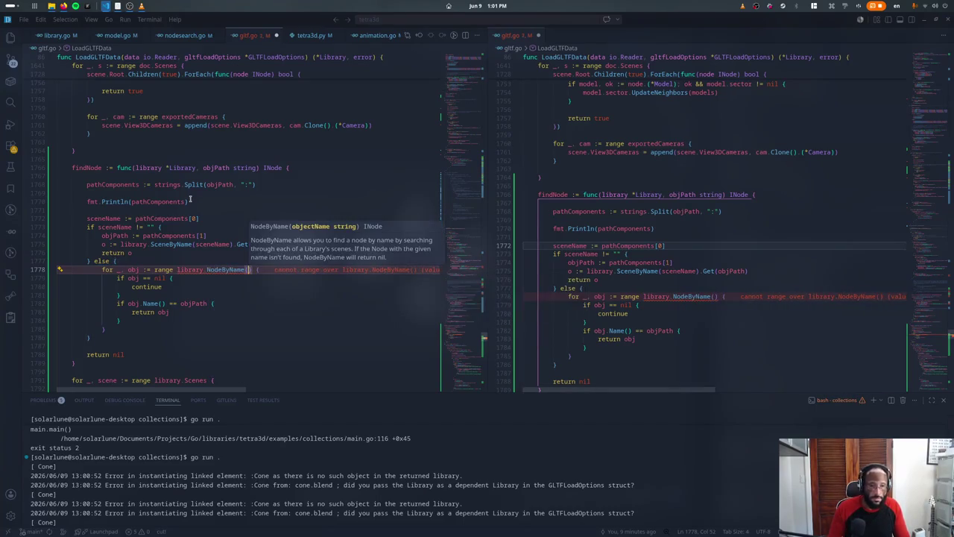
Step: Make the else branch return library.NodeByName(objPath) and delete the leftover for-loop lines
{"action": "key", "text": "shift+alt+Right"}
{"action": "key", "text": "shift+alt+Right"}
{"action": "key", "text": "shift+alt+Right"}
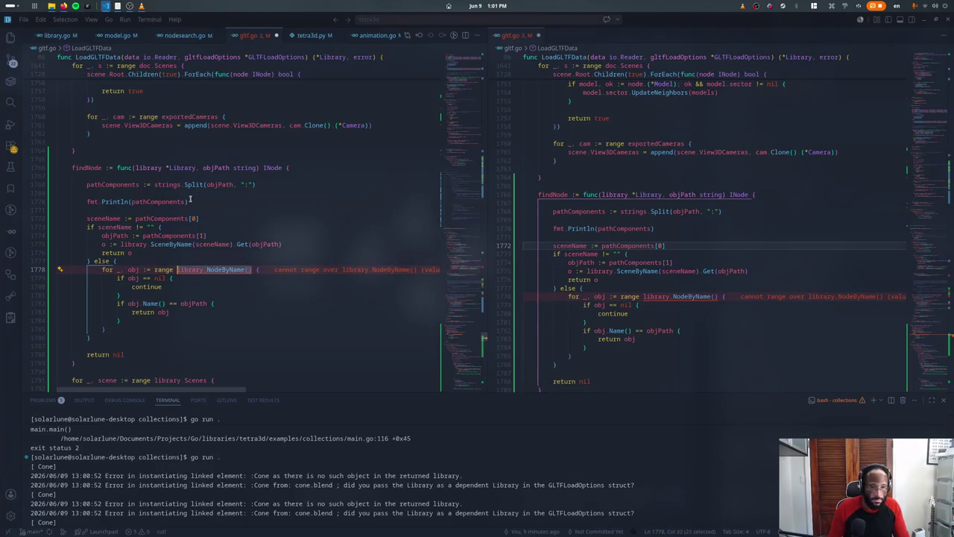
{"action": "key", "text": "ctrl+x"}
{"action": "key", "text": "ctrl+shift+Return"}
{"action": "type", "text": "return"}
{"action": "key", "text": "ctrl+v"}
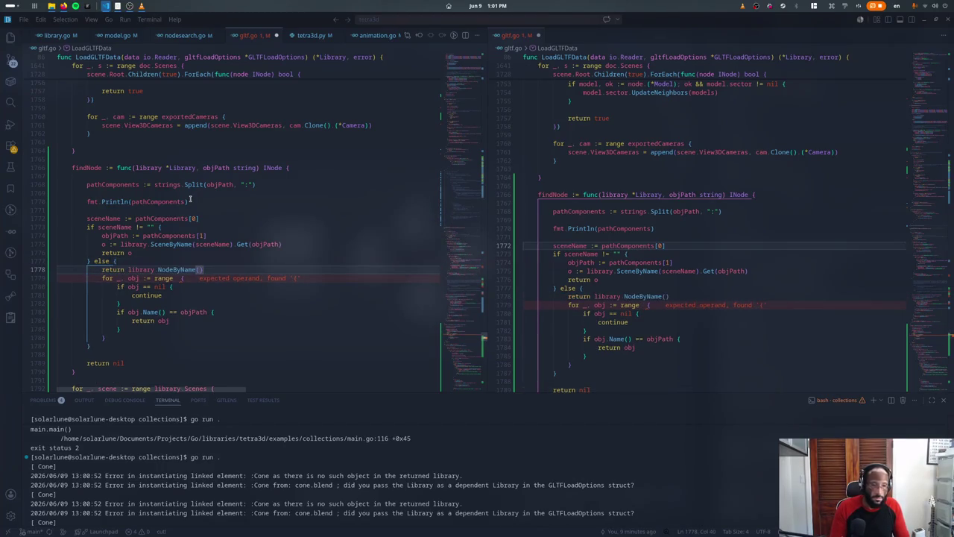
{"action": "key", "text": "Left"}
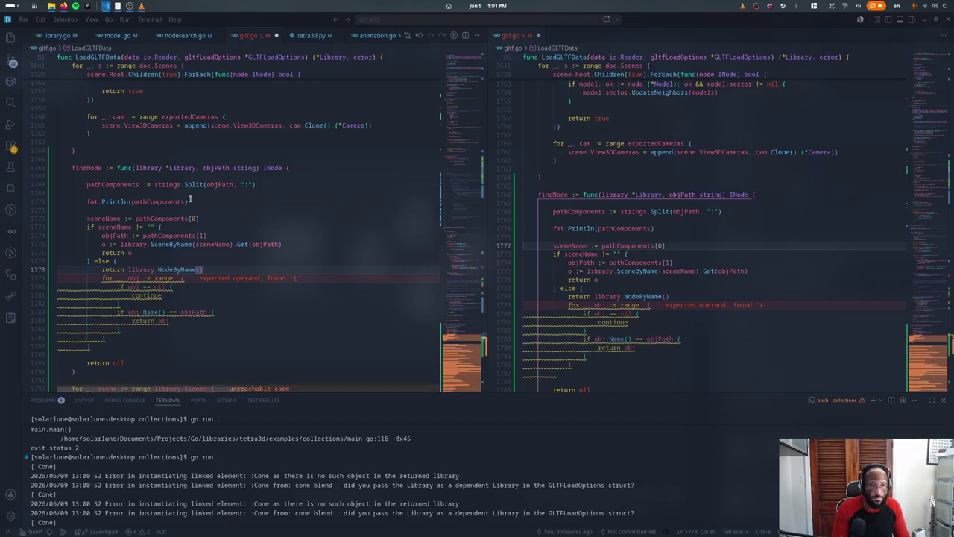
{"action": "type", "text": "objPath"}
{"action": "key", "text": "ctrl+shift+k"}
{"action": "key", "text": "ctrl+shift+k"}
{"action": "key", "text": "ctrl+shift+k"}
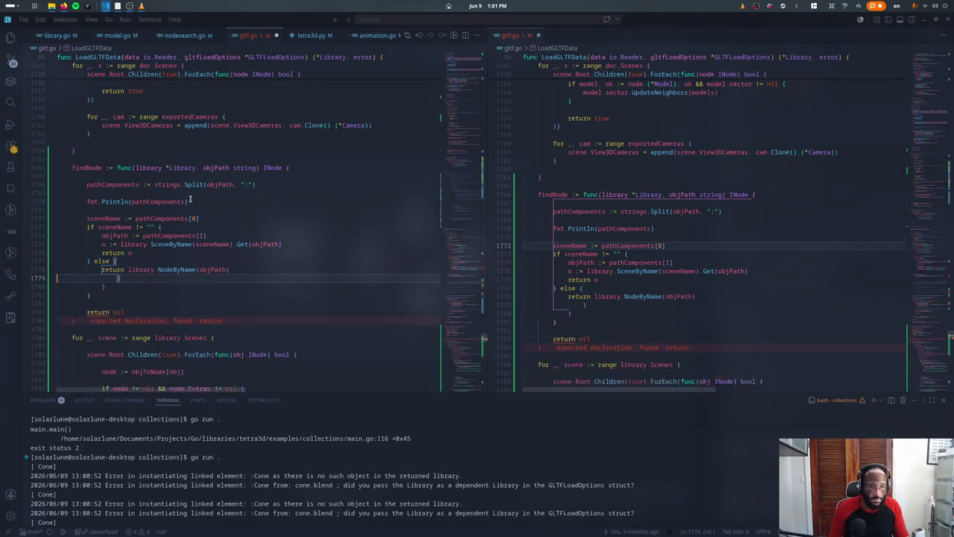
{"action": "key", "text": "ctrl+shift+k"}
{"action": "key", "text": "ctrl+shift+k"}
Step: Save gltf.go and rerun go run . for the collections example
{"action": "key", "text": "ctrl+s"}
{"action": "key", "text": "ctrl+grave"}
{"action": "key", "text": "Up"}
{"action": "key", "text": "Return"}
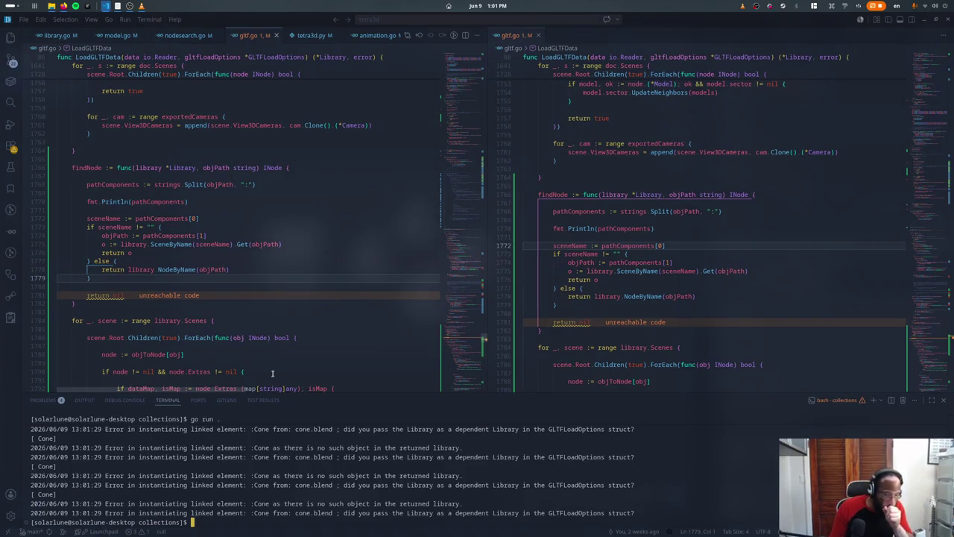
{"action": "key", "text": "super"}
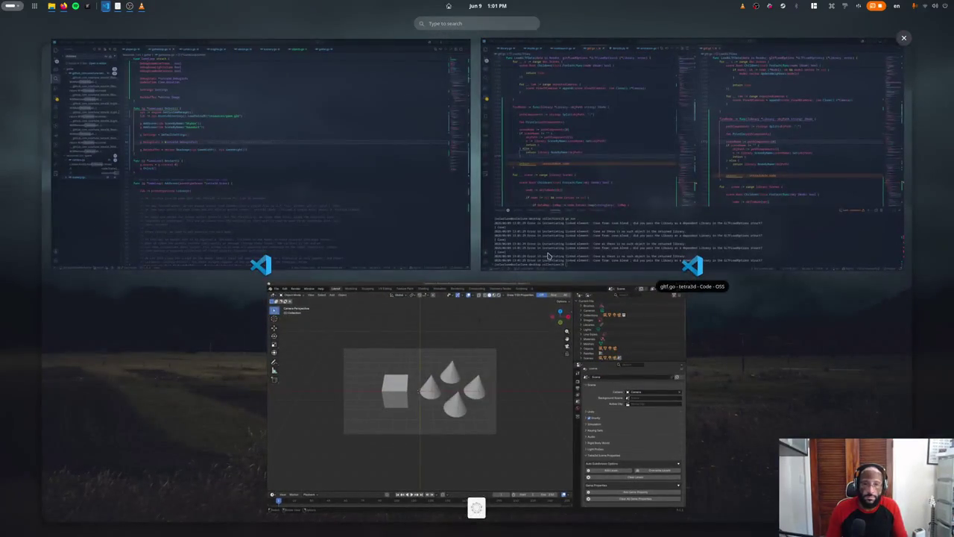
Step: Open cone.blend in Blender without saving the current file, re-save it to re-export, and rerun go run .
{"action": "left_click", "coordinate": [387, 336]}
{"action": "left_click", "coordinate": [23, 28]}
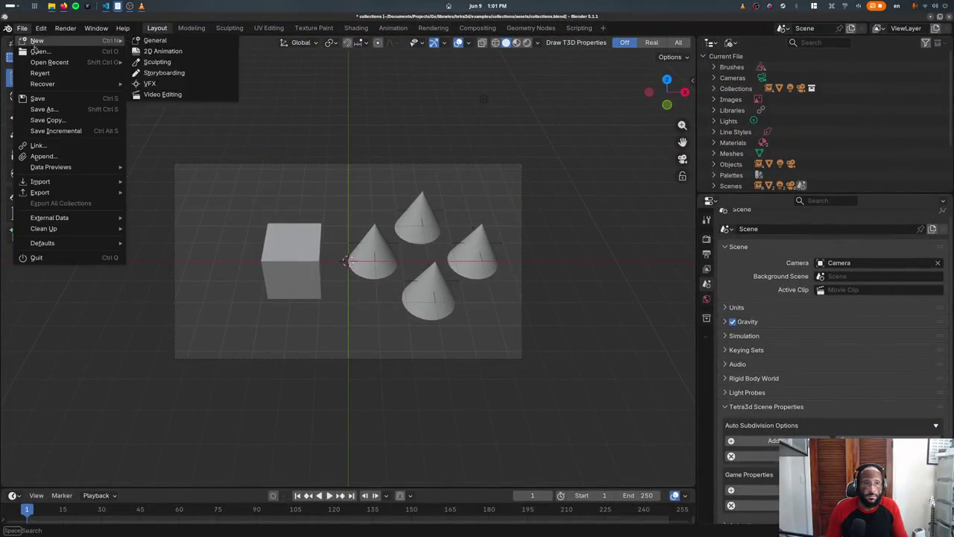
{"action": "key", "text": "ctrl+q"}
{"action": "left_click", "coordinate": [410, 290]}
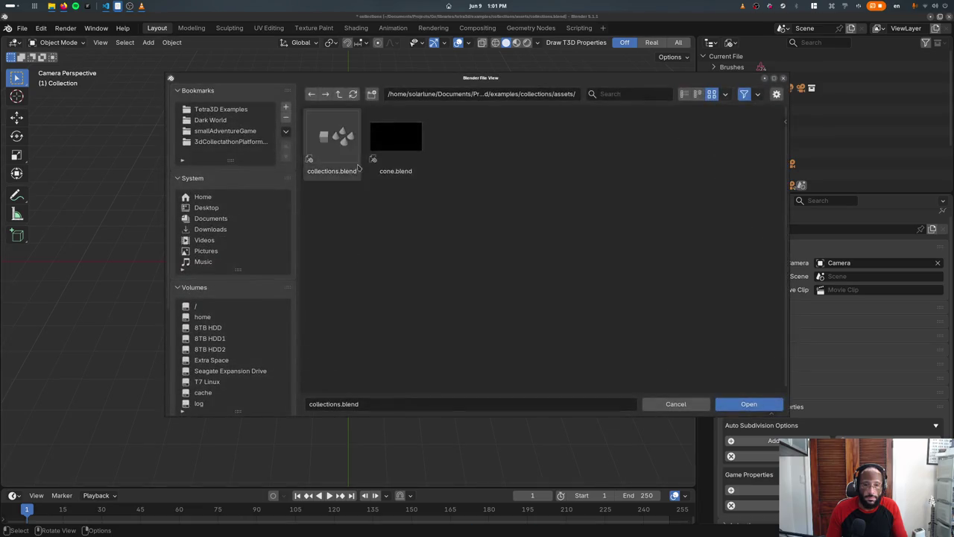
{"action": "double_click", "coordinate": [373, 153]}
{"action": "key", "text": "ctrl+s"}
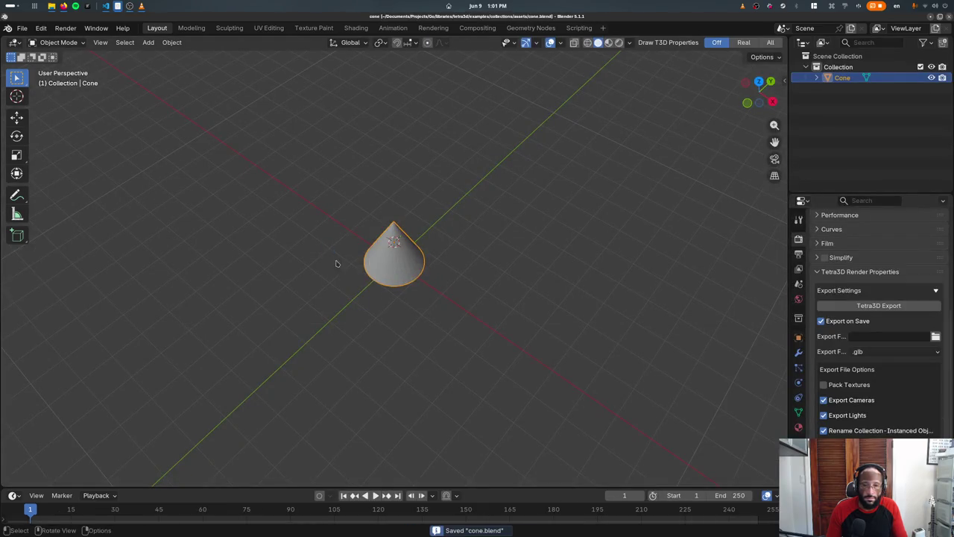
{"action": "key", "text": "alt+Tab"}
{"action": "key", "text": "Up"}
{"action": "key", "text": "Return"}
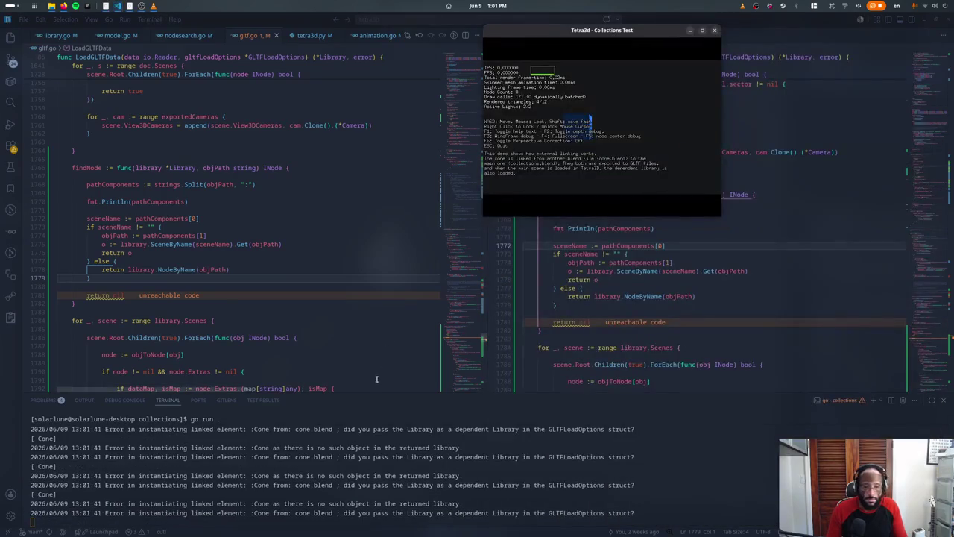
Step: Reopen collections.blend from Blender's recent files and rerun the collections example
{"action": "left_click", "coordinate": [87, 8]}
{"action": "left_click", "coordinate": [23, 27]}
{"action": "mouse_move", "coordinate": [49, 62]}
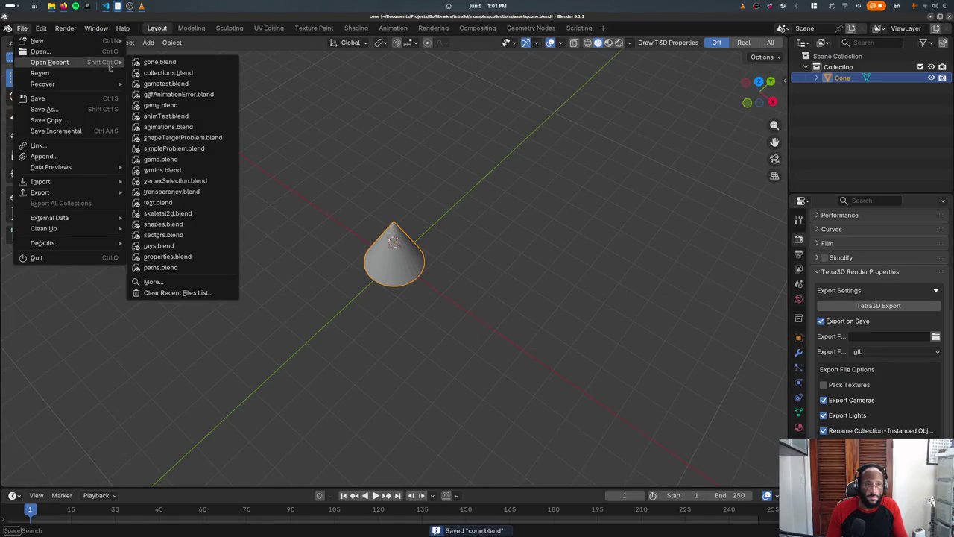
{"action": "left_click", "coordinate": [171, 73]}
{"action": "key", "text": "alt+Tab"}
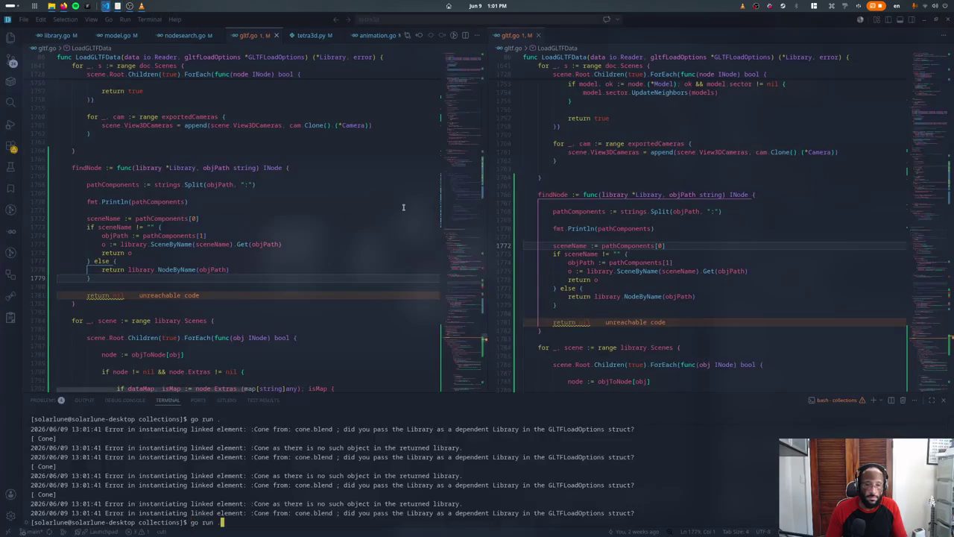
{"action": "key", "text": "Up"}
{"action": "key", "text": "Return"}
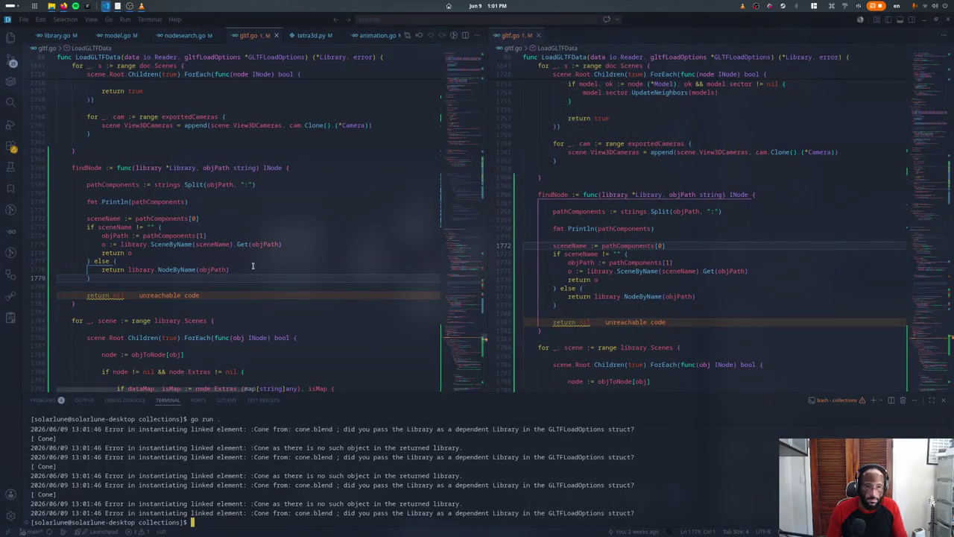
Step: Undo the unreachable trailing return nil and go to the objPath := pathComponents[1] line
{"action": "key", "text": "ctrl+z"}
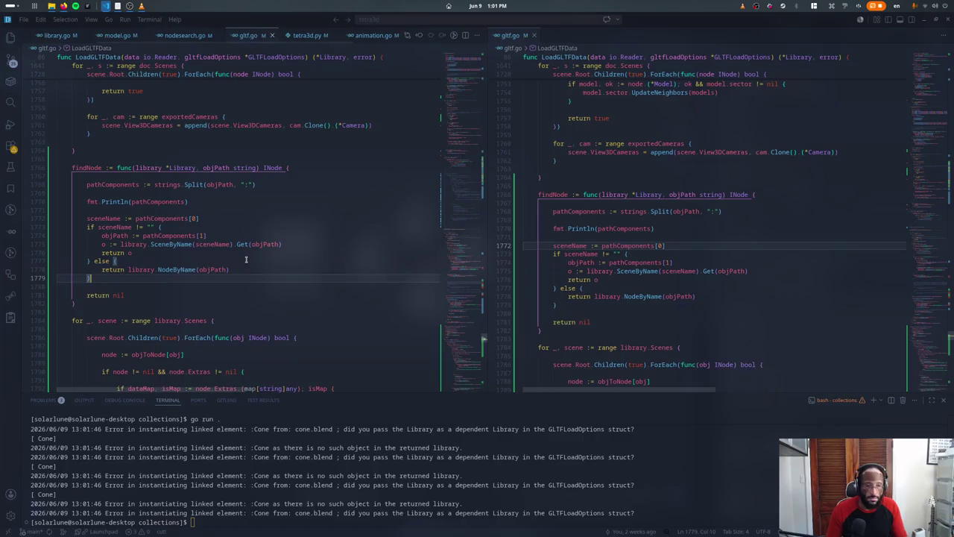
{"action": "key", "text": "ctrl+z"}
{"action": "key", "text": "ctrl+z"}
{"action": "key", "text": "ctrl+z"}
{"action": "key", "text": "ctrl+z"}
{"action": "key", "text": "ctrl+z"}
{"action": "key", "text": "ctrl+z"}
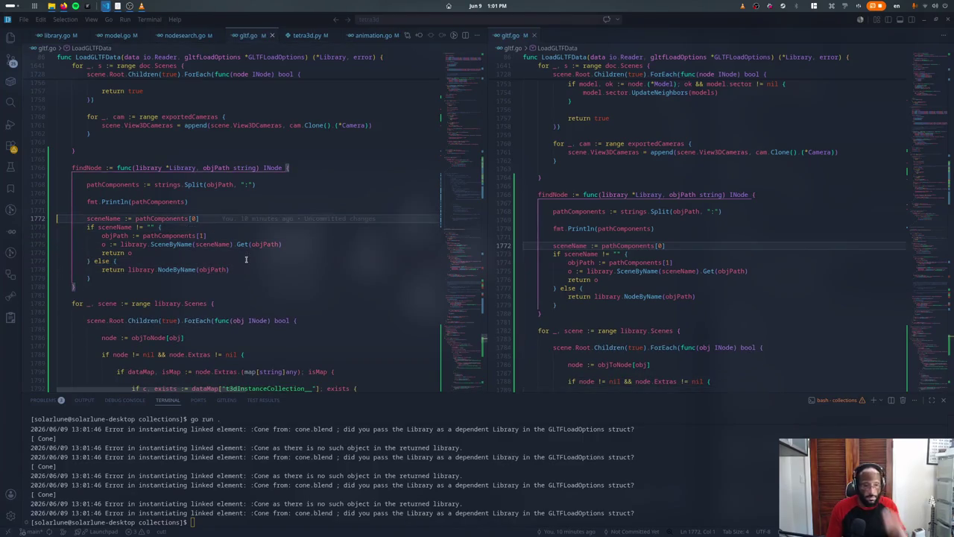
{"action": "key", "text": "Up"}
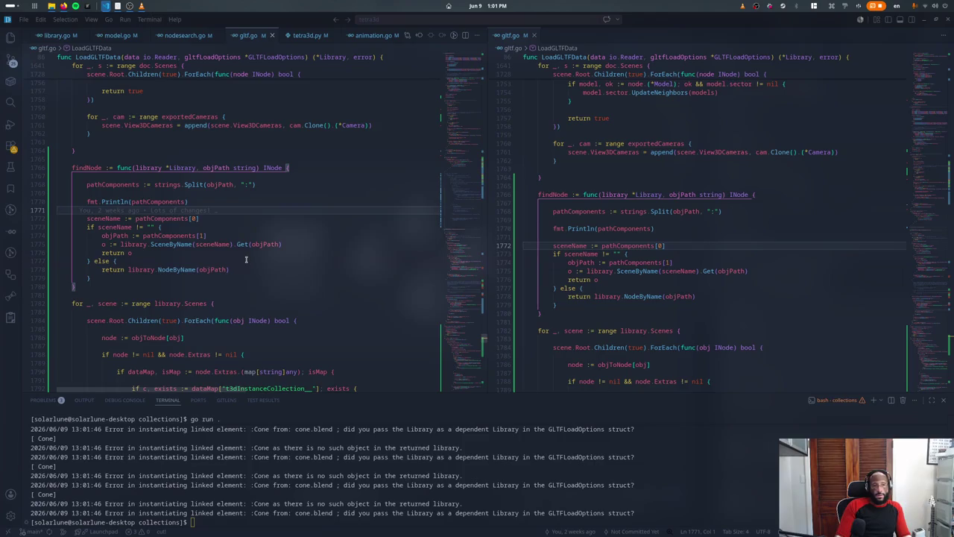
{"action": "key", "text": "Down"}
{"action": "key", "text": "Down"}
{"action": "key", "text": "Down"}
{"action": "key", "text": "Down"}
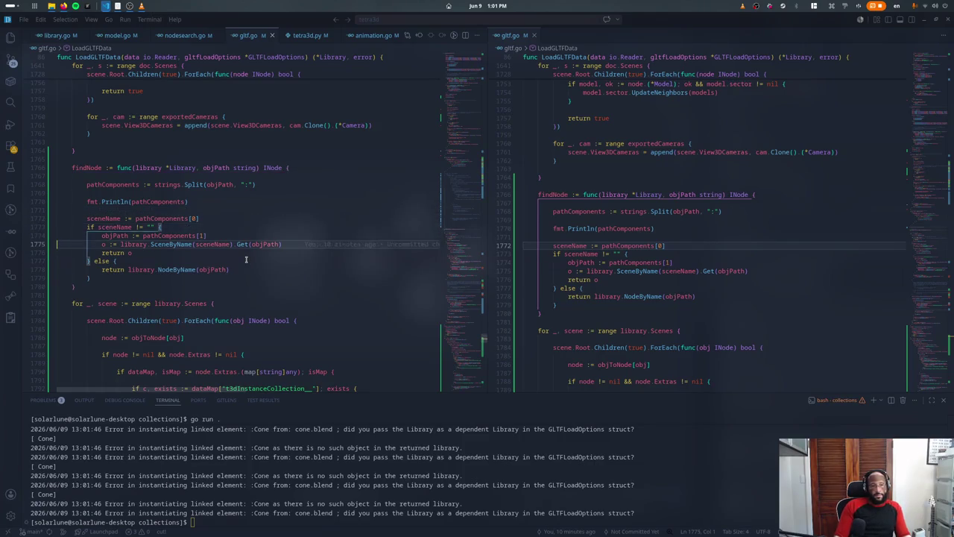
{"action": "key", "text": "Down"}
{"action": "key", "text": "Down"}
{"action": "key", "text": "End"}
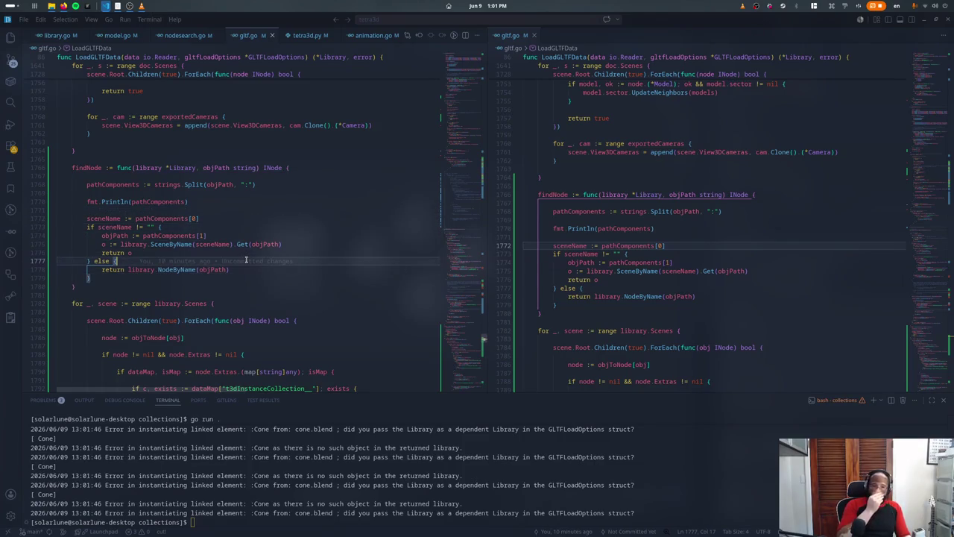
Step: Move objPath = pathComponents[1] above the scene-name check, then rerun go run .
{"action": "key", "text": "Up"}
{"action": "key", "text": "Up"}
{"action": "key", "text": "Up"}
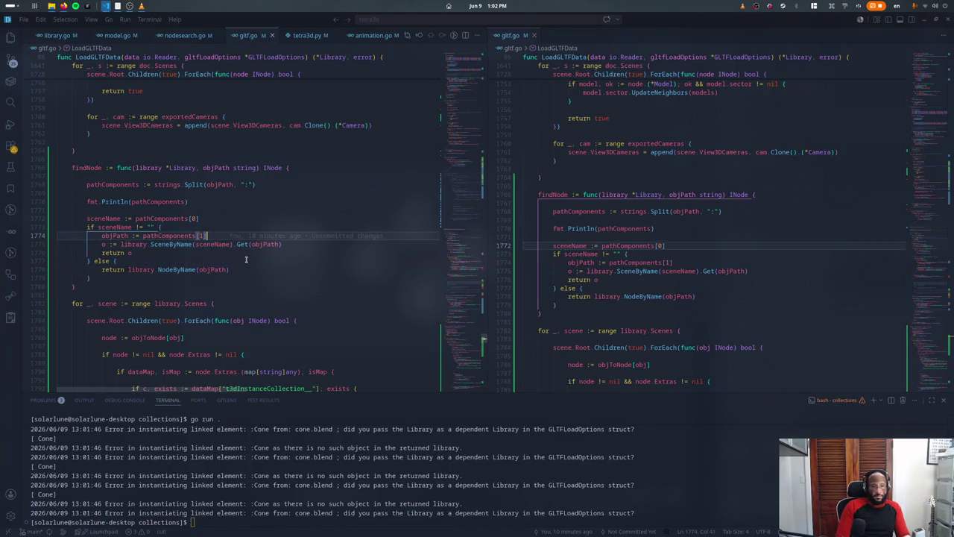
{"action": "key", "text": "alt+Up"}
{"action": "key", "text": "ctrl+Left"}
{"action": "key", "text": "ctrl+Left"}
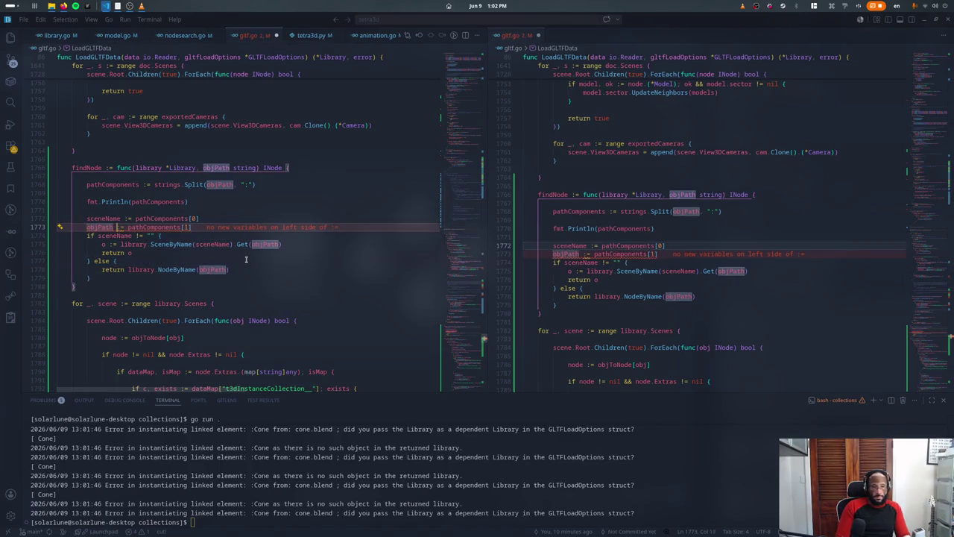
{"action": "key", "text": "Delete"}
{"action": "key", "text": "End"}
{"action": "key", "text": "Return"}
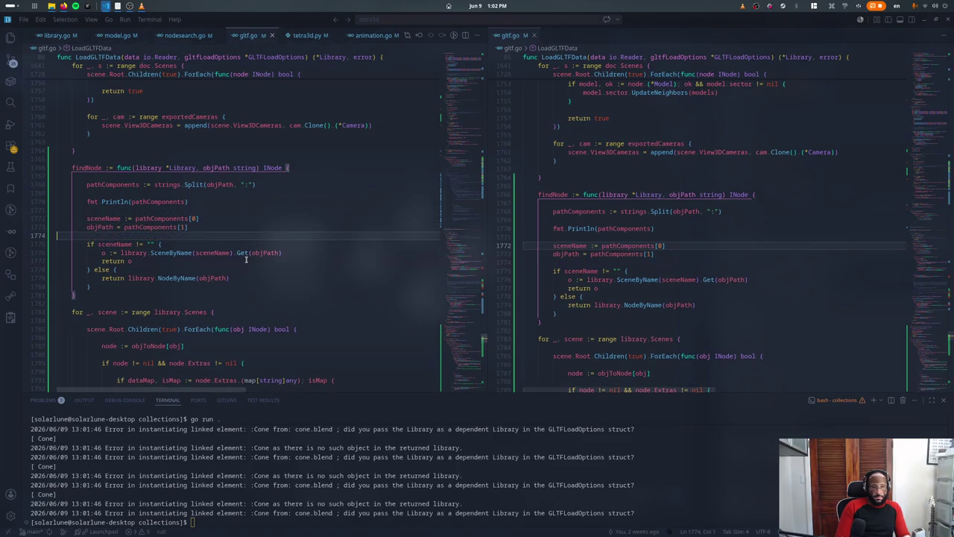
{"action": "key", "text": "ctrl+grave"}
{"action": "key", "text": "Up"}
{"action": "key", "text": "Return"}
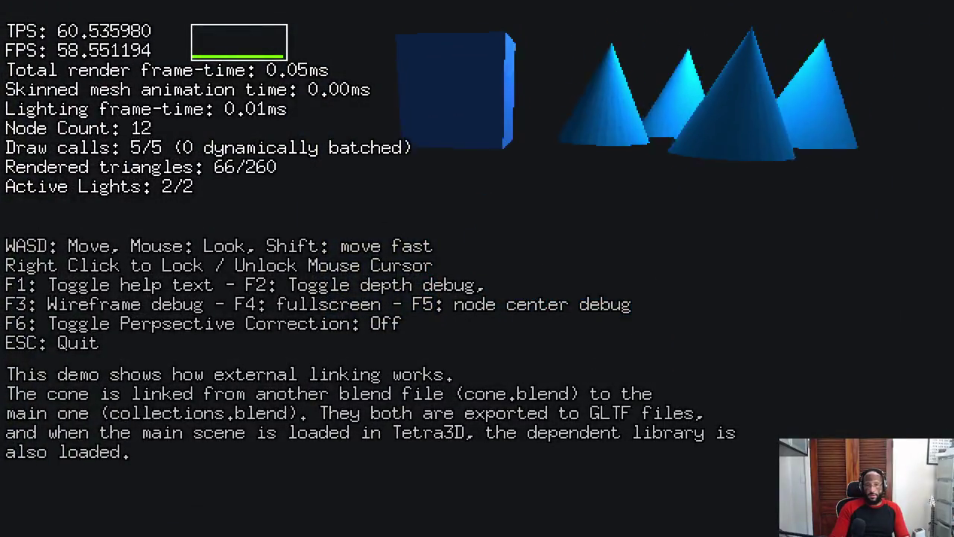
Step: Hide the debug overlay with F1 and quit the game with Escape after checking the cube and four cones
{"action": "key", "text": "F1"}
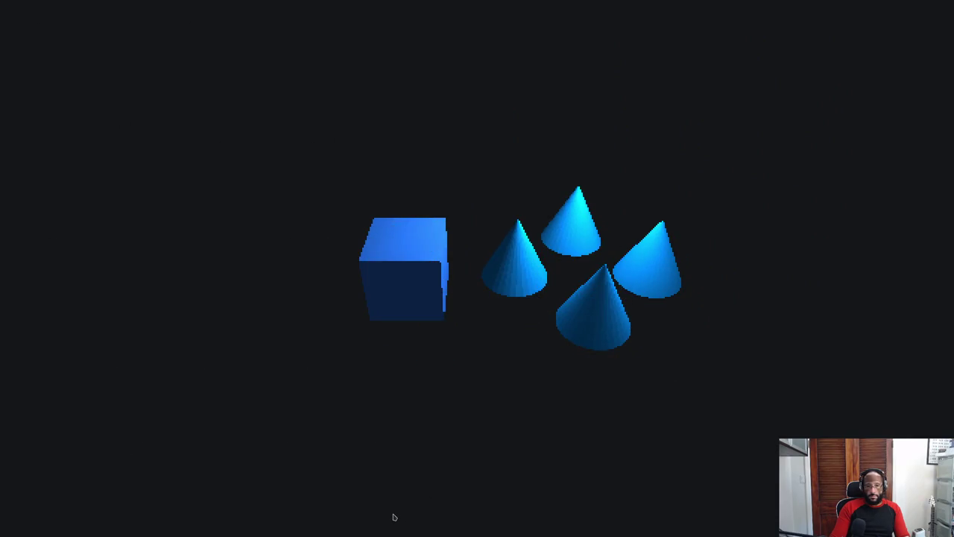
{"action": "key", "text": "Escape"}
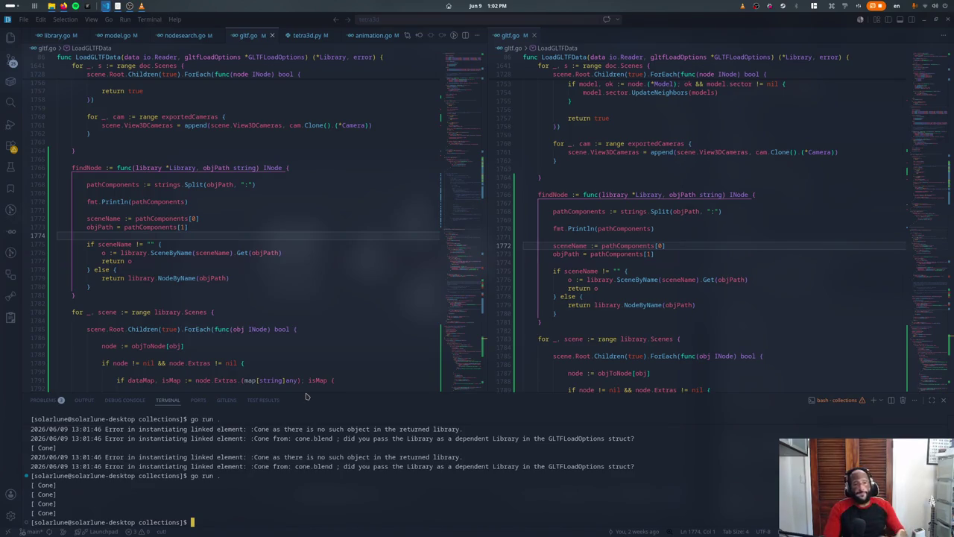
Step: Declare var object INode on a new line above findNode's sceneName check
{"action": "left_click", "coordinate": [180, 244]}
{"action": "key", "text": "Down"}
{"action": "key", "text": "Down"}
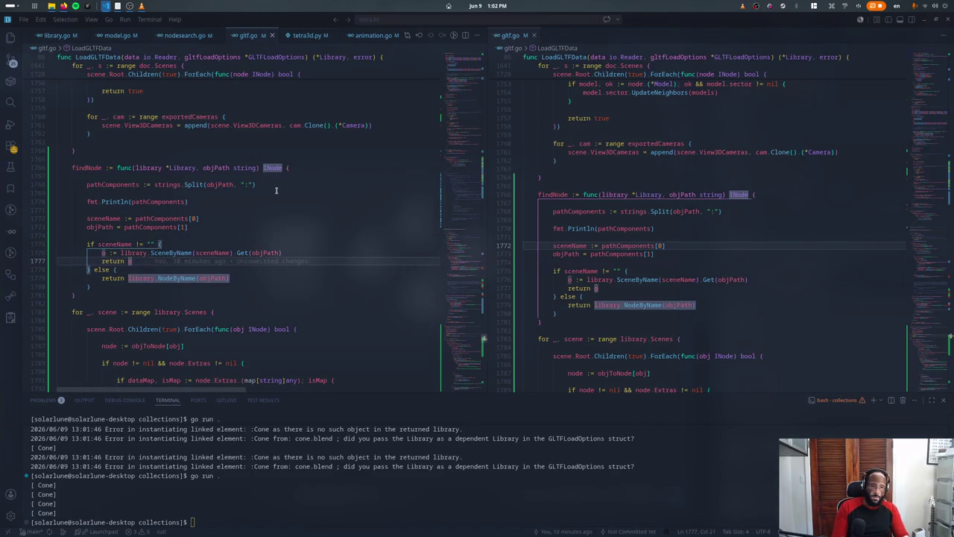
{"action": "key", "text": "Up"}
{"action": "key", "text": "End"}
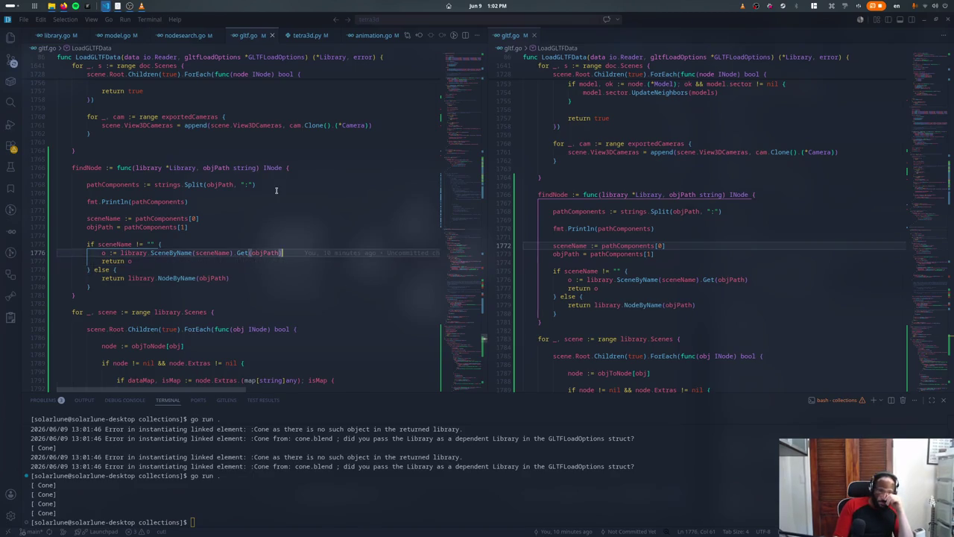
{"action": "key", "text": "Left"}
{"action": "key", "text": "Left"}
{"action": "key", "text": "Left"}
{"action": "key", "text": "Left"}
{"action": "key", "text": "Left"}
{"action": "key", "text": "Left"}
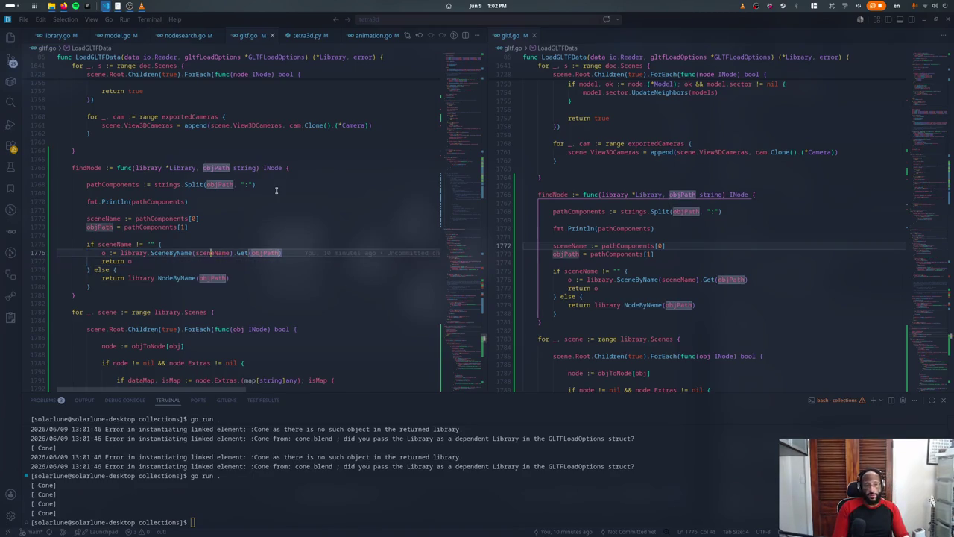
{"action": "key", "text": "Up"}
{"action": "key", "text": "Up"}
{"action": "key", "text": "Return"}
{"action": "key", "text": "Return"}
{"action": "key", "text": "Up"}
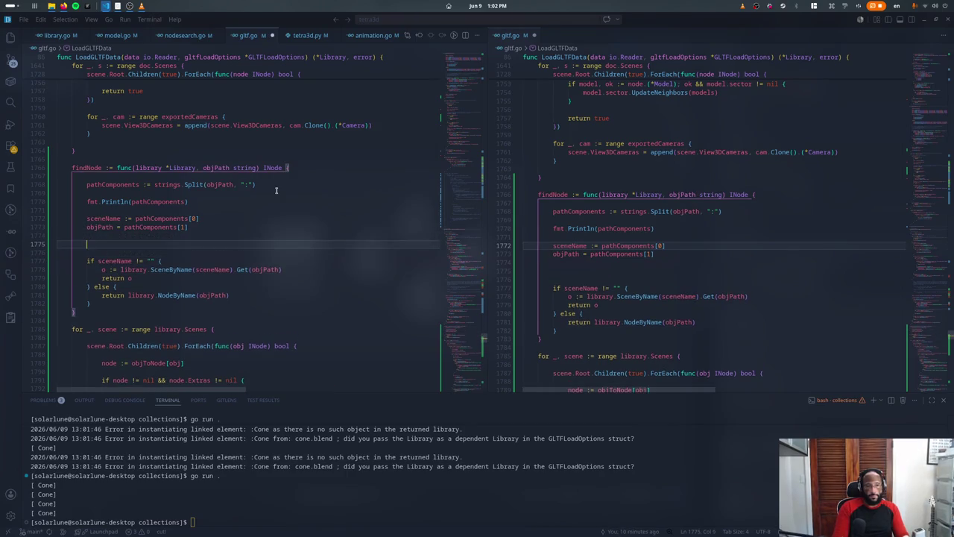
{"action": "type", "text": "ob"}
{"action": "key", "text": "BackSpace"}
{"action": "key", "text": "BackSpace"}
{"action": "type", "text": "var object "}
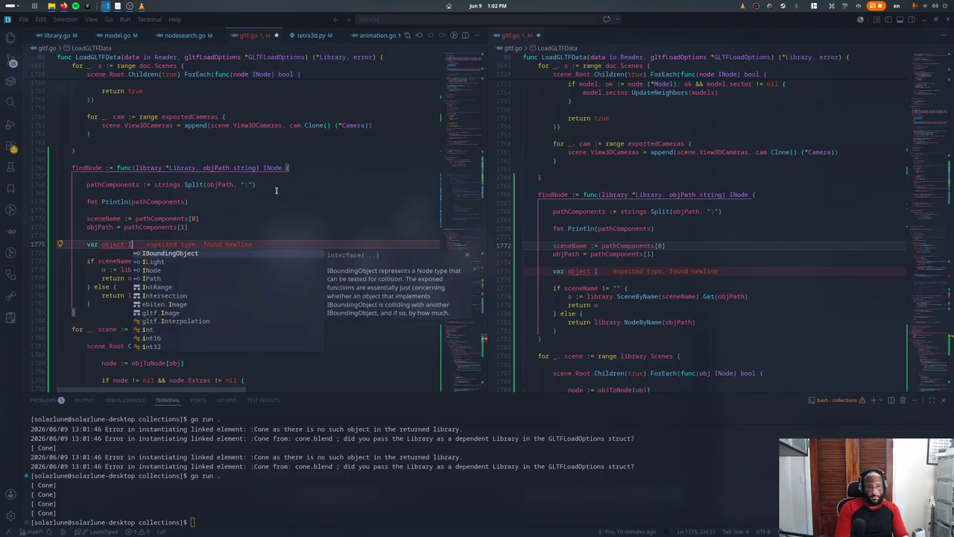
{"action": "type", "text": "INode"}
{"action": "key", "text": "Escape"}
Step: Assign the scene lookup to object, move the return below the if/else to return object, and save
{"action": "key", "text": "Down"}
{"action": "key", "text": "Down"}
{"action": "key", "text": "Down"}
{"action": "key", "text": "BackSpace"}
{"action": "key", "text": "BackSpace"}
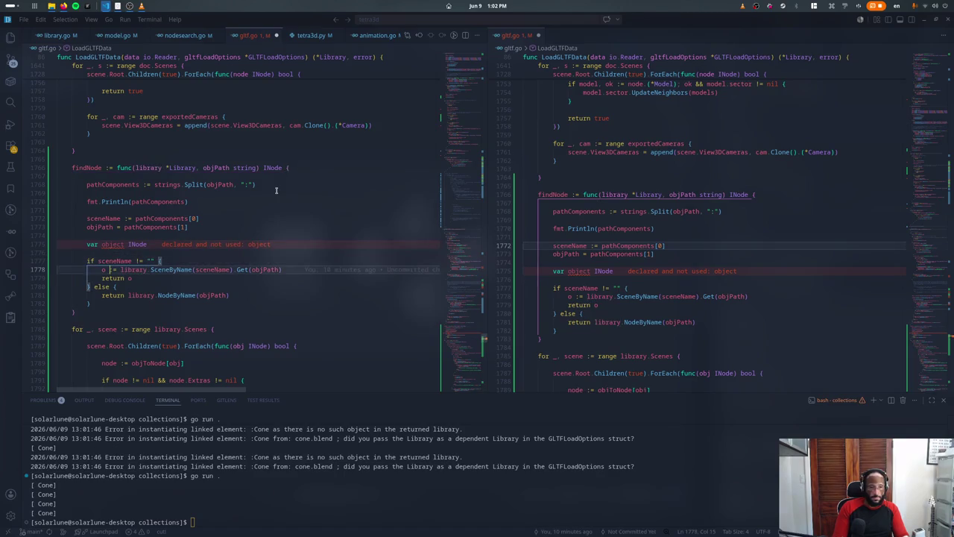
{"action": "type", "text": "bject"}
{"action": "key", "text": "Down"}
{"action": "key", "text": "alt+Down"}
{"action": "key", "text": "alt+Down"}
{"action": "key", "text": "alt+Down"}
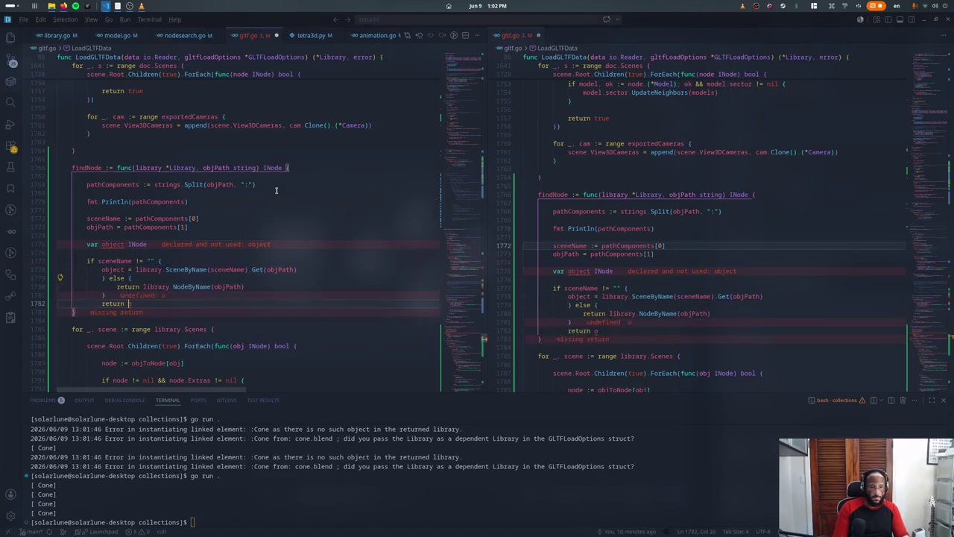
{"action": "type", "text": "bject"}
{"action": "key", "text": "ctrl+s"}
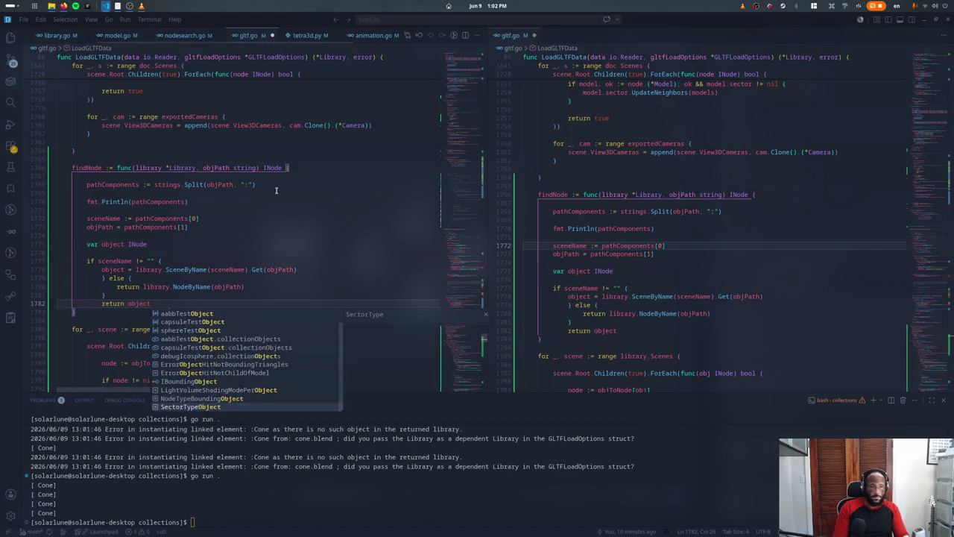
Step: Replace the else branch with if object == nil { object = library.NodeByName(objPath) }
{"action": "key", "text": "Up"}
{"action": "key", "text": "Up"}
{"action": "key", "text": "Up"}
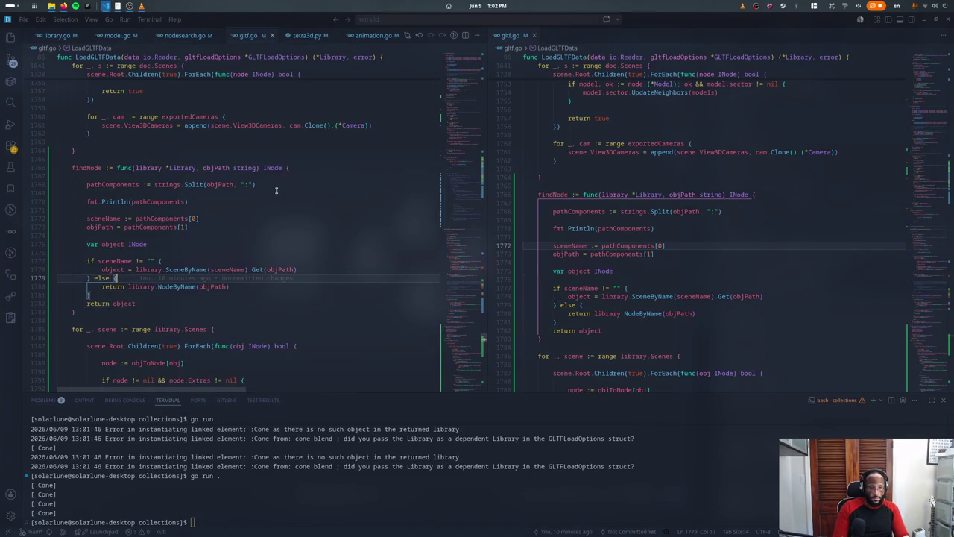
{"action": "key", "text": "BackSpace"}
{"action": "key", "text": "BackSpace"}
{"action": "key", "text": "BackSpace"}
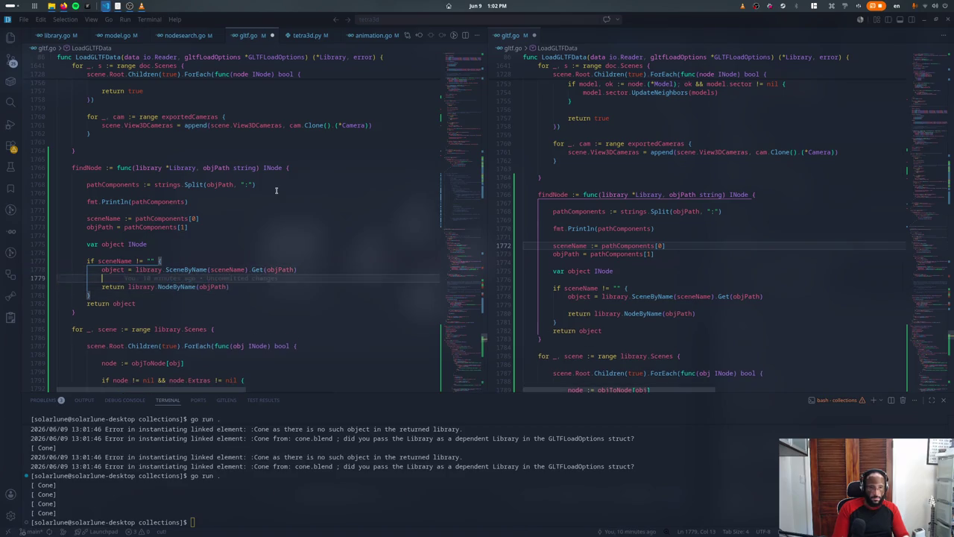
{"action": "type", "text": "}"}
{"action": "key", "text": "Return"}
{"action": "type", "text": "if object == "}
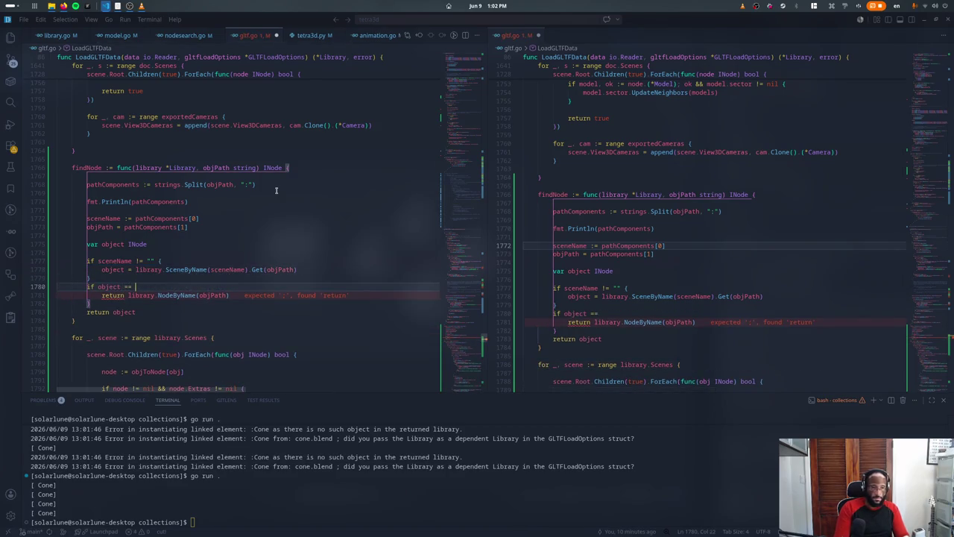
{"action": "type", "text": "nil {"}
{"action": "key", "text": "Down"}
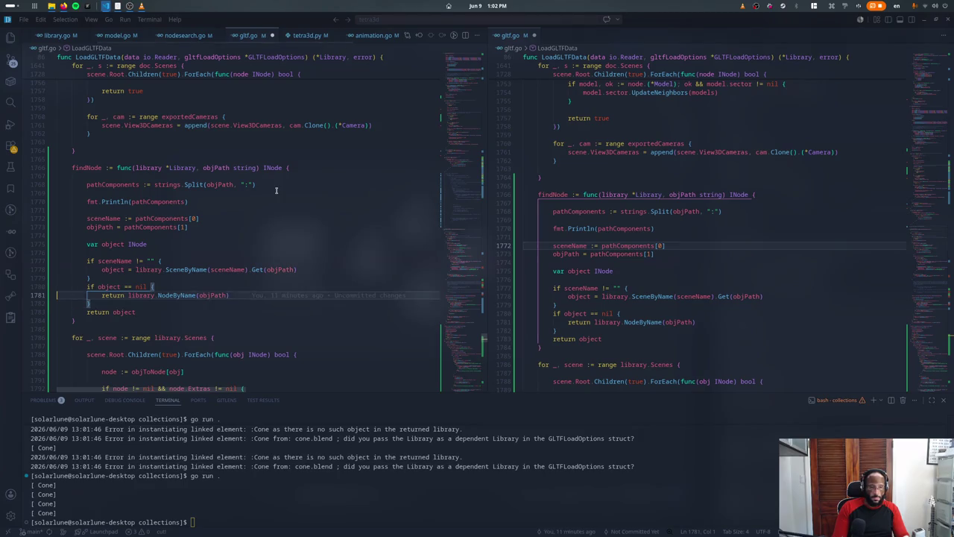
{"action": "key", "text": "ctrl+Delete"}
{"action": "type", "text": "object ="}
Step: Add blank lines to space out the nil check and return in findNode
{"action": "key", "text": "Down"}
{"action": "key", "text": "Down"}
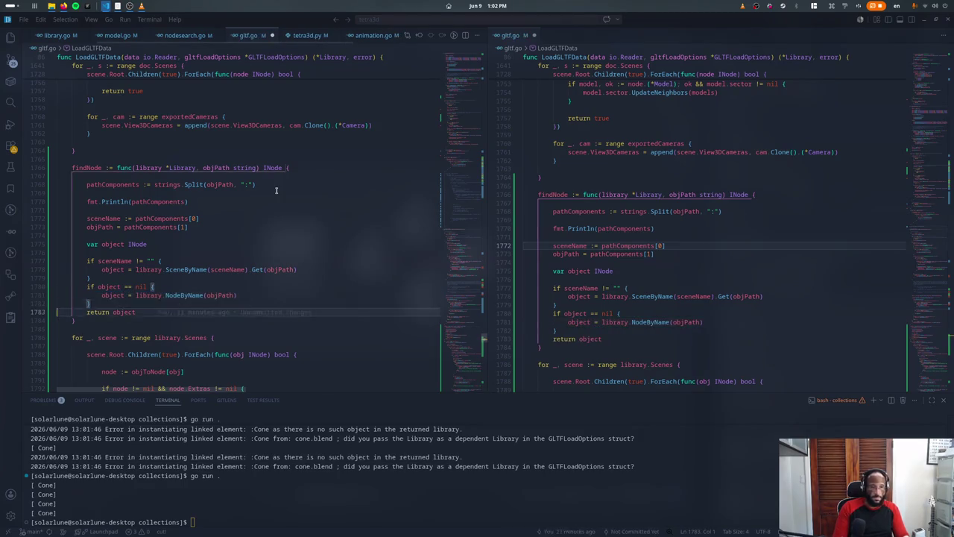
{"action": "key", "text": "Return"}
{"action": "key", "text": "Up"}
{"action": "key", "text": "Up"}
{"action": "key", "text": "Up"}
{"action": "key", "text": "Return"}
{"action": "key", "text": "Up"}
{"action": "key", "text": "Up"}
{"action": "key", "text": "Up"}
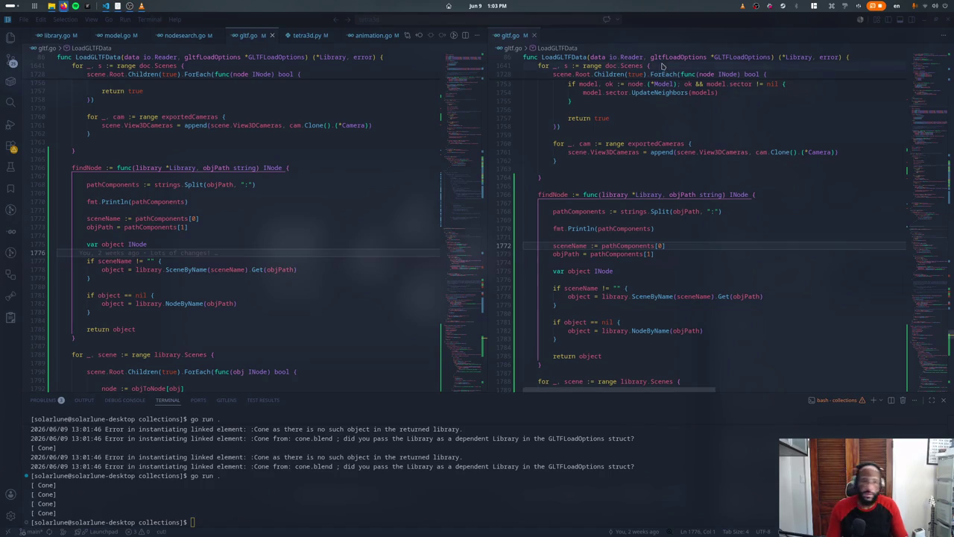
Step: Glance at Blender, hide the terminal panel with Ctrl+J, and view gltf.go's findNode full-height
{"action": "key", "text": "super"}
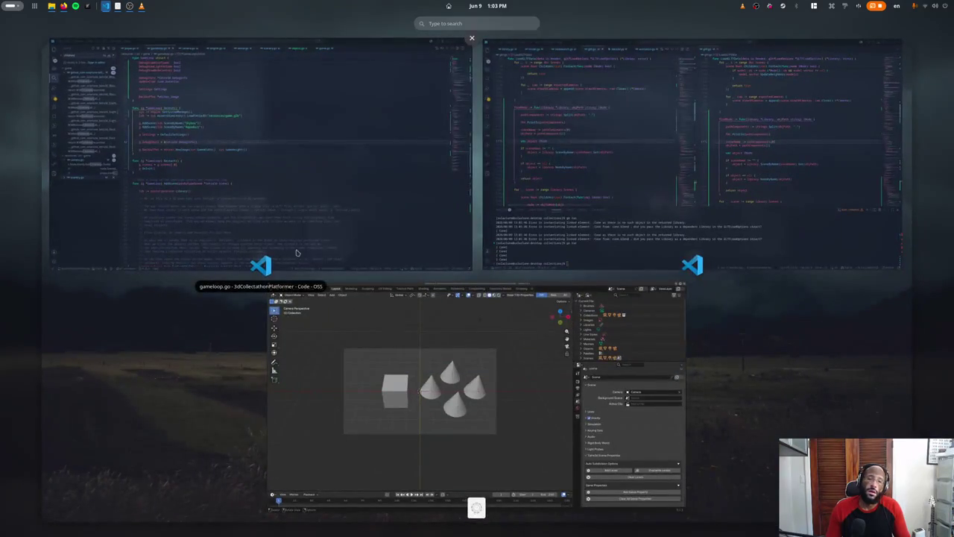
{"action": "left_click", "coordinate": [404, 338]}
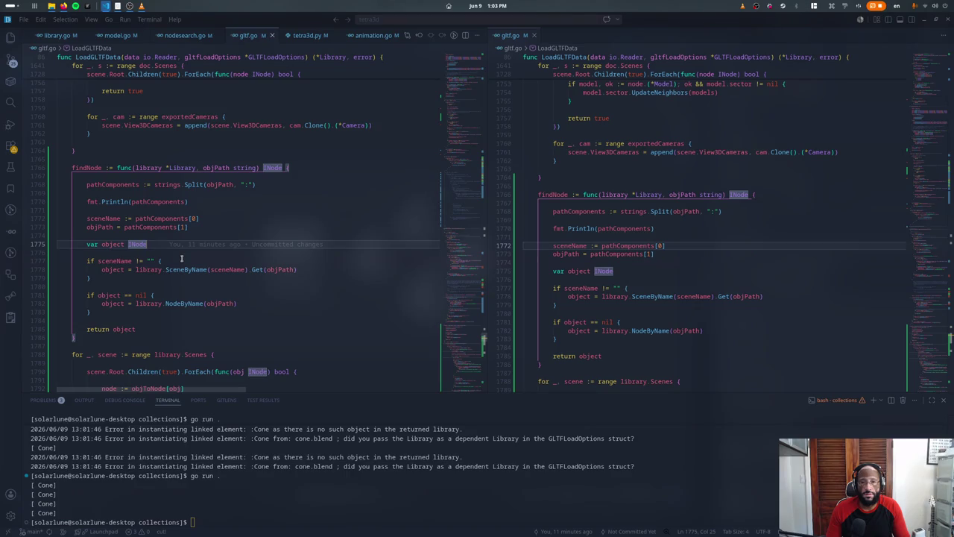
{"action": "left_click", "coordinate": [170, 193]}
{"action": "key", "text": "ctrl+j"}
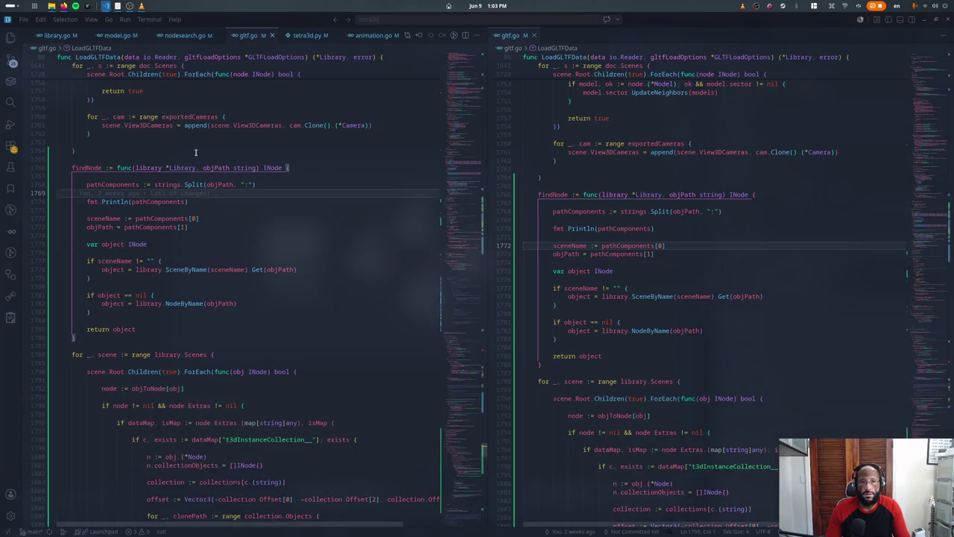
{"action": "left_click", "coordinate": [185, 36]}
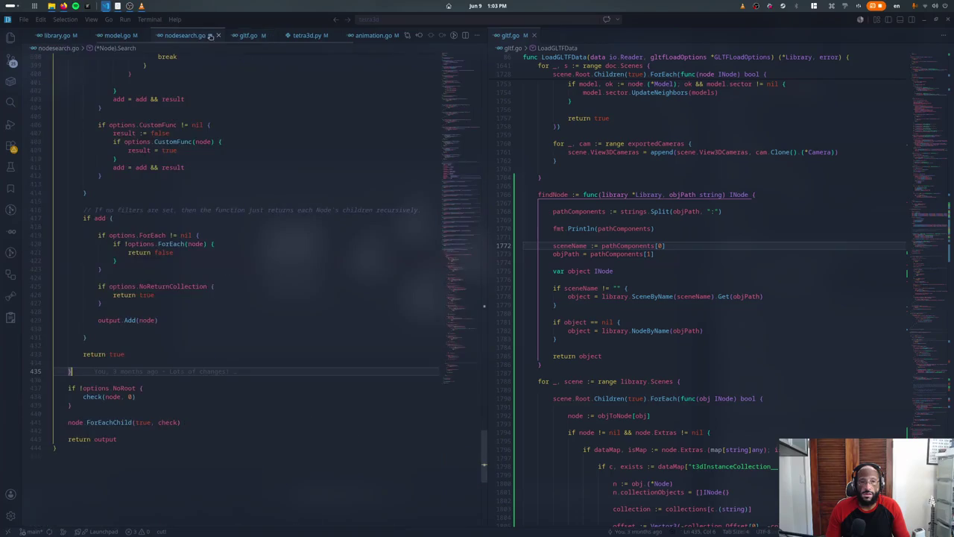
{"action": "left_click", "coordinate": [243, 35]}
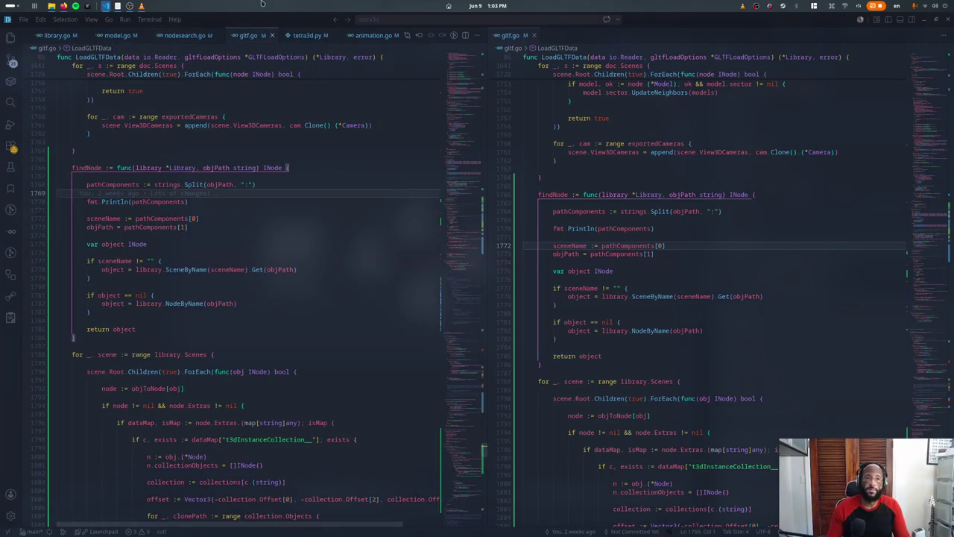
Step: In tetra3d.py's export function, remove the ":" joining scene name and object path
{"action": "left_click", "coordinate": [298, 35]}
{"action": "scroll", "coordinate": [284, 159], "scroll_direction": "up", "scroll_amount": 5}
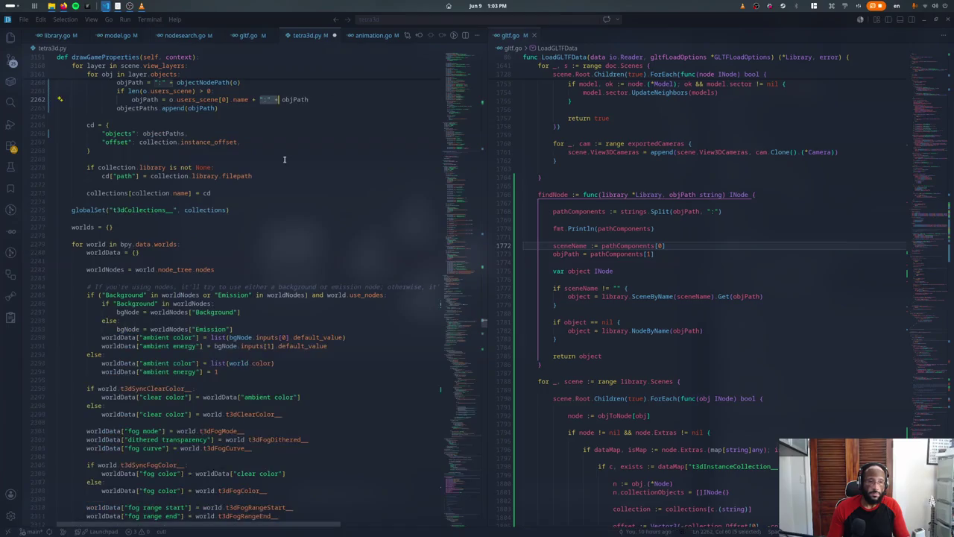
{"action": "scroll", "coordinate": [284, 159], "scroll_direction": "up", "scroll_amount": 5}
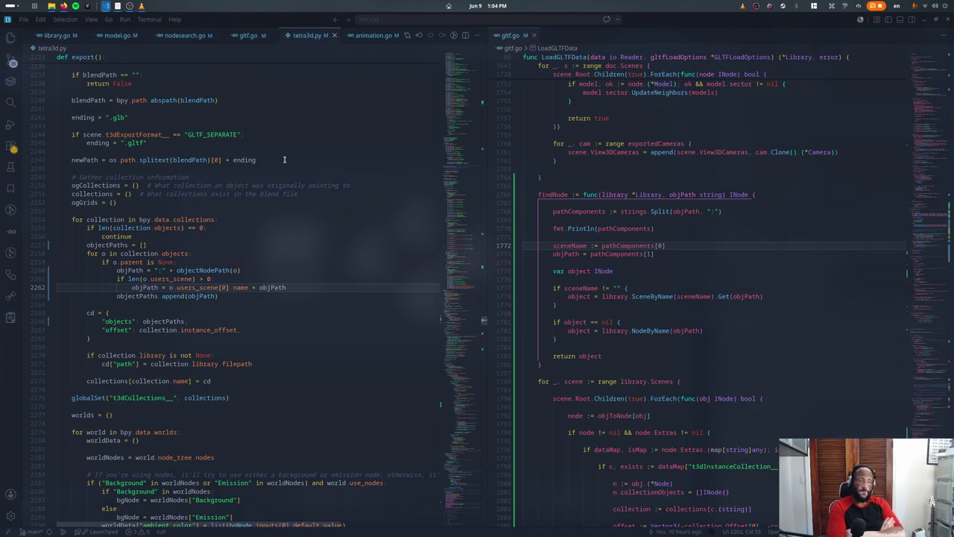
{"action": "type", "text": "\""}
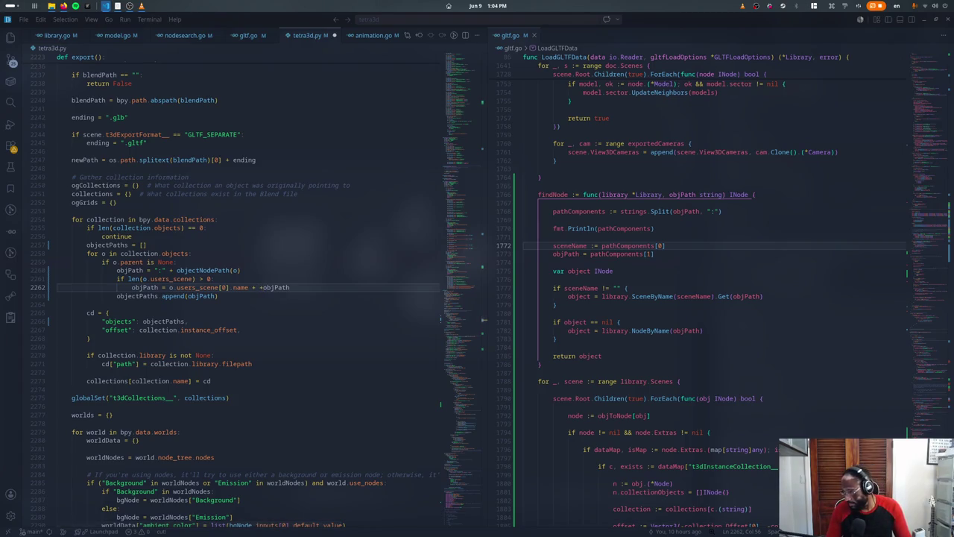
Step: Switch to Firefox for the Blender Python API docs, closing a stray new window
{"action": "key", "text": "alt+Tab"}
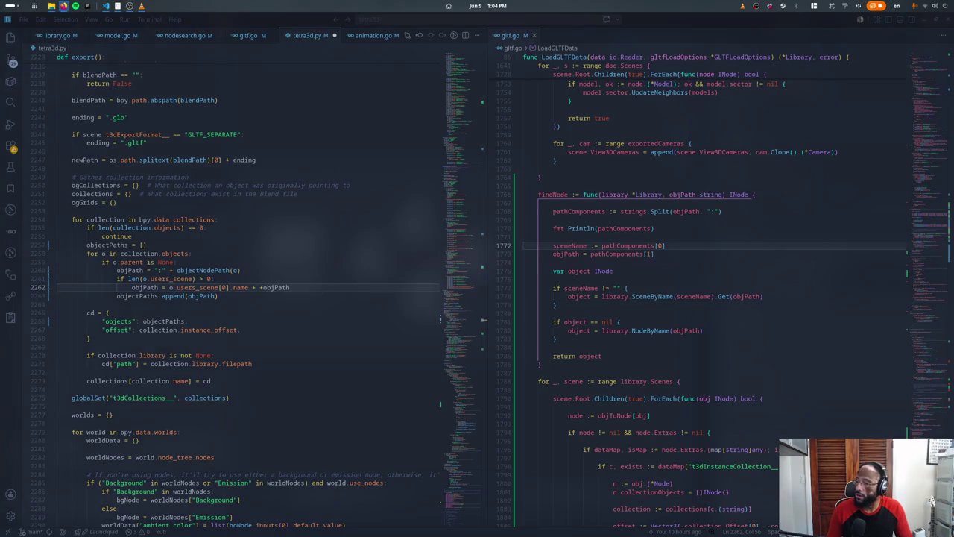
{"action": "key", "text": "ctrl+n"}
{"action": "key", "text": "ctrl+w"}
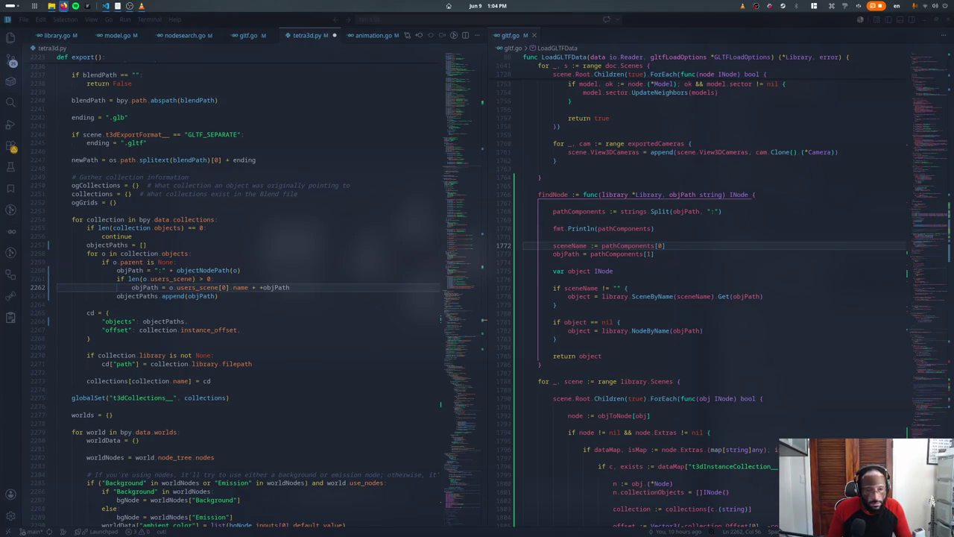
{"action": "key", "text": "alt+Tab"}
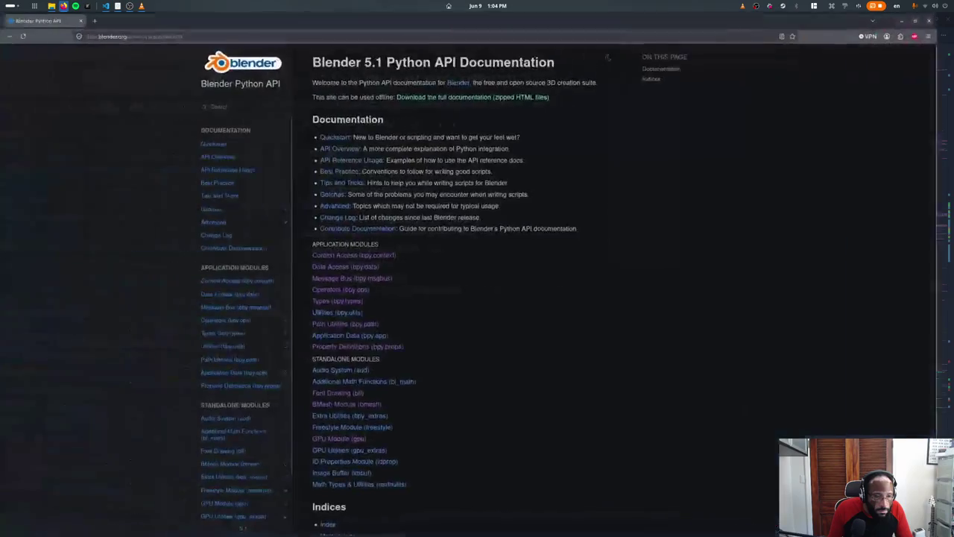
{"action": "key", "text": "alt+Tab"}
{"action": "key", "text": "alt+Tab"}
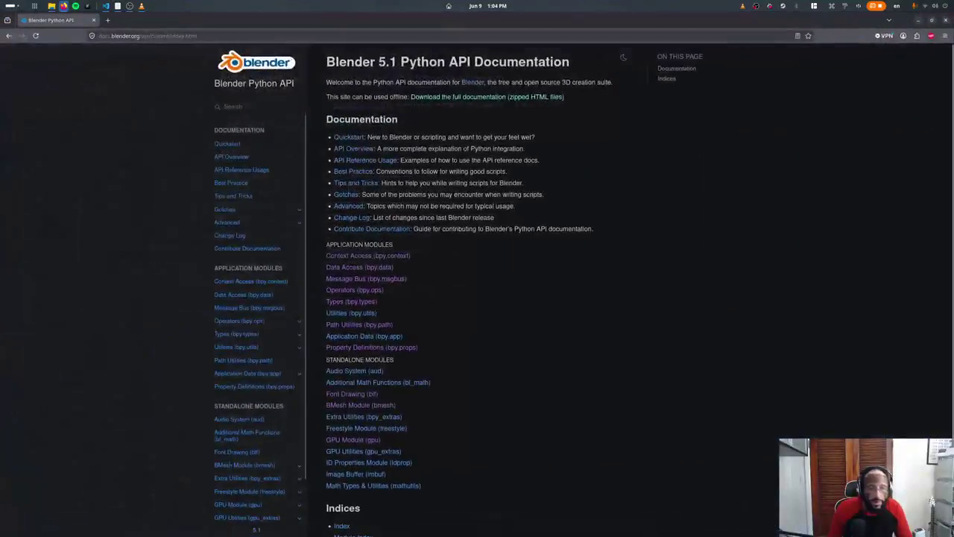
{"action": "type", "text": "co"}
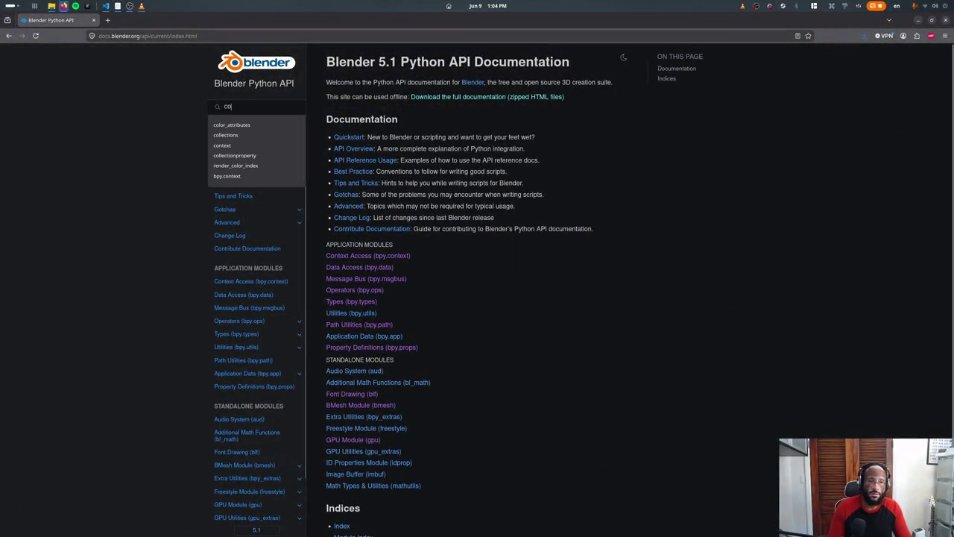
{"action": "type", "text": "llection.li"}
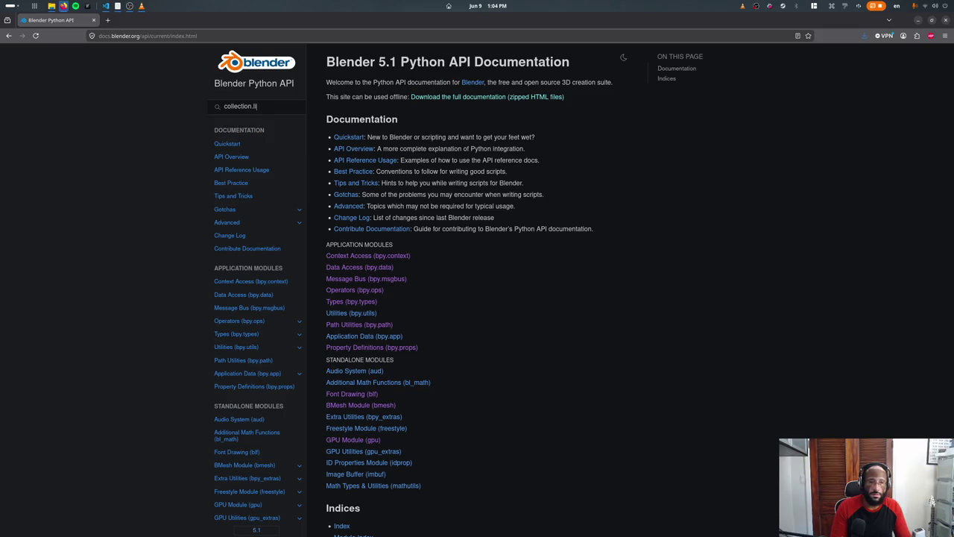
{"action": "type", "text": "braryu"}
{"action": "key", "text": "BackSpace"}
{"action": "key", "text": "Return"}
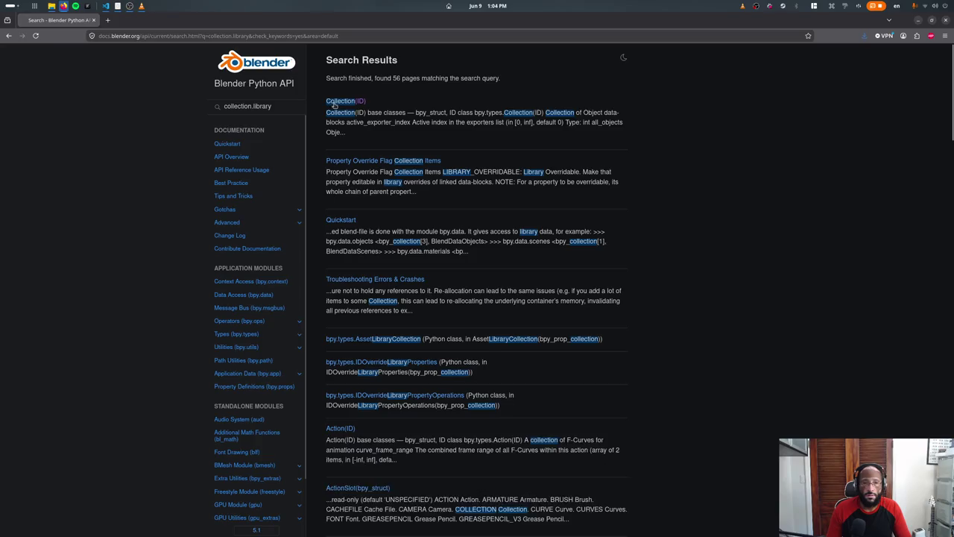
{"action": "left_click", "coordinate": [346, 100]}
{"action": "key", "text": "ctrl+f"}
{"action": "type", "text": "library"}
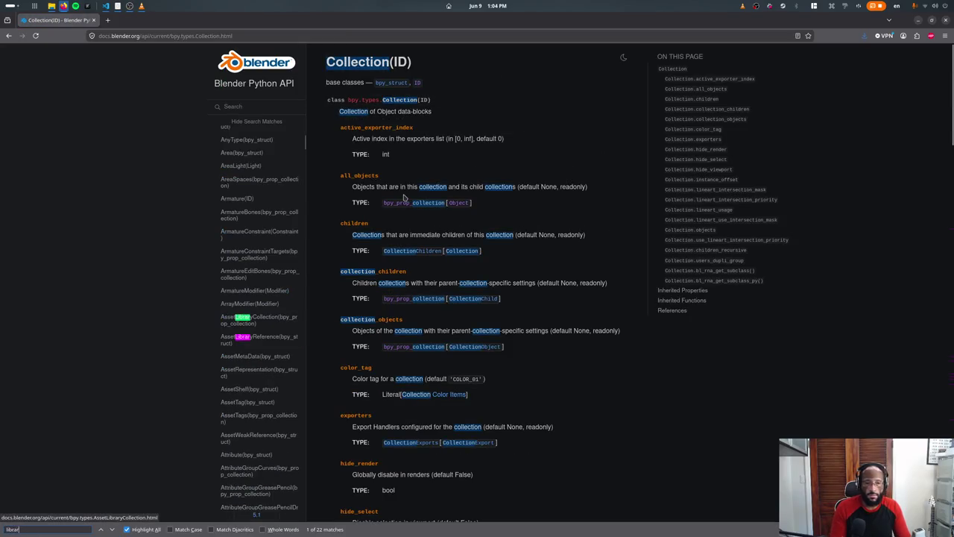
{"action": "key", "text": "Return"}
{"action": "key", "text": "shift+Return"}
{"action": "key", "text": "shift+Return"}
{"action": "key", "text": "shift+Return"}
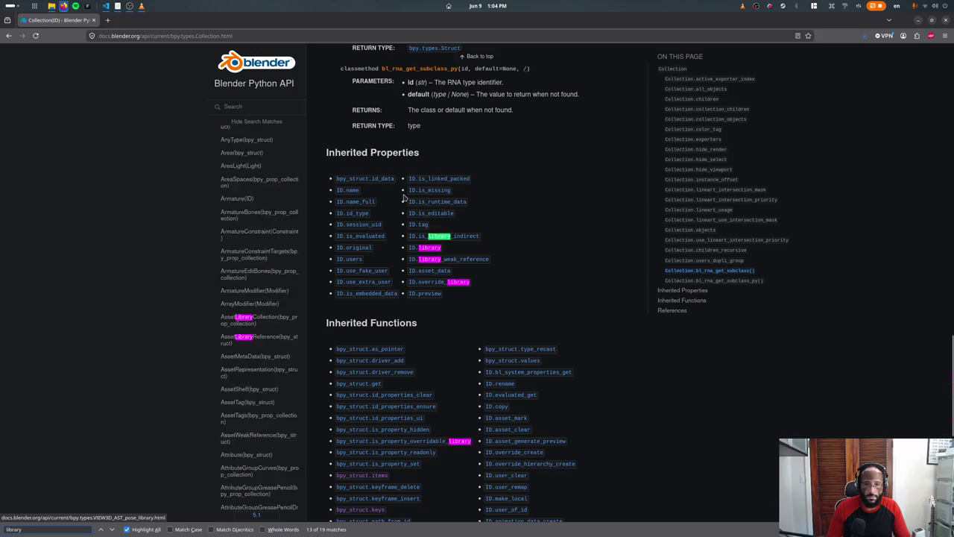
{"action": "key", "text": "shift+Return"}
{"action": "key", "text": "shift+Return"}
{"action": "key", "text": "shift+Return"}
{"action": "key", "text": "shift+Return"}
{"action": "key", "text": "shift+Return"}
{"action": "key", "text": "shift+Return"}
{"action": "key", "text": "shift+Return"}
{"action": "key", "text": "shift+Return"}
{"action": "key", "text": "shift+Return"}
{"action": "key", "text": "Return"}
{"action": "key", "text": "Return"}
{"action": "key", "text": "Return"}
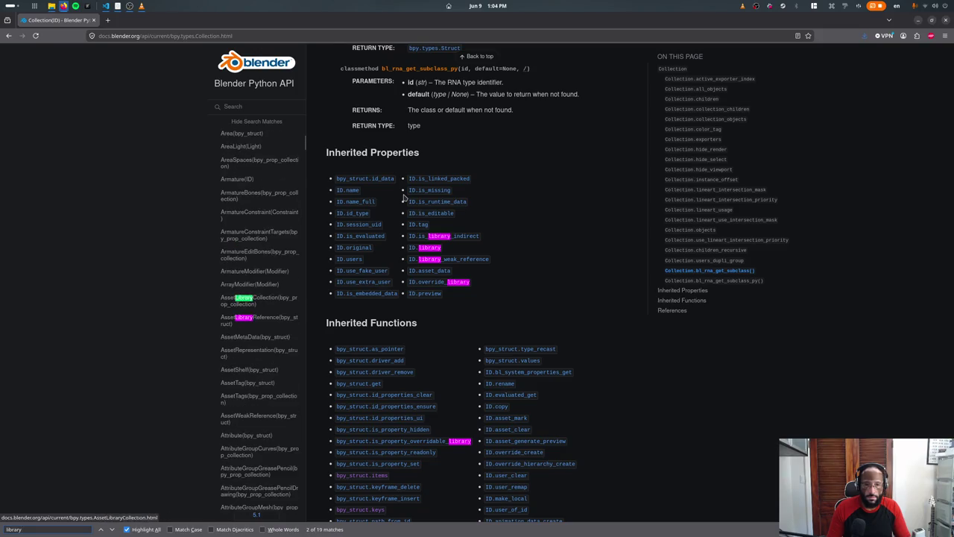
{"action": "key", "text": "Return"}
{"action": "key", "text": "Return"}
{"action": "key", "text": "Return"}
{"action": "key", "text": "Return"}
{"action": "key", "text": "Return"}
{"action": "key", "text": "Return"}
{"action": "key", "text": "Escape"}
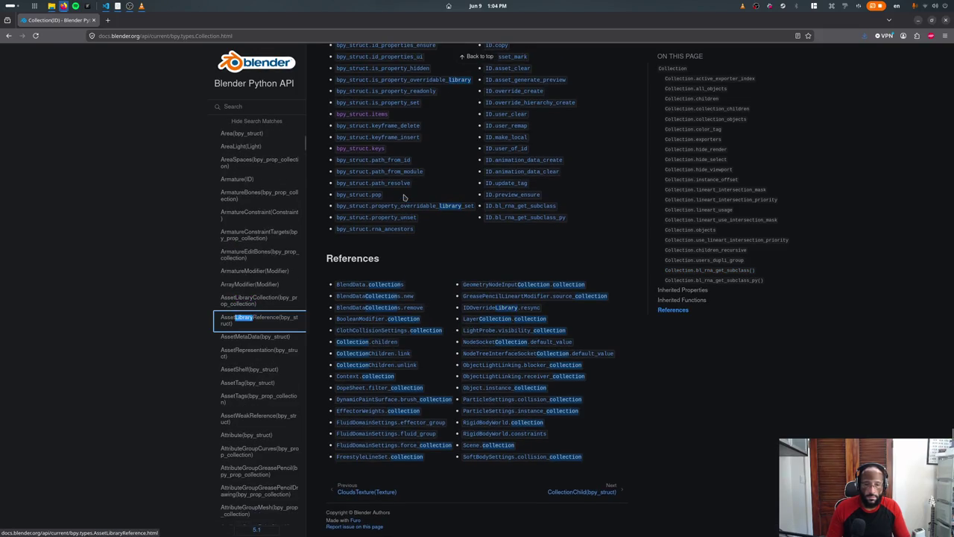
{"action": "key", "text": "Home"}
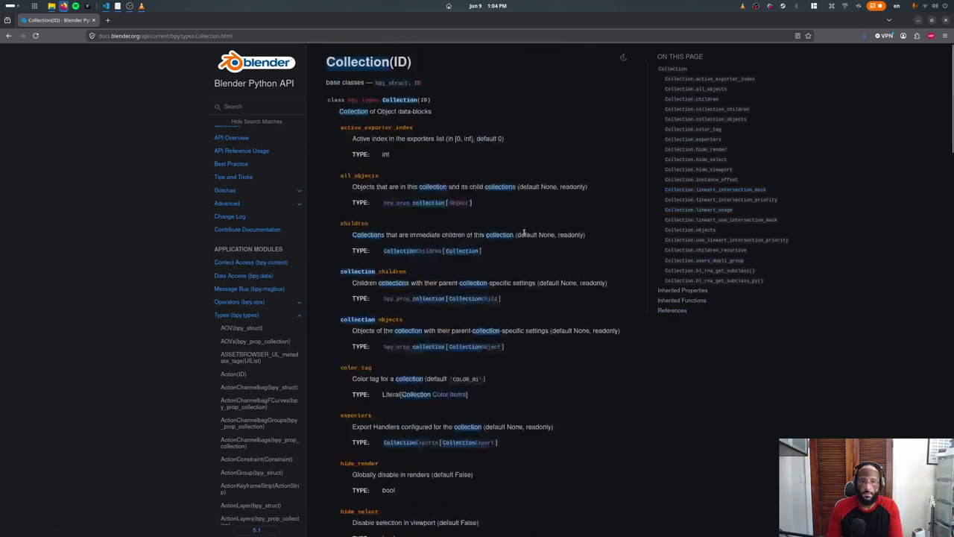
{"action": "scroll", "coordinate": [460, 292], "scroll_direction": "down", "scroll_amount": 5}
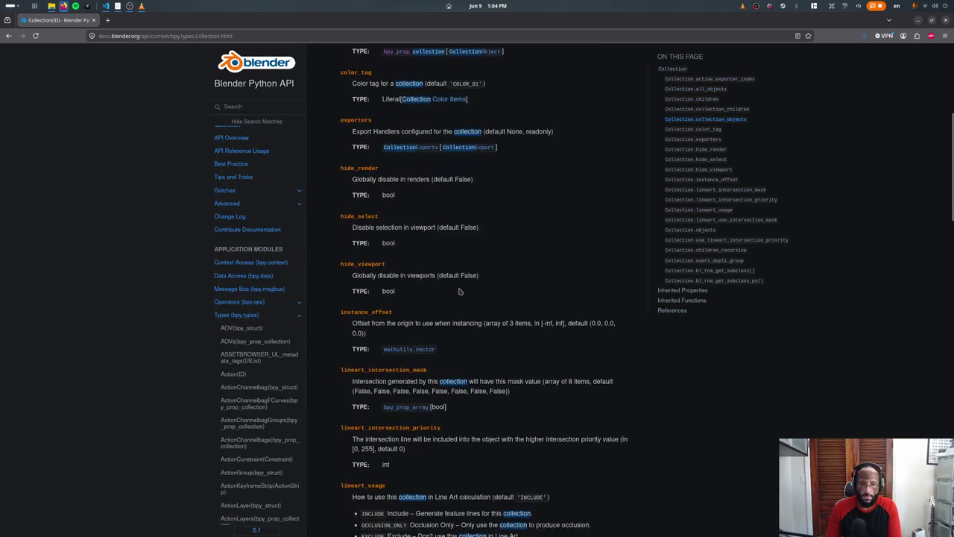
{"action": "scroll", "coordinate": [459, 291], "scroll_direction": "down", "scroll_amount": 2}
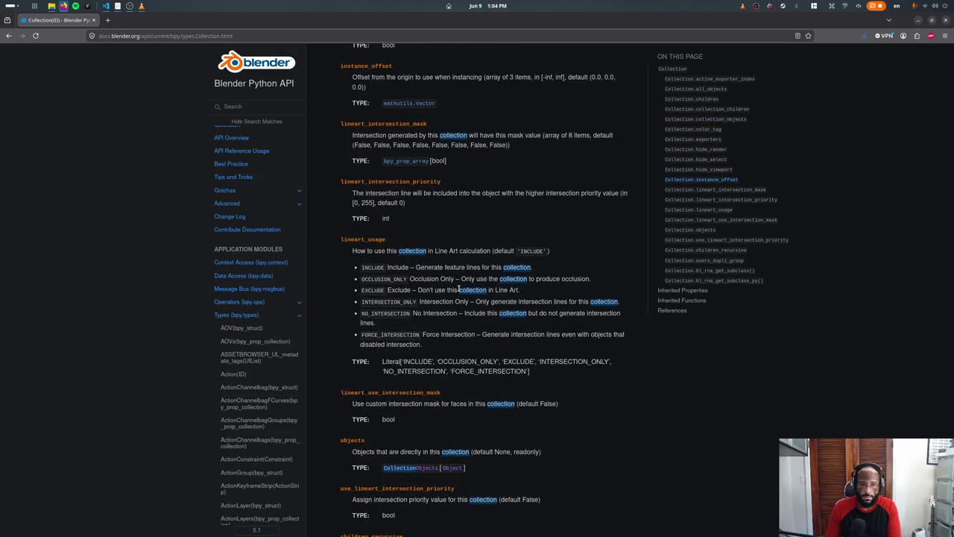
{"action": "scroll", "coordinate": [460, 290], "scroll_direction": "down", "scroll_amount": 2}
{"action": "key", "text": "Home"}
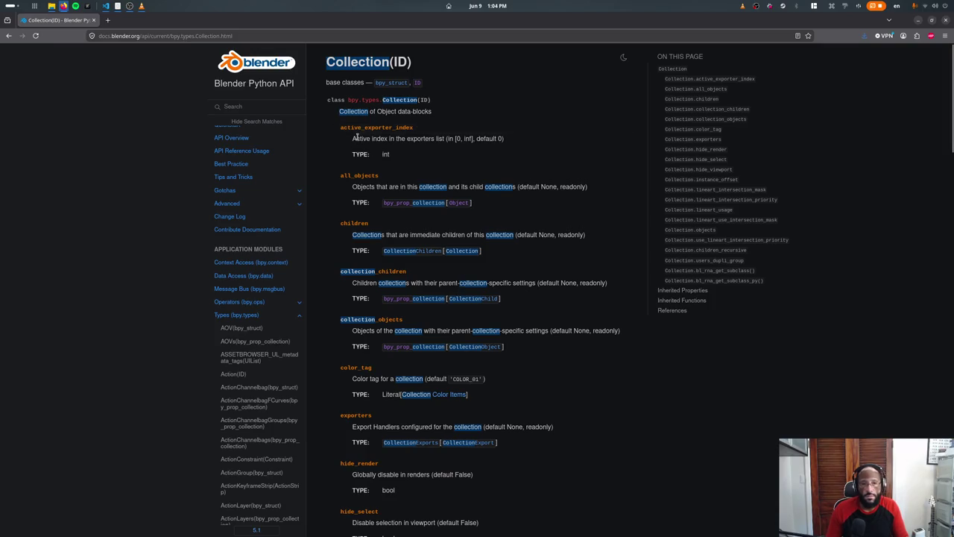
{"action": "key", "text": "alt+Tab"}
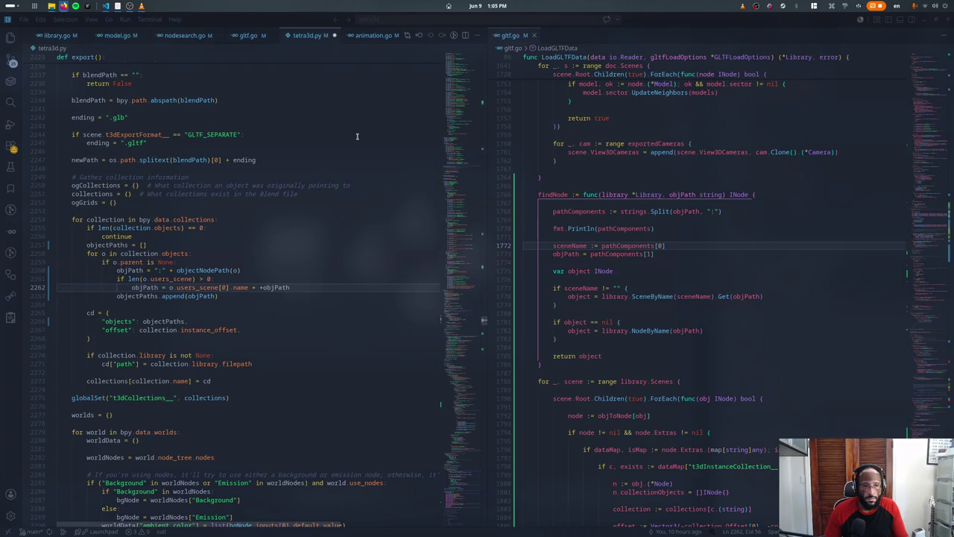
{"action": "key", "text": "alt+Tab"}
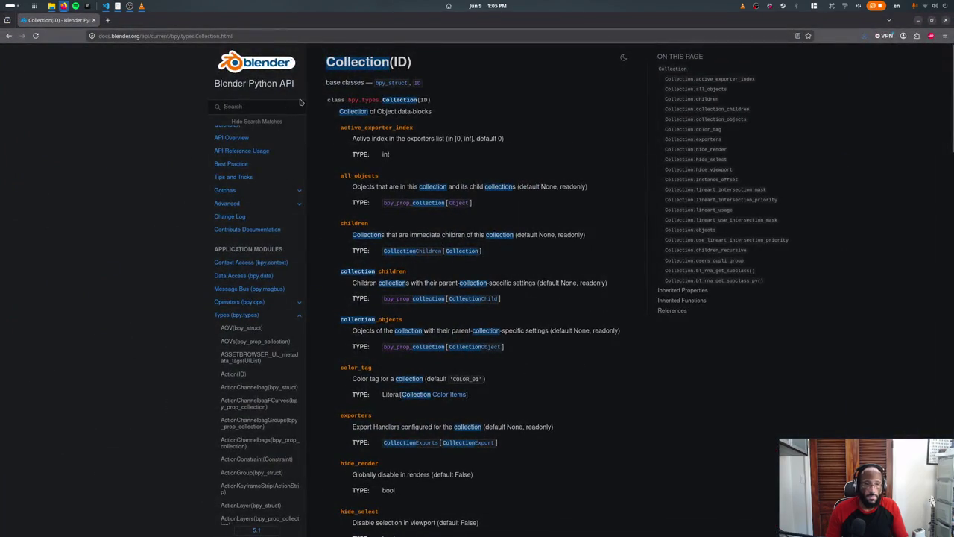
Step: Search the docs for 'collections' and navigate through Data Access and BlendData to the Collection reference
{"action": "type", "text": "collections"}
{"action": "key", "text": "Return"}
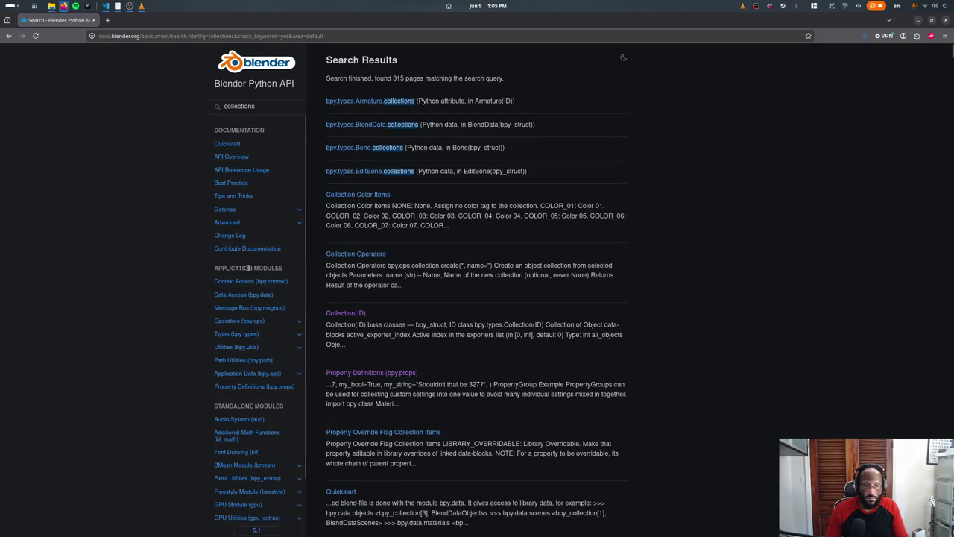
{"action": "scroll", "coordinate": [257, 296], "scroll_direction": "down", "scroll_amount": 1}
{"action": "left_click", "coordinate": [260, 247]}
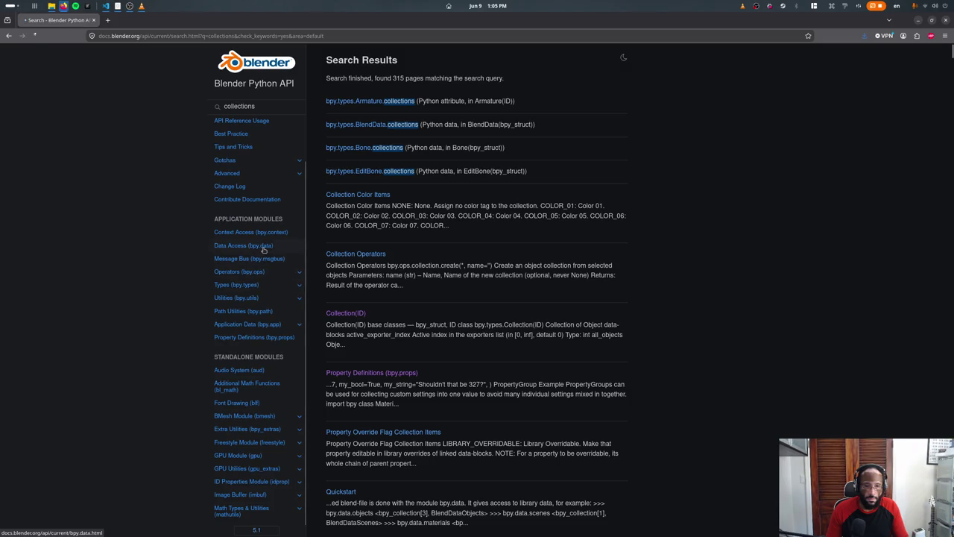
{"action": "left_click", "coordinate": [385, 128]}
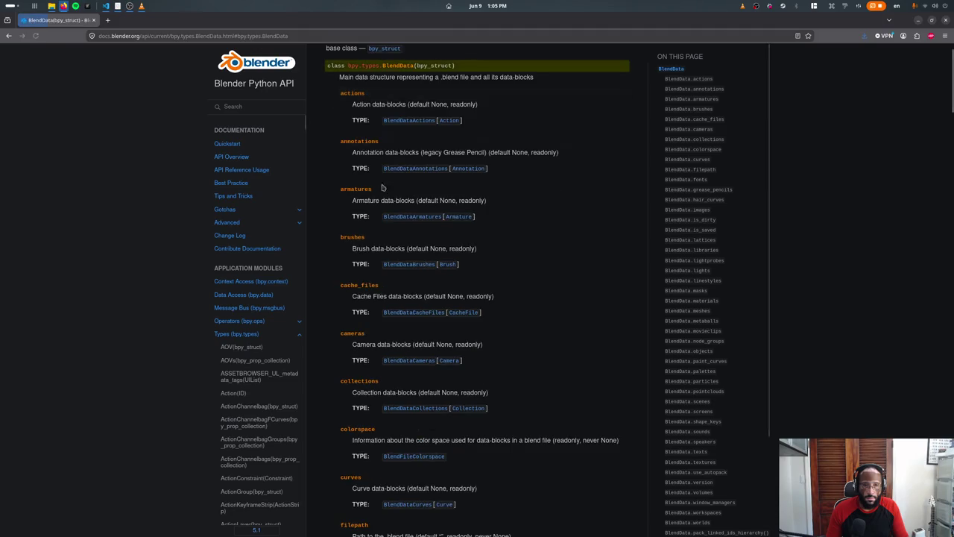
{"action": "left_click", "coordinate": [458, 408]}
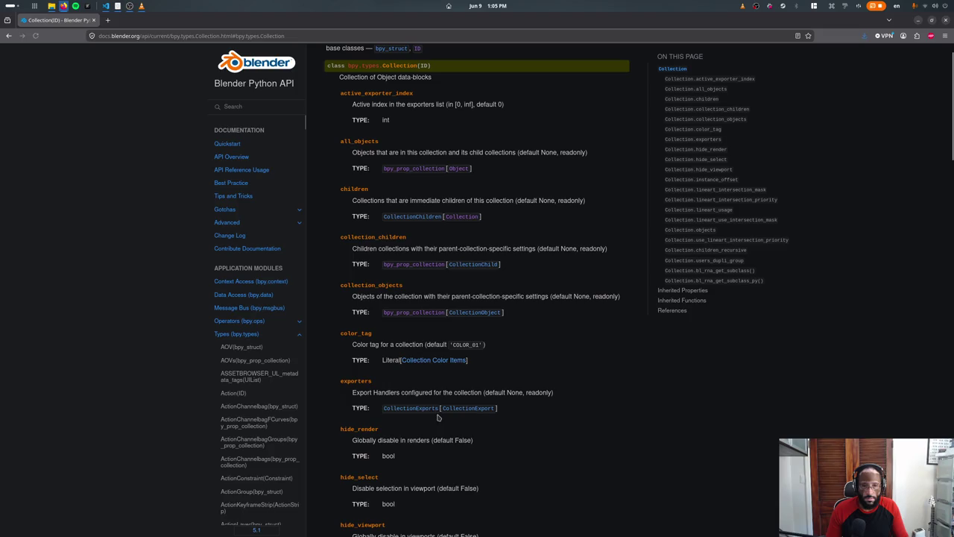
Step: Read the Collection page, follow its ID base class to the Library type reference, then return to the code editor
{"action": "scroll", "coordinate": [389, 369], "scroll_direction": "down", "scroll_amount": 3}
{"action": "scroll", "coordinate": [389, 369], "scroll_direction": "down", "scroll_amount": 3}
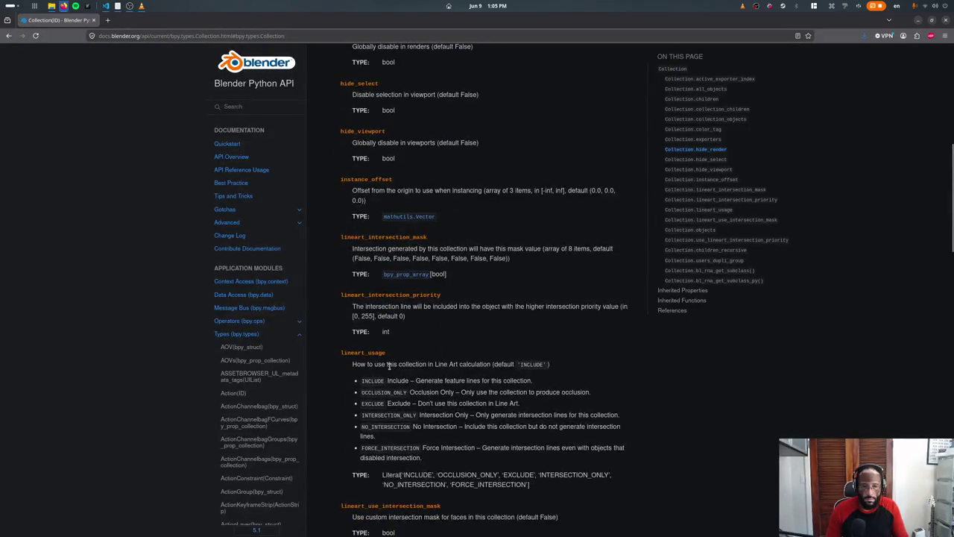
{"action": "scroll", "coordinate": [390, 369], "scroll_direction": "down", "scroll_amount": 1}
{"action": "scroll", "coordinate": [389, 369], "scroll_direction": "down", "scroll_amount": 1}
{"action": "scroll", "coordinate": [389, 369], "scroll_direction": "up", "scroll_amount": 2}
{"action": "scroll", "coordinate": [389, 369], "scroll_direction": "up", "scroll_amount": 2}
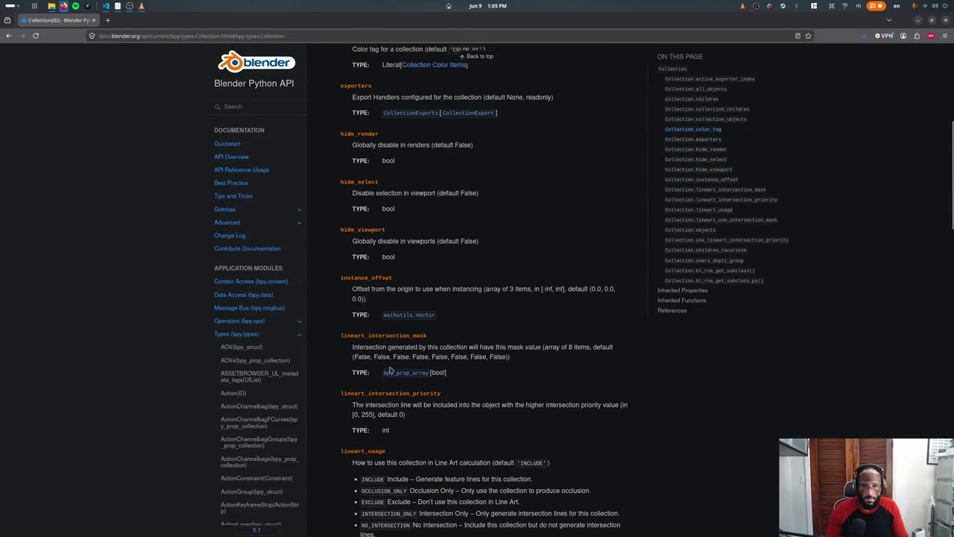
{"action": "scroll", "coordinate": [389, 369], "scroll_direction": "down", "scroll_amount": 5}
{"action": "scroll", "coordinate": [389, 369], "scroll_direction": "down", "scroll_amount": 5}
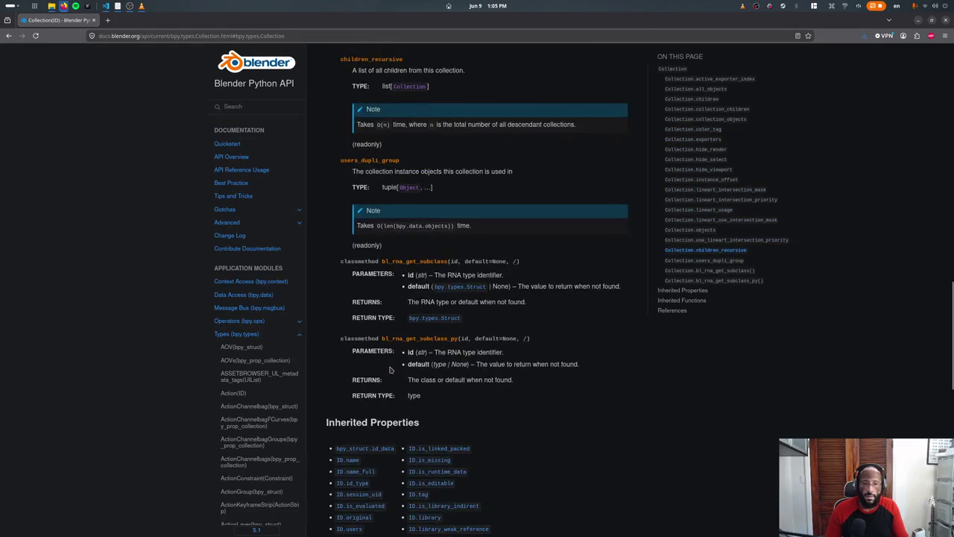
{"action": "scroll", "coordinate": [389, 369], "scroll_direction": "down", "scroll_amount": 5}
{"action": "scroll", "coordinate": [390, 369], "scroll_direction": "up", "scroll_amount": 5}
{"action": "scroll", "coordinate": [389, 369], "scroll_direction": "up", "scroll_amount": 2}
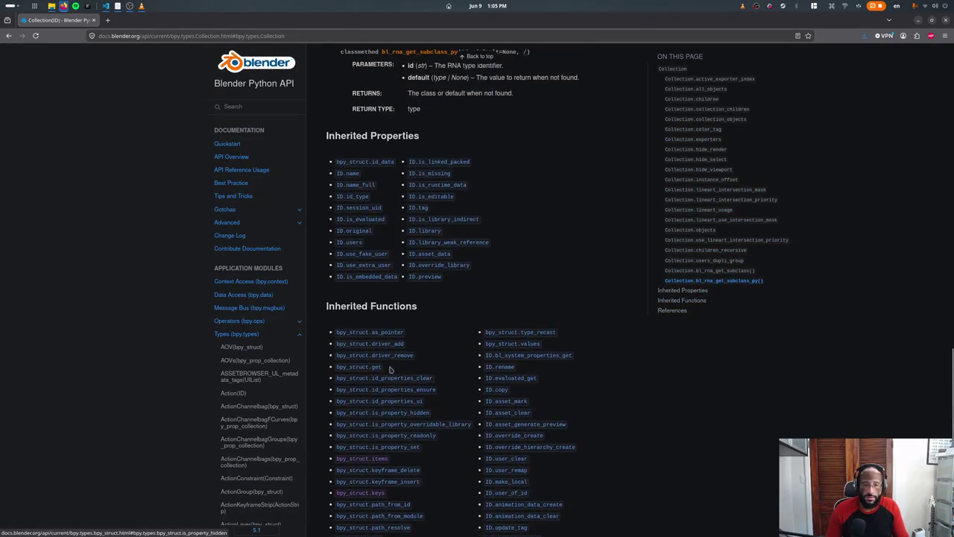
{"action": "scroll", "coordinate": [389, 369], "scroll_direction": "up", "scroll_amount": 10}
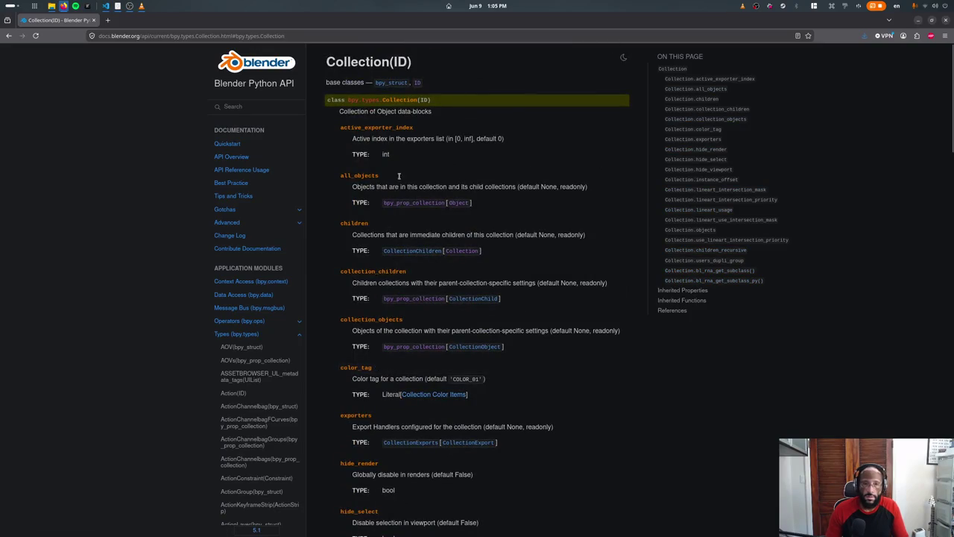
{"action": "left_click", "coordinate": [419, 84]}
{"action": "scroll", "coordinate": [428, 157], "scroll_direction": "down", "scroll_amount": 3}
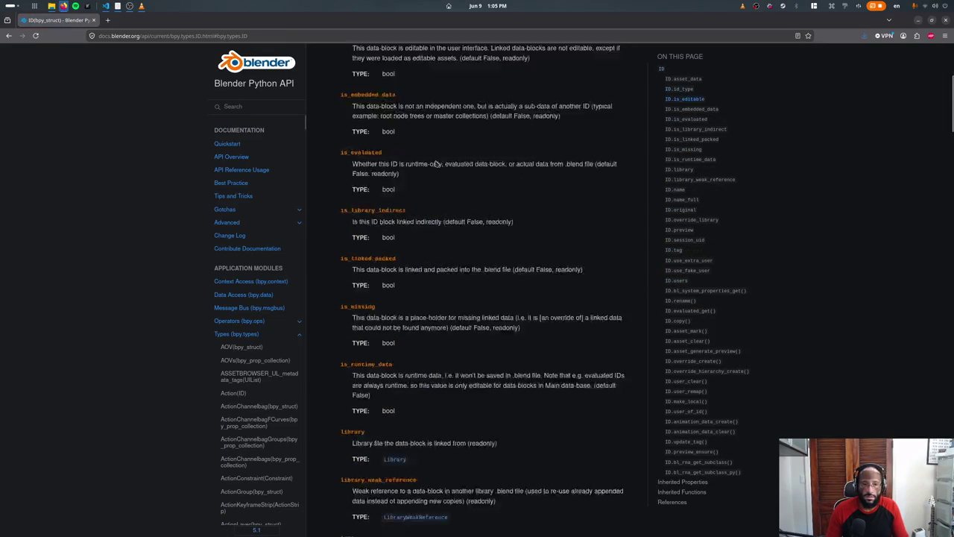
{"action": "scroll", "coordinate": [436, 163], "scroll_direction": "down", "scroll_amount": 3}
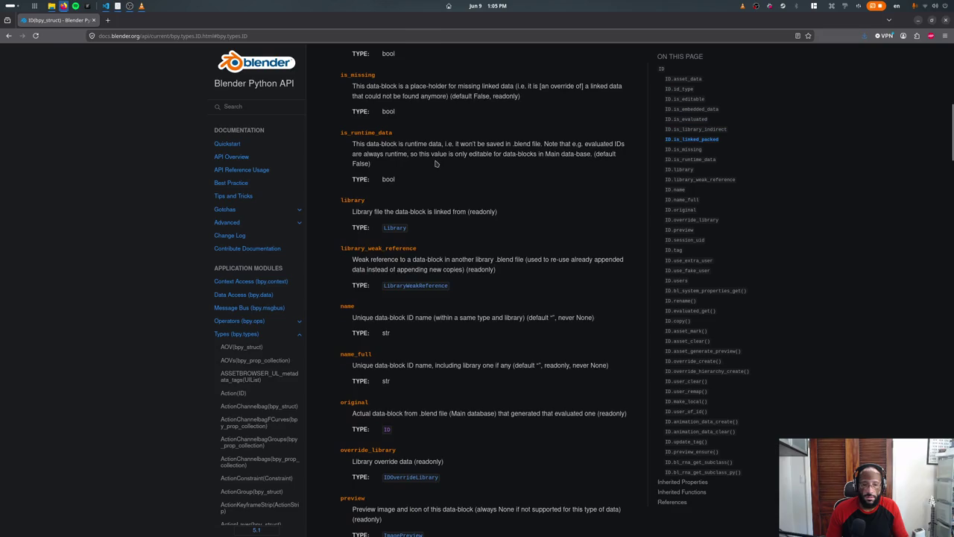
{"action": "left_click", "coordinate": [394, 228]}
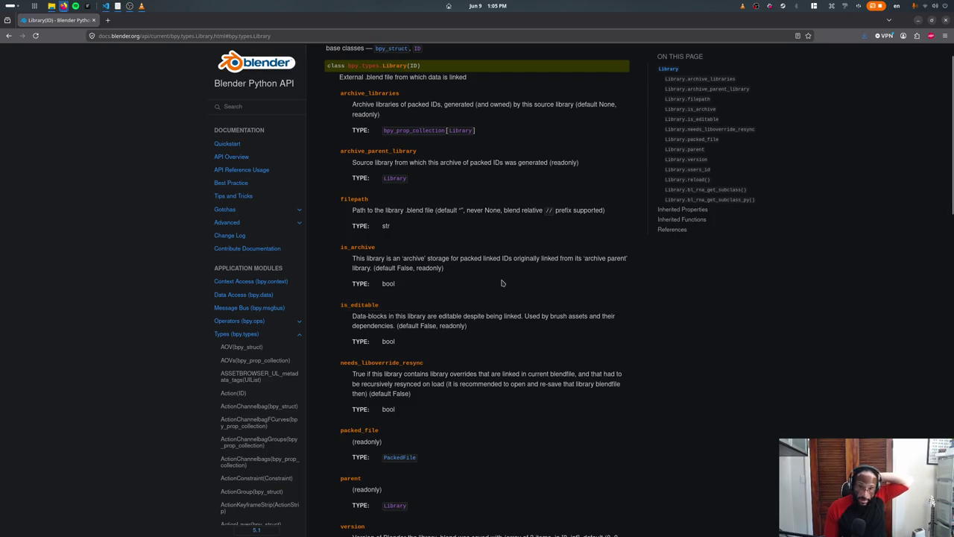
{"action": "key", "text": "alt+Tab"}
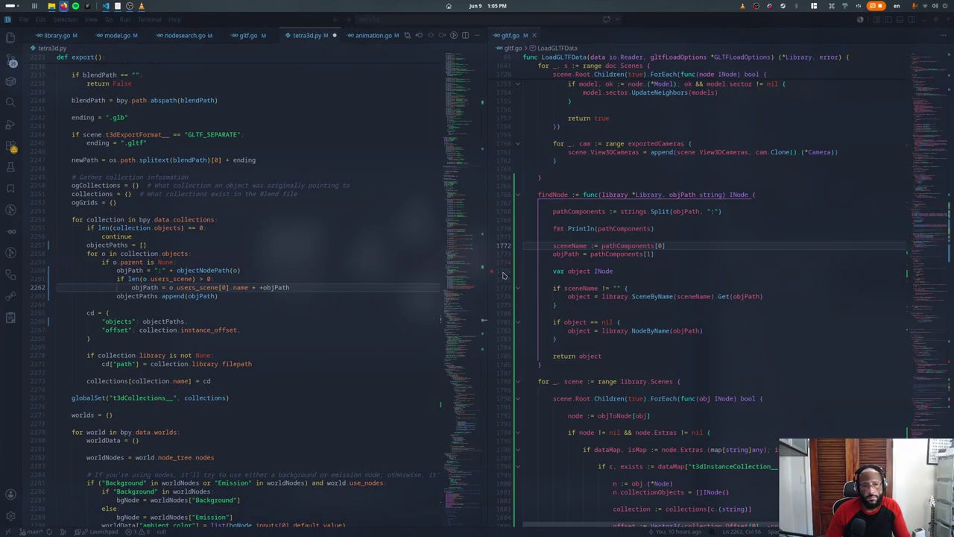
Step: Delete the duplicate '+' before objPath on tetra3d.py line 2262 and save the file
{"action": "key", "text": "ctrl+Left"}
{"action": "key", "text": "BackSpace"}
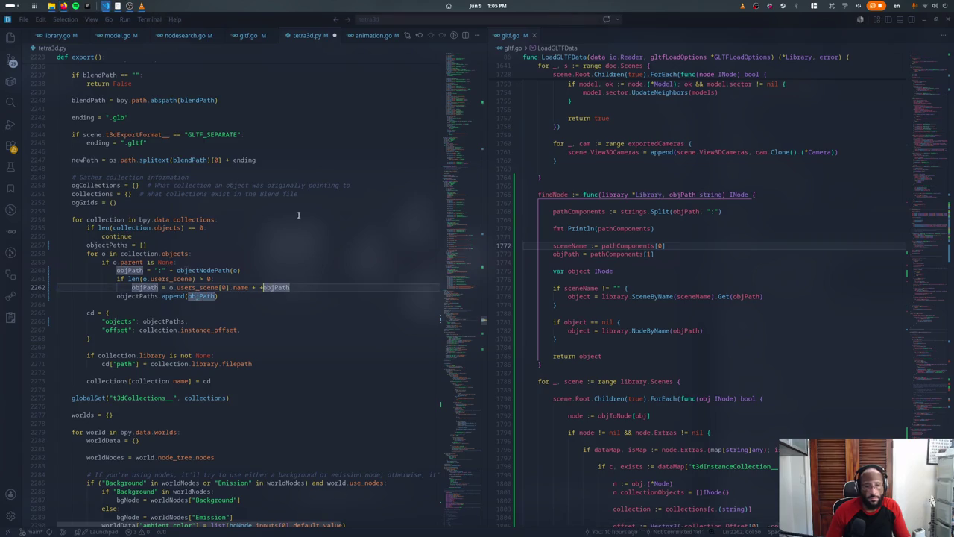
{"action": "key", "text": "Up"}
{"action": "key", "text": "ctrl+s"}
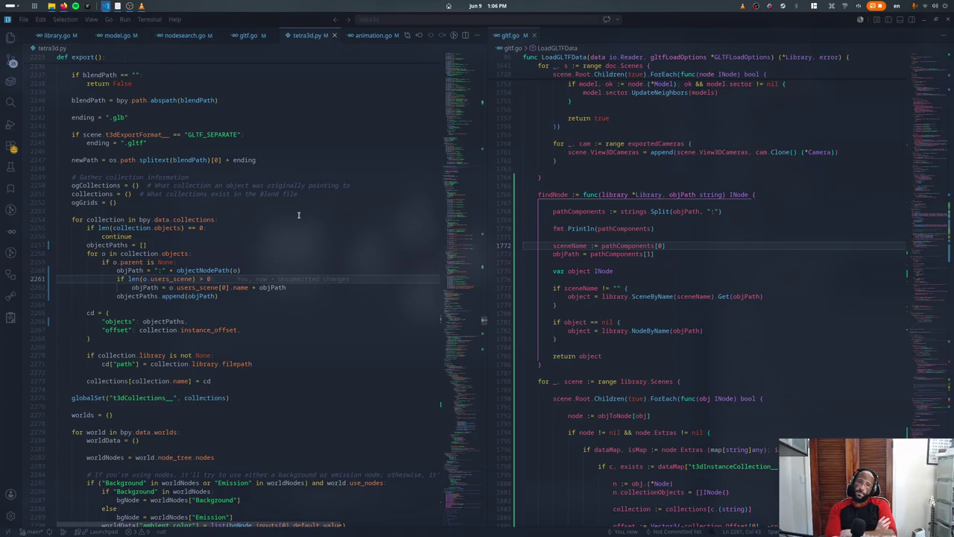
{"action": "key", "text": "super"}
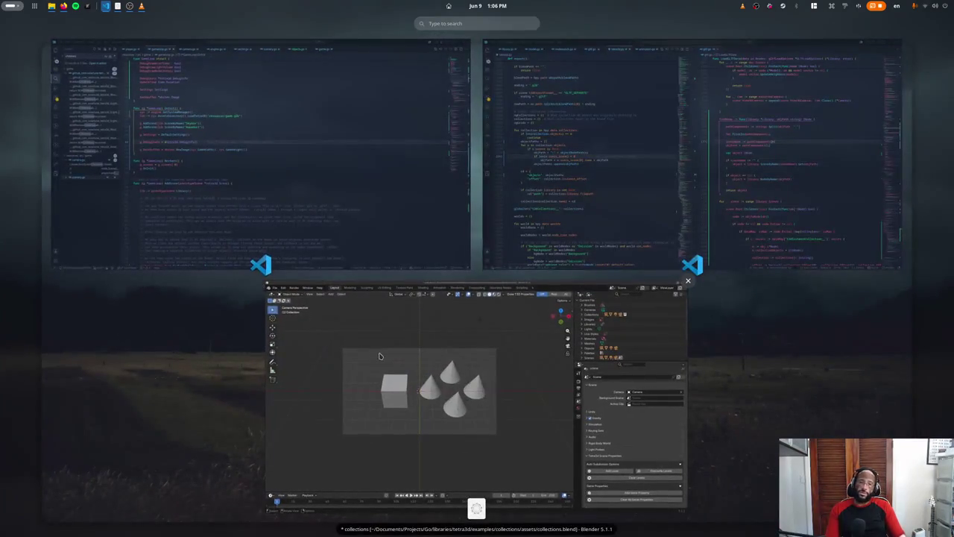
{"action": "left_click", "coordinate": [445, 387]}
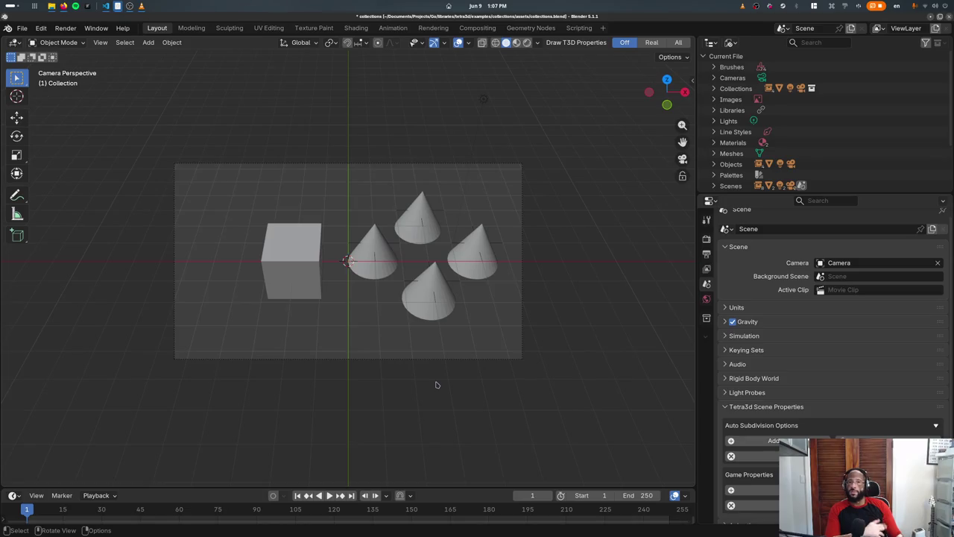
{"action": "key", "text": "alt+Tab"}
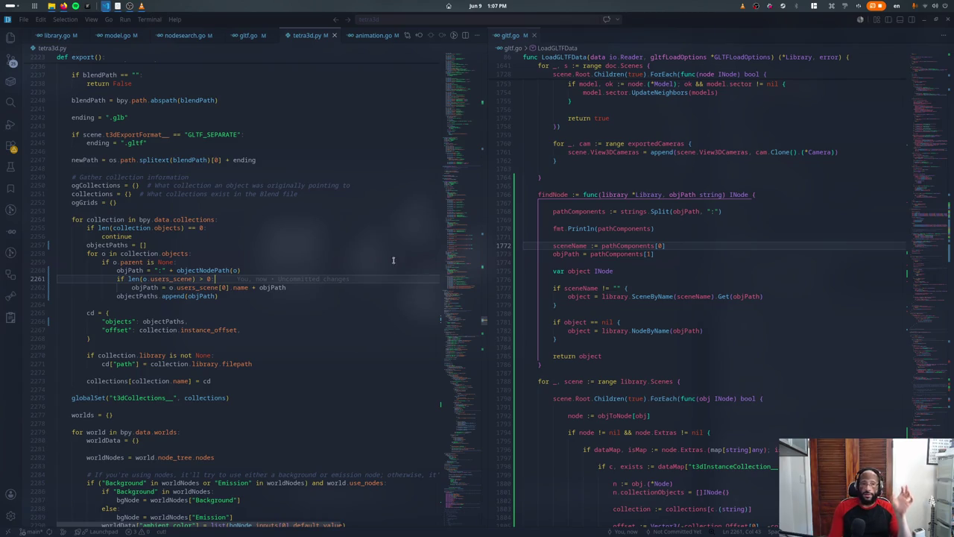
Step: Look up the objectNodePath occurrences, then return to gltf.go in the left editor
{"action": "double_click", "coordinate": [216, 271]}
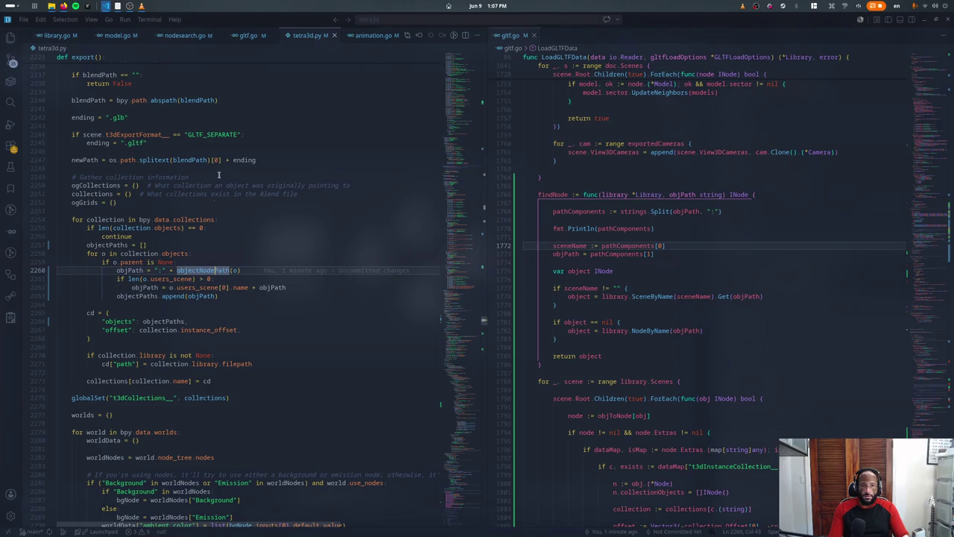
{"action": "key", "text": "ctrl+f"}
{"action": "type", "text": "objectnode"}
{"action": "key", "text": "Return"}
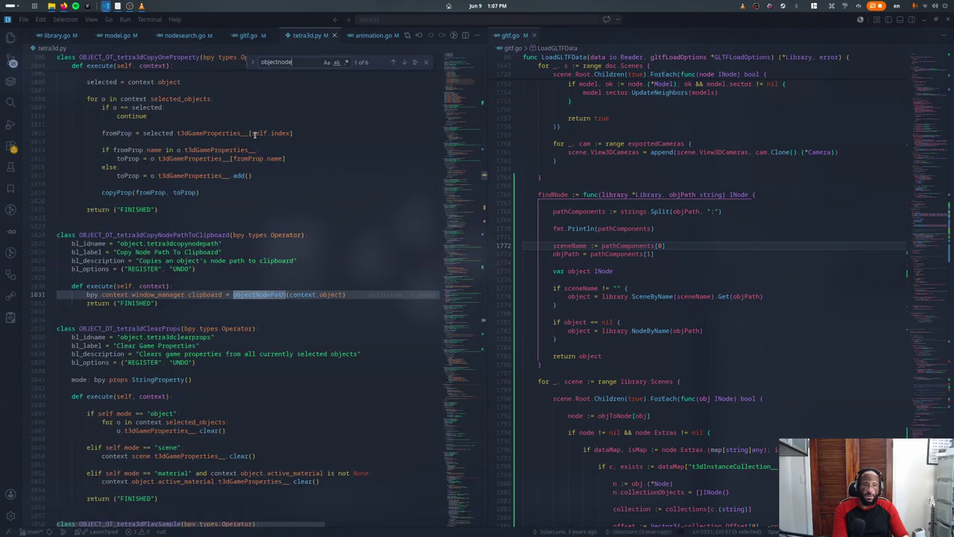
{"action": "key", "text": "Escape"}
{"action": "key", "text": "ctrl+alt+minus"}
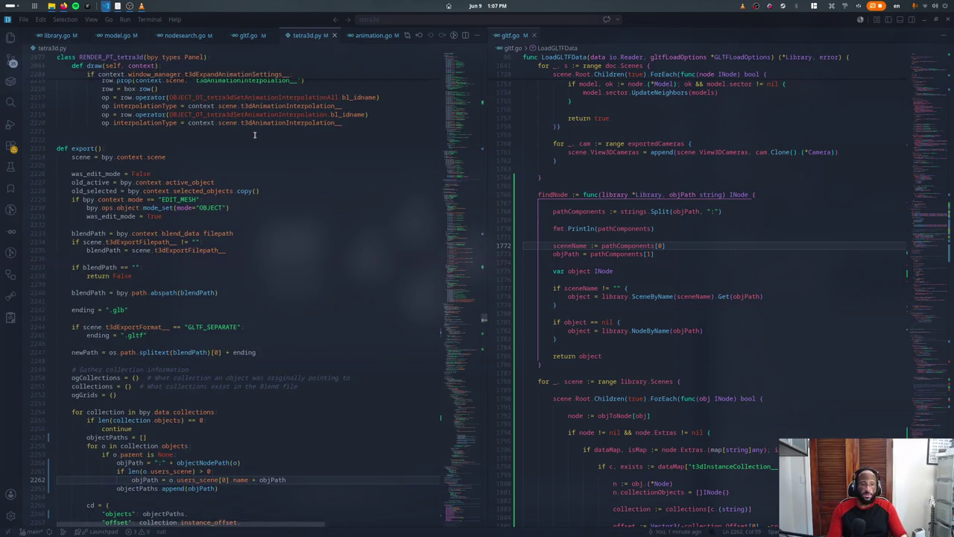
{"action": "scroll", "coordinate": [254, 135], "scroll_direction": "down", "scroll_amount": 3}
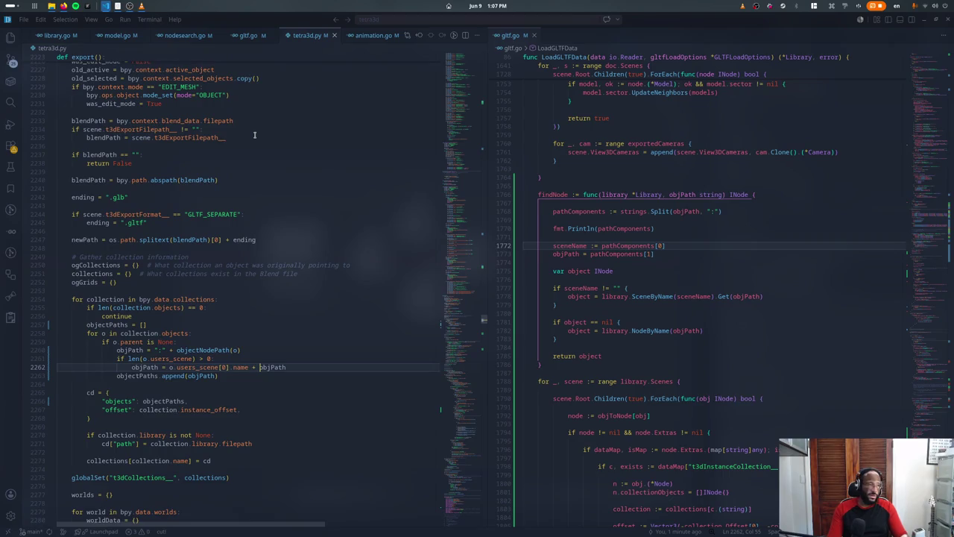
{"action": "left_click", "coordinate": [246, 35]}
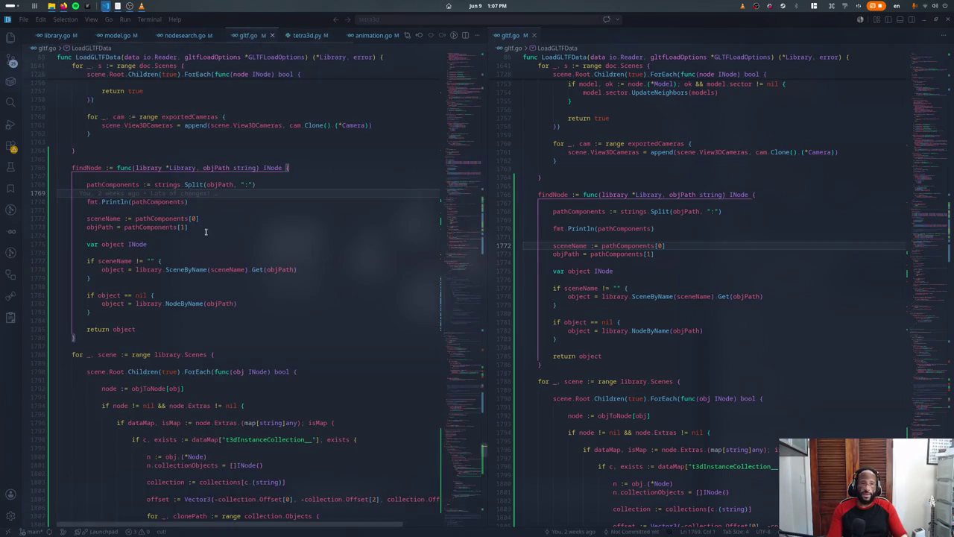
Step: Delete the Println and start a for-range over library.Scenes checking scene.Get(objPath)
{"action": "key", "text": "ctrl+shift+k"}
{"action": "key", "text": "ctrl+shift+k"}
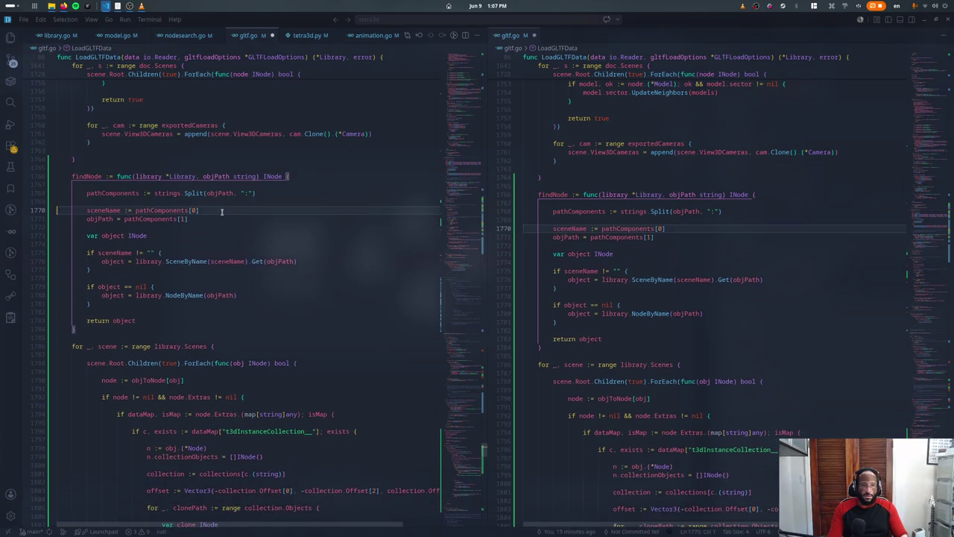
{"action": "key", "text": "Down"}
{"action": "key", "text": "Down"}
{"action": "key", "text": "Down"}
{"action": "key", "text": "Down"}
{"action": "key", "text": "Down"}
{"action": "key", "text": "Down"}
{"action": "key", "text": "Down"}
{"action": "key", "text": "Down"}
{"action": "key", "text": "Down"}
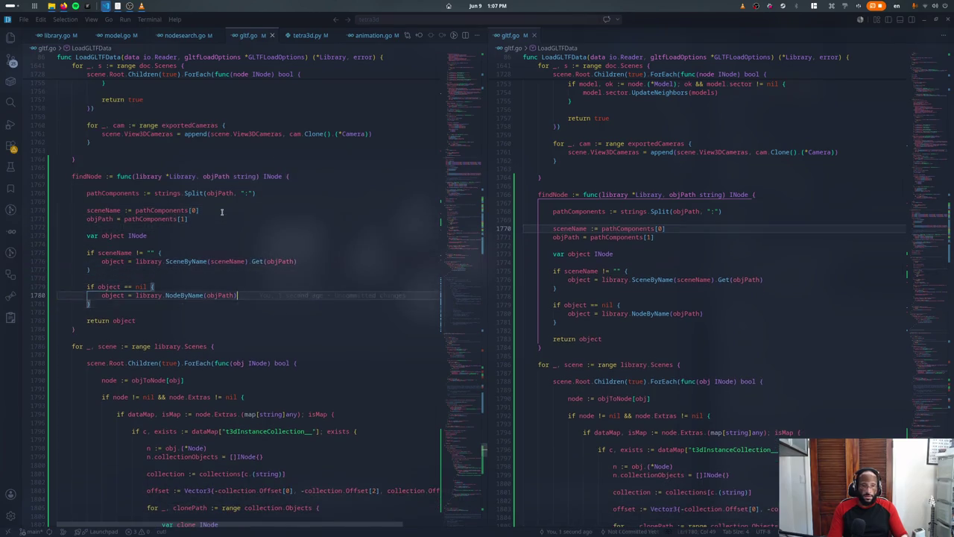
{"action": "key", "text": "Return"}
{"action": "type", "text": "for _, "}
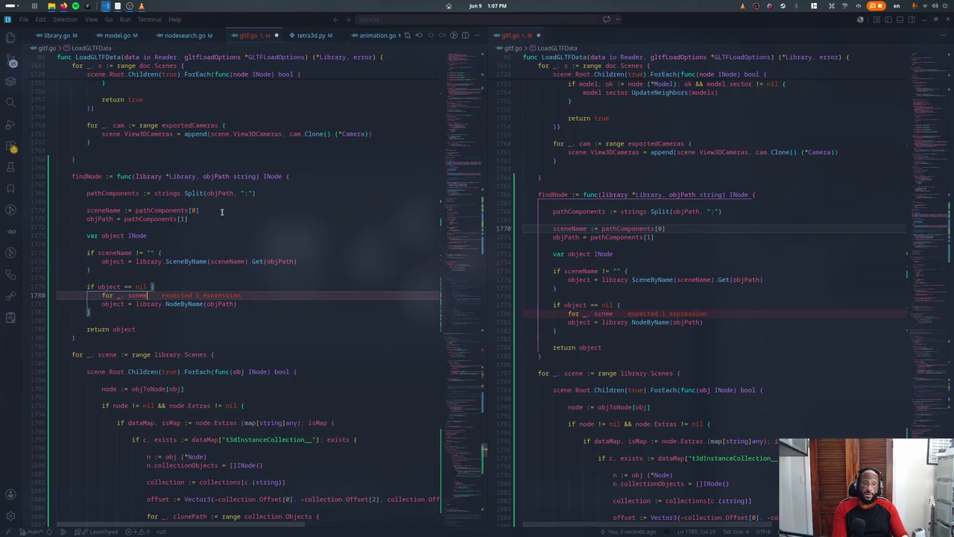
{"action": "type", "text": "scn"}
{"action": "key", "text": "BackSpace"}
{"action": "type", "text": "ene := range lib"}
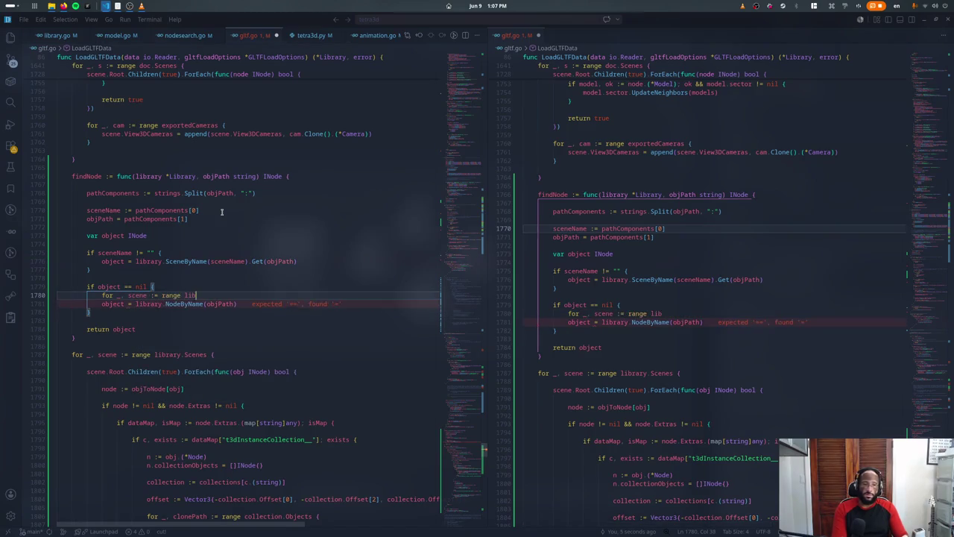
{"action": "type", "text": "rary.Scene"}
{"action": "key", "text": "Tab"}
{"action": "type", "text": "{"}
{"action": "key", "text": "Return"}
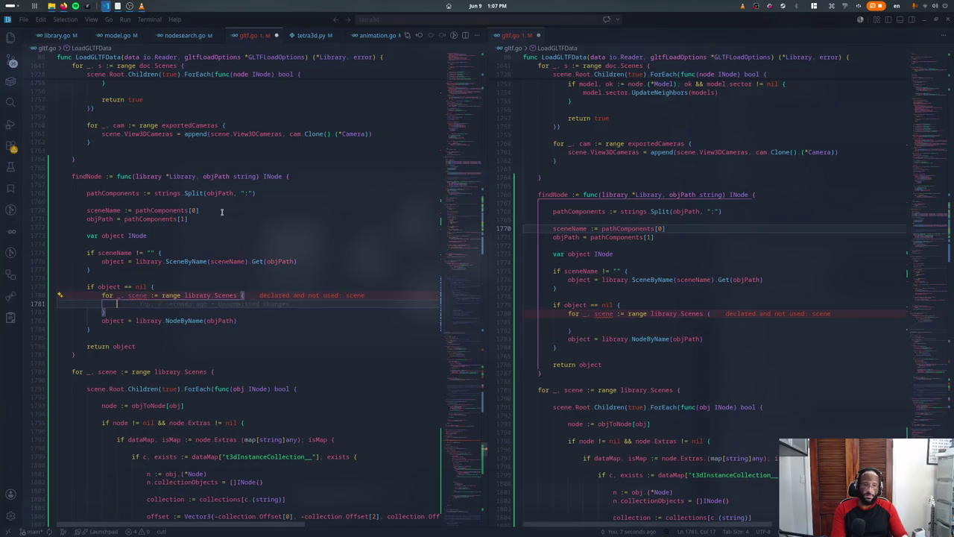
{"action": "type", "text": "if scene.G4et"}
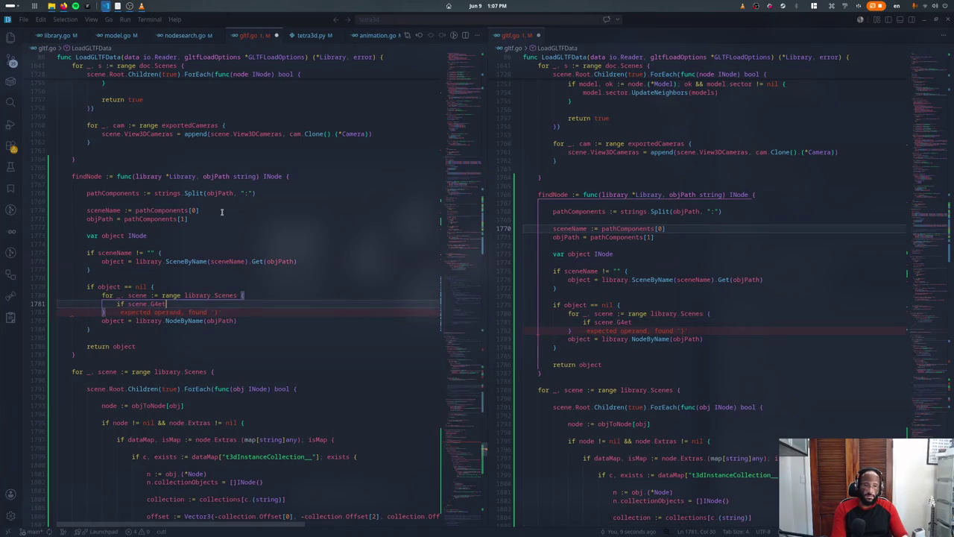
{"action": "type", "text": "t(objPath) != nil"}
{"action": "type", "text": " {"}
{"action": "key", "text": "Return"}
Step: Assign the Get result to o, set object = o and break, and remove the NodeByName fallback
{"action": "key", "text": "Up"}
{"action": "key", "text": "ctrl+Left"}
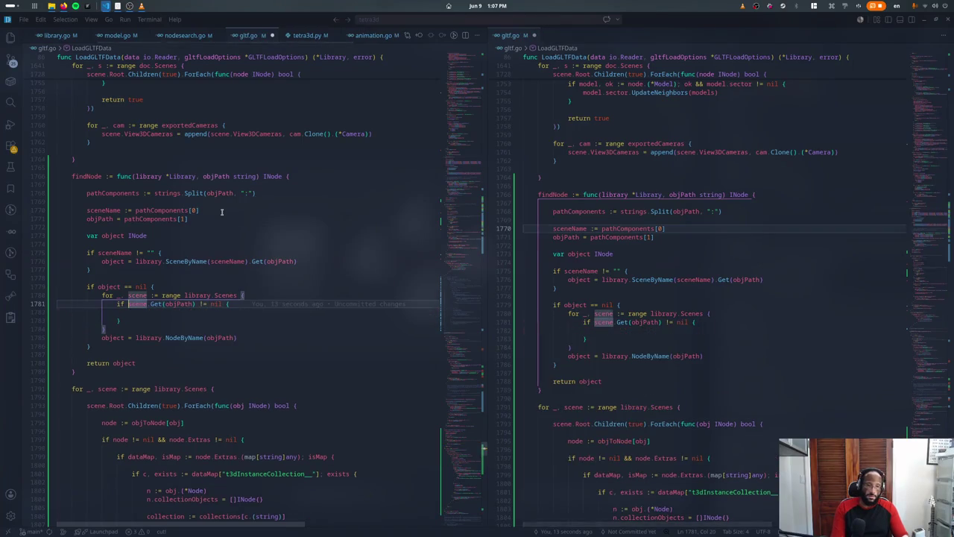
{"action": "type", "text": "o :="}
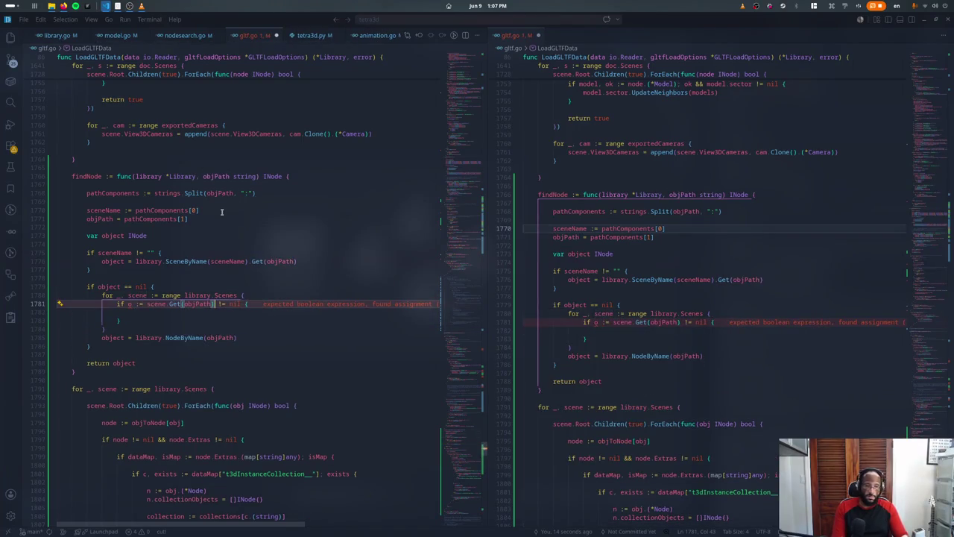
{"action": "key", "text": "ctrl+Right"}
{"action": "key", "text": "ctrl+Right"}
{"action": "key", "text": "ctrl+Right"}
{"action": "type", "text": "; o"}
{"action": "key", "text": "Escape"}
{"action": "key", "text": "Down"}
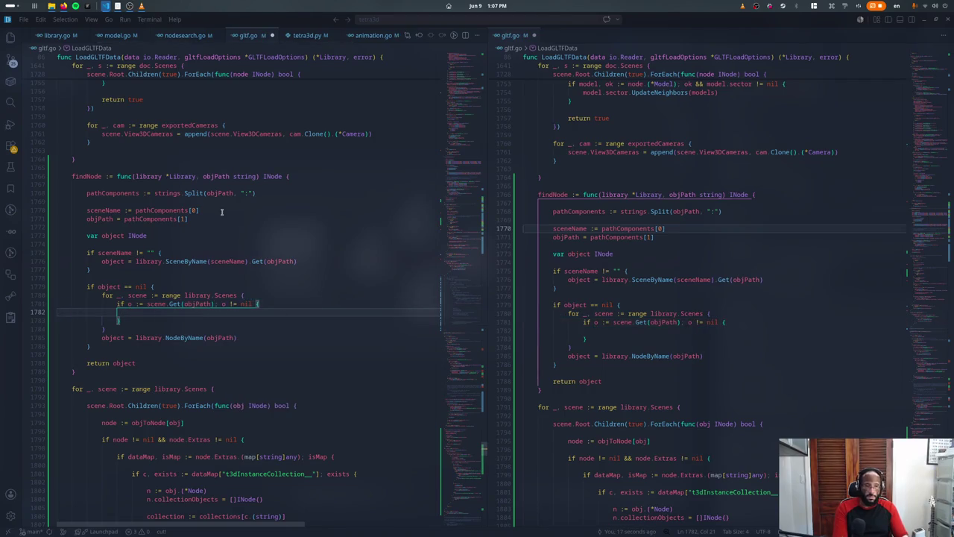
{"action": "type", "text": "object = o"}
{"action": "key", "text": "Return"}
{"action": "type", "text": "b"}
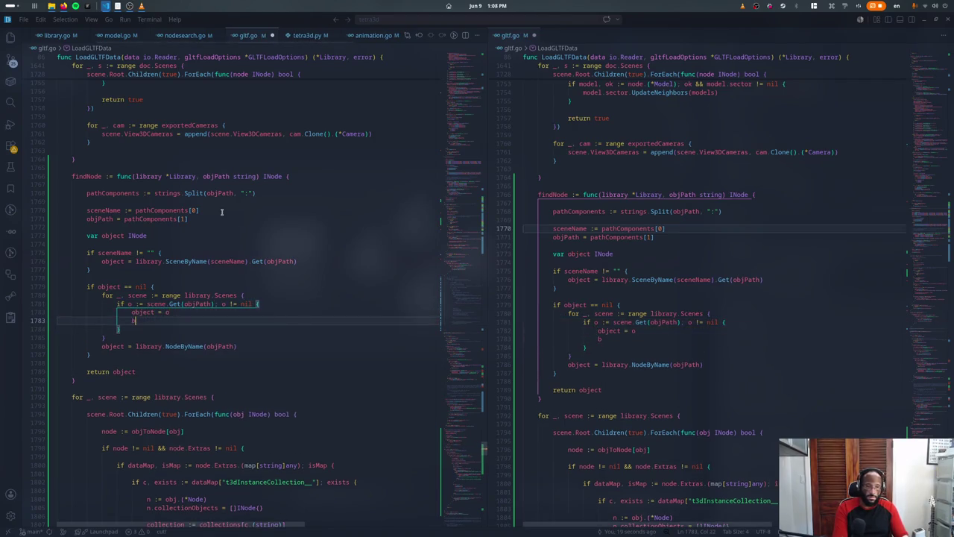
{"action": "type", "text": "reak"}
{"action": "key", "text": "Down"}
{"action": "key", "text": "Down"}
{"action": "key", "text": "Down"}
{"action": "key", "text": "ctrl+shift+k"}
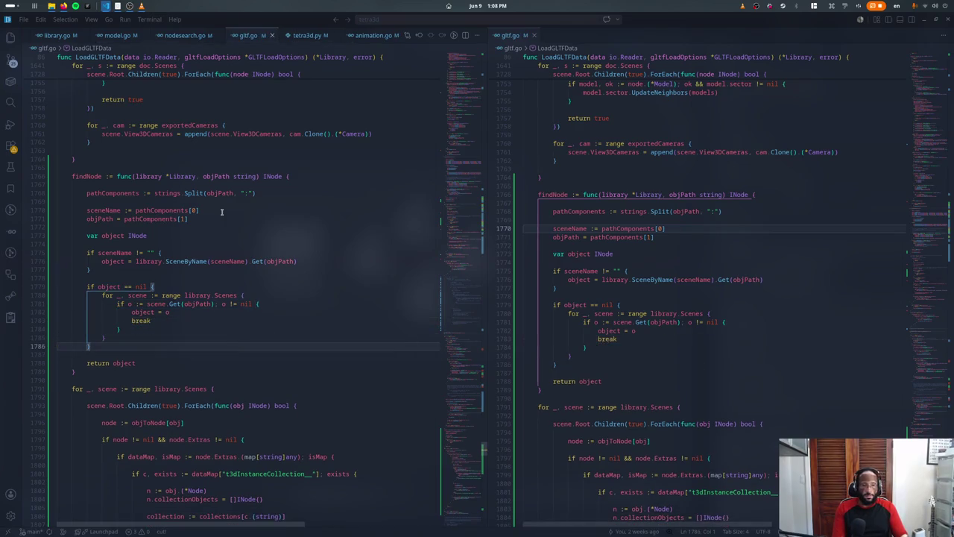
Step: Rerun the collections demo with go run . in the terminal
{"action": "key", "text": "Up"}
{"action": "key", "text": "End"}
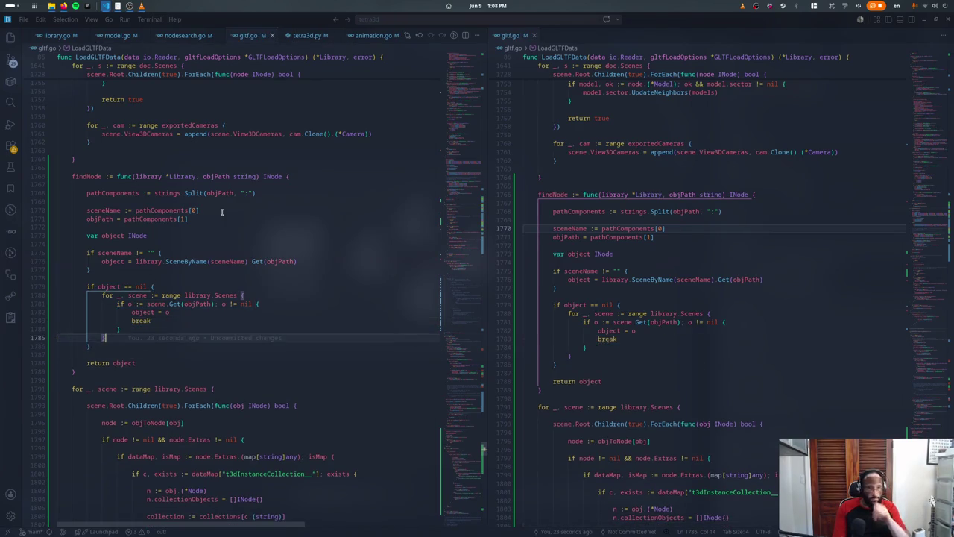
{"action": "key", "text": "ctrl+grave"}
{"action": "key", "text": "Up"}
{"action": "key", "text": "Return"}
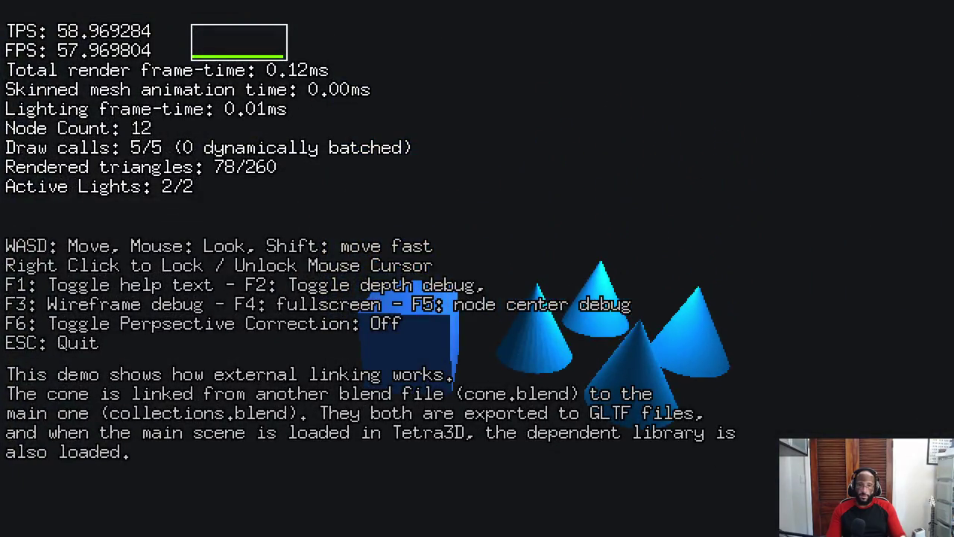
Step: Close the collections demo and launch the collectathon platformer with ./runDesktop.sh
{"action": "key", "text": "Escape"}
{"action": "key", "text": "super"}
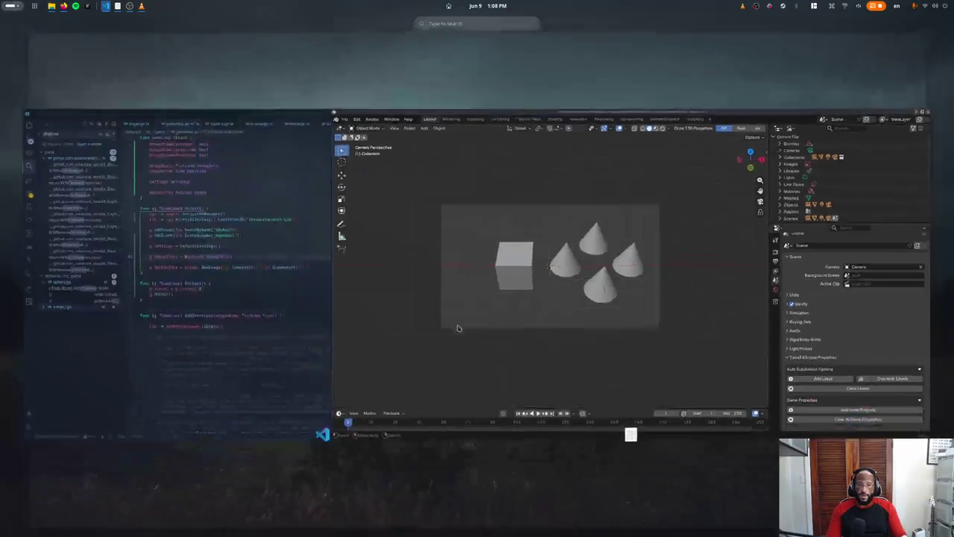
{"action": "left_click", "coordinate": [347, 315]}
{"action": "key", "text": "Up"}
{"action": "key", "text": "Return"}
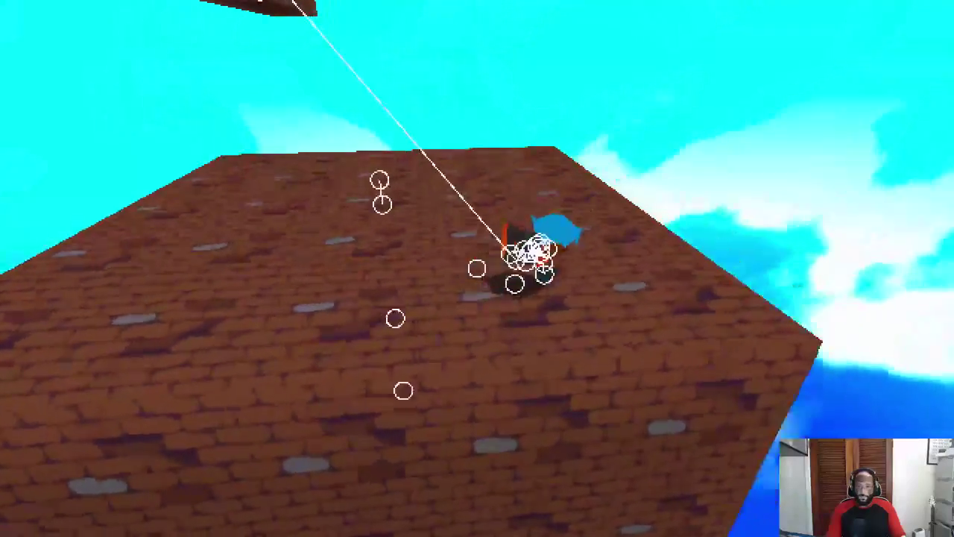
Step: Close the game, hide the terminal, and return to tetra3d with the right split editor closed
{"action": "key", "text": "Escape"}
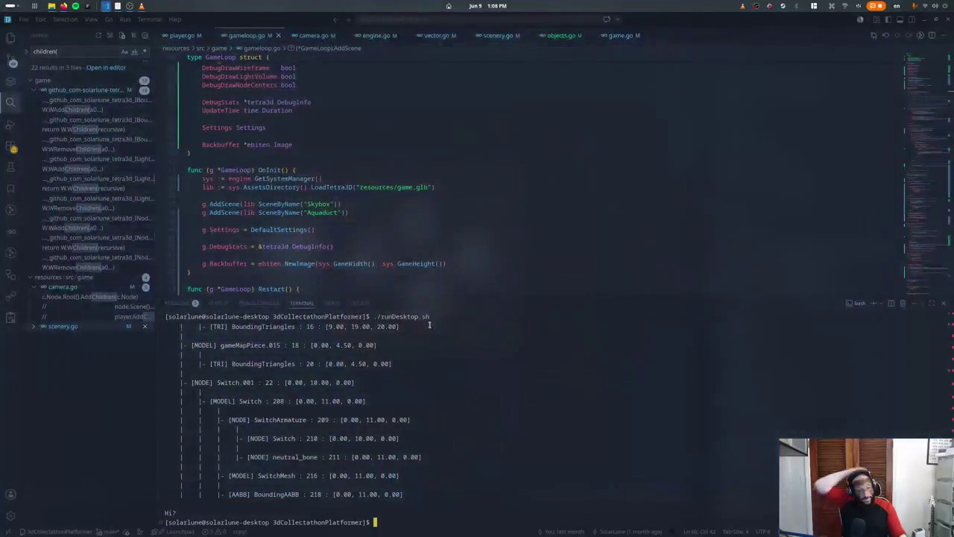
{"action": "key", "text": "ctrl+j"}
{"action": "key", "text": "ctrl+j"}
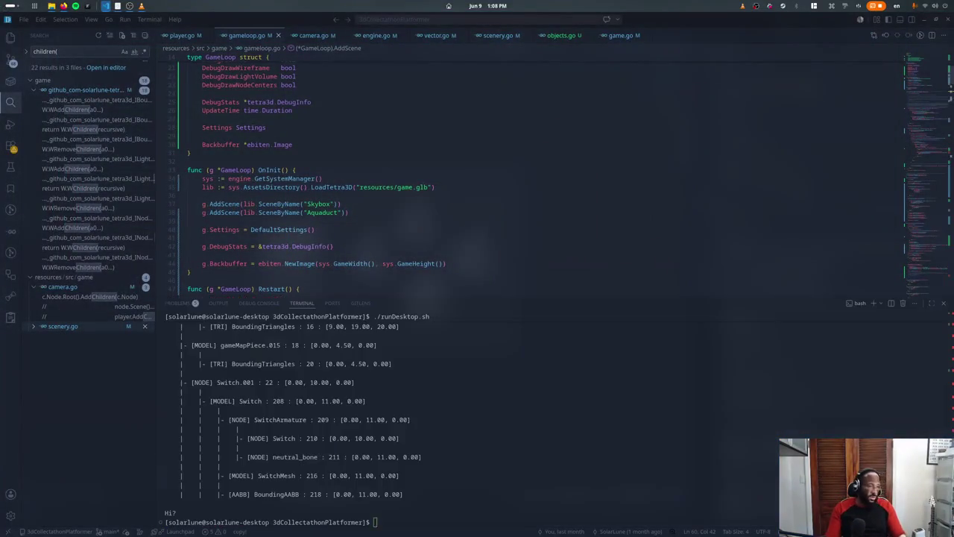
{"action": "key", "text": "alt+Tab"}
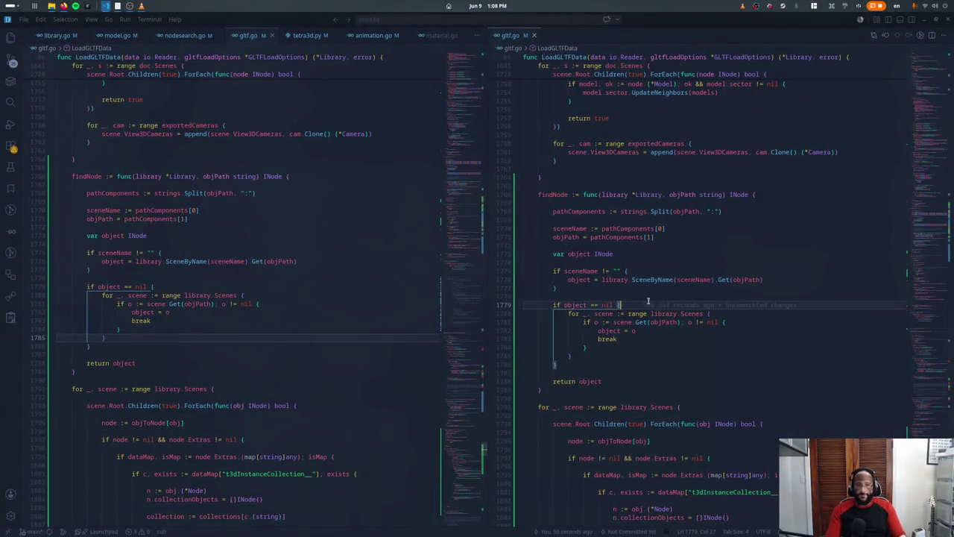
{"action": "key", "text": "ctrl+w"}
{"action": "scroll", "coordinate": [373, 235], "scroll_direction": "down", "scroll_amount": 9}
{"action": "scroll", "coordinate": [373, 236], "scroll_direction": "down", "scroll_amount": 1}
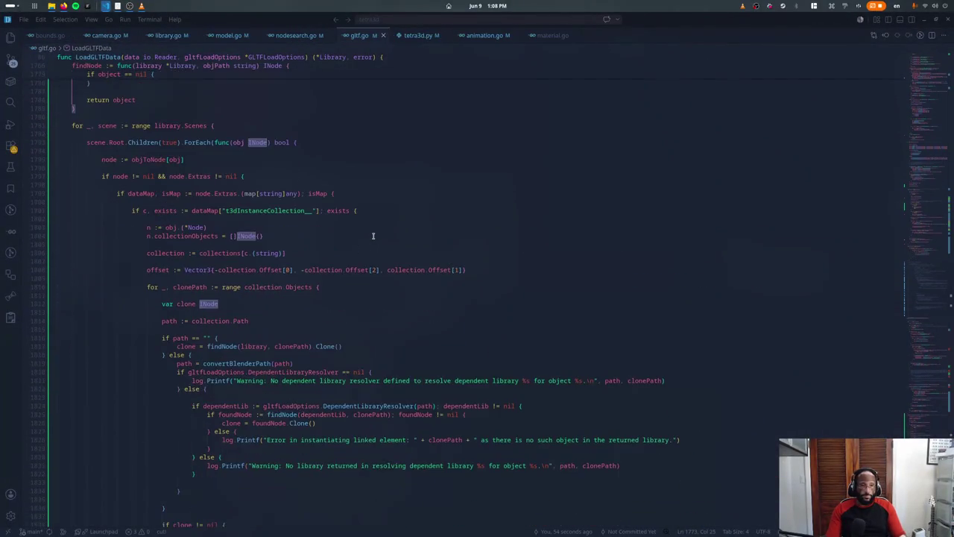
Step: Review the collection instancing code and scroll to the ForEach reparenting block
{"action": "left_click", "coordinate": [378, 143]}
{"action": "key", "text": "Down"}
{"action": "key", "text": "Down"}
{"action": "key", "text": "Down"}
{"action": "key", "text": "Down"}
{"action": "key", "text": "Down"}
{"action": "key", "text": "Down"}
{"action": "key", "text": "Down"}
{"action": "key", "text": "Down"}
{"action": "key", "text": "Down"}
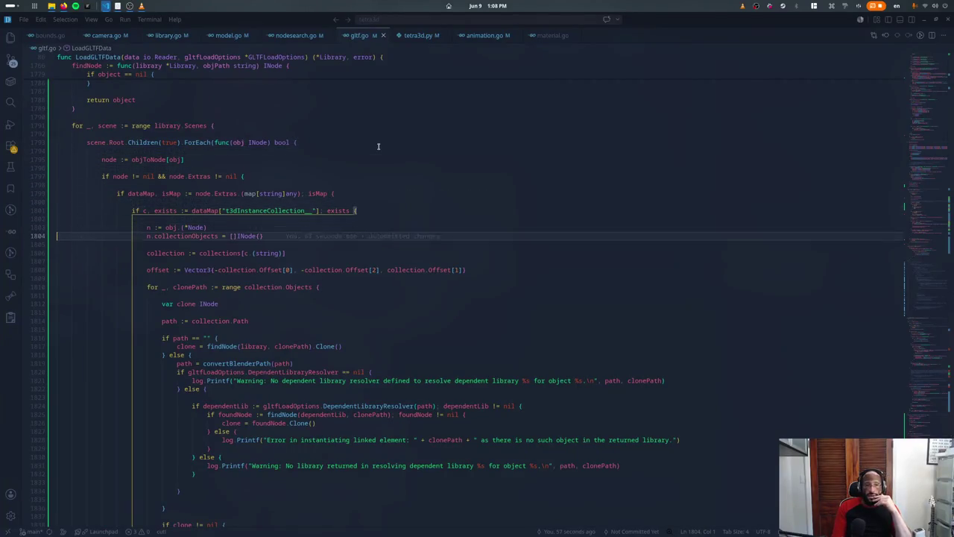
{"action": "key", "text": "Down"}
{"action": "key", "text": "Down"}
{"action": "key", "text": "Down"}
{"action": "key", "text": "Down"}
{"action": "key", "text": "Down"}
{"action": "key", "text": "Down"}
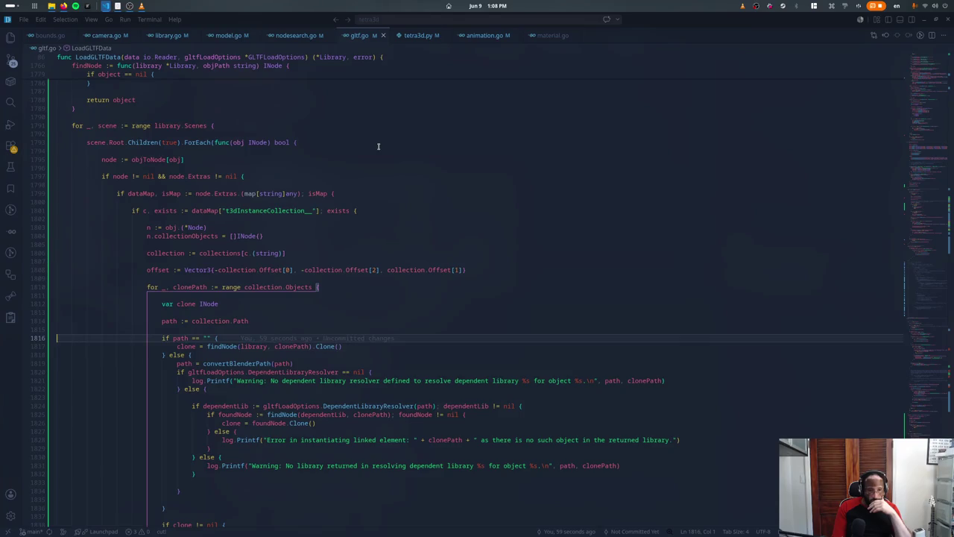
{"action": "key", "text": "Down"}
{"action": "key", "text": "Down"}
{"action": "key", "text": "Down"}
{"action": "key", "text": "Down"}
{"action": "key", "text": "Down"}
{"action": "key", "text": "Down"}
{"action": "key", "text": "Down"}
{"action": "key", "text": "Down"}
{"action": "key", "text": "Down"}
{"action": "key", "text": "Down"}
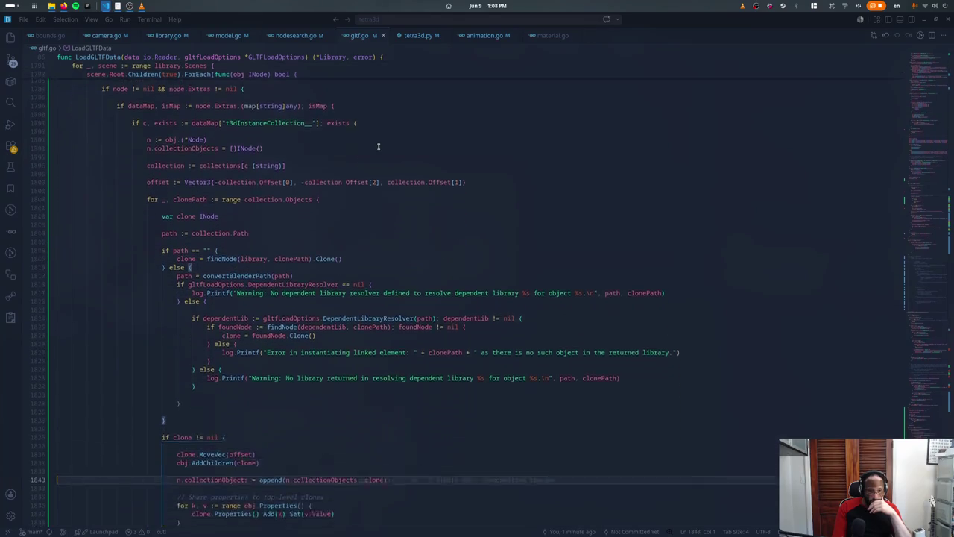
{"action": "key", "text": "Down"}
{"action": "key", "text": "Down"}
{"action": "key", "text": "Down"}
{"action": "key", "text": "Down"}
{"action": "key", "text": "Down"}
{"action": "key", "text": "Down"}
{"action": "key", "text": "Down"}
{"action": "key", "text": "Down"}
{"action": "key", "text": "Down"}
{"action": "key", "text": "Up"}
{"action": "key", "text": "Up"}
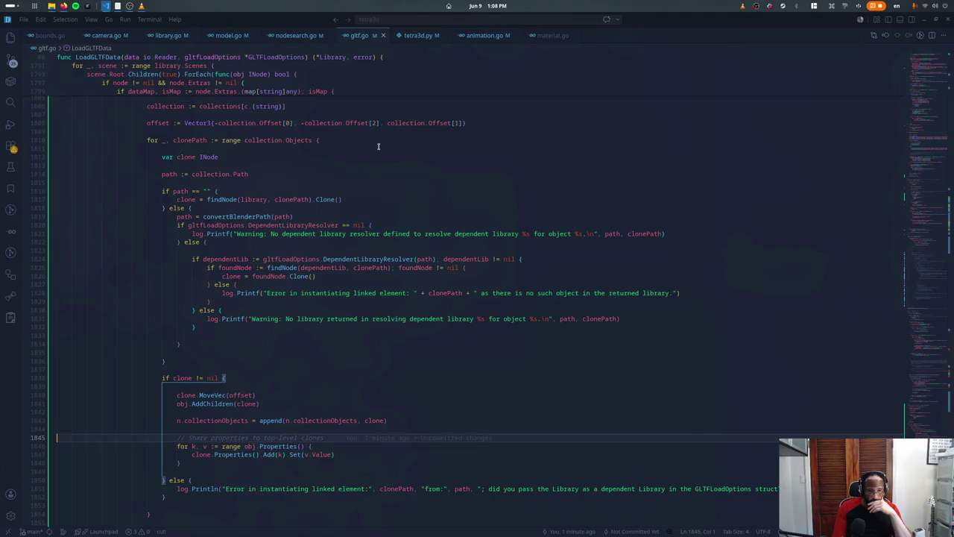
{"action": "key", "text": "Up"}
{"action": "scroll", "coordinate": [378, 146], "scroll_direction": "down", "scroll_amount": 1}
{"action": "scroll", "coordinate": [378, 146], "scroll_direction": "down", "scroll_amount": 3}
{"action": "scroll", "coordinate": [378, 146], "scroll_direction": "down", "scroll_amount": 3}
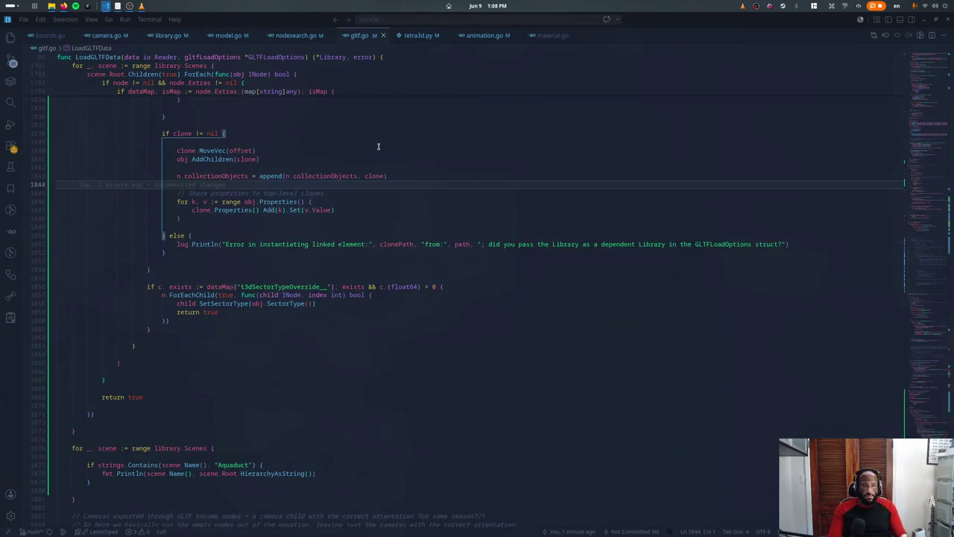
{"action": "scroll", "coordinate": [378, 146], "scroll_direction": "down", "scroll_amount": 1}
{"action": "scroll", "coordinate": [378, 146], "scroll_direction": "up", "scroll_amount": 1}
{"action": "scroll", "coordinate": [378, 146], "scroll_direction": "down", "scroll_amount": 6}
{"action": "scroll", "coordinate": [378, 146], "scroll_direction": "up", "scroll_amount": 9}
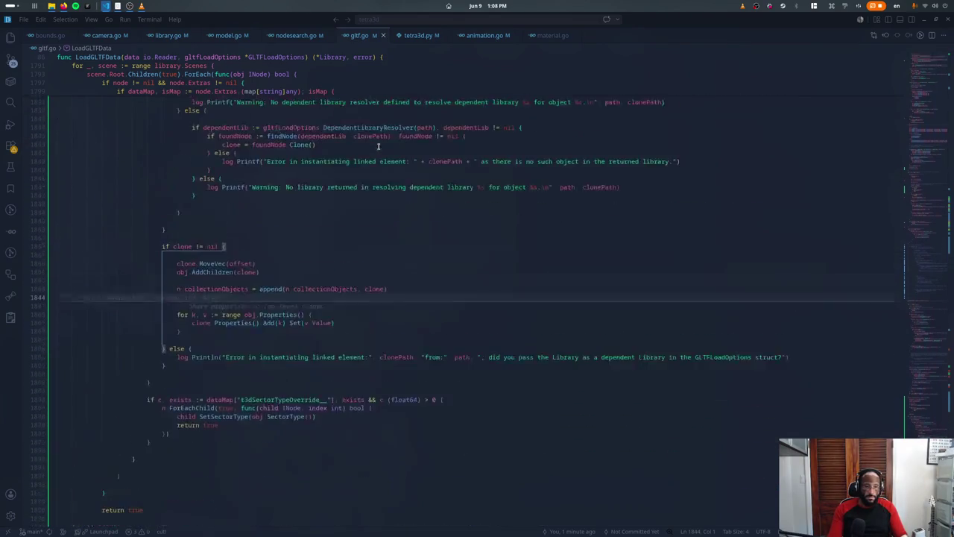
{"action": "scroll", "coordinate": [378, 146], "scroll_direction": "up", "scroll_amount": 9}
{"action": "scroll", "coordinate": [378, 146], "scroll_direction": "up", "scroll_amount": 9}
{"action": "scroll", "coordinate": [378, 146], "scroll_direction": "up", "scroll_amount": 5}
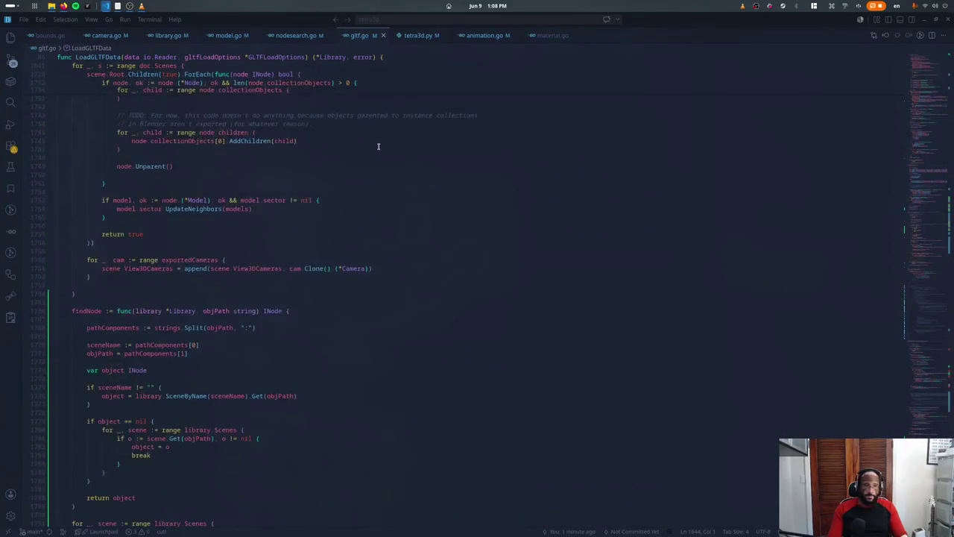
{"action": "scroll", "coordinate": [378, 146], "scroll_direction": "up", "scroll_amount": 7}
{"action": "scroll", "coordinate": [378, 146], "scroll_direction": "up", "scroll_amount": 2}
{"action": "scroll", "coordinate": [378, 147], "scroll_direction": "down", "scroll_amount": 2}
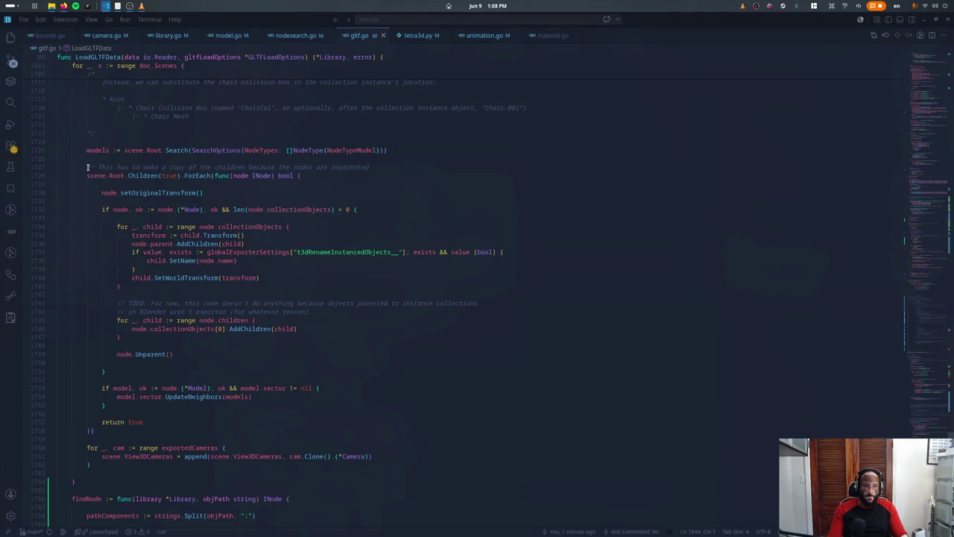
Step: Select from the models search through the reparenting ForEach's closing brace and remove it
{"action": "triple_click", "coordinate": [85, 166]}
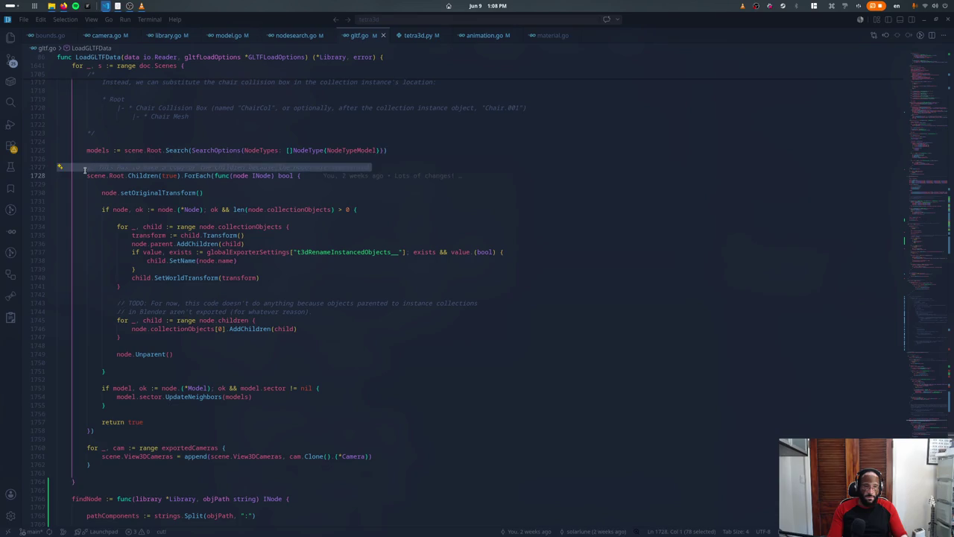
{"action": "left_click", "coordinate": [85, 168]}
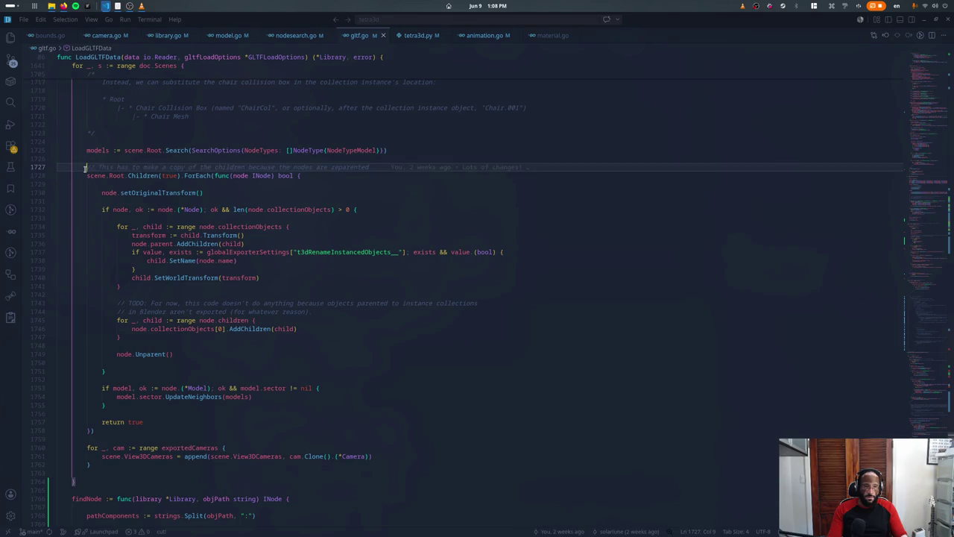
{"action": "left_click", "coordinate": [178, 425], "text": "shift"}
{"action": "key", "text": "BackSpace"}
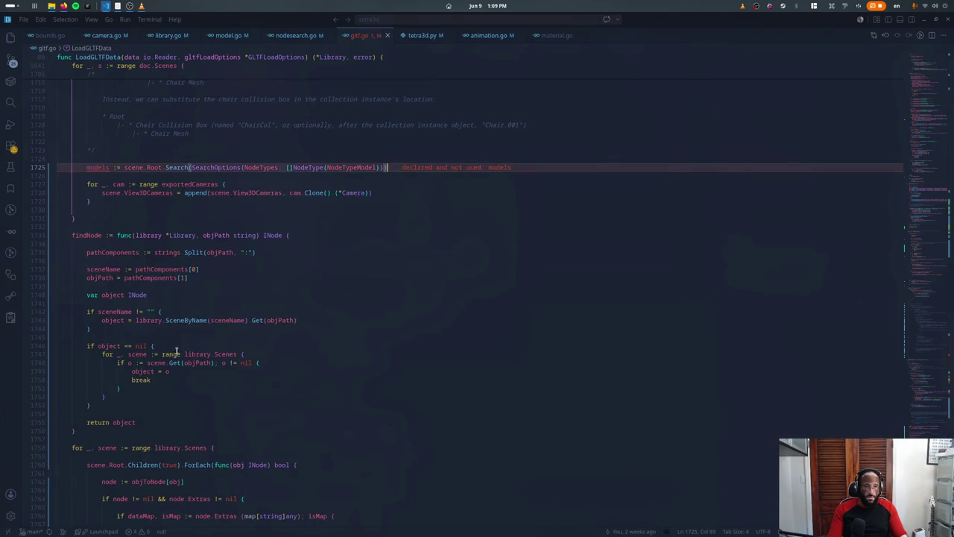
{"action": "key", "text": "ctrl+z"}
{"action": "key", "text": "Escape"}
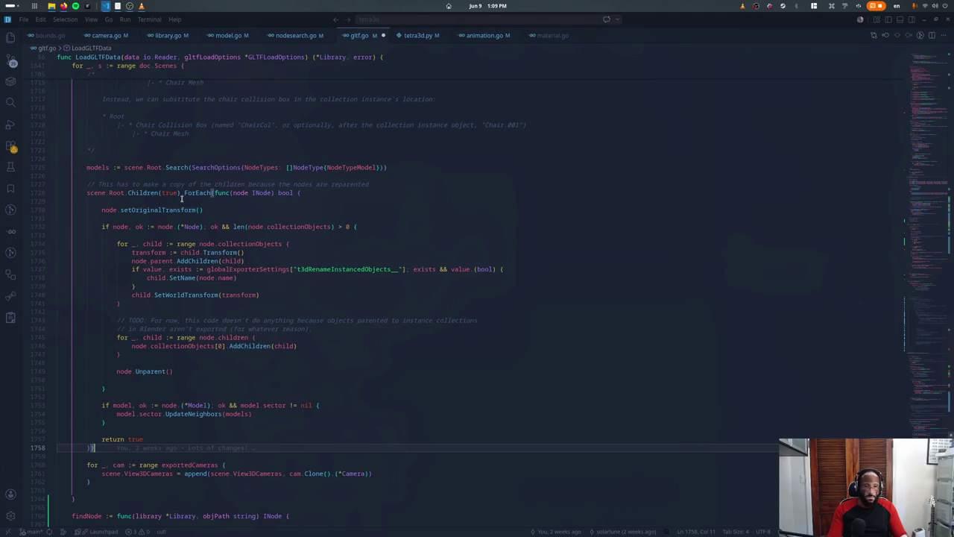
{"action": "double_click", "coordinate": [103, 167]}
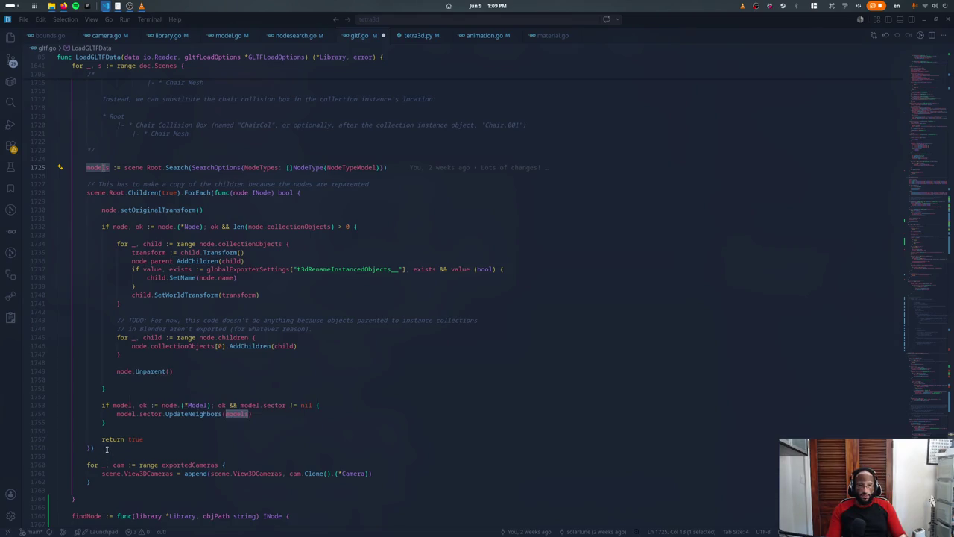
{"action": "left_click_drag", "start_coordinate": [106, 449], "coordinate": [58, 159]}
{"action": "key", "text": "BackSpace"}
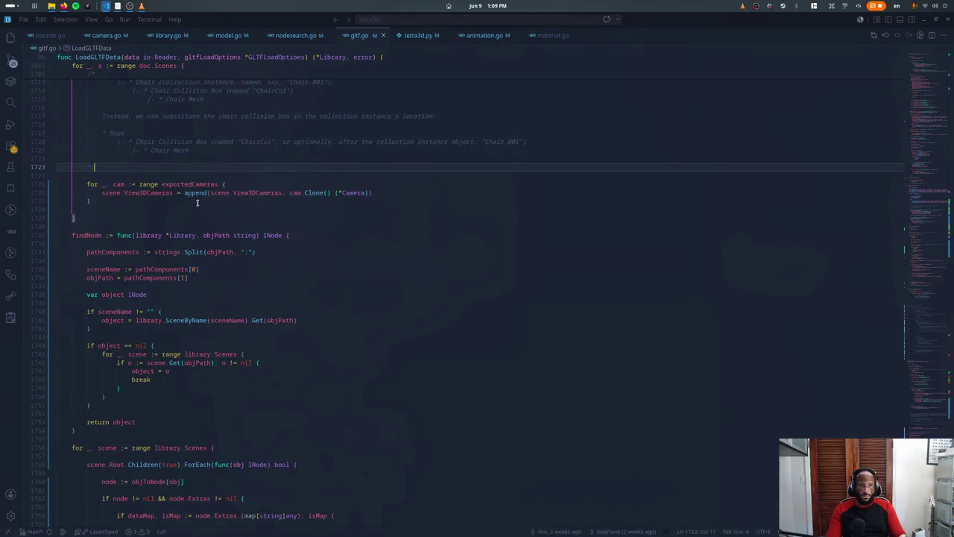
Step: Paste the cut block below the folded node.Extras if-block and save gltf.go
{"action": "scroll", "coordinate": [198, 214], "scroll_direction": "down", "scroll_amount": 5}
{"action": "scroll", "coordinate": [197, 214], "scroll_direction": "down", "scroll_amount": 4}
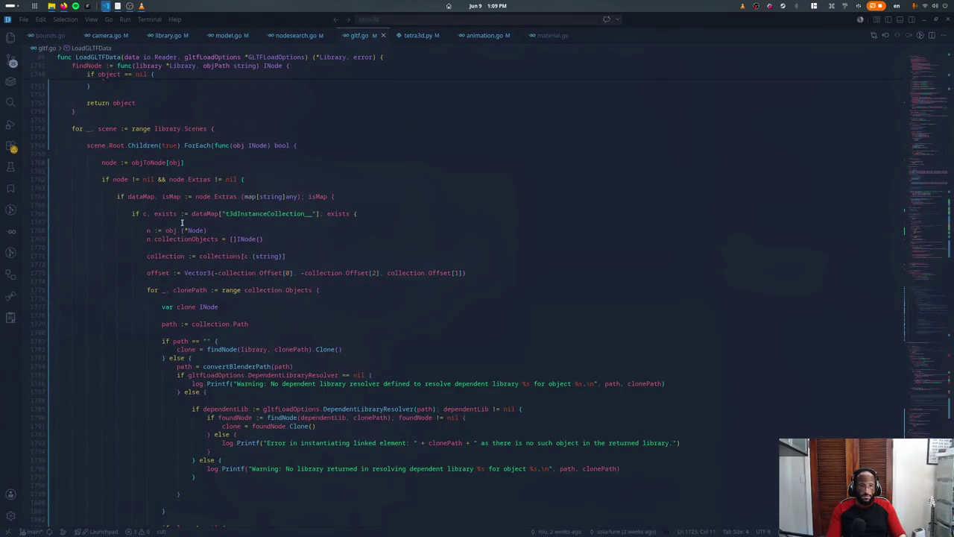
{"action": "scroll", "coordinate": [83, 199], "scroll_direction": "down", "scroll_amount": 1}
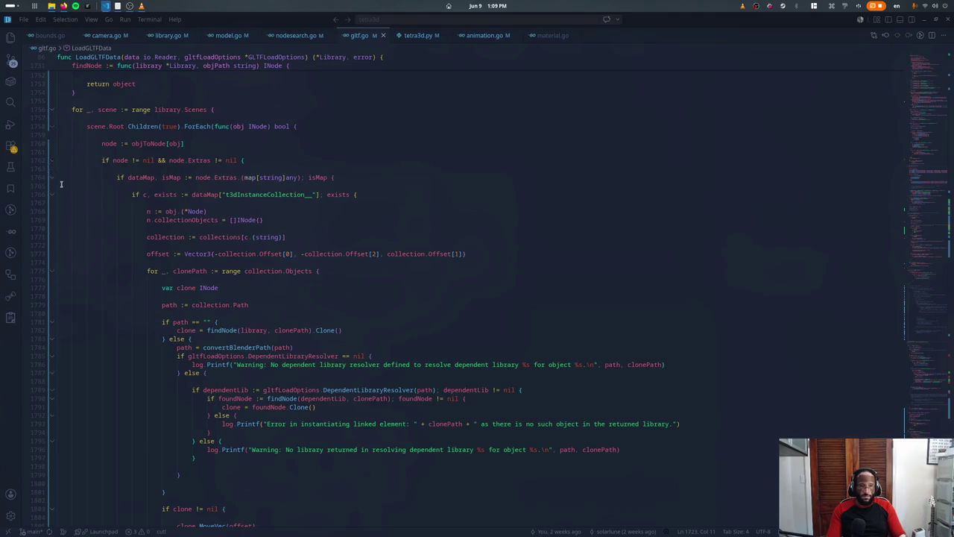
{"action": "left_click", "coordinate": [53, 160]}
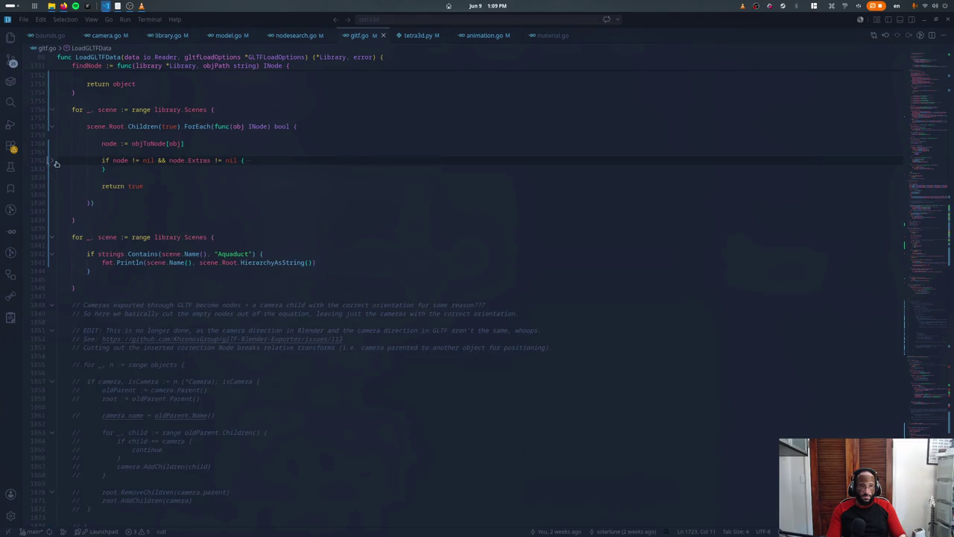
{"action": "left_click", "coordinate": [185, 153]}
{"action": "key", "text": "ctrl+v"}
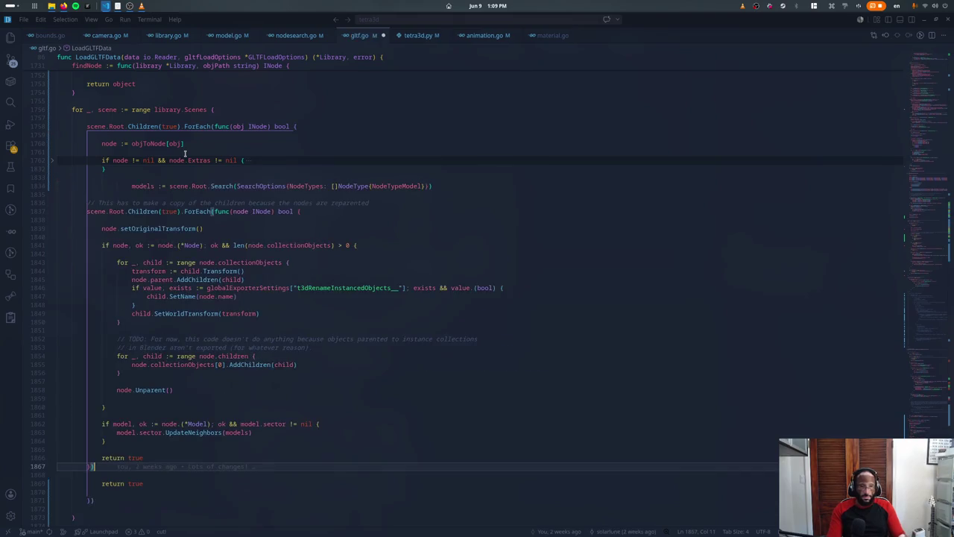
{"action": "key", "text": "ctrl+s"}
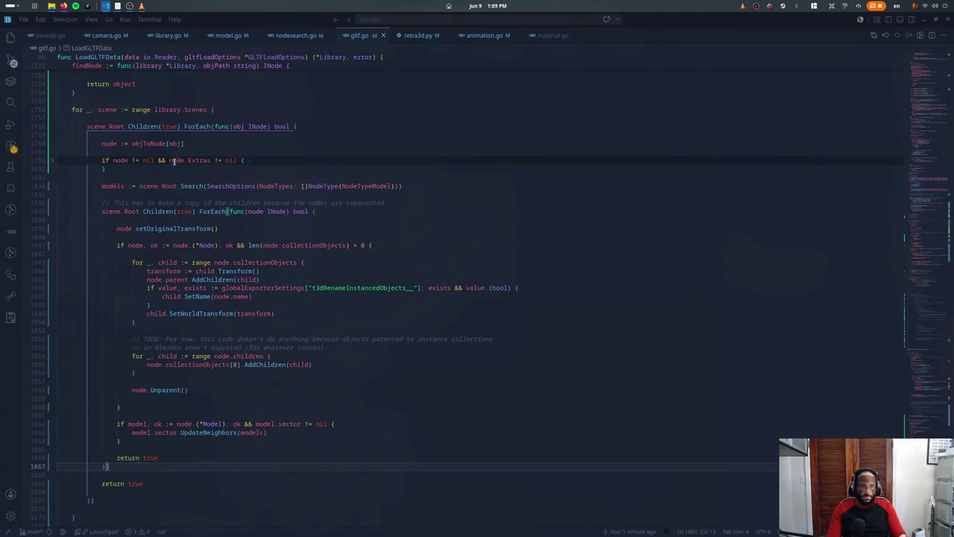
Step: Try moving the models line and check the node.Extras if-block's contents
{"action": "left_click", "coordinate": [124, 187]}
{"action": "key", "text": "alt+Up"}
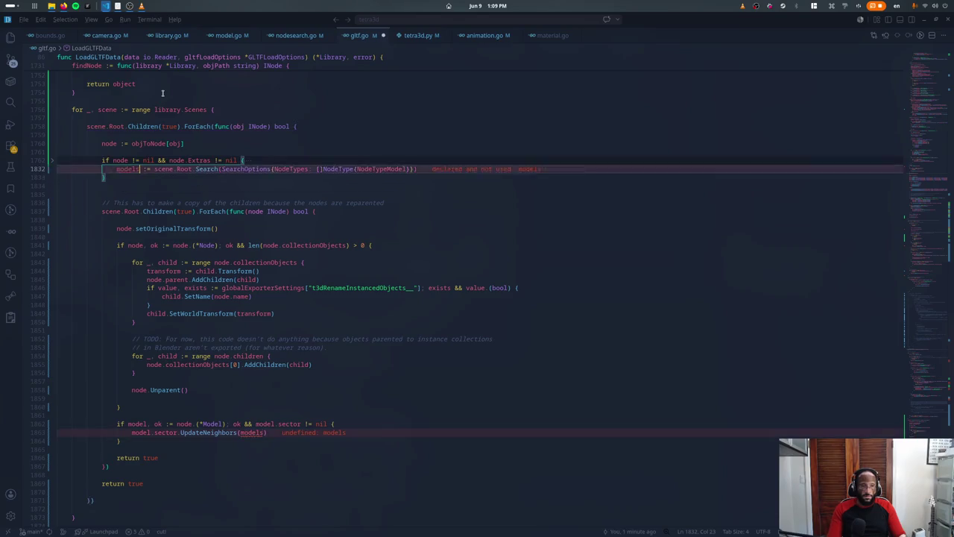
{"action": "key", "text": "alt+Down"}
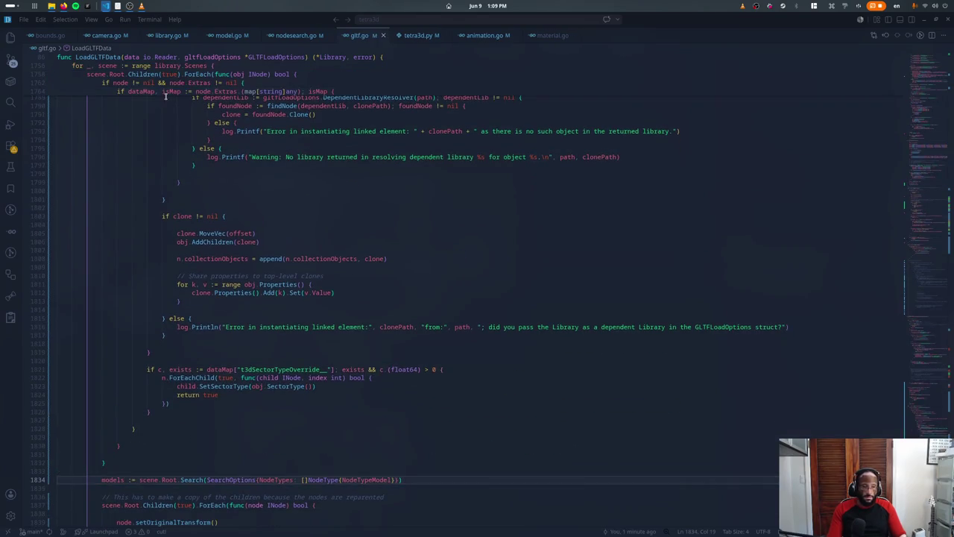
{"action": "scroll", "coordinate": [186, 179], "scroll_direction": "up", "scroll_amount": 5}
{"action": "scroll", "coordinate": [196, 182], "scroll_direction": "up", "scroll_amount": 5}
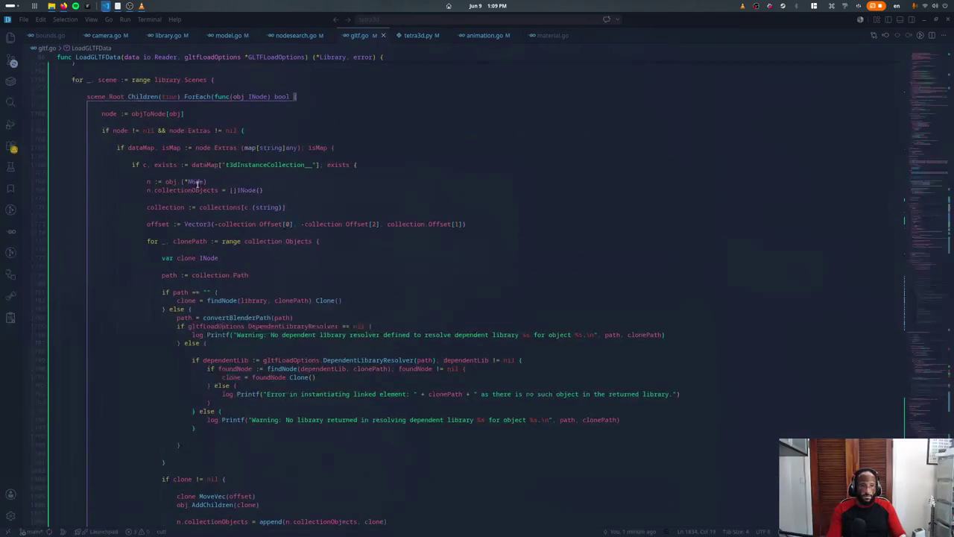
{"action": "left_click", "coordinate": [54, 132]}
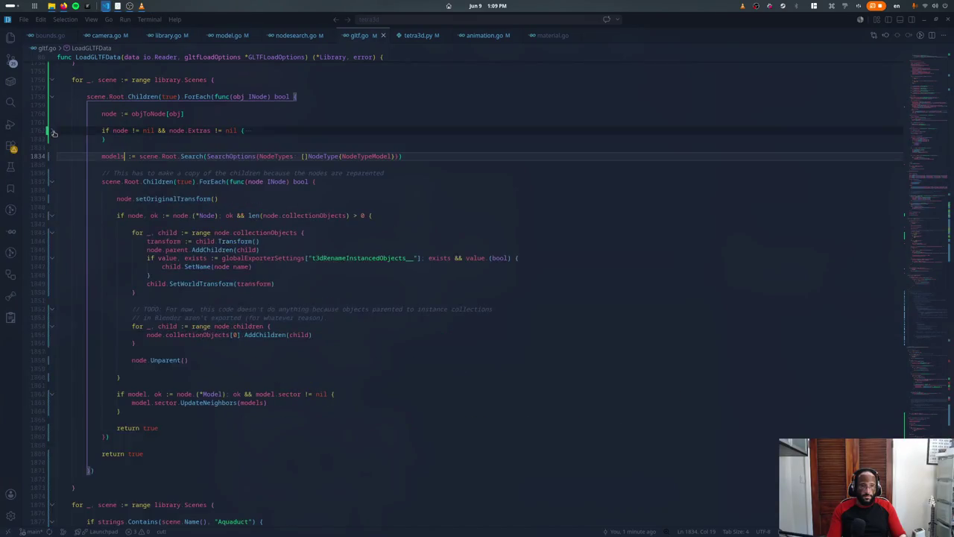
{"action": "left_click", "coordinate": [54, 132]}
{"action": "left_click", "coordinate": [53, 132]}
{"action": "left_click", "coordinate": [54, 132]}
{"action": "left_click", "coordinate": [53, 133]}
Step: Move the models search line to the top of the per-scene loop, above scene.Root.Children
{"action": "left_click_drag", "start_coordinate": [121, 160], "coordinate": [100, 157]}
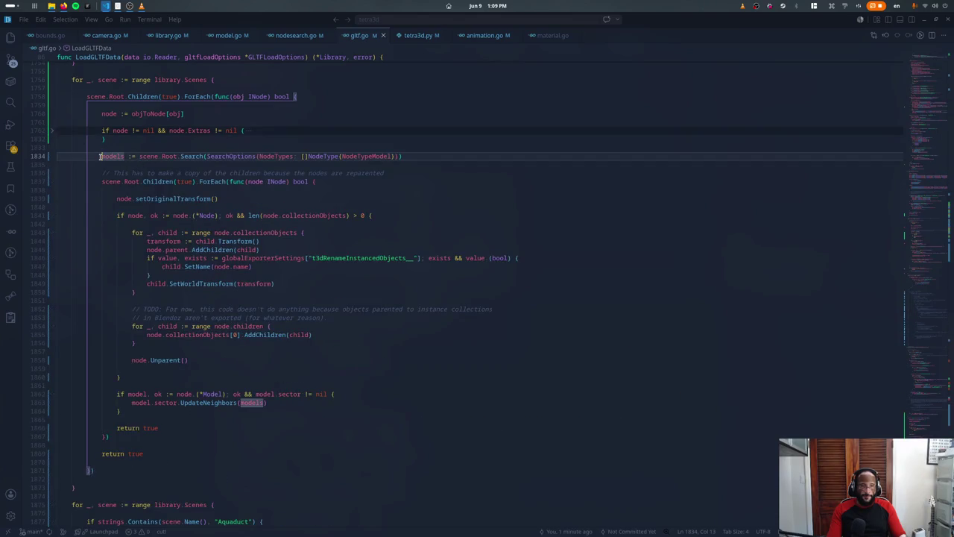
{"action": "key", "text": "ctrl+x"}
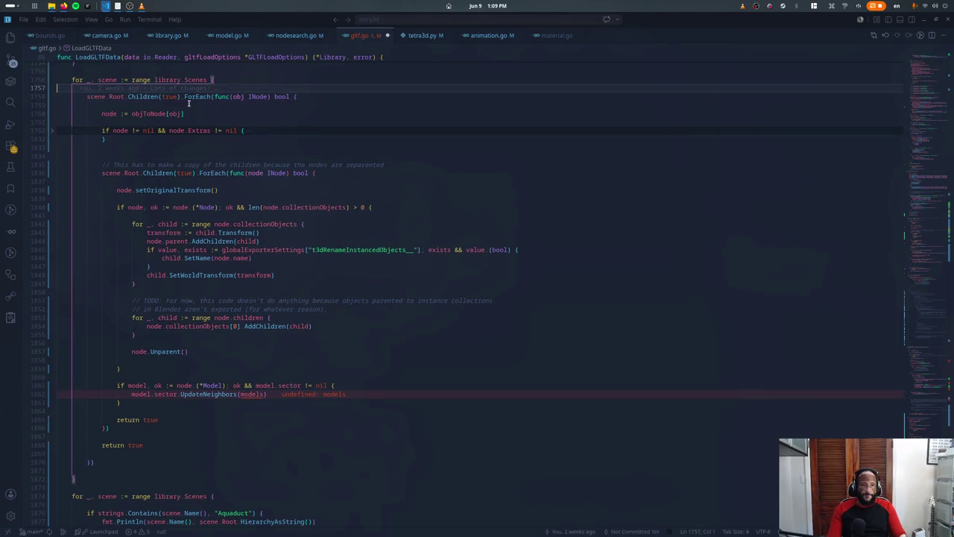
{"action": "left_click", "coordinate": [188, 103]}
{"action": "key", "text": "ctrl+v"}
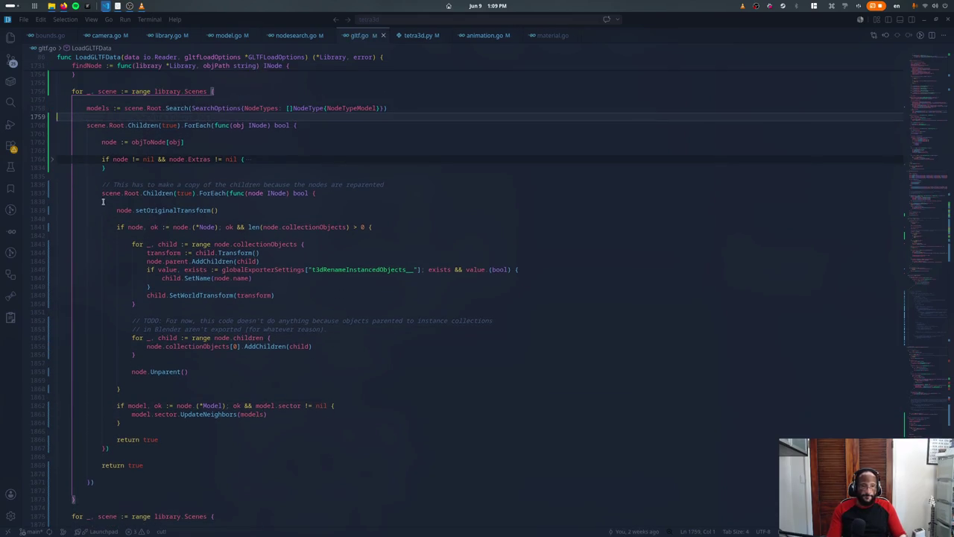
Step: Move the reparenting ForEach out of the first loop to after its closing brace
{"action": "left_click", "coordinate": [102, 193]}
{"action": "key", "text": "Up"}
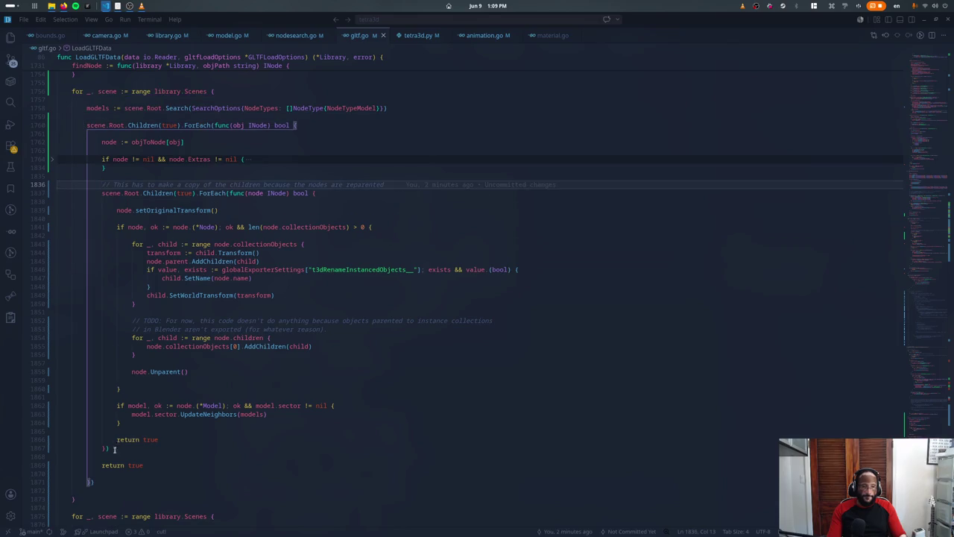
{"action": "left_click", "coordinate": [145, 448], "text": "shift"}
{"action": "key", "text": "BackSpace"}
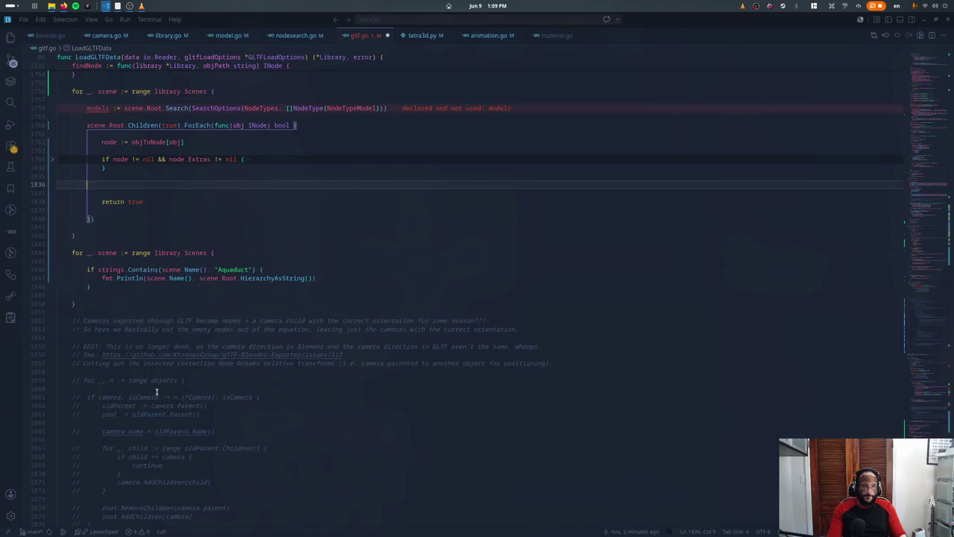
{"action": "key", "text": "BackSpace"}
{"action": "key", "text": "BackSpace"}
{"action": "key", "text": "Down"}
{"action": "key", "text": "Down"}
{"action": "key", "text": "ctrl+z"}
{"action": "key", "text": "ctrl+z"}
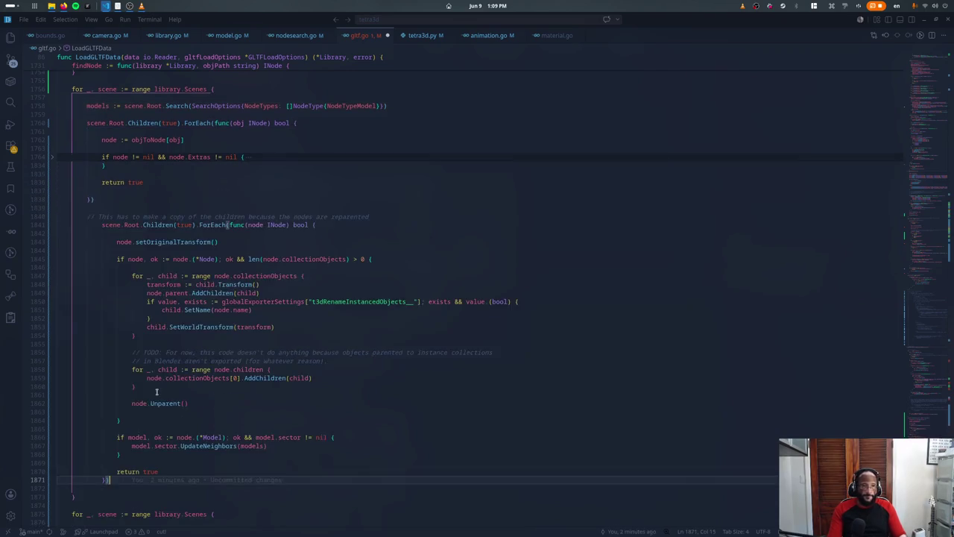
Step: Review the setOriginalTransform and collectionObjects reparenting lines down to node.Unparent()
{"action": "left_click", "coordinate": [275, 243]}
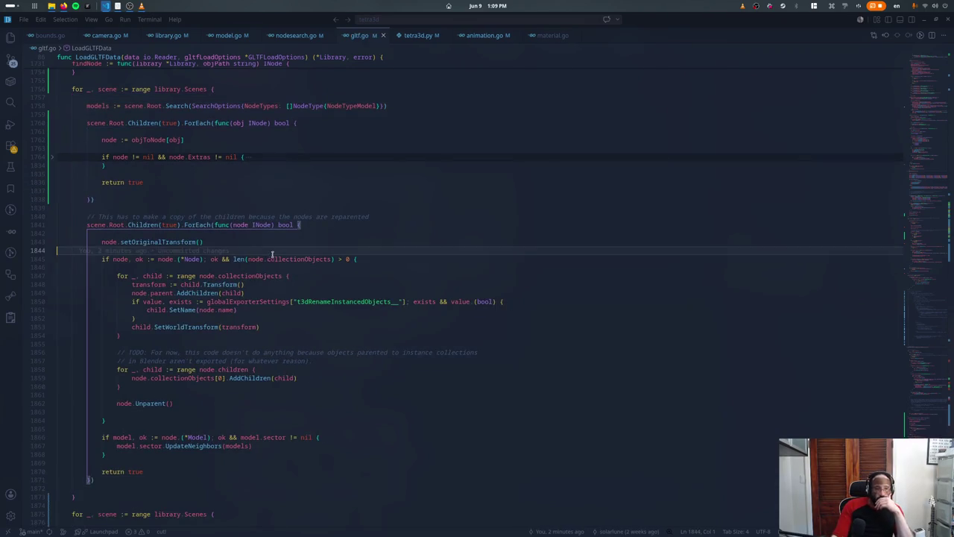
{"action": "key", "text": "Down"}
{"action": "key", "text": "Down"}
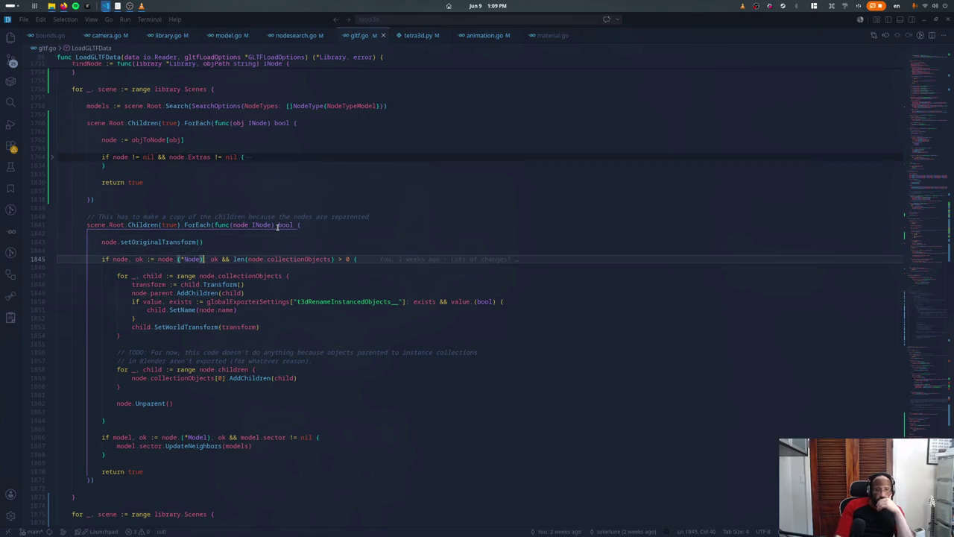
{"action": "key", "text": "Down"}
{"action": "key", "text": "Up"}
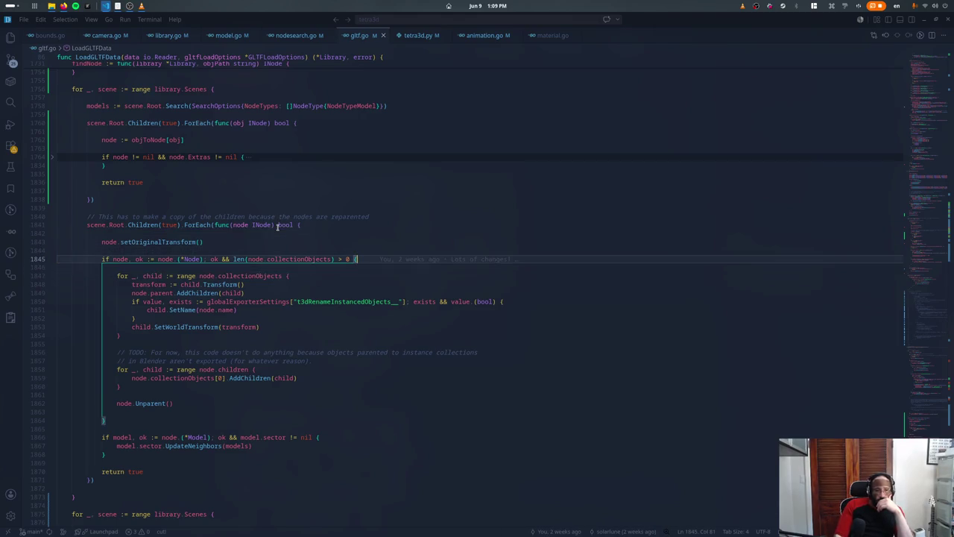
{"action": "key", "text": "Down"}
{"action": "key", "text": "Down"}
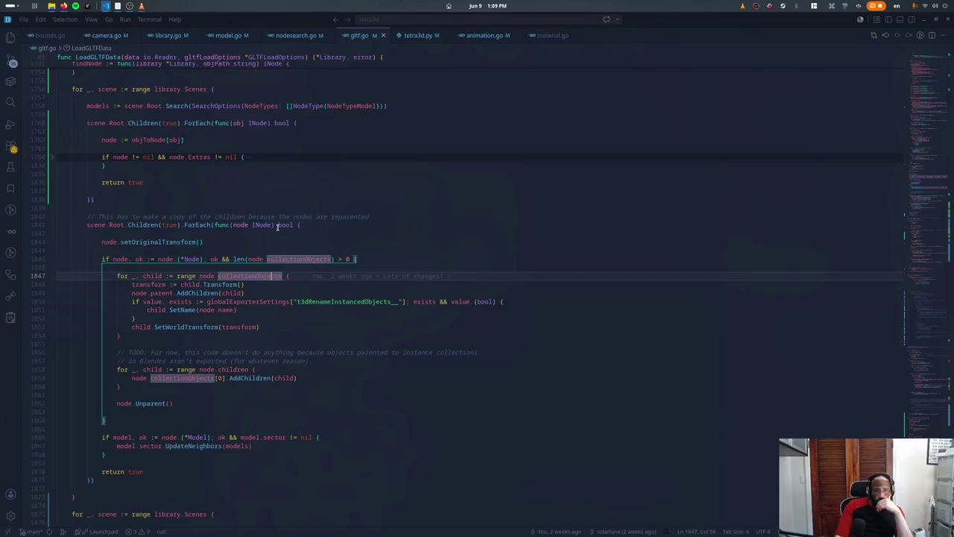
{"action": "key", "text": "Down"}
{"action": "key", "text": "Down"}
{"action": "key", "text": "Down"}
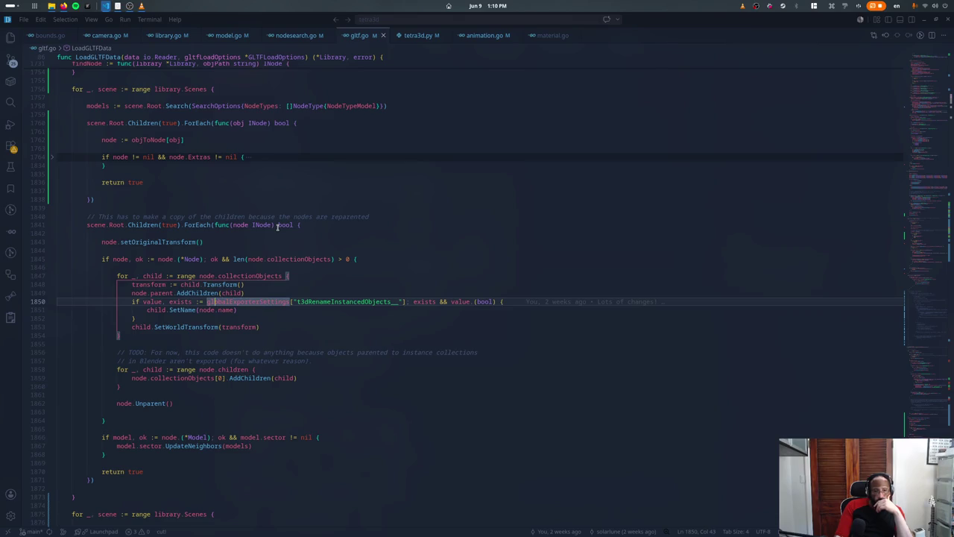
{"action": "key", "text": "Down"}
{"action": "key", "text": "Down"}
{"action": "key", "text": "Down"}
{"action": "key", "text": "Down"}
{"action": "key", "text": "Down"}
{"action": "key", "text": "Down"}
{"action": "key", "text": "Down"}
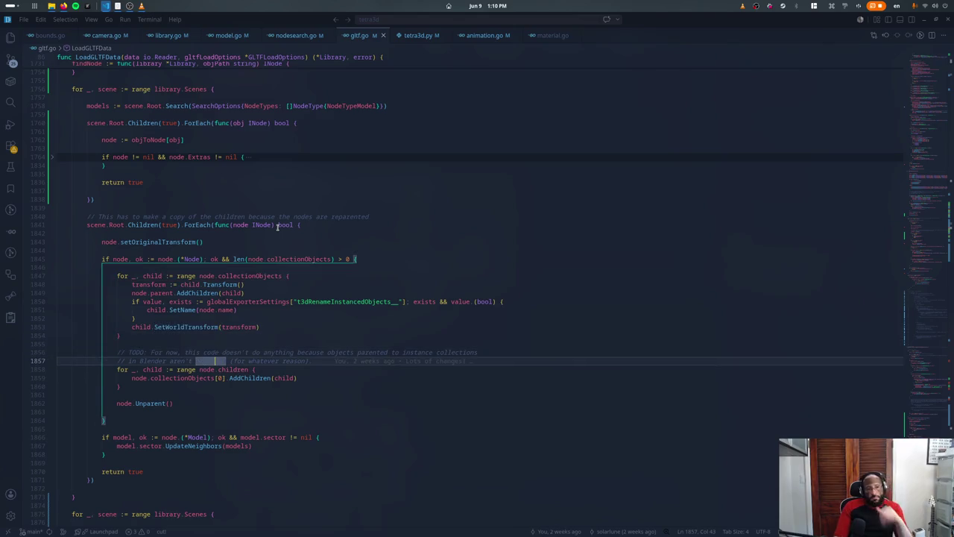
{"action": "key", "text": "Down"}
{"action": "key", "text": "Down"}
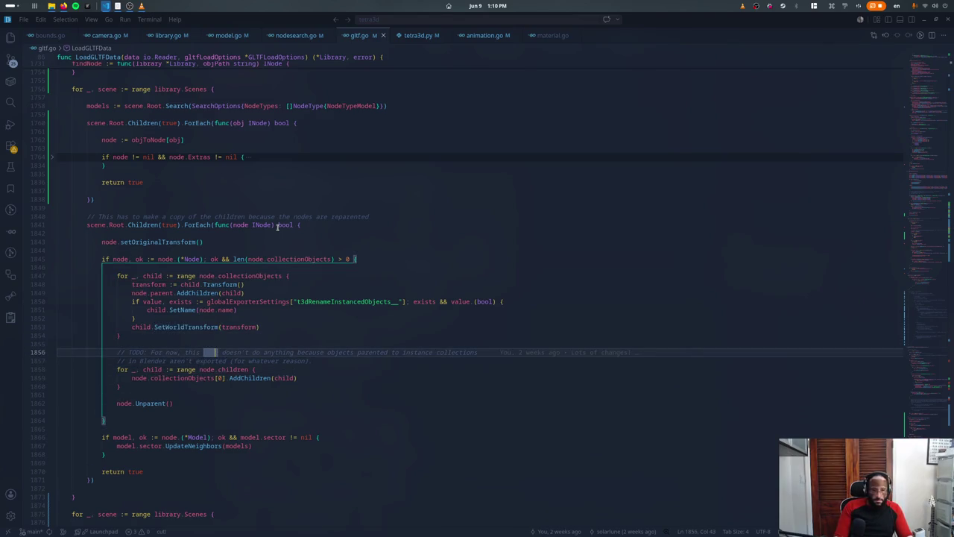
{"action": "key", "text": "Down"}
{"action": "key", "text": "Down"}
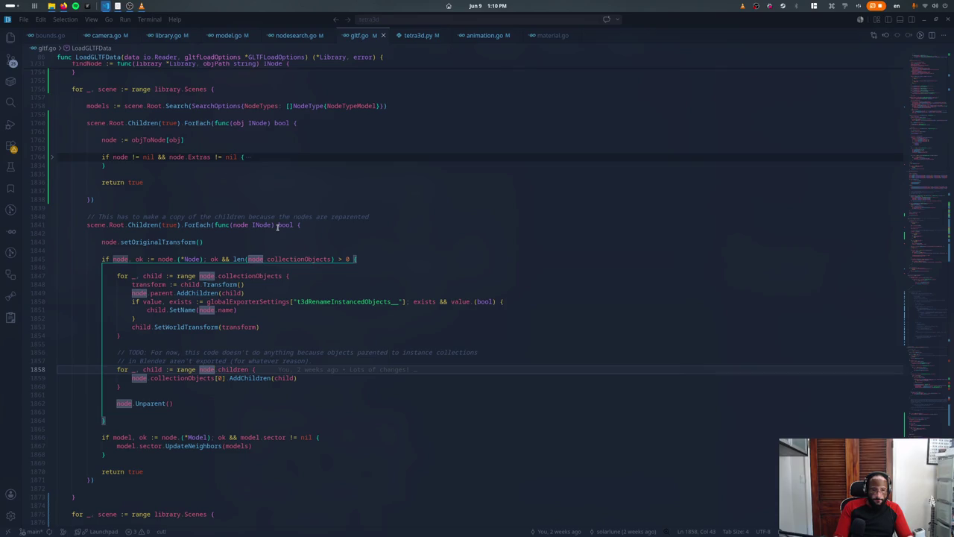
{"action": "key", "text": "Down"}
{"action": "key", "text": "Down"}
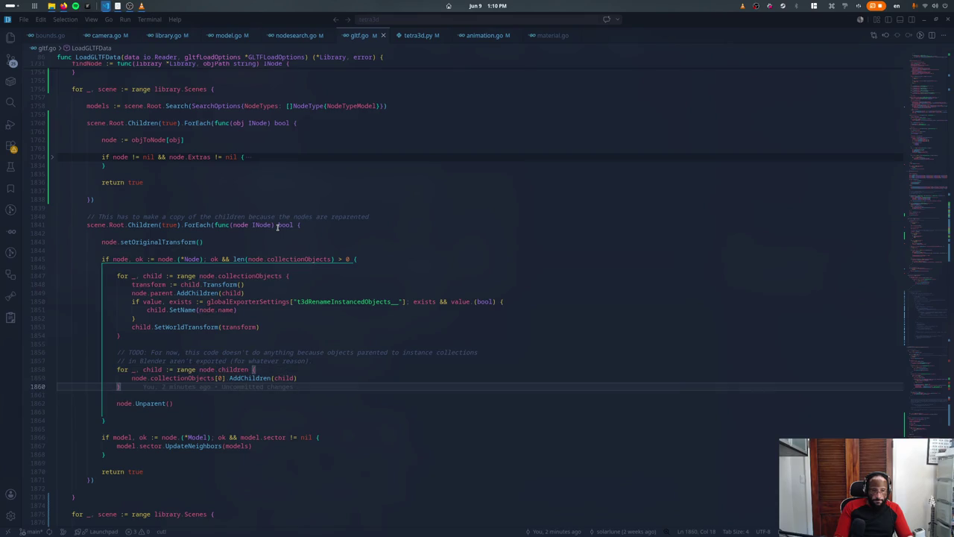
{"action": "key", "text": "Down"}
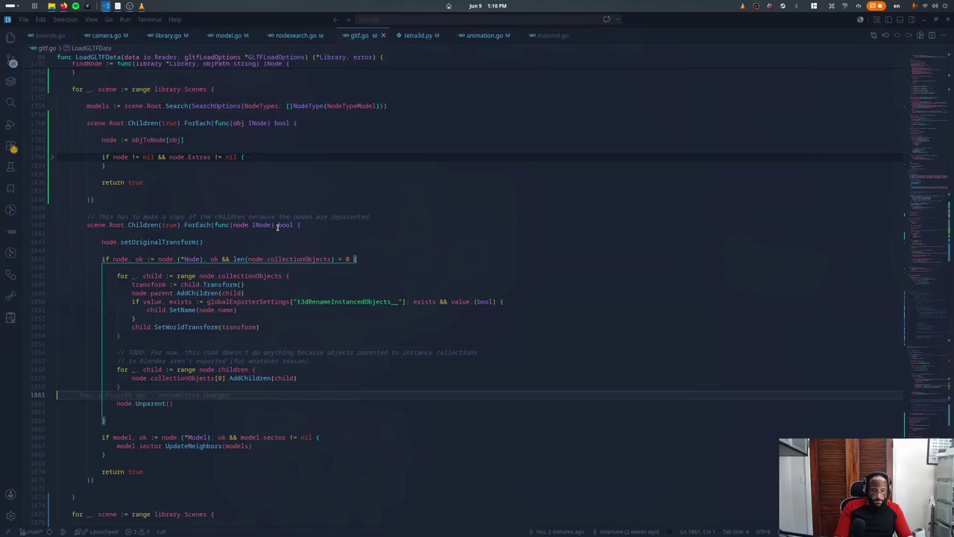
{"action": "key", "text": "Down"}
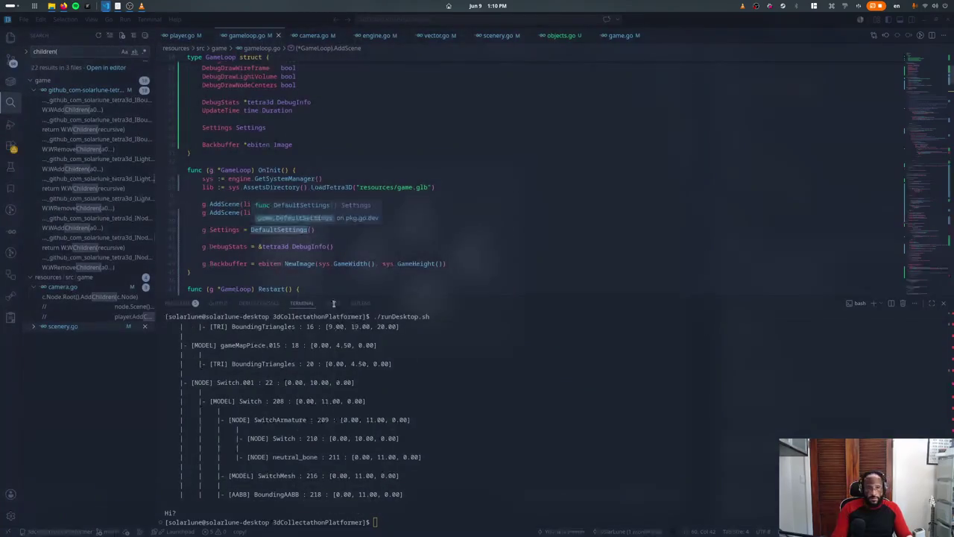
Step: Rerun ./runDesktop.sh to test the game, then close the game window
{"action": "left_click", "coordinate": [419, 324]}
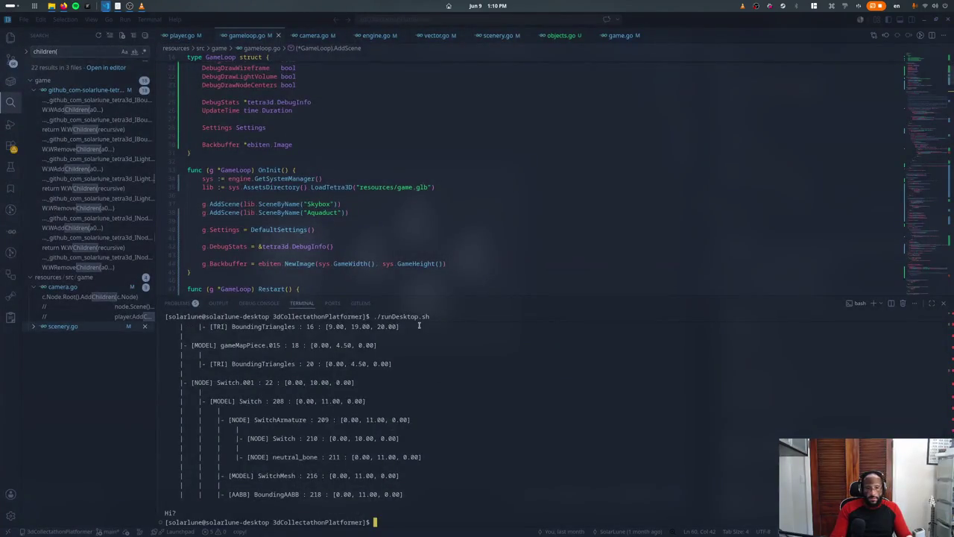
{"action": "key", "text": "Up"}
{"action": "key", "text": "Return"}
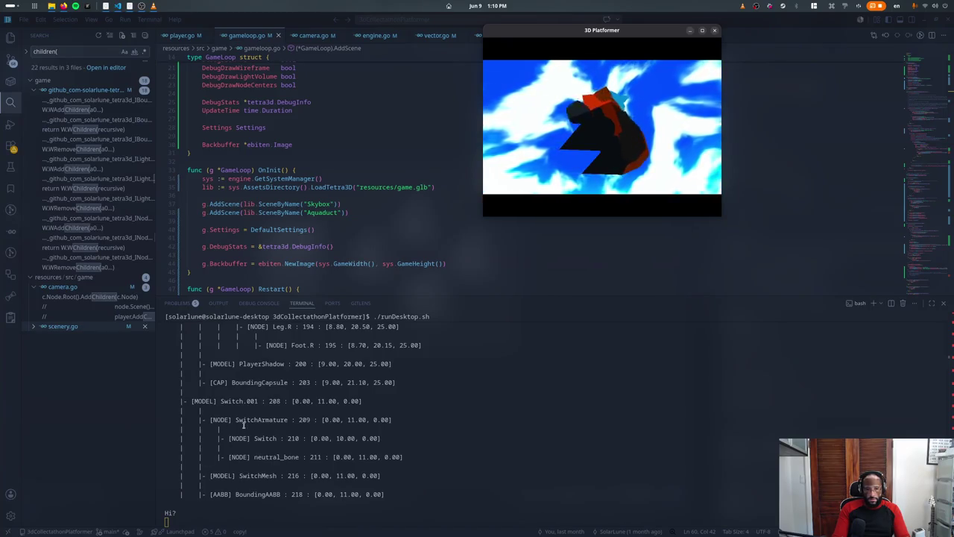
{"action": "key", "text": "Escape"}
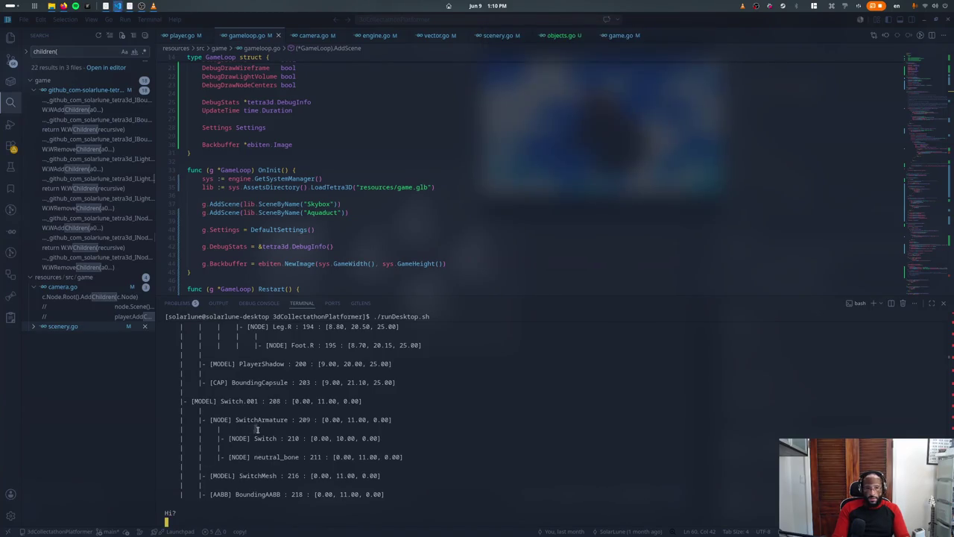
Step: Scroll the terminal's Aquaduct node hierarchy dump, including Switch.001 and its armature
{"action": "scroll", "coordinate": [306, 466], "scroll_direction": "up", "scroll_amount": 2}
{"action": "scroll", "coordinate": [306, 466], "scroll_direction": "down", "scroll_amount": 5}
{"action": "scroll", "coordinate": [306, 466], "scroll_direction": "down", "scroll_amount": 5}
{"action": "scroll", "coordinate": [305, 465], "scroll_direction": "down", "scroll_amount": 5}
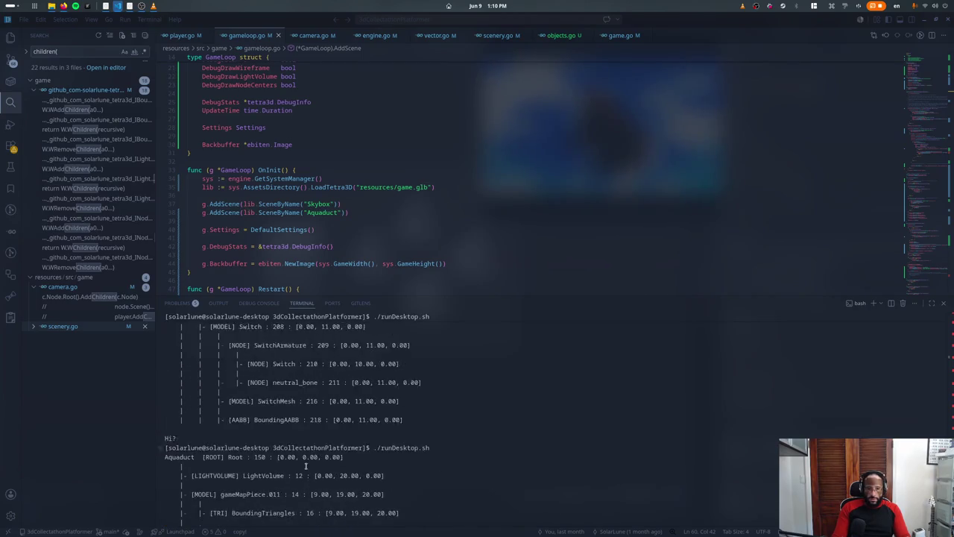
{"action": "scroll", "coordinate": [304, 465], "scroll_direction": "down", "scroll_amount": 2}
{"action": "scroll", "coordinate": [246, 350], "scroll_direction": "down", "scroll_amount": 5}
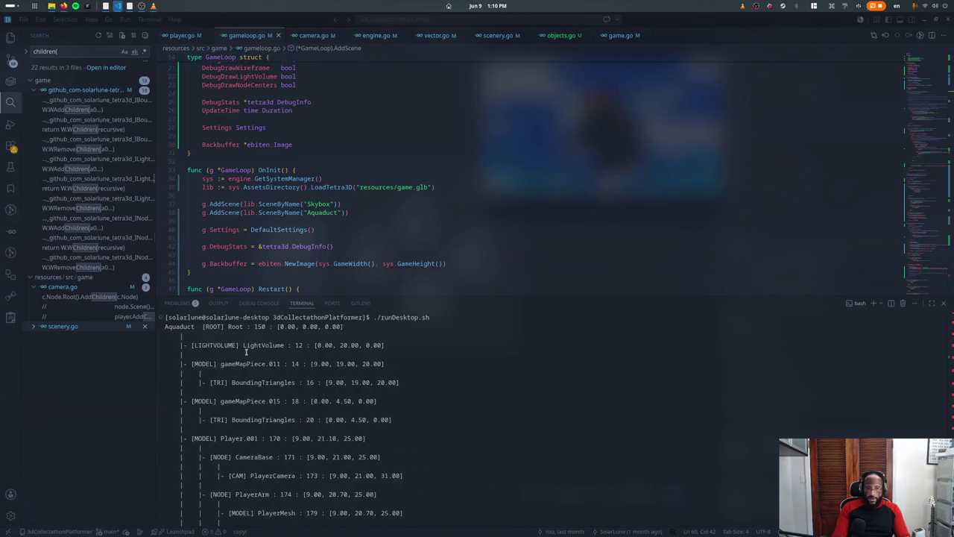
{"action": "scroll", "coordinate": [246, 350], "scroll_direction": "down", "scroll_amount": 5}
{"action": "scroll", "coordinate": [246, 352], "scroll_direction": "down", "scroll_amount": 3}
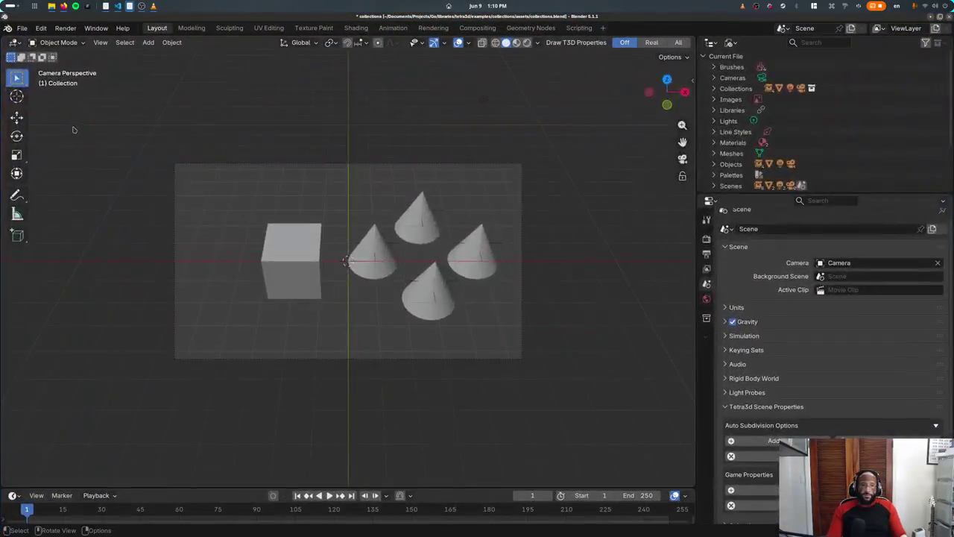
Step: Open recent gametest.blend without saving changes and frame the Switch object
{"action": "left_click", "coordinate": [23, 30]}
{"action": "mouse_move", "coordinate": [49, 62]}
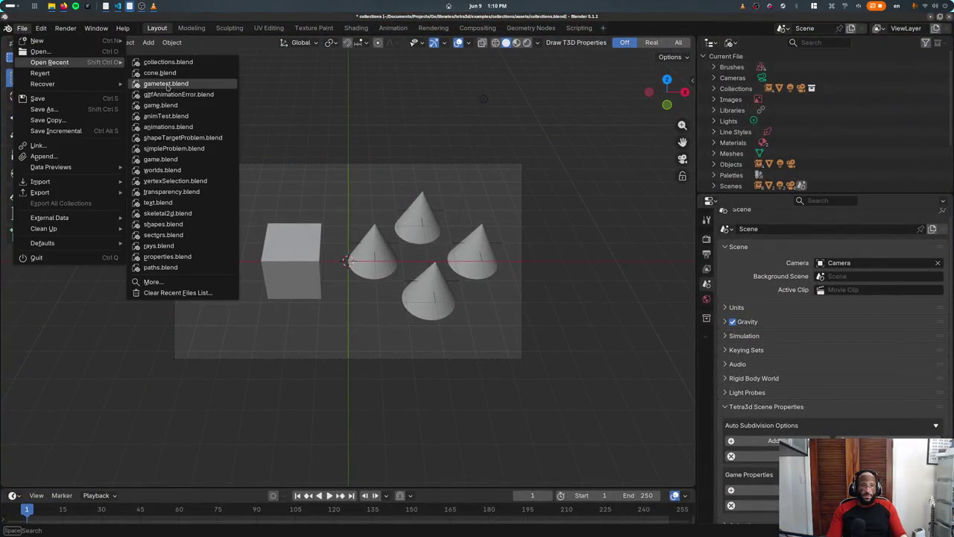
{"action": "left_click", "coordinate": [169, 88]}
{"action": "left_click", "coordinate": [422, 291]}
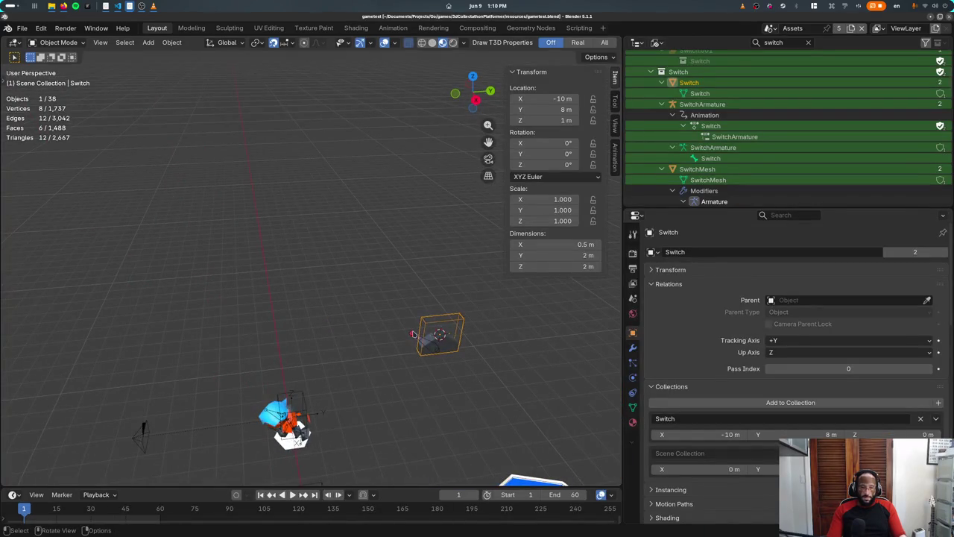
{"action": "key", "text": "KP_Decimal"}
{"action": "scroll", "coordinate": [414, 334], "scroll_direction": "down", "scroll_amount": 8}
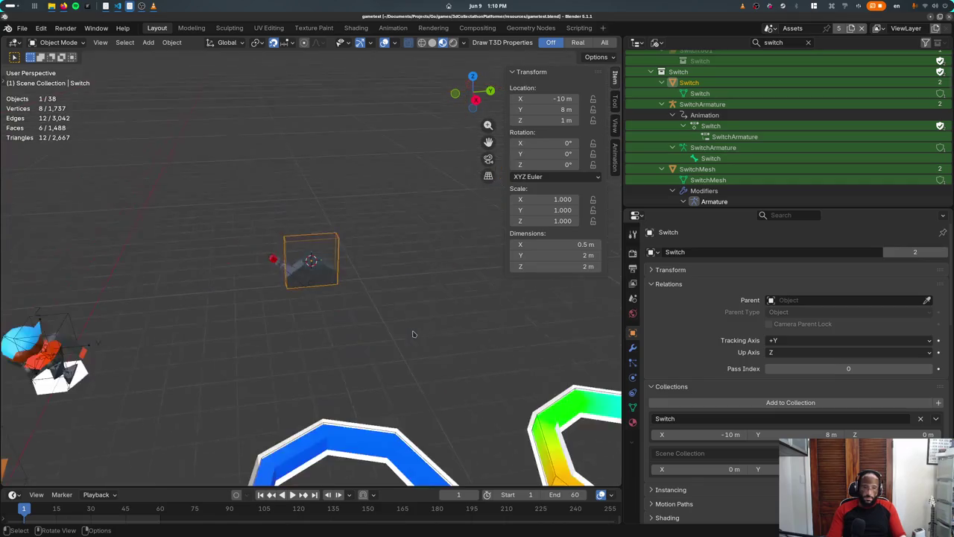
Step: Inspect the switch mesh geometry, then test-rotate the armature's Switch bone in Pose Mode
{"action": "left_click", "coordinate": [318, 268]}
{"action": "key", "text": "Tab"}
{"action": "key", "text": "Tab"}
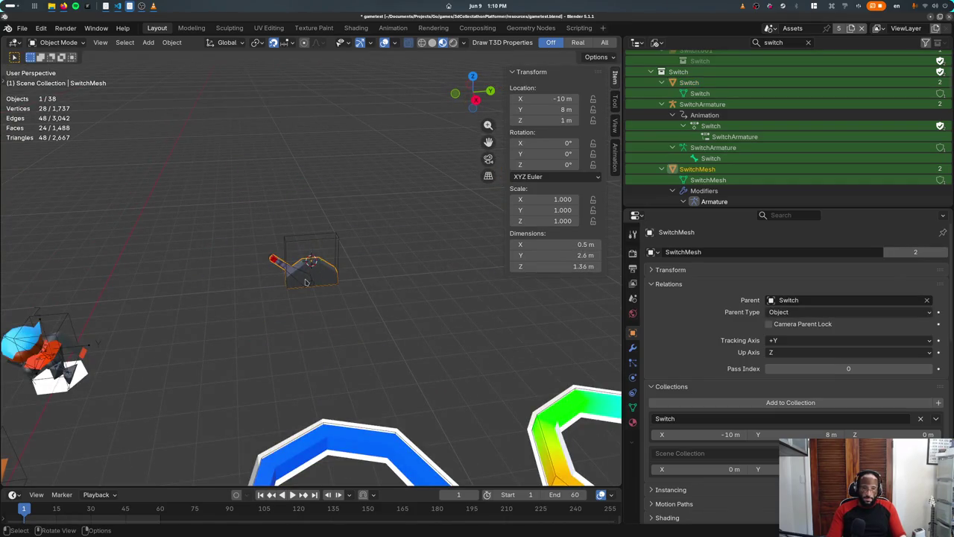
{"action": "left_click", "coordinate": [307, 280]}
{"action": "key", "text": "ctrl+Tab"}
{"action": "key", "text": "r"}
{"action": "key", "text": "Escape"}
{"action": "key", "text": "ctrl+Tab"}
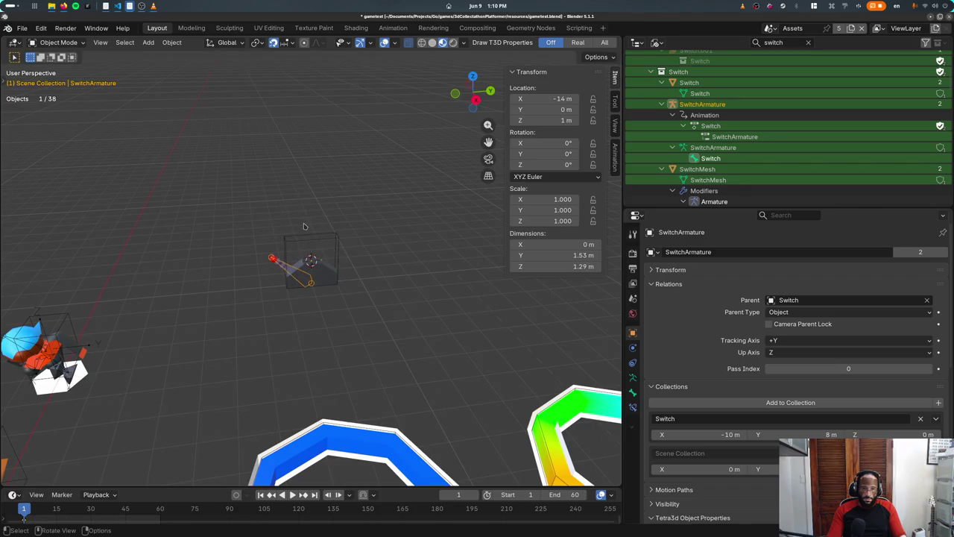
Step: Retry and cancel the bone rotation, then orbit and reselect the switch mesh and armature
{"action": "key", "text": "ctrl+Tab"}
{"action": "key", "text": "r"}
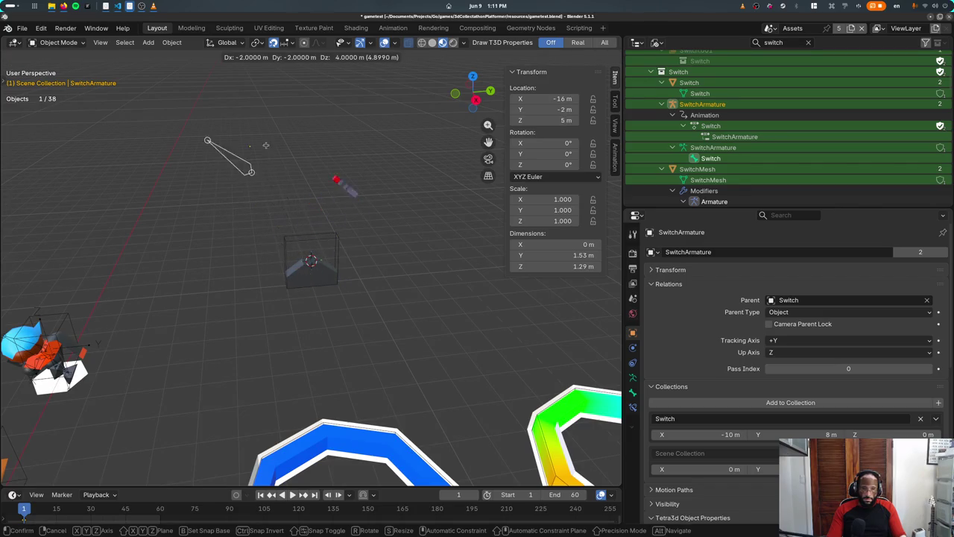
{"action": "key", "text": "Escape"}
{"action": "key", "text": "ctrl+Tab"}
{"action": "scroll", "coordinate": [386, 270], "scroll_direction": "up", "scroll_amount": 4}
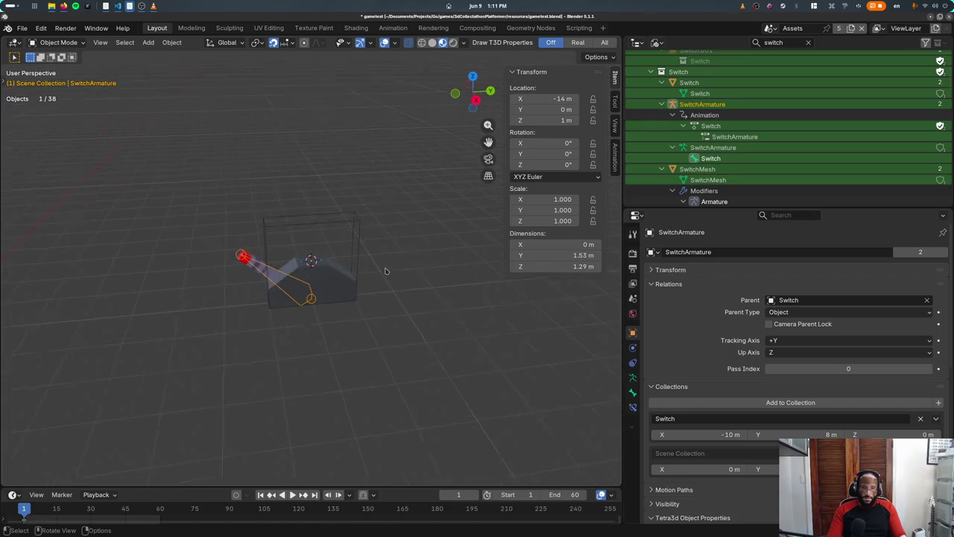
{"action": "middle_click_drag", "start_coordinate": [386, 270], "coordinate": [410, 267]}
{"action": "left_click", "coordinate": [353, 288]}
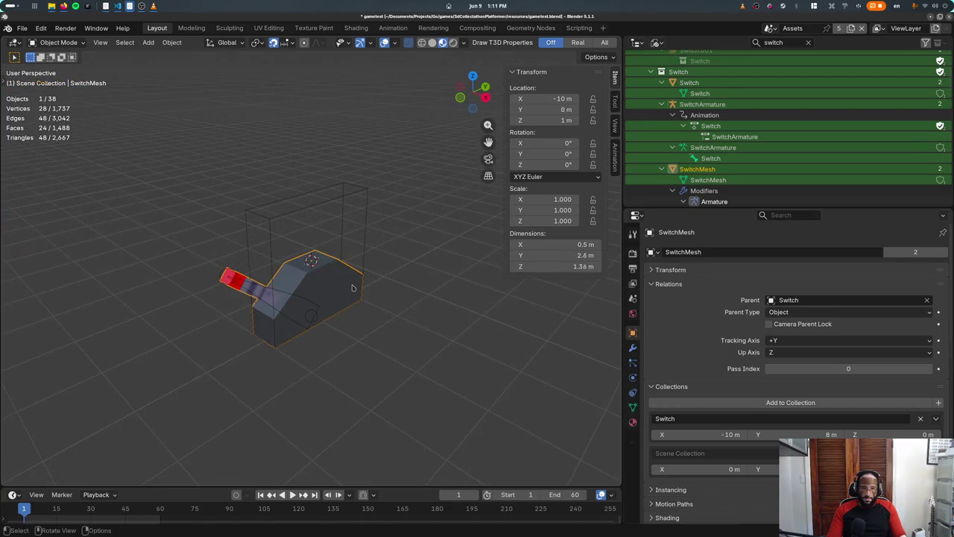
{"action": "left_click", "coordinate": [314, 305]}
Step: Subdivide the armature's Switch bone into two bones in Edit Mode
{"action": "key", "text": "Tab"}
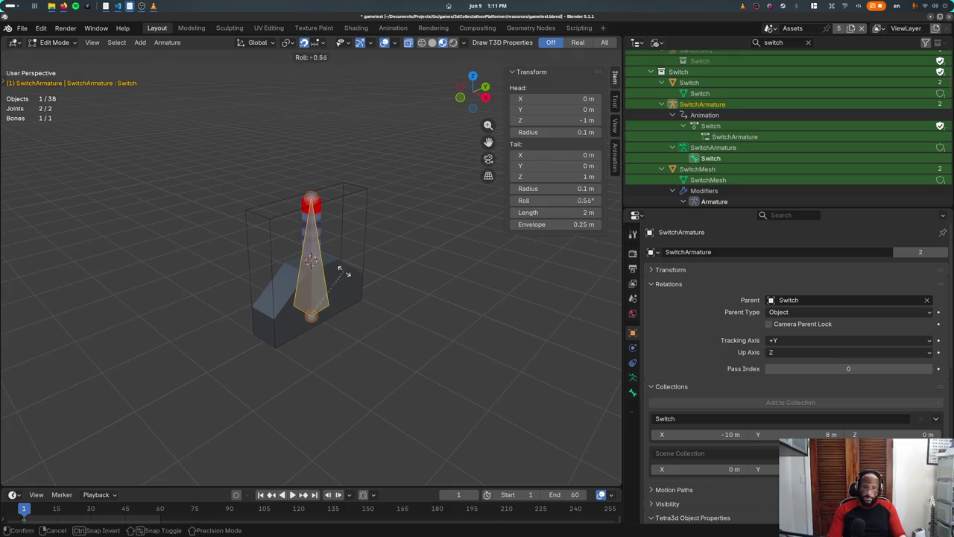
{"action": "key", "text": "Tab"}
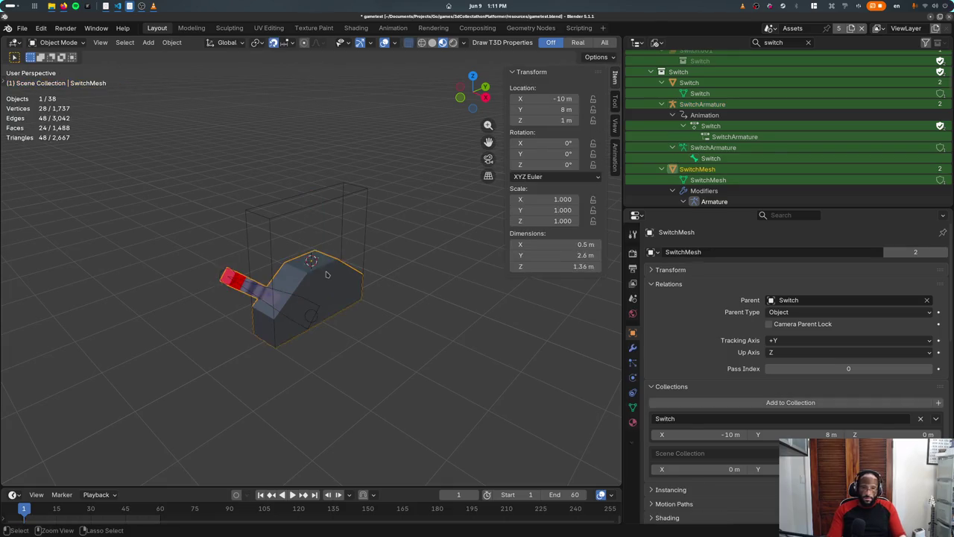
{"action": "key", "text": "Tab"}
{"action": "key", "text": "Tab"}
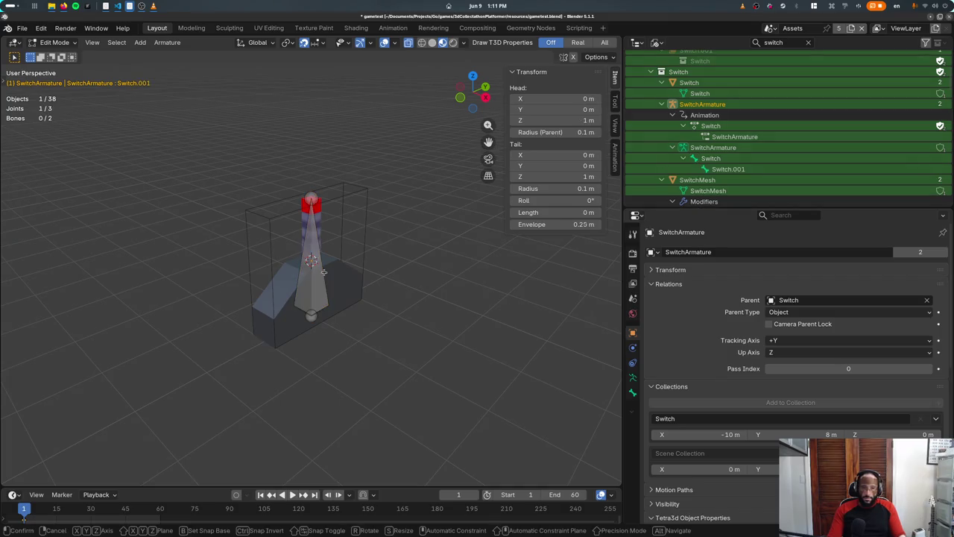
{"action": "key", "text": "Tab"}
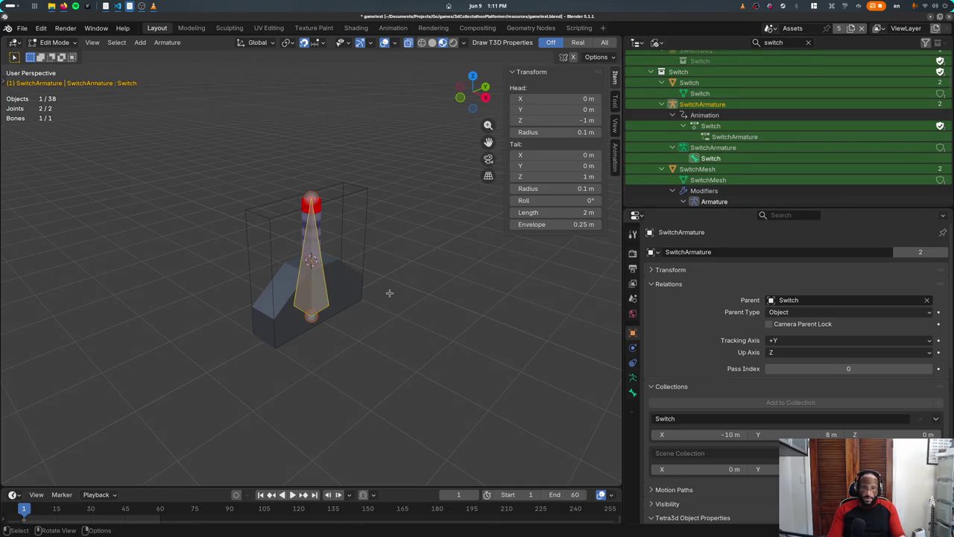
{"action": "key", "text": "F3"}
{"action": "type", "text": "subdiv"}
{"action": "key", "text": "Return"}
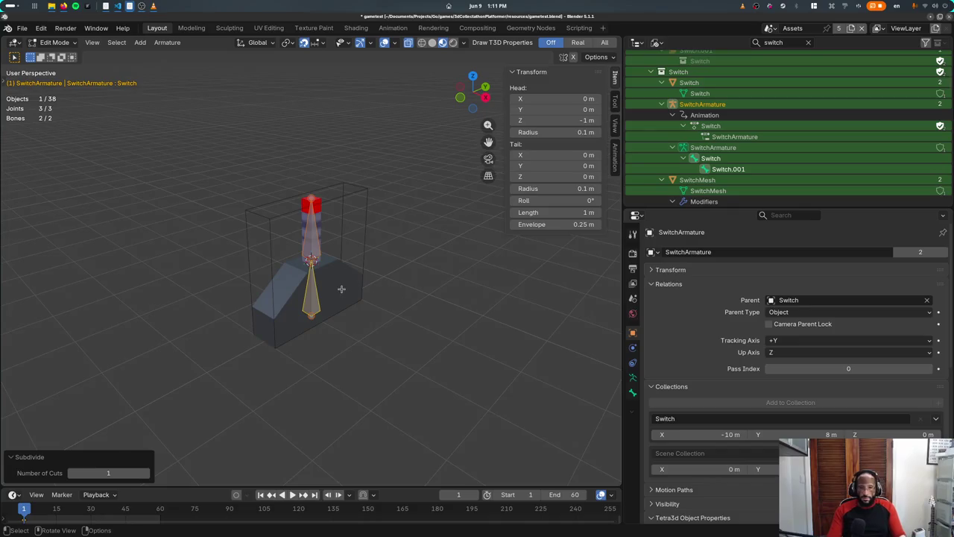
Step: Isolate the armature in Right view and frame both bones
{"action": "left_click", "coordinate": [322, 291]}
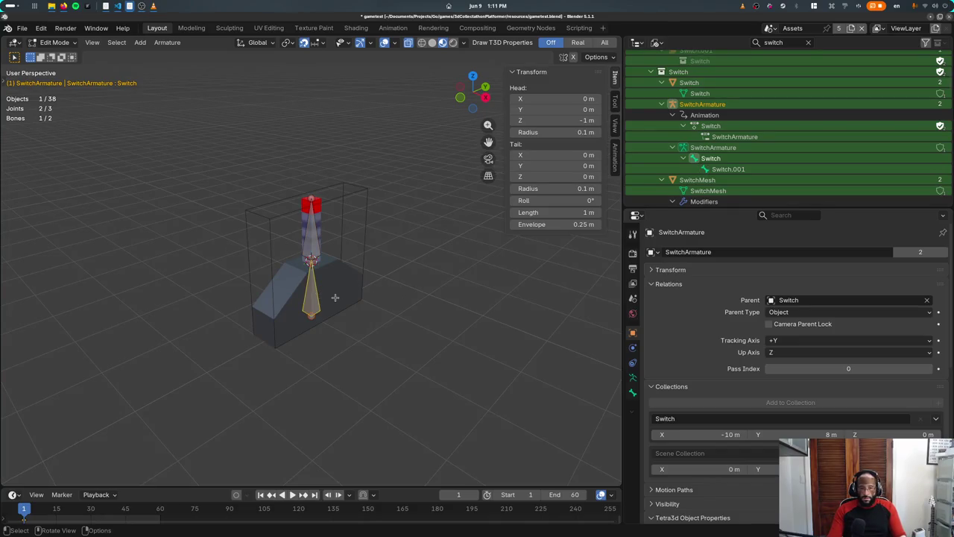
{"action": "key", "text": "KP_3"}
{"action": "key", "text": "KP_Divide"}
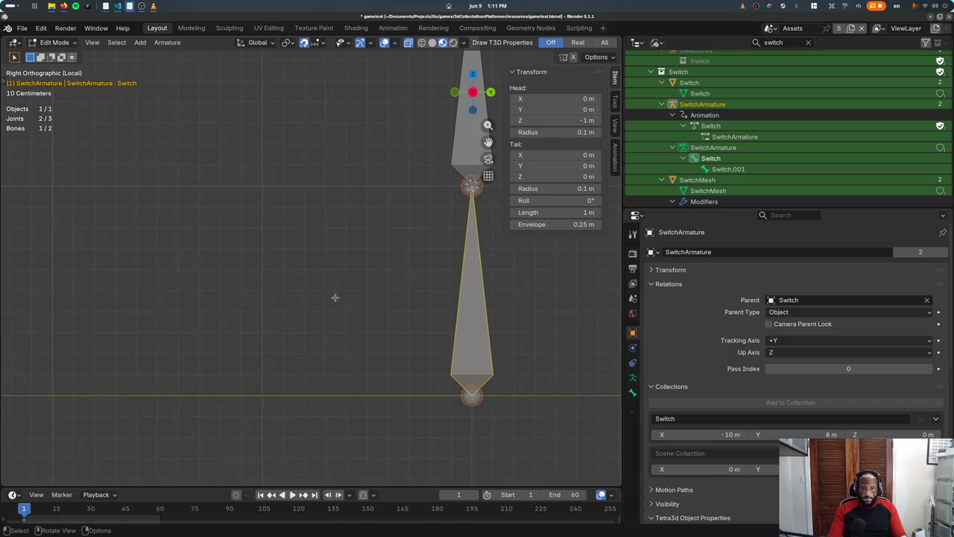
{"action": "scroll", "coordinate": [333, 295], "scroll_direction": "down", "scroll_amount": 3}
{"action": "scroll", "coordinate": [351, 283], "scroll_direction": "down", "scroll_amount": 3}
{"action": "key", "text": "a"}
{"action": "key", "text": "s"}
{"action": "key", "text": "Escape"}
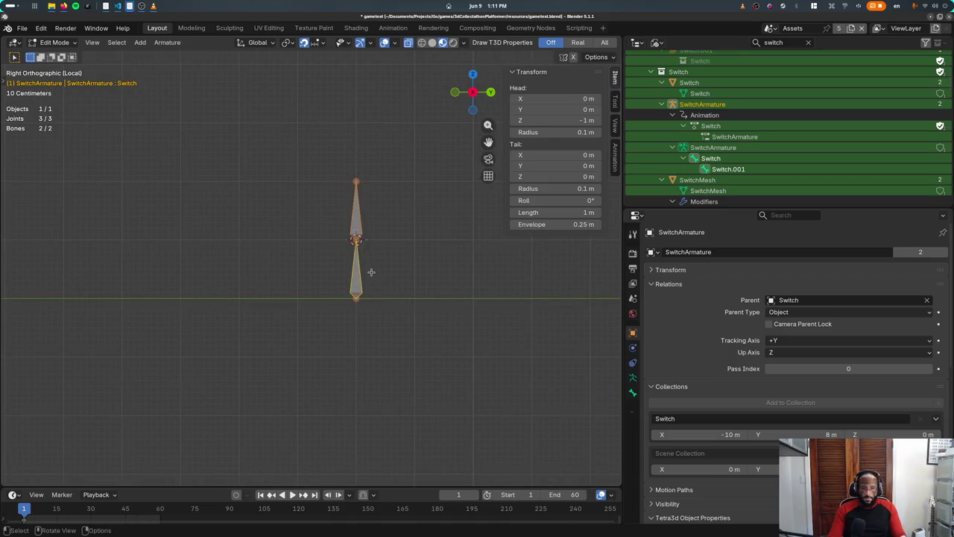
{"action": "key", "text": "KP_Decimal"}
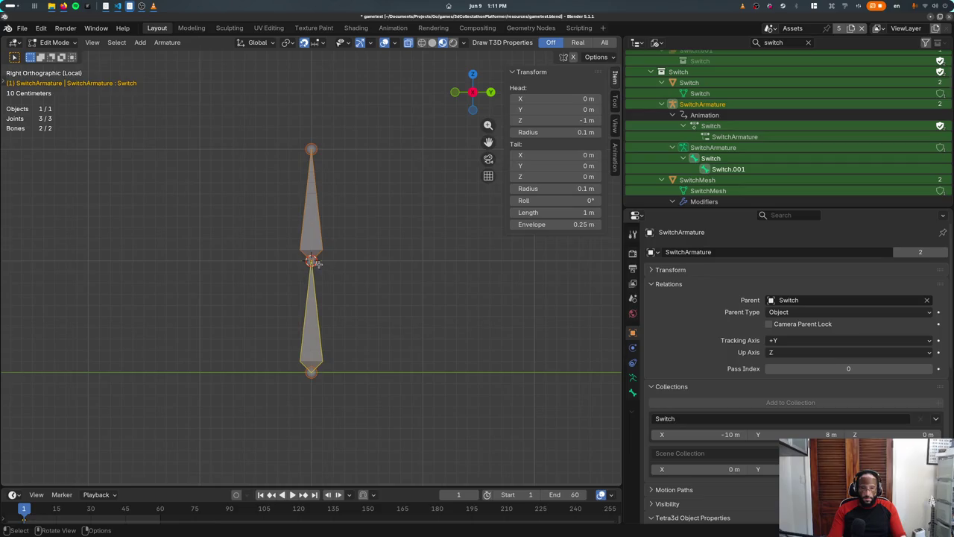
Step: Move the middle joint down and back so the lower bone angles out diagonally
{"action": "left_click", "coordinate": [312, 261]}
{"action": "key", "text": "g"}
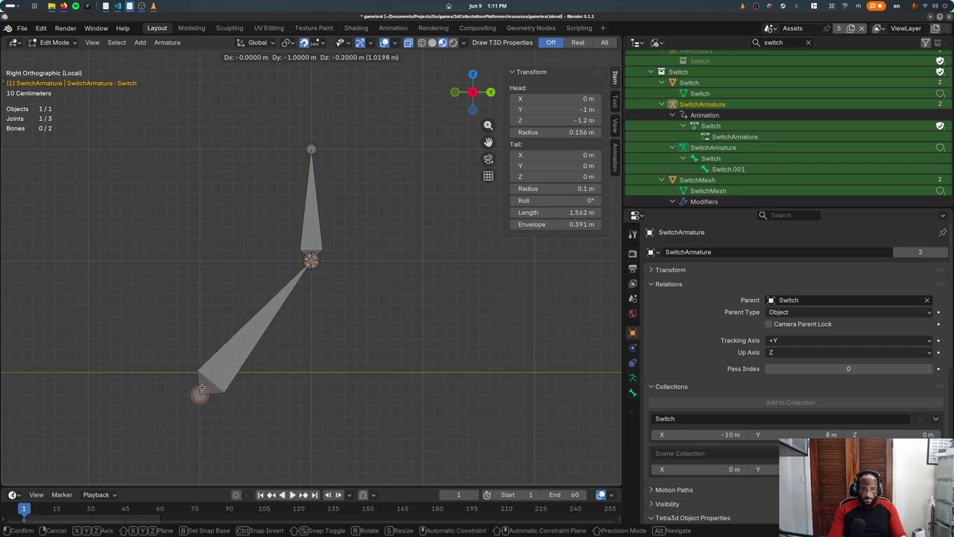
{"action": "left_click", "coordinate": [200, 371]}
{"action": "left_click", "coordinate": [317, 248]}
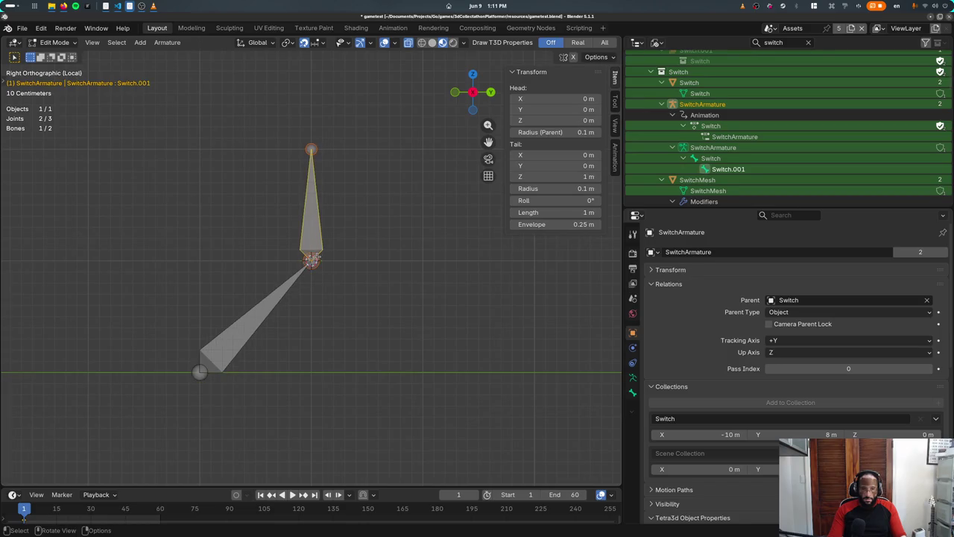
{"action": "key", "text": "ctrl+z"}
{"action": "key", "text": "ctrl+z"}
{"action": "key", "text": "ctrl+z"}
Step: Review the reshaped bones from the right in local and perspective views
{"action": "key", "text": "KP_Divide"}
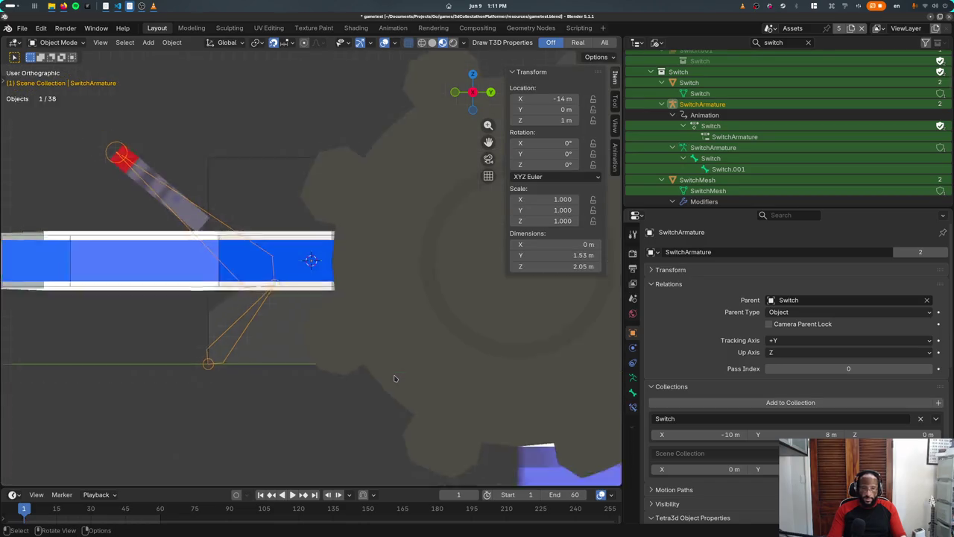
{"action": "key", "text": "KP_Divide"}
{"action": "key", "text": "KP_Divide"}
{"action": "key", "text": "KP_3"}
{"action": "key", "text": "KP_5"}
{"action": "key", "text": "KP_Divide"}
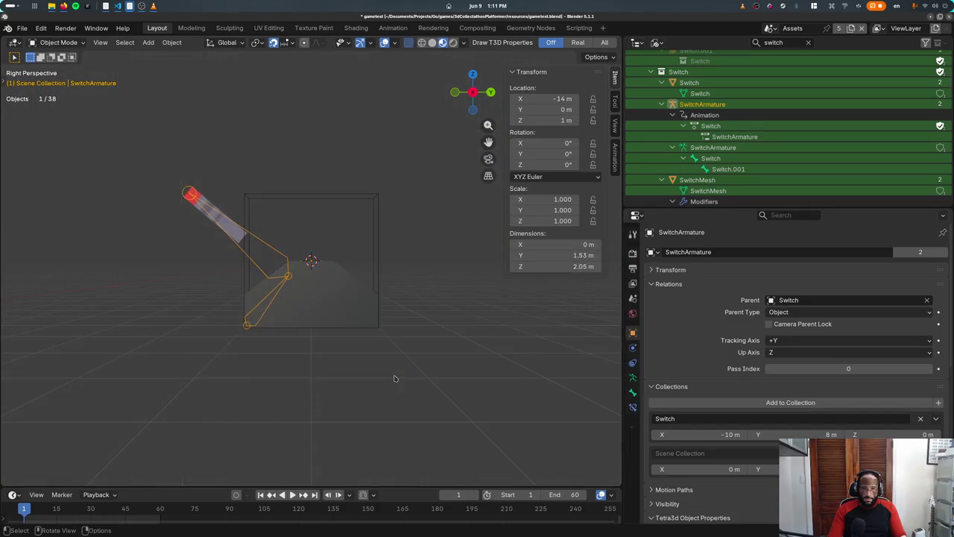
{"action": "scroll", "coordinate": [395, 378], "scroll_direction": "down", "scroll_amount": 2}
{"action": "scroll", "coordinate": [395, 378], "scroll_direction": "down", "scroll_amount": 2}
{"action": "scroll", "coordinate": [395, 378], "scroll_direction": "down", "scroll_amount": 2}
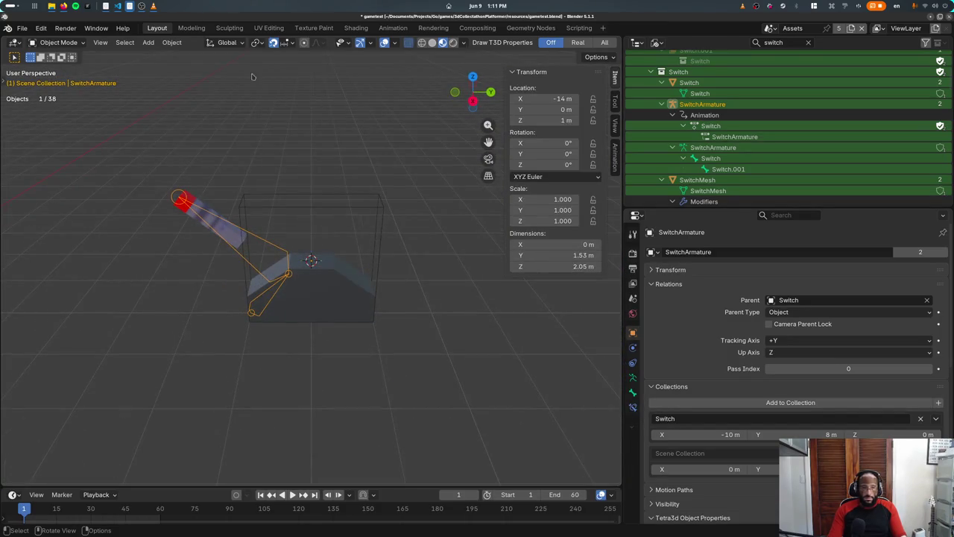
{"action": "key", "text": "ctrl+shift+z"}
{"action": "key", "text": "ctrl+z"}
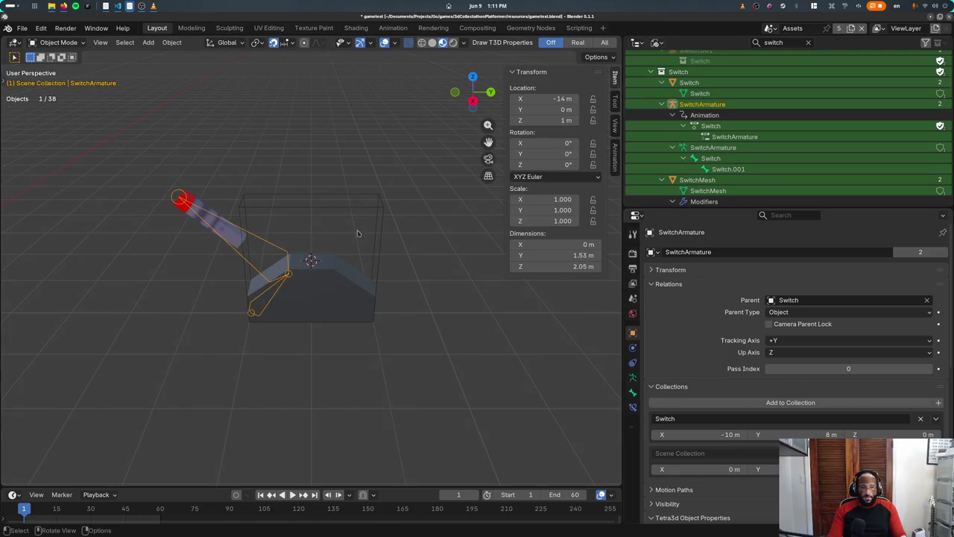
Step: Switch to the Animation workspace and frame the switch bones
{"action": "left_click", "coordinate": [384, 28]}
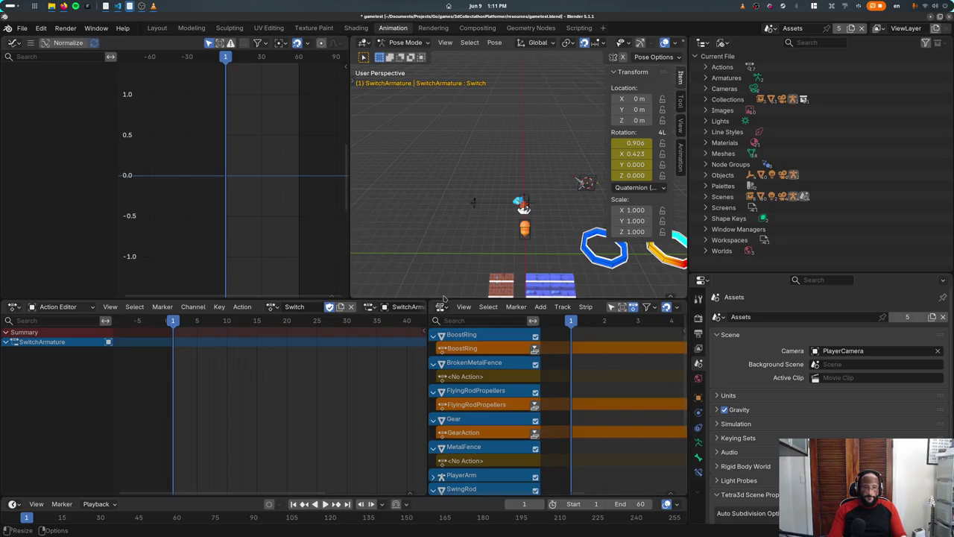
{"action": "middle_click_drag", "start_coordinate": [462, 278], "coordinate": [471, 273]}
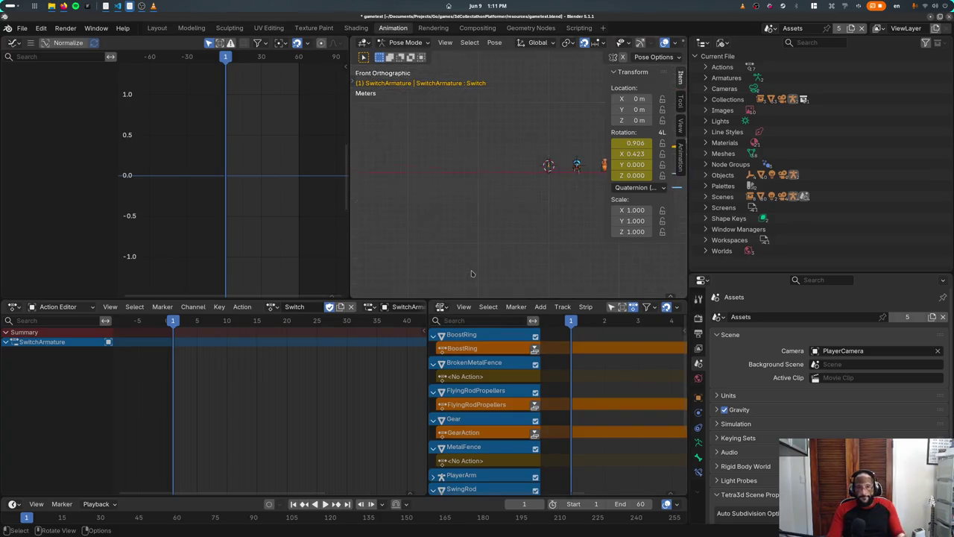
{"action": "key", "text": "a"}
{"action": "key", "text": "KP_Decimal"}
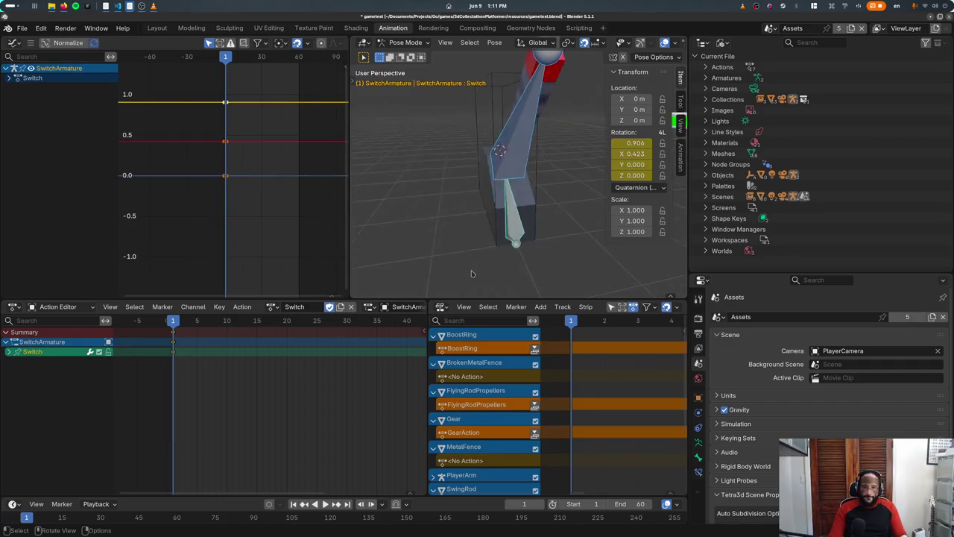
Step: Clear the Switch bone's rotation and keyframe it at frame 1, then test playback
{"action": "key", "text": "alt+r"}
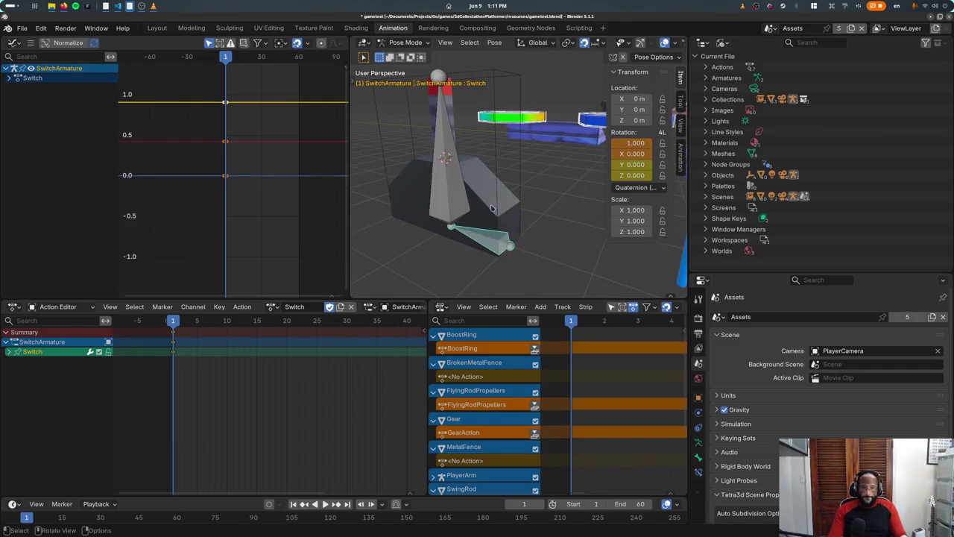
{"action": "key", "text": "r"}
{"action": "left_click", "coordinate": [460, 243]}
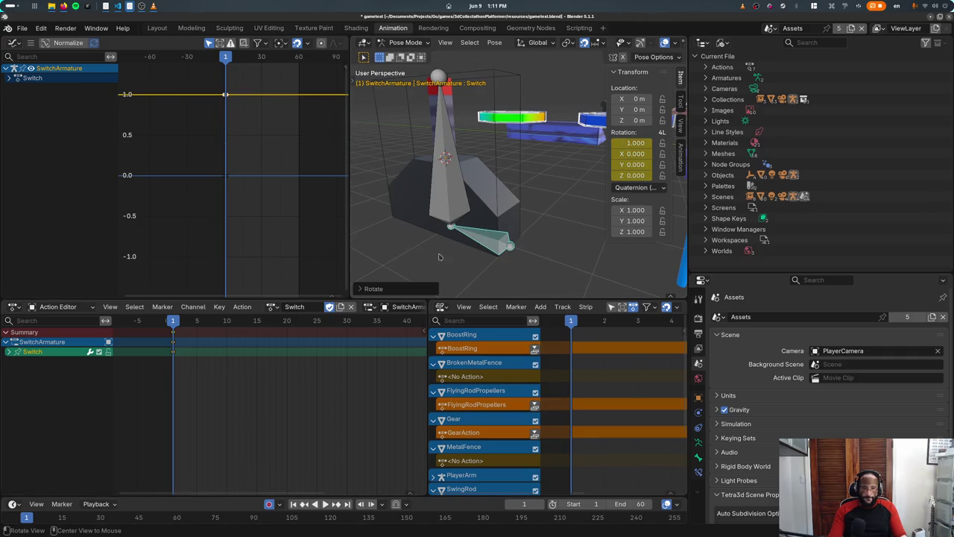
{"action": "key", "text": "i"}
{"action": "key", "text": "space"}
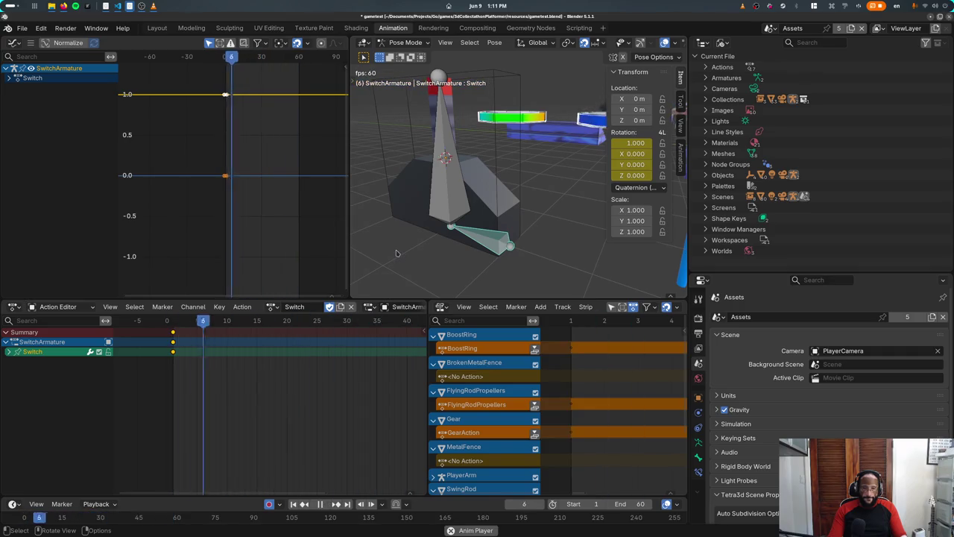
{"action": "key", "text": "space"}
{"action": "left_click_drag", "start_coordinate": [299, 320], "coordinate": [172, 321]}
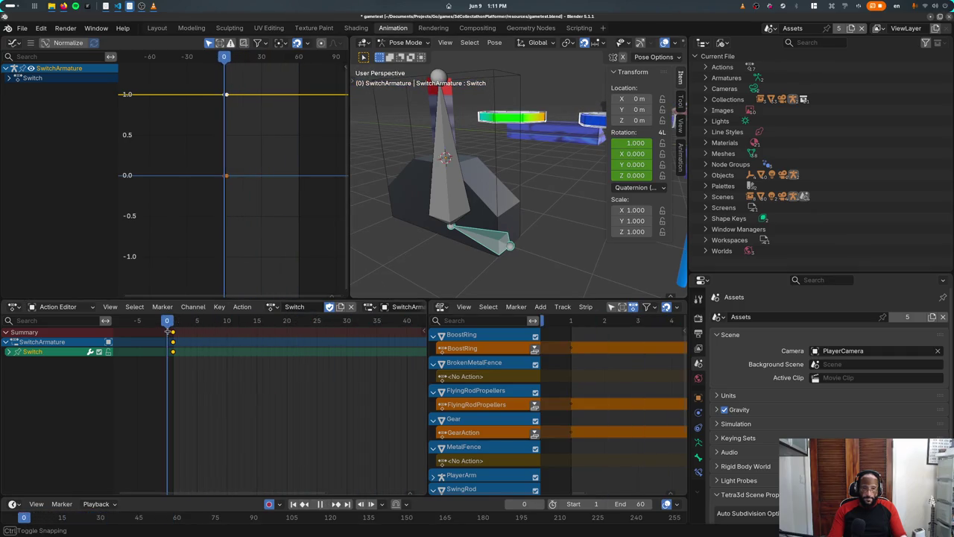
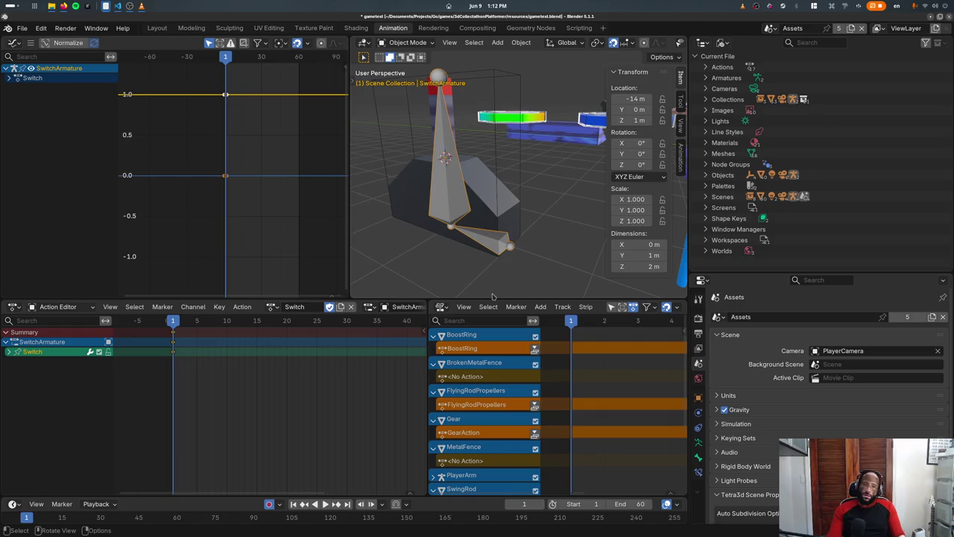
Step: Move the Switch object to Y 8 m
{"action": "left_click", "coordinate": [493, 154]}
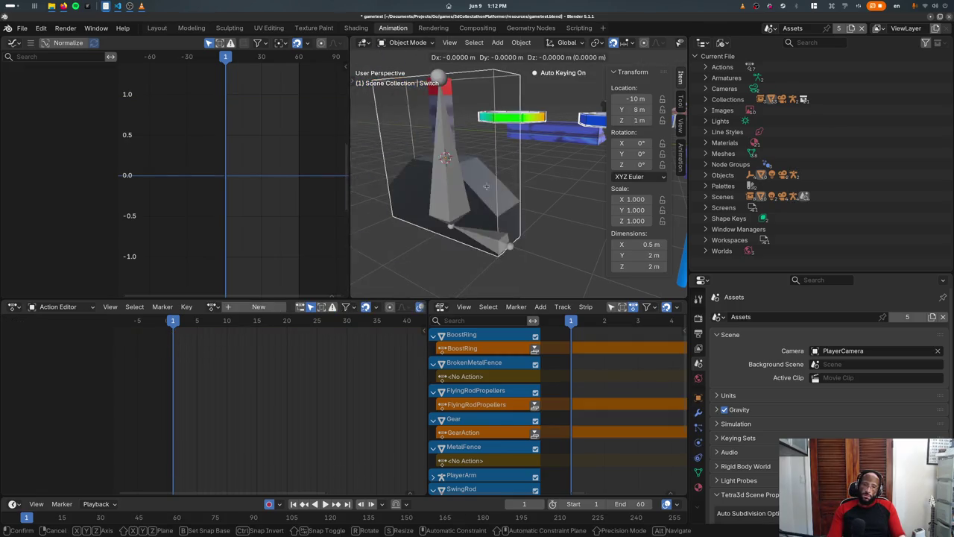
{"action": "key", "text": "g"}
{"action": "left_click", "coordinate": [431, 204]}
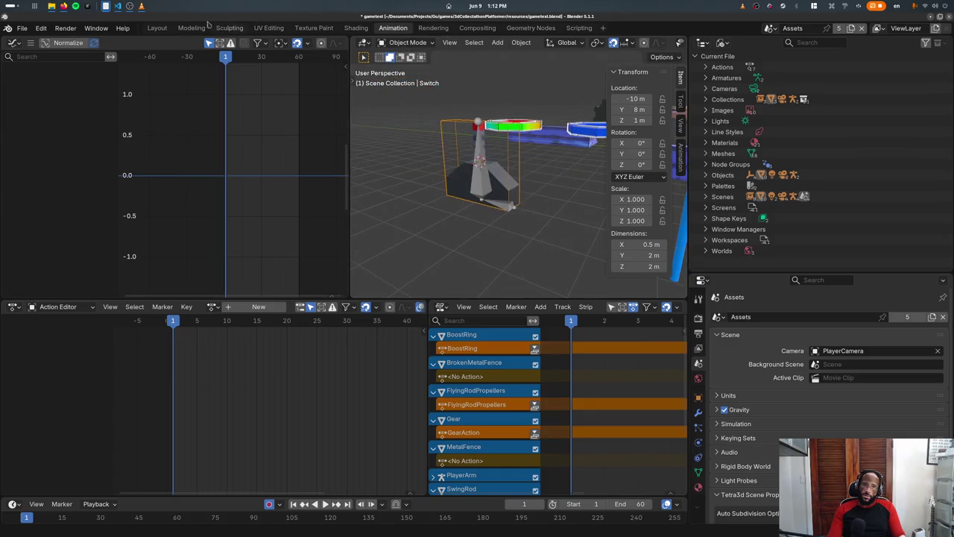
Step: Switch to the Layout workspace and choose the Aquaduct scene
{"action": "left_click", "coordinate": [156, 27]}
{"action": "scroll", "coordinate": [311, 261], "scroll_direction": "down", "scroll_amount": 8}
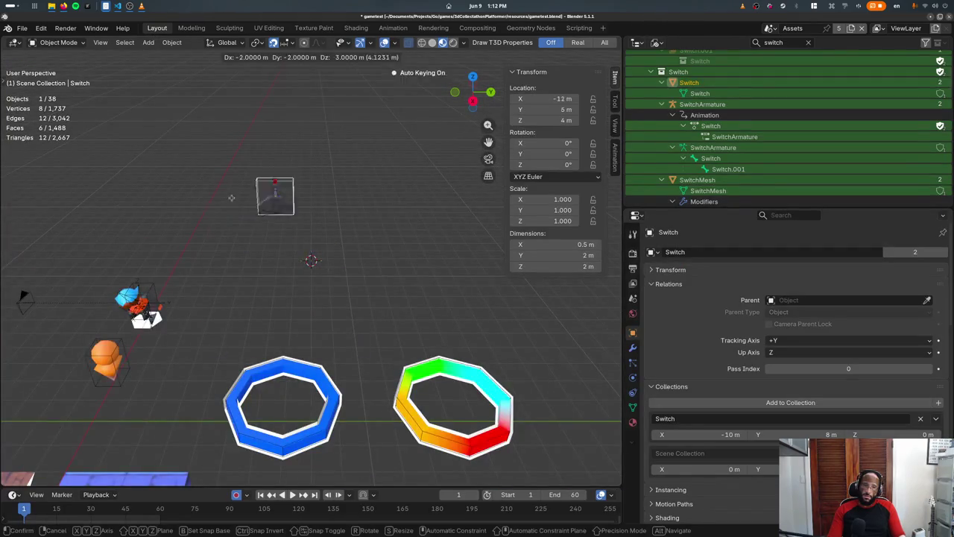
{"action": "left_click", "coordinate": [768, 28]}
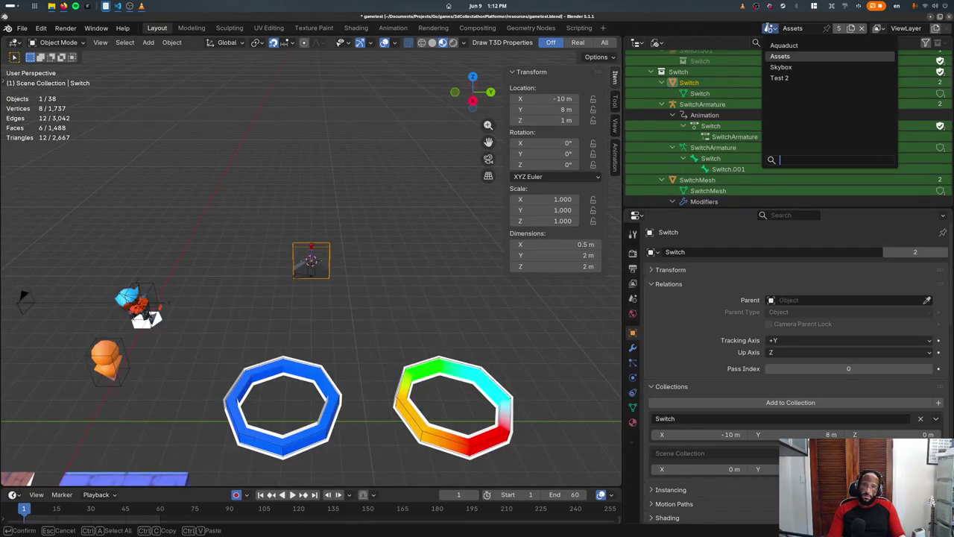
{"action": "left_click", "coordinate": [768, 28]}
{"action": "left_click", "coordinate": [783, 45]}
{"action": "scroll", "coordinate": [319, 243], "scroll_direction": "up", "scroll_amount": 5}
Step: Frame Switch.001 on the brick floor, then return to the Animation workspace
{"action": "key", "text": "g"}
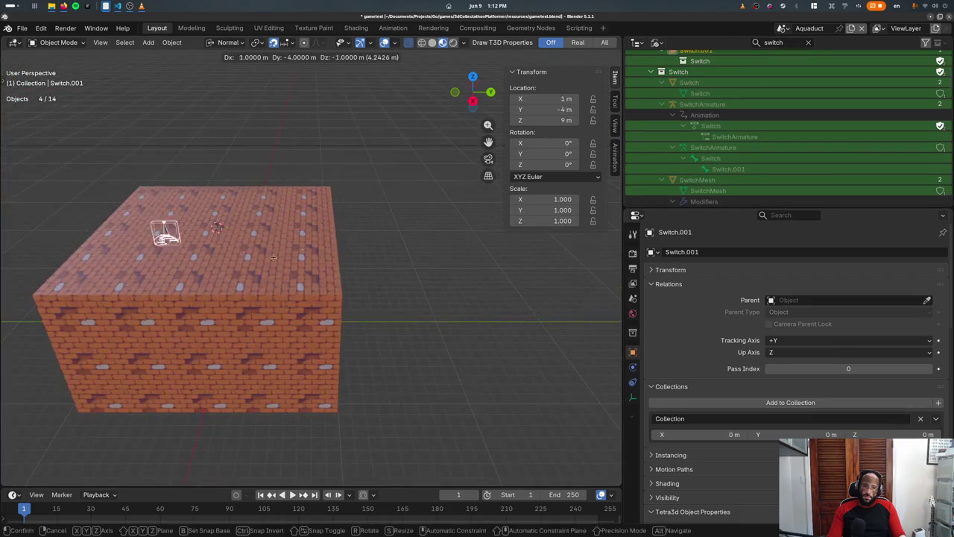
{"action": "key", "text": "shift+z"}
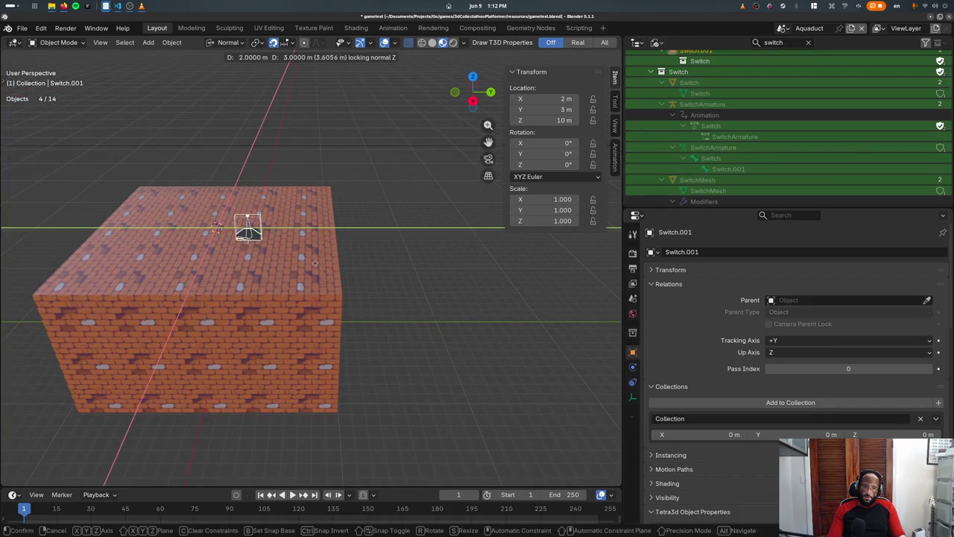
{"action": "key", "text": "Escape"}
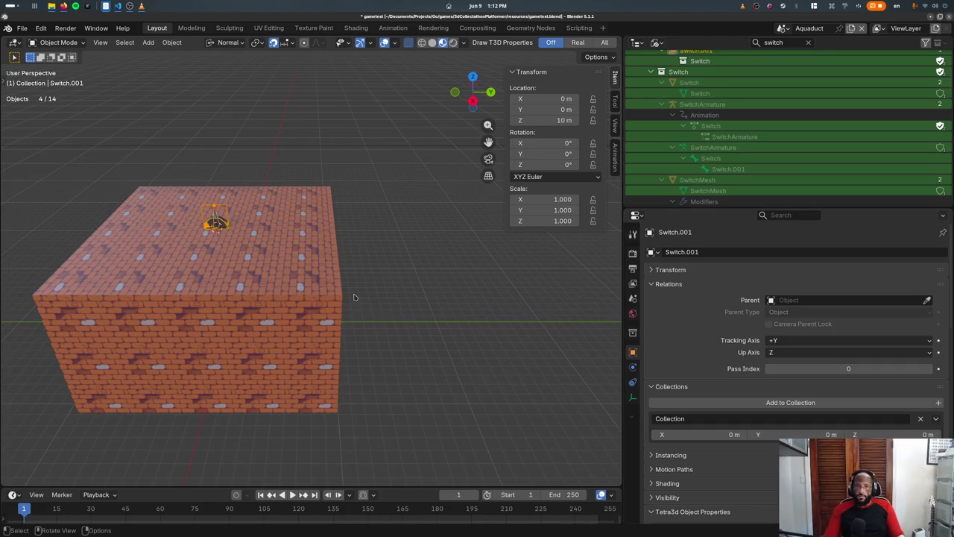
{"action": "key", "text": "KP_Decimal"}
{"action": "mouse_move", "coordinate": [355, 296]}
{"action": "middle_mouse_down"}
{"action": "mouse_move", "coordinate": [248, 248]}
{"action": "mouse_move", "coordinate": [257, 238]}
{"action": "middle_mouse_up"}
{"action": "scroll", "coordinate": [298, 268], "scroll_direction": "down", "scroll_amount": 5}
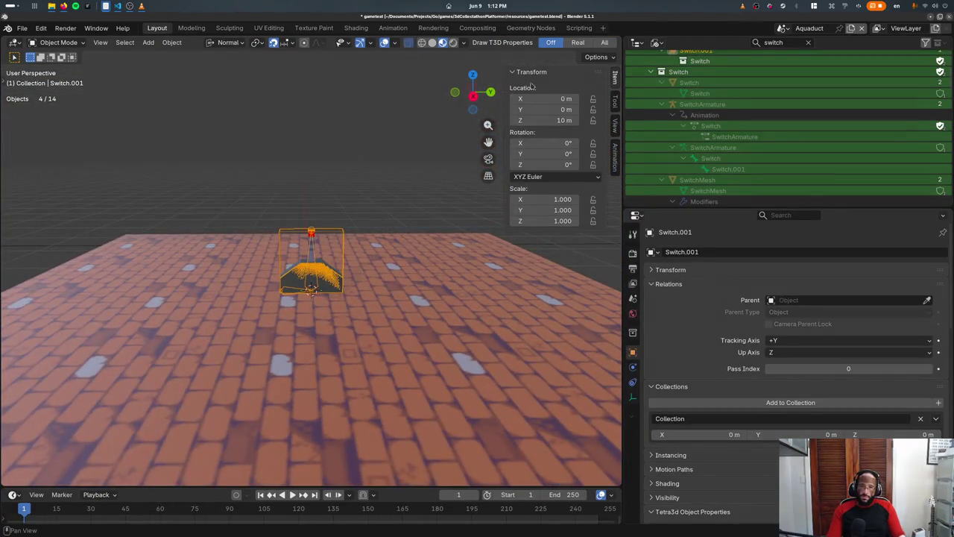
{"action": "left_click", "coordinate": [382, 28]}
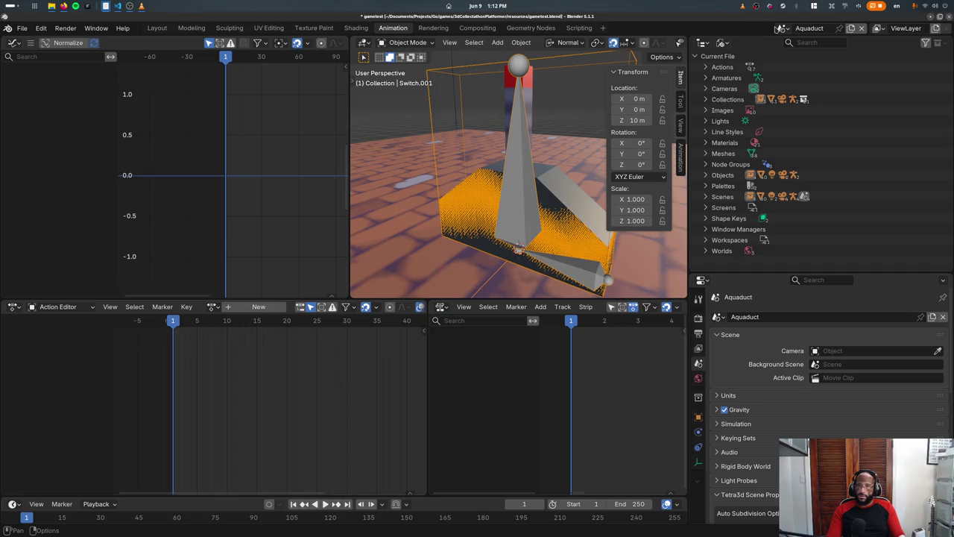
Step: In the Assets scene, edit SwitchMesh and add a vertex group named Root
{"action": "left_click", "coordinate": [778, 28]}
{"action": "left_click", "coordinate": [795, 46]}
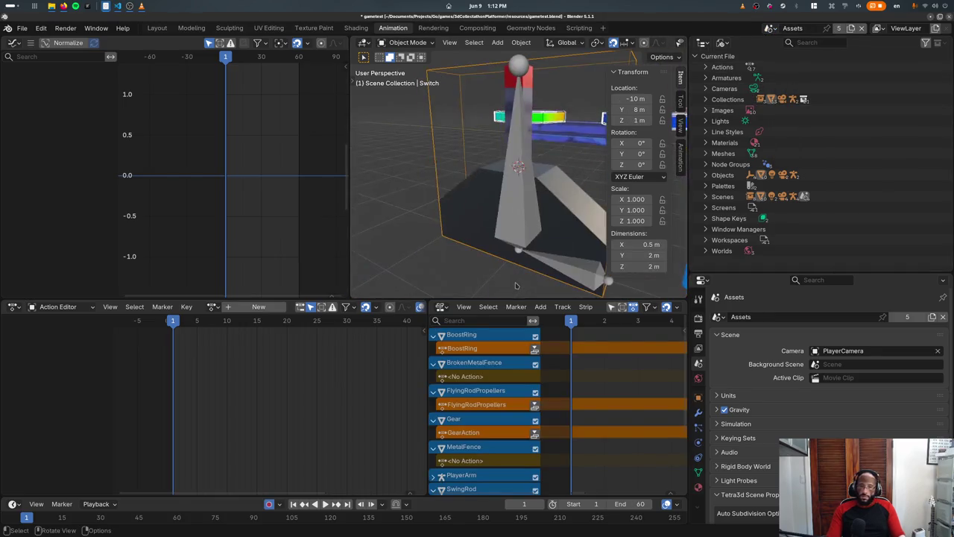
{"action": "key", "text": "Tab"}
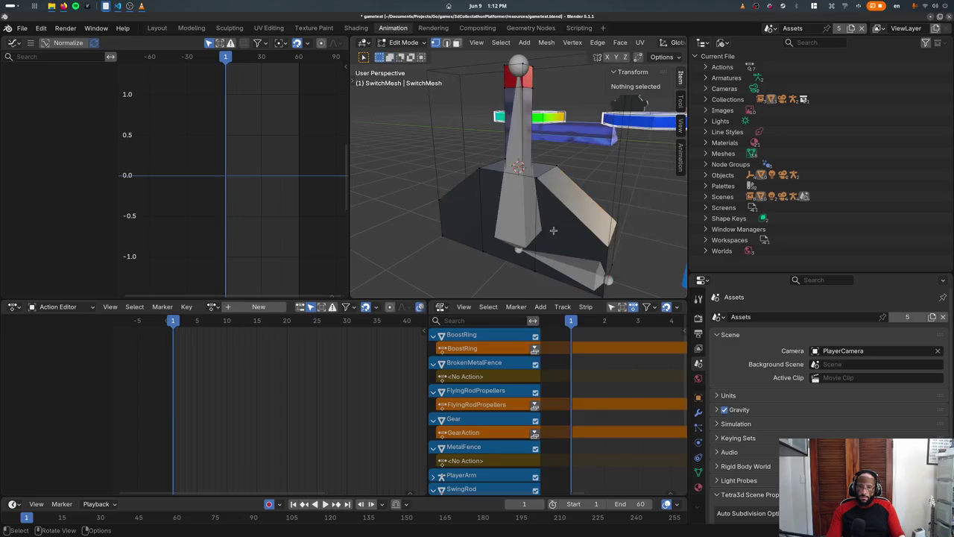
{"action": "left_click", "coordinate": [698, 472]}
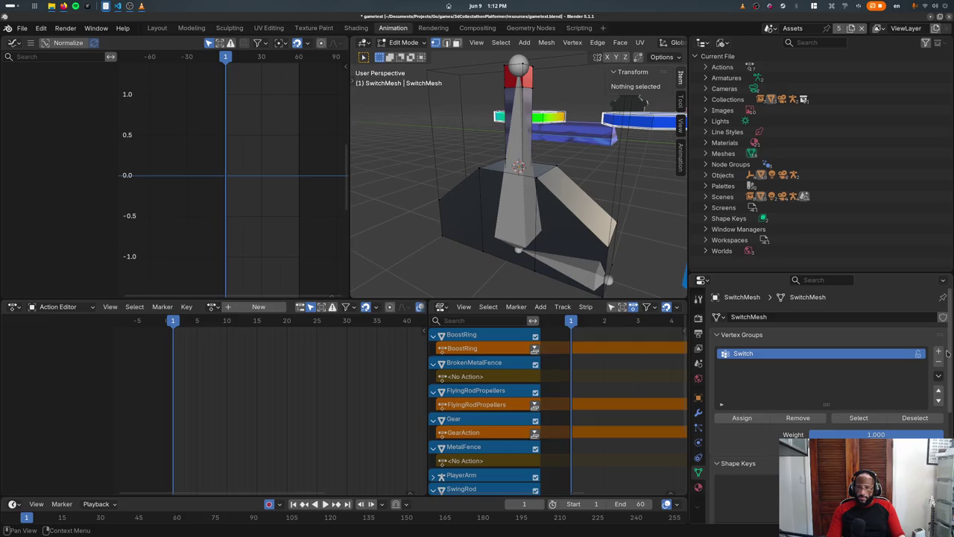
{"action": "left_click", "coordinate": [940, 352]}
{"action": "double_click", "coordinate": [785, 362]}
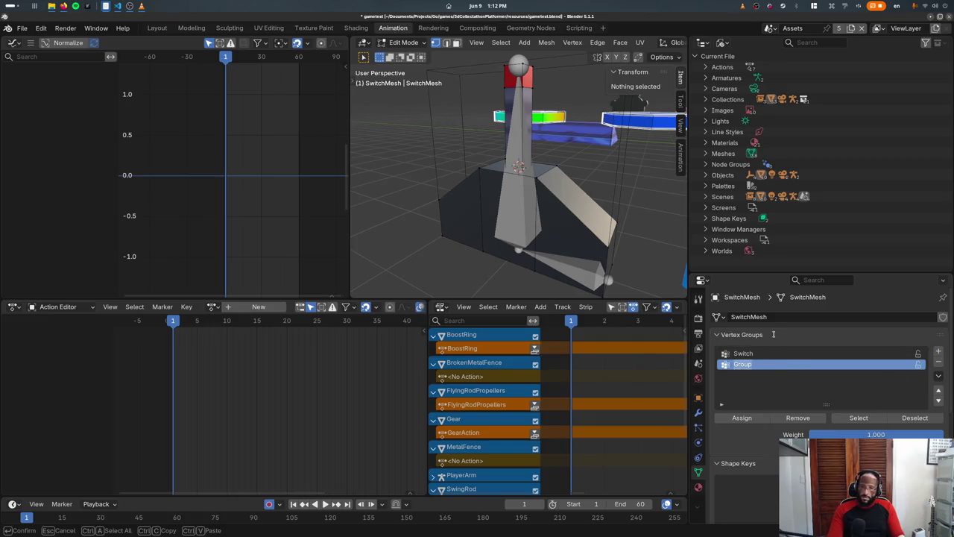
{"action": "type", "text": "Root"}
{"action": "key", "text": "Return"}
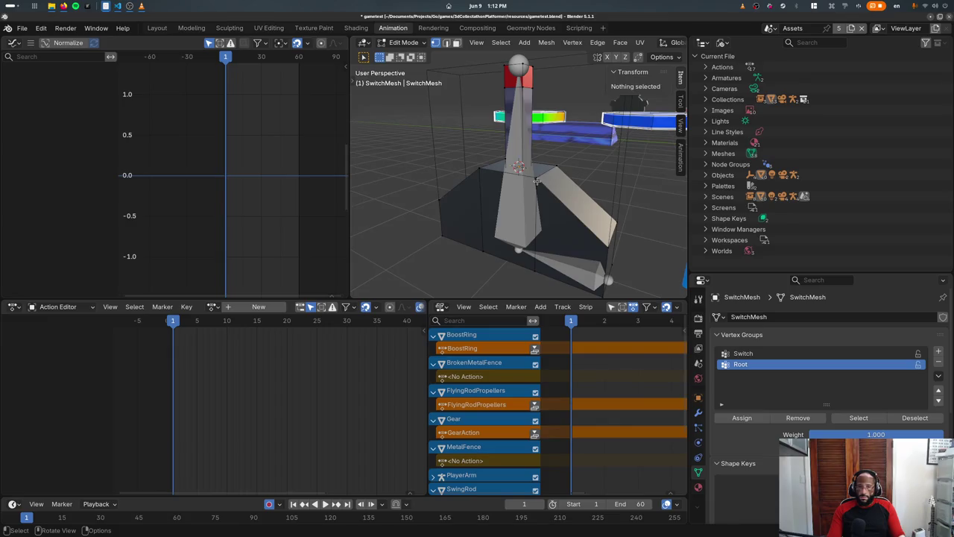
Step: Select the switch base faces and assign them to the Root group
{"action": "left_click", "coordinate": [537, 182]}
{"action": "key", "text": "ctrl+KP_Add"}
{"action": "key", "text": "ctrl+KP_Add"}
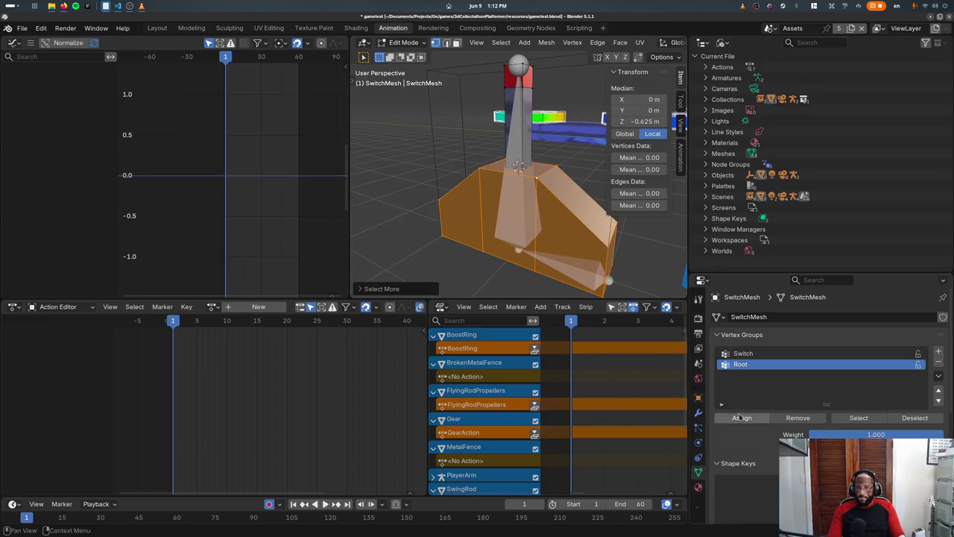
{"action": "left_click", "coordinate": [742, 418]}
Step: Leave mesh editing and put SwitchArmature into Edit Mode
{"action": "key", "text": "Tab"}
{"action": "left_click", "coordinate": [588, 268]}
{"action": "key", "text": "Tab"}
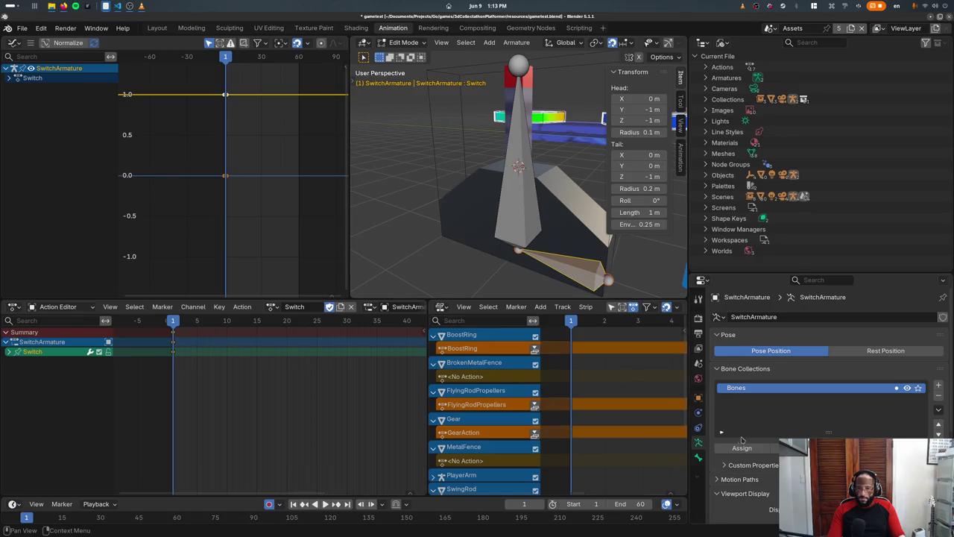
Step: Rename the lower bone to Root and the upright lever bone to Switch
{"action": "left_click", "coordinate": [698, 456]}
{"action": "left_click", "coordinate": [798, 317]}
{"action": "type", "text": "Root"}
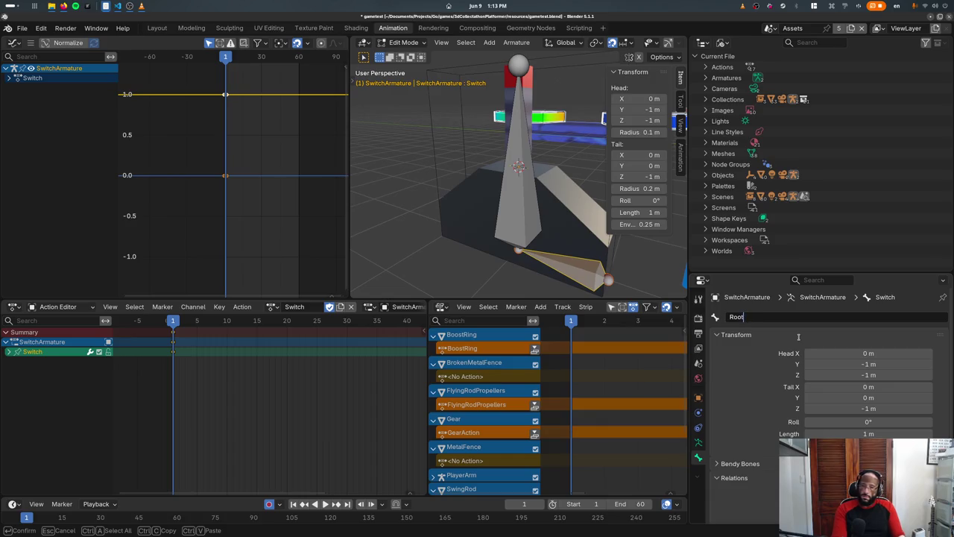
{"action": "key", "text": "Return"}
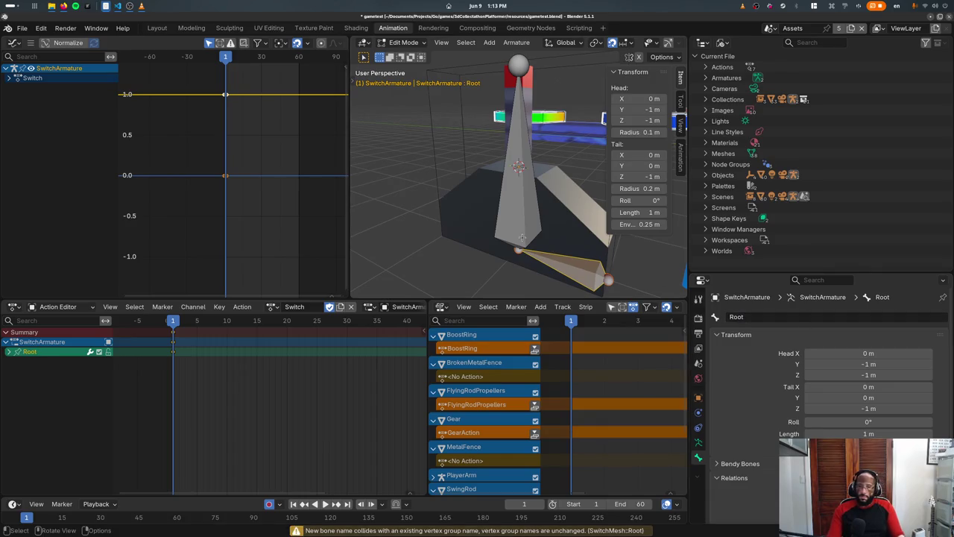
{"action": "left_click", "coordinate": [513, 177]}
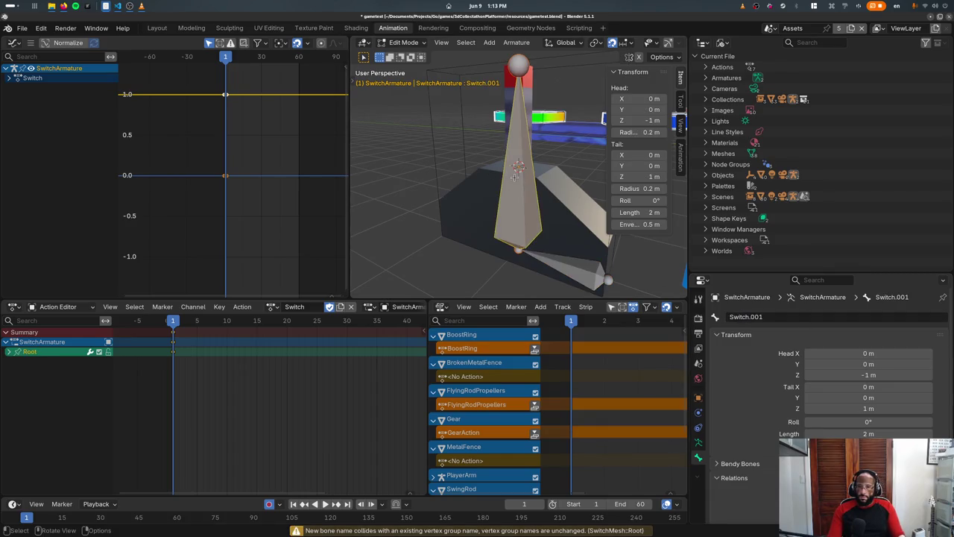
{"action": "left_click", "coordinate": [777, 317]}
{"action": "type", "text": "Switch"}
{"action": "key", "text": "Return"}
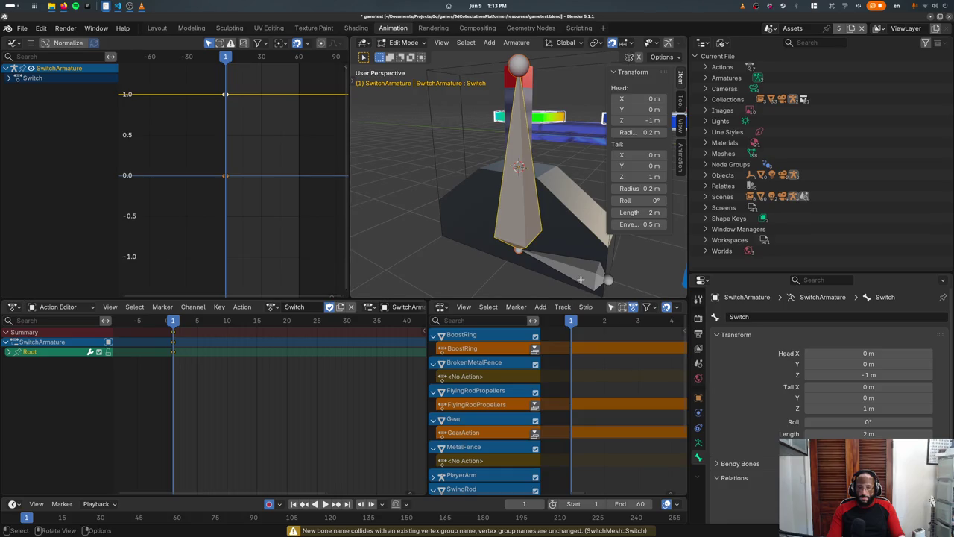
Step: Test-rotate the Root and Switch bones in Pose Mode without keeping changes
{"action": "left_click", "coordinate": [581, 278]}
{"action": "key", "text": "Tab"}
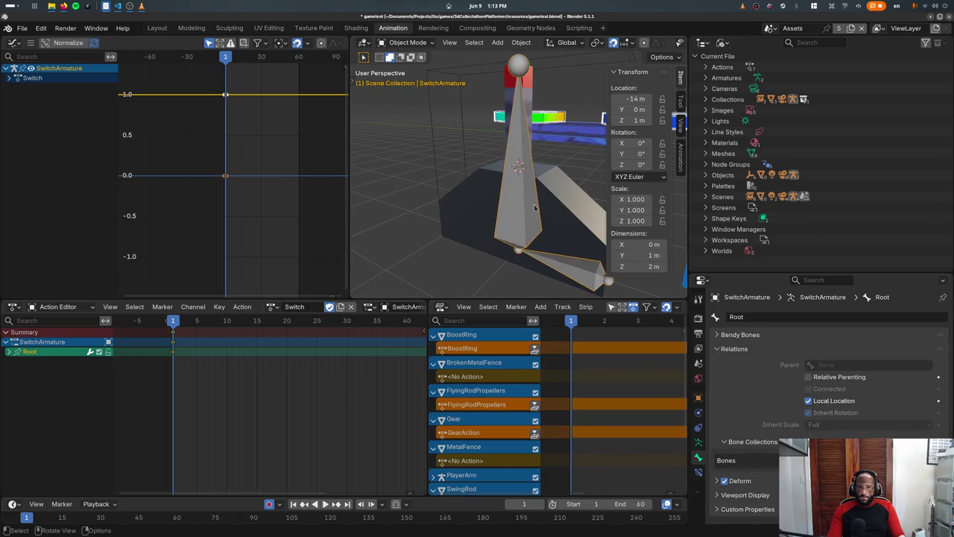
{"action": "left_click", "coordinate": [407, 43]}
{"action": "left_click", "coordinate": [412, 75]}
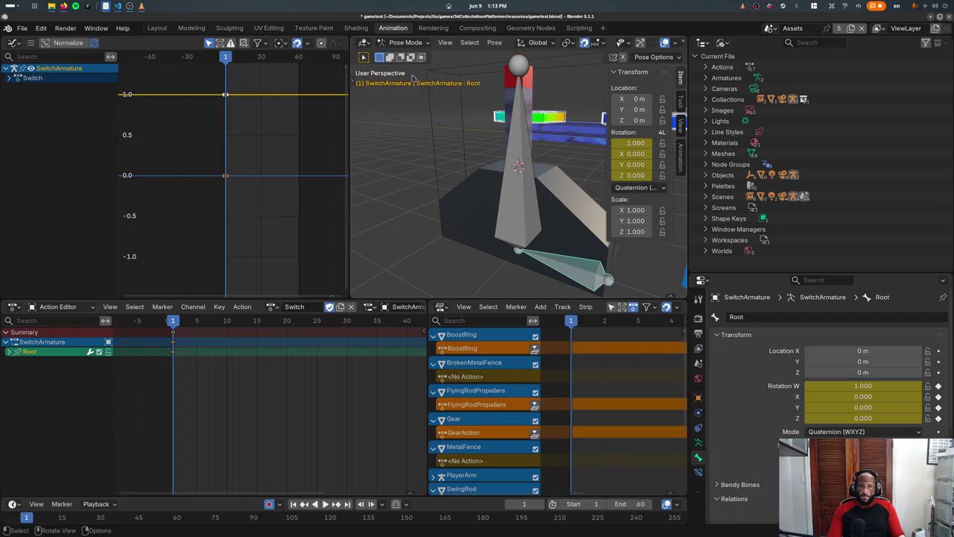
{"action": "key", "text": "r"}
{"action": "key", "text": "Escape"}
{"action": "left_click", "coordinate": [522, 186]}
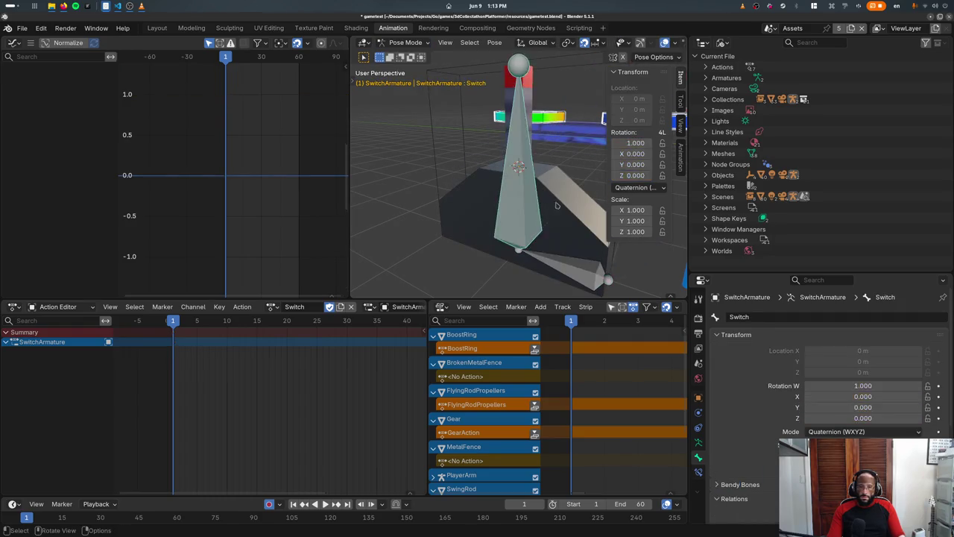
{"action": "key", "text": "r"}
{"action": "key", "text": "Escape"}
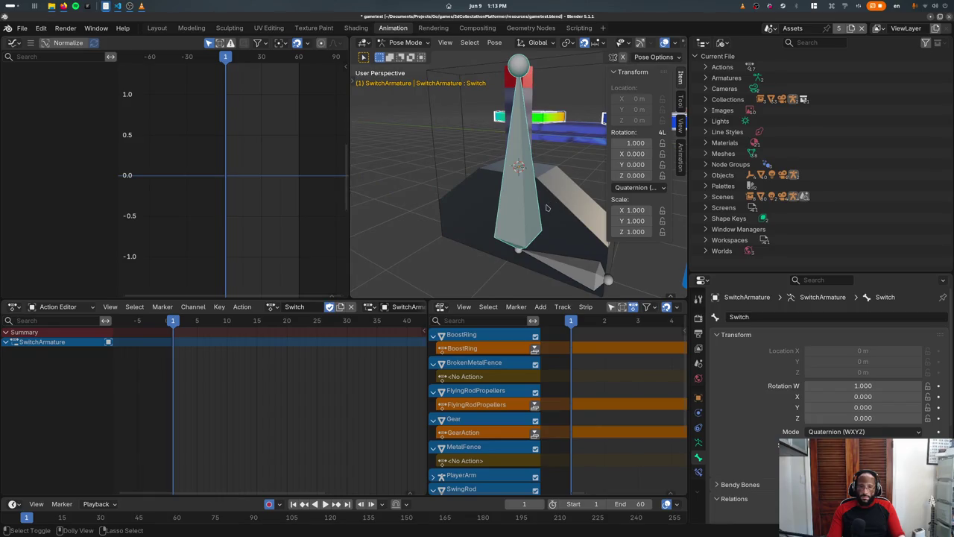
{"action": "key", "text": "alt+Tab"}
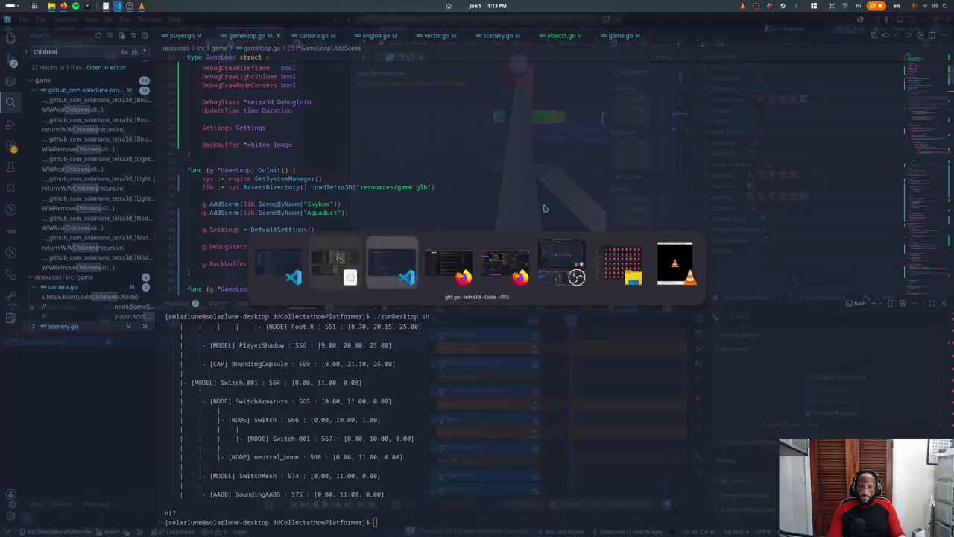
Step: Rerun the game, walk onto the brick block, then close it to read the node tree
{"action": "key", "text": "Up"}
{"action": "key", "text": "Return"}
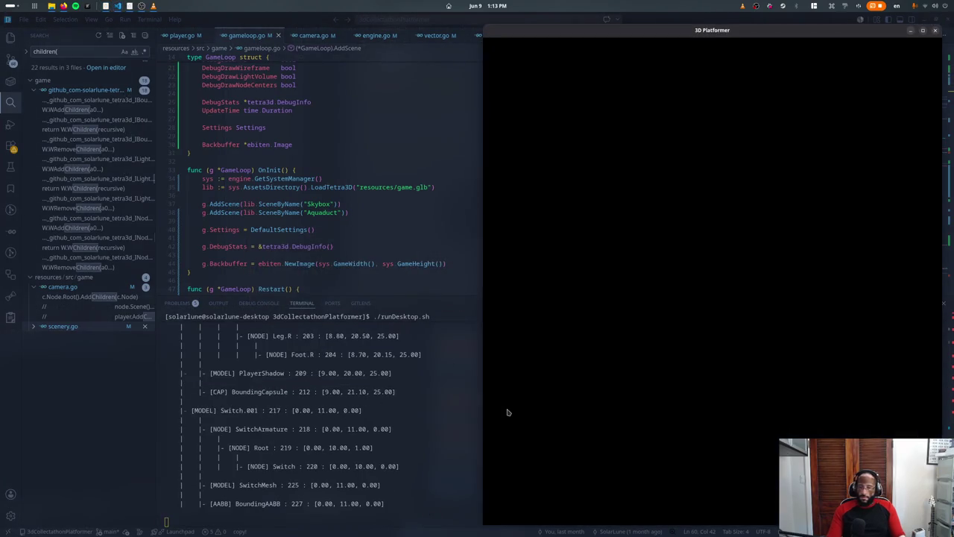
{"action": "key", "text": "w"}
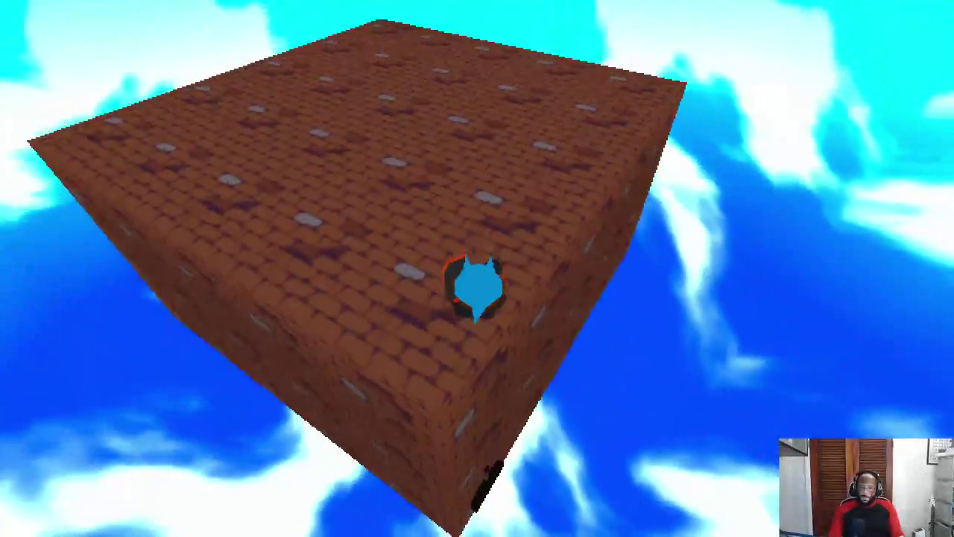
{"action": "key", "text": "Escape"}
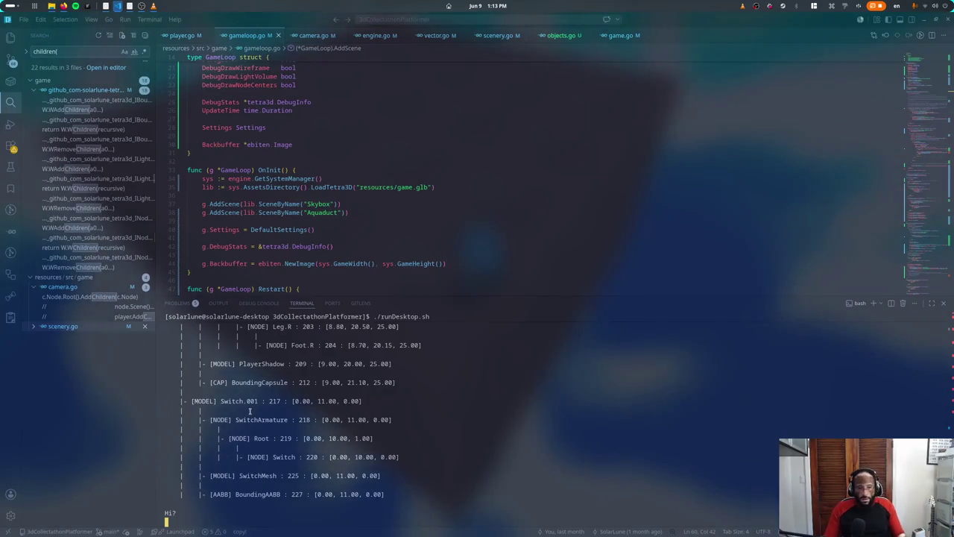
{"action": "left_click", "coordinate": [368, 403]}
{"action": "key", "text": "super"}
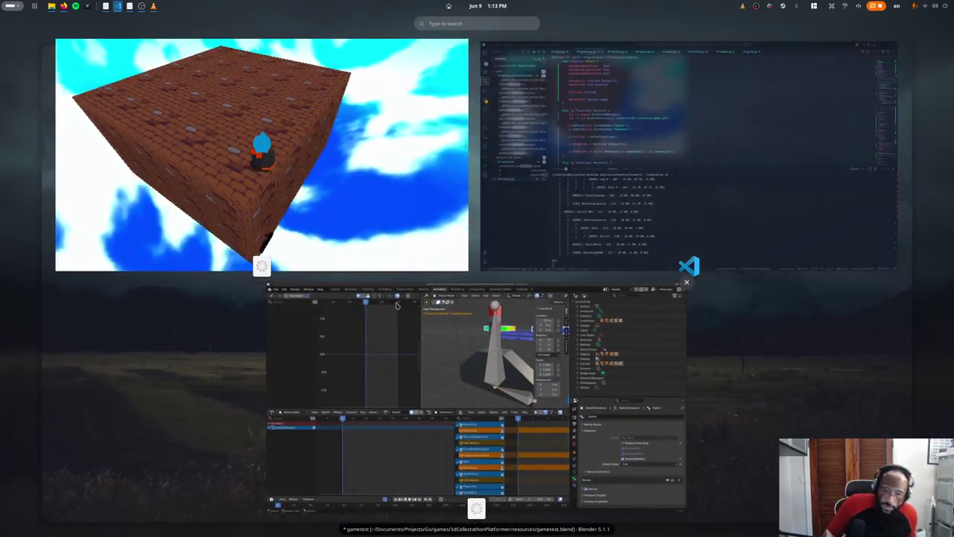
Step: Show the Aquaduct scene in Blender's Layout workspace, orbiting down onto the switch platform
{"action": "left_click", "coordinate": [475, 392]}
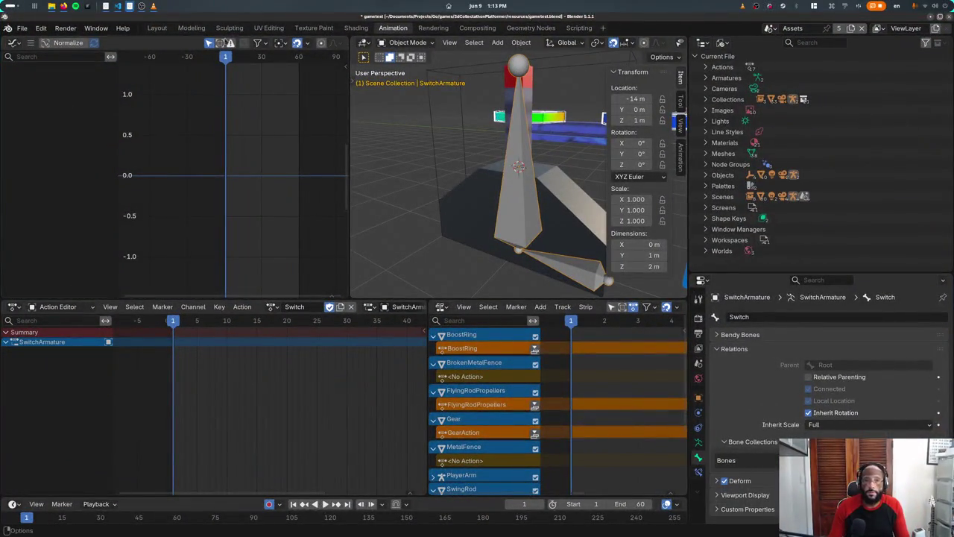
{"action": "left_click", "coordinate": [157, 28]}
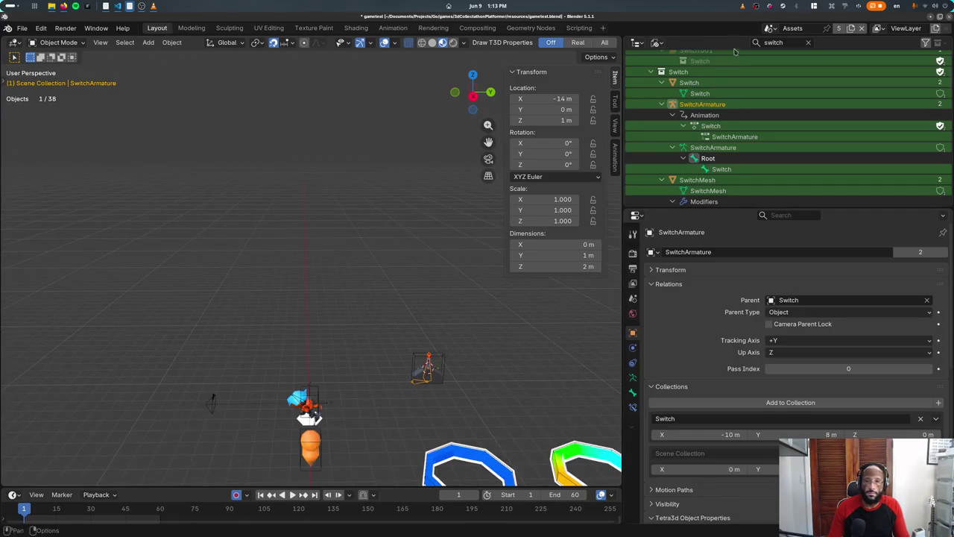
{"action": "left_click", "coordinate": [766, 28]}
{"action": "left_click", "coordinate": [809, 46]}
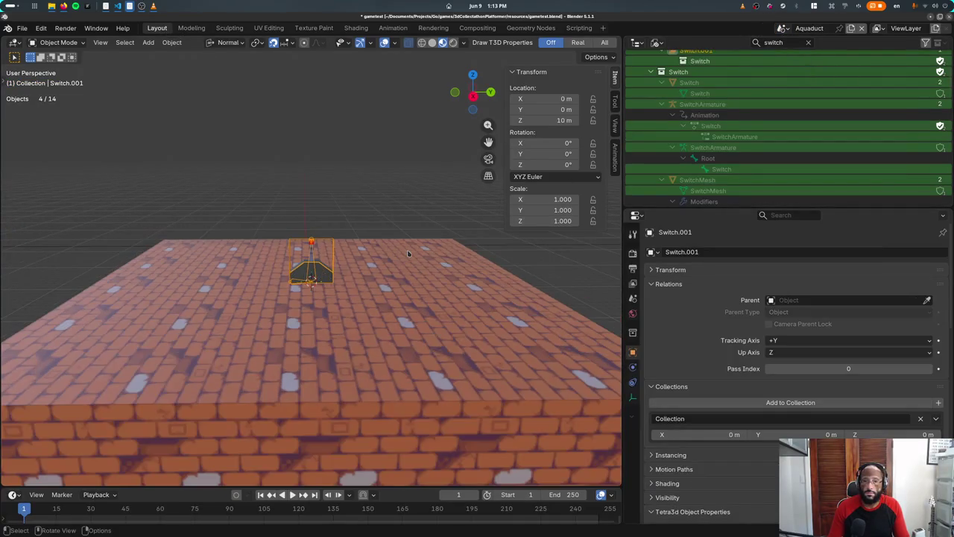
{"action": "key", "text": "n"}
{"action": "key", "text": "n"}
{"action": "middle_click_drag", "start_coordinate": [418, 264], "coordinate": [360, 284]}
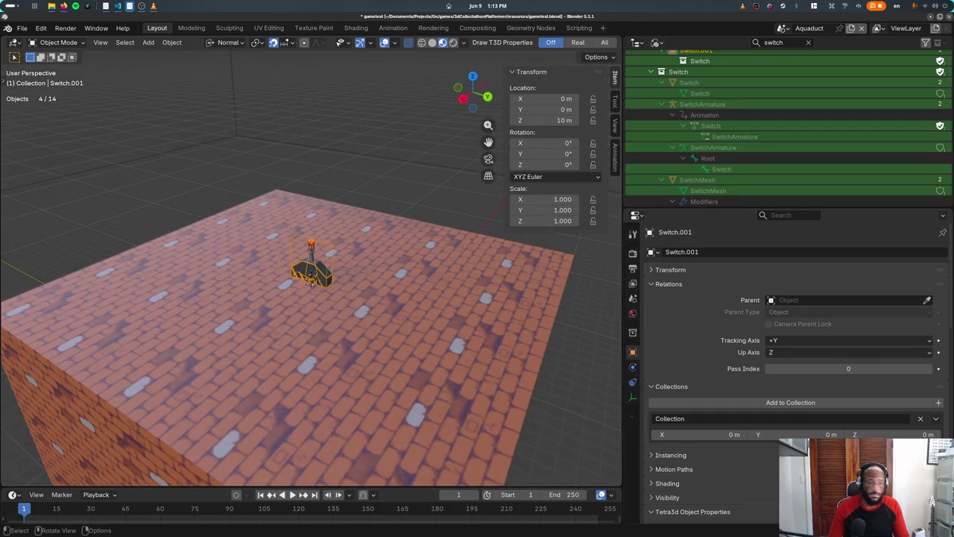
Step: Find the skin-root check in gltf.go and open a new line inside it
{"action": "key", "text": "alt+Tab"}
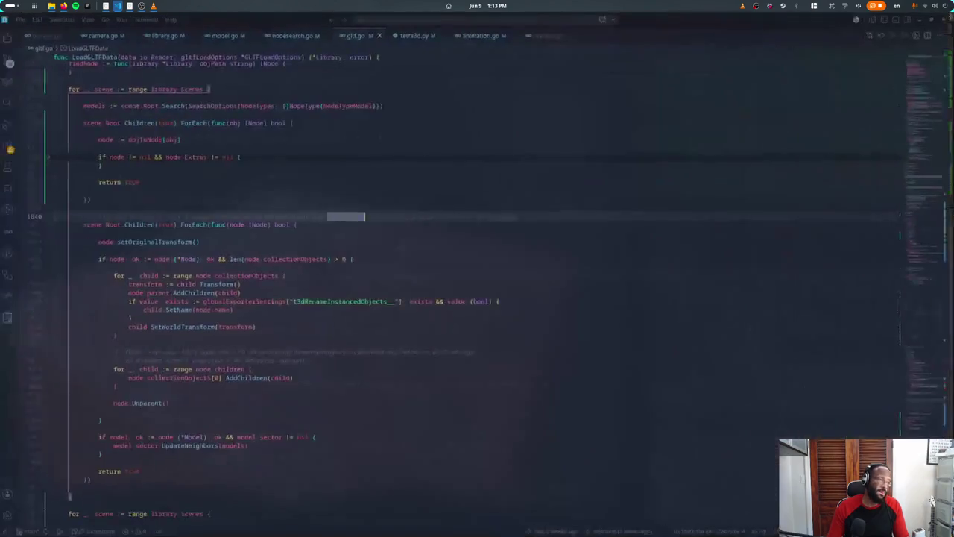
{"action": "key", "text": "ctrl+f"}
{"action": "type", "text": "skin"}
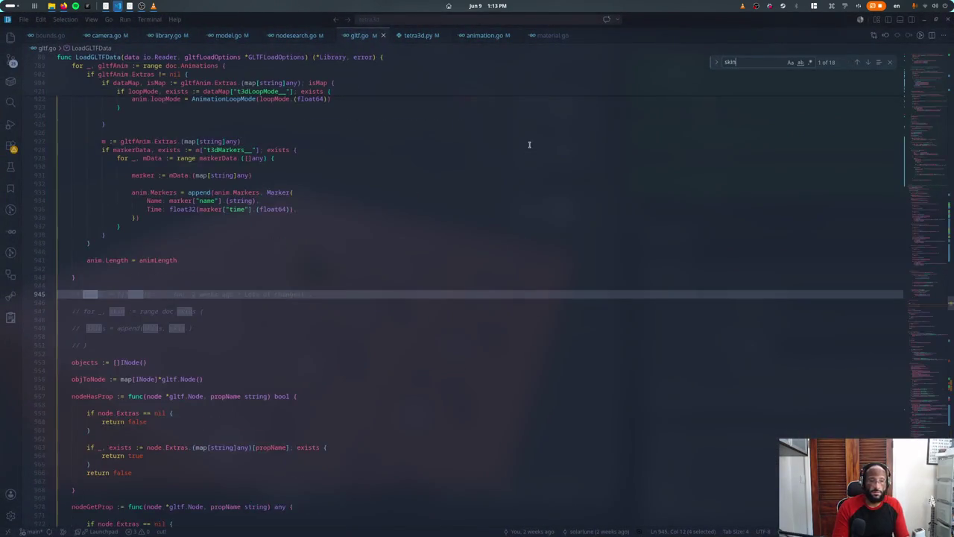
{"action": "type", "text": "root"}
{"action": "key", "text": "Escape"}
{"action": "key", "text": "Up"}
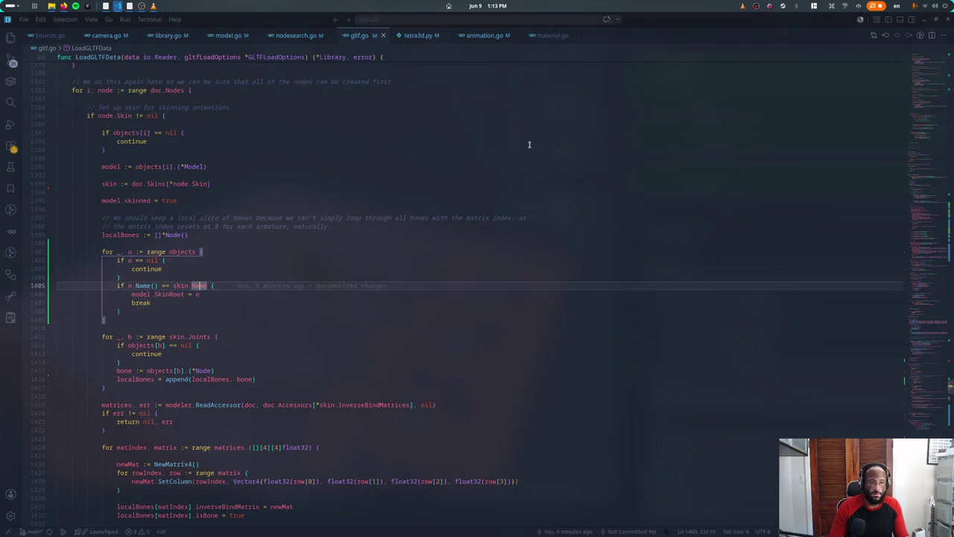
{"action": "key", "text": "End"}
{"action": "key", "text": "Return"}
Step: Write fmt.Println(model.name, "SKINROOT:", o.Name()) on that line
{"action": "type", "text": "fmt.Println("}
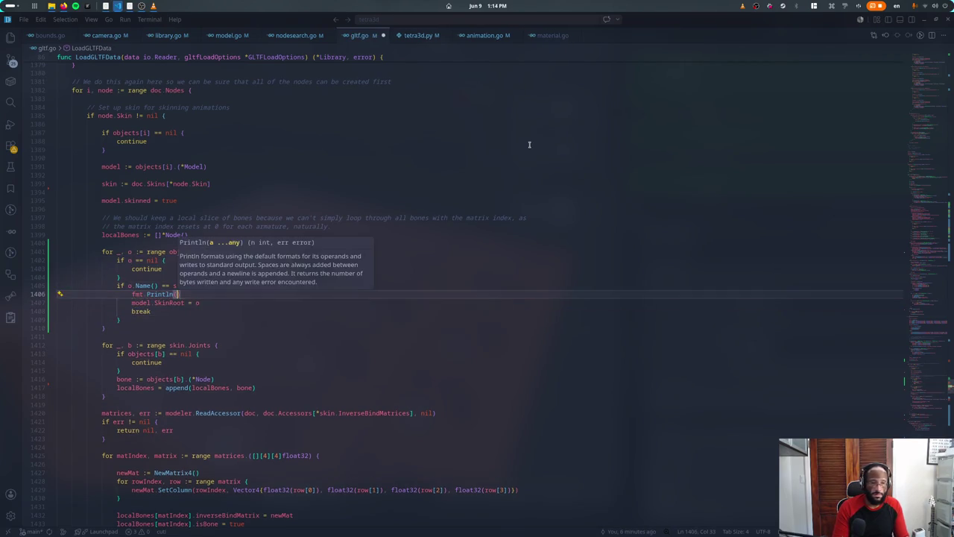
{"action": "type", "text": "o.name"}
{"action": "key", "text": "BackSpace"}
{"action": "key", "text": "BackSpace"}
{"action": "key", "text": "BackSpace"}
{"action": "type", "text": "Na"}
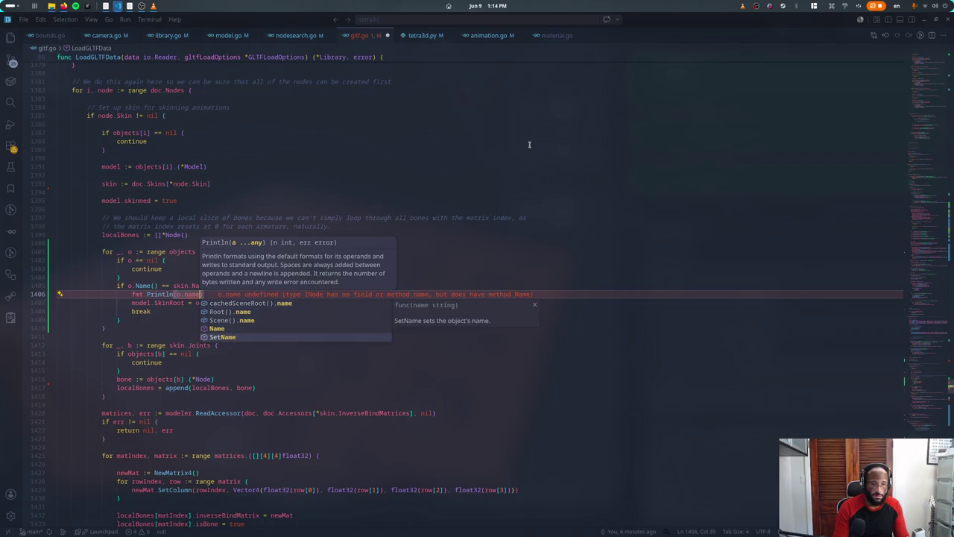
{"action": "key", "text": "Return"}
{"action": "type", "text": ", model"}
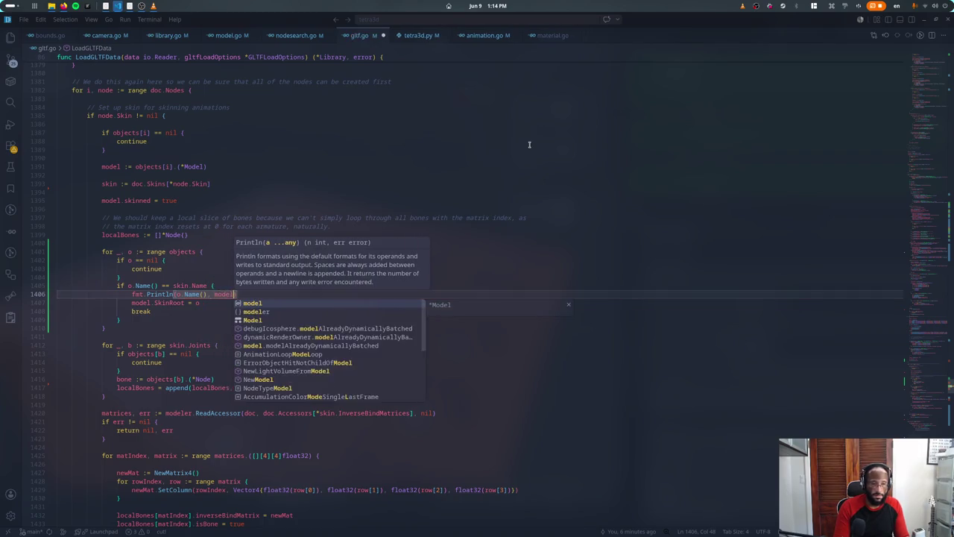
{"action": "key", "text": "BackSpace"}
{"action": "key", "text": "BackSpace"}
{"action": "key", "text": "Left"}
{"action": "key", "text": "Left"}
{"action": "key", "text": "Left"}
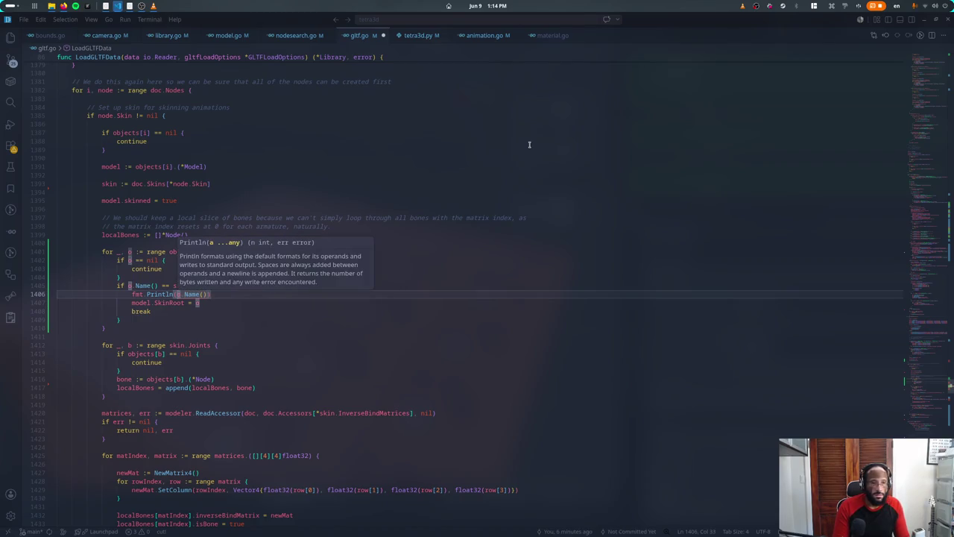
{"action": "type", "text": "model.name("}
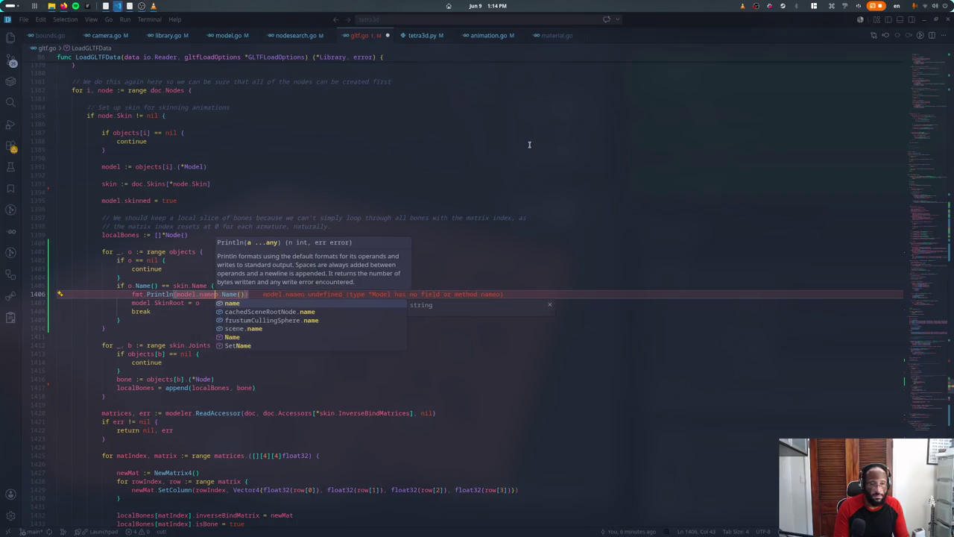
{"action": "key", "text": "BackSpace"}
{"action": "type", "text": ", "}
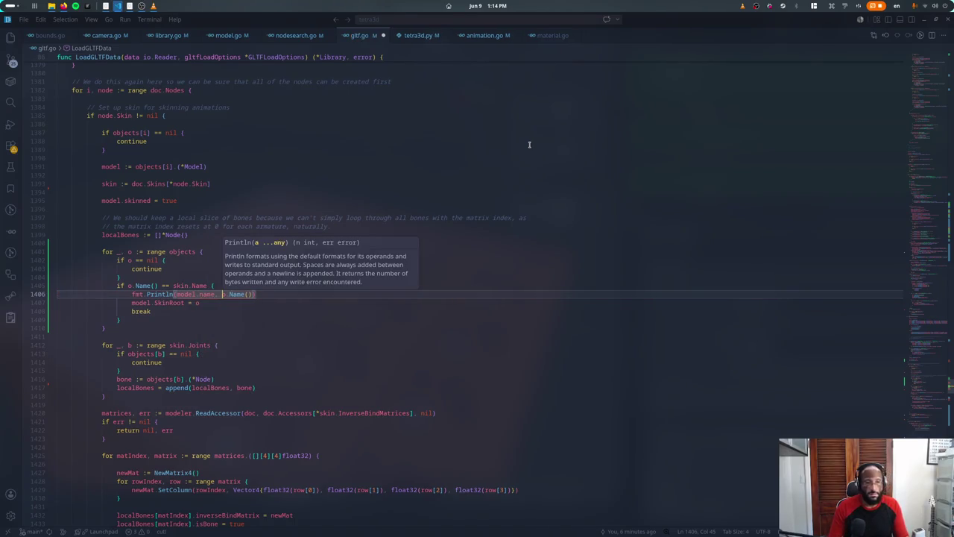
{"action": "type", "text": "\"SKINROOT:"}
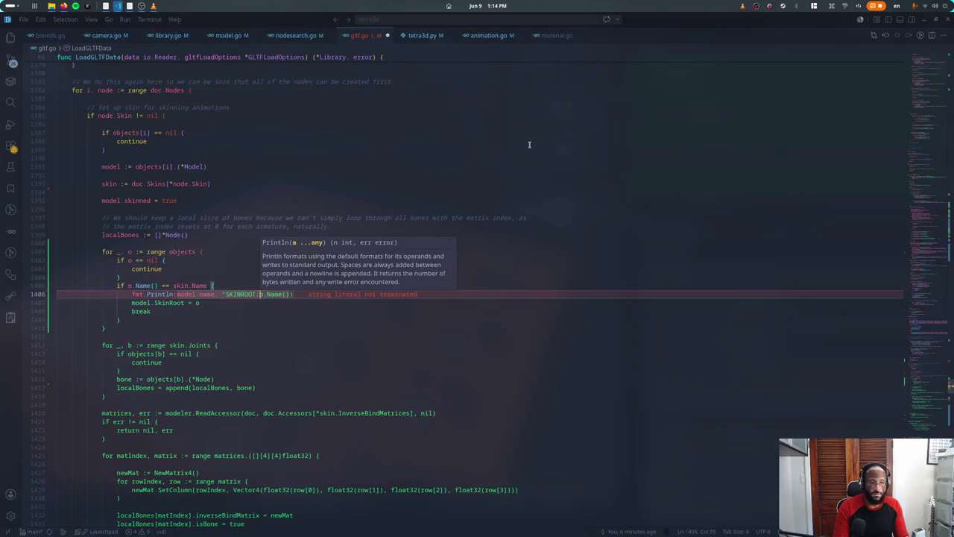
{"action": "type", "text": "\","}
{"action": "key", "text": "alt+Tab"}
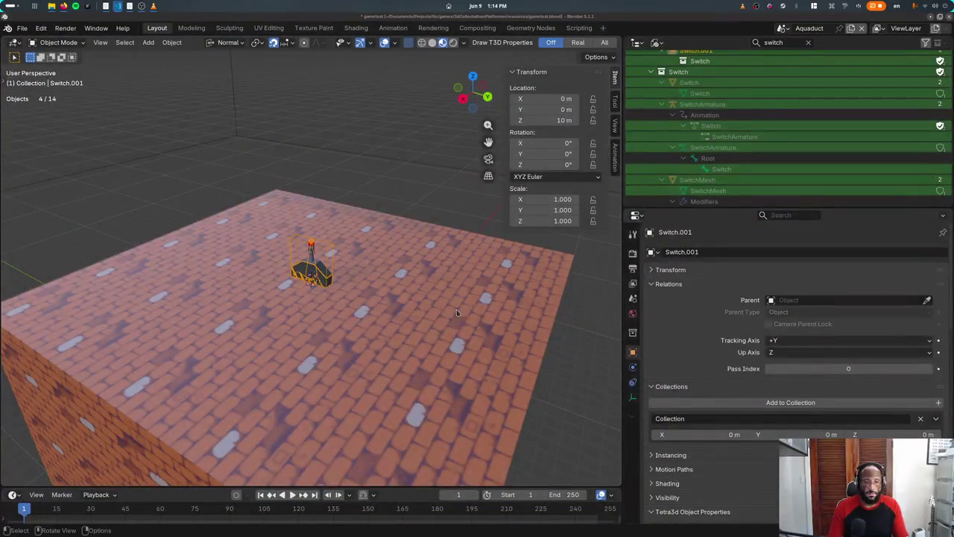
Step: Bring VS Code forward from the window overview to view the SKINROOT output
{"action": "key", "text": "super"}
{"action": "left_click", "coordinate": [496, 246]}
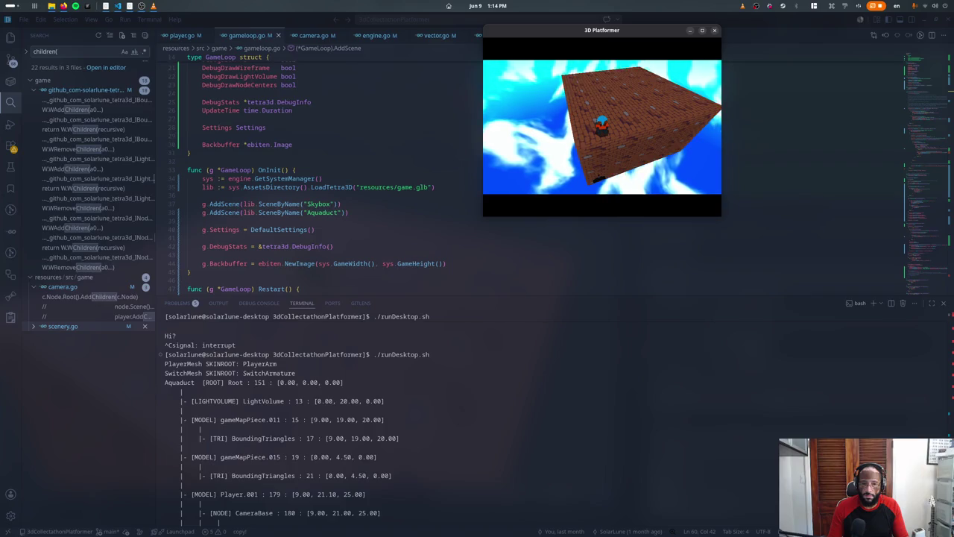
Step: Close the game, glance at Blender, then return to VS Code
{"action": "key", "text": "Escape"}
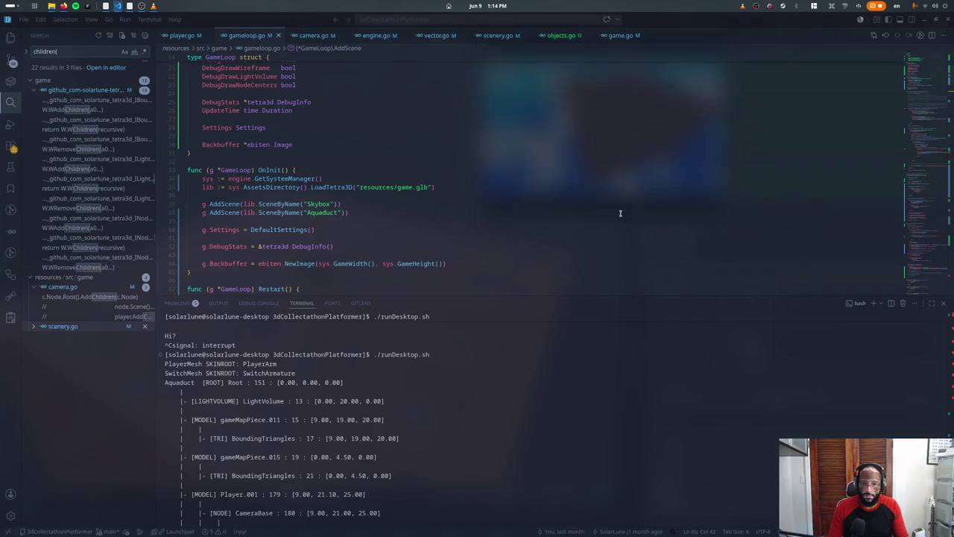
{"action": "key", "text": "super"}
{"action": "left_click", "coordinate": [486, 328]}
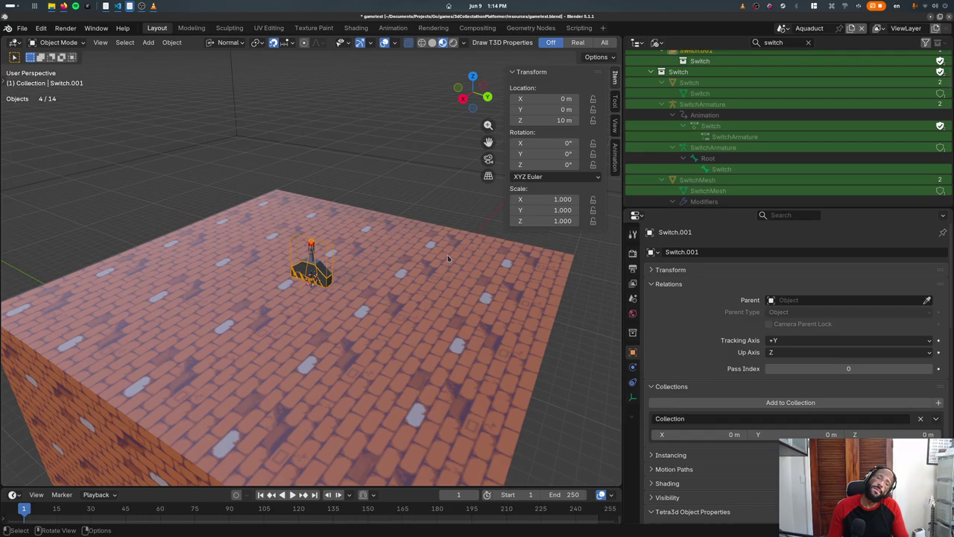
{"action": "key", "text": "alt+Tab"}
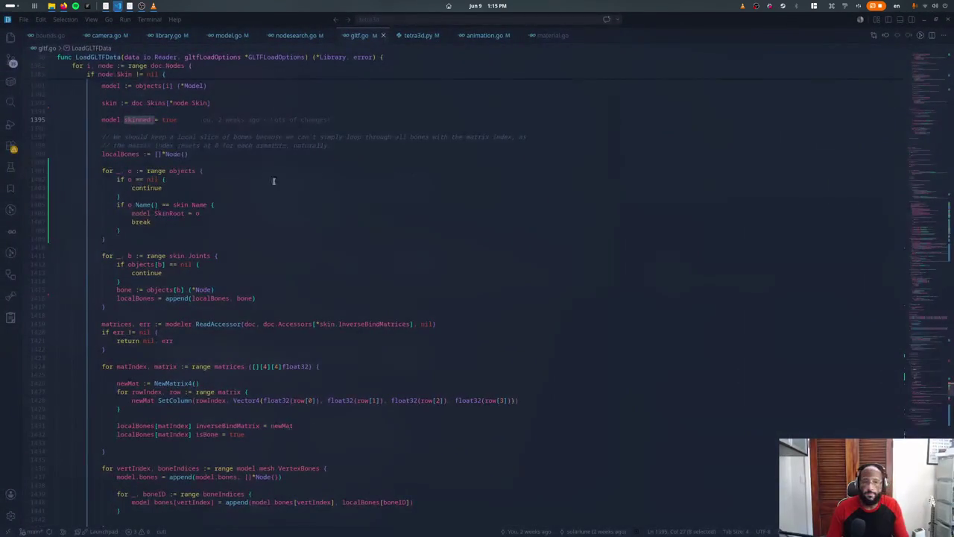
Step: Scroll gltf.go down to the leftover lines near line 1805
{"action": "scroll", "coordinate": [296, 124], "scroll_direction": "down", "scroll_amount": 5}
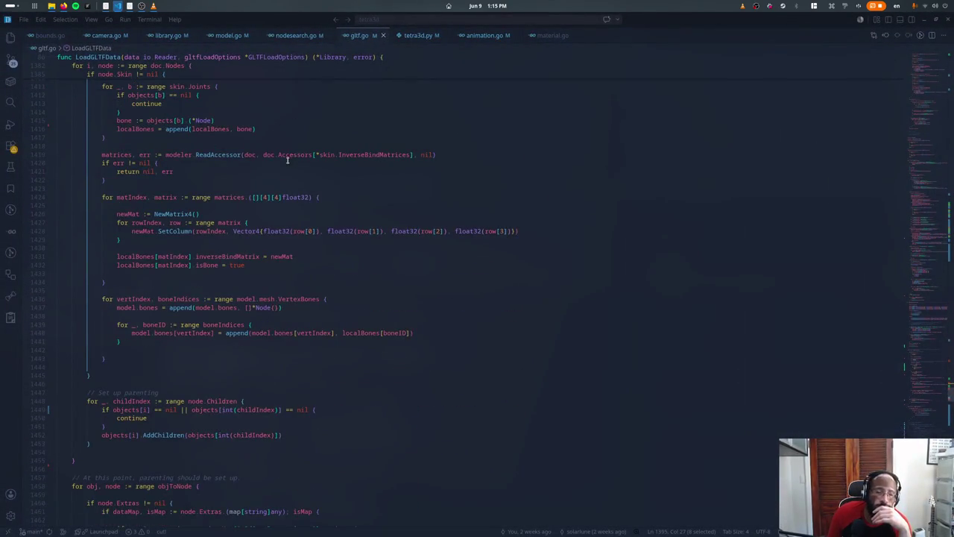
{"action": "scroll", "coordinate": [287, 160], "scroll_direction": "down", "scroll_amount": 3}
{"action": "scroll", "coordinate": [287, 161], "scroll_direction": "down", "scroll_amount": 3}
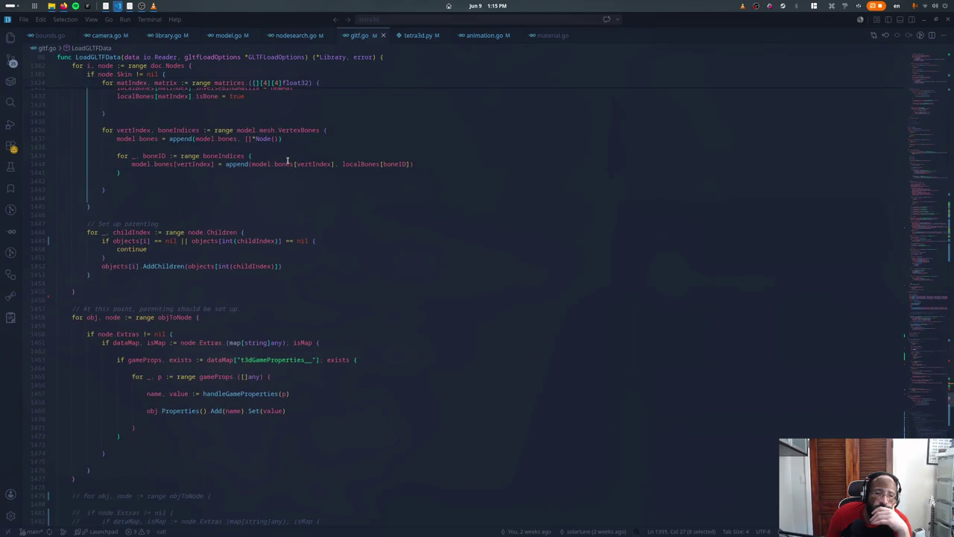
{"action": "scroll", "coordinate": [287, 160], "scroll_direction": "down", "scroll_amount": 3}
{"action": "scroll", "coordinate": [287, 159], "scroll_direction": "down", "scroll_amount": 3}
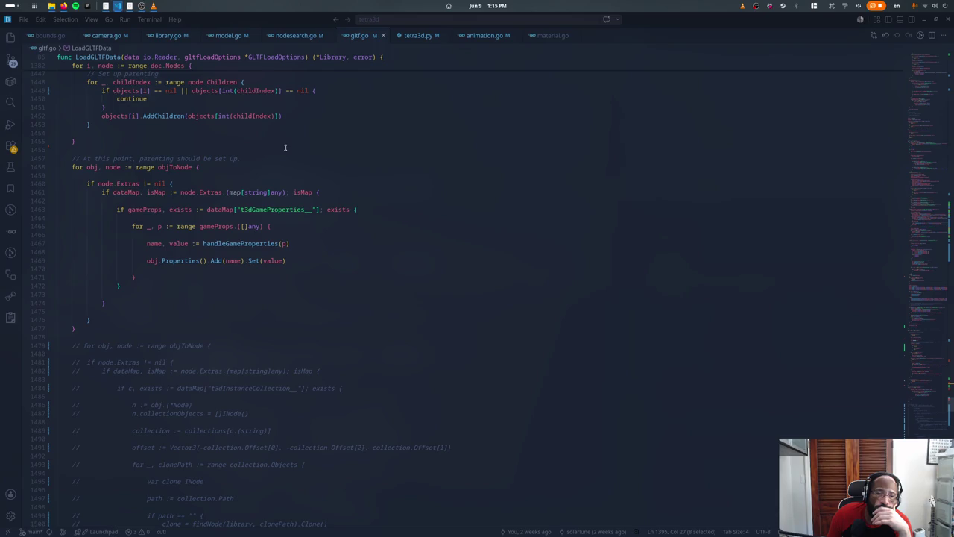
{"action": "scroll", "coordinate": [284, 147], "scroll_direction": "down", "scroll_amount": 3}
{"action": "scroll", "coordinate": [283, 161], "scroll_direction": "down", "scroll_amount": 4}
{"action": "left_click", "coordinate": [206, 110]}
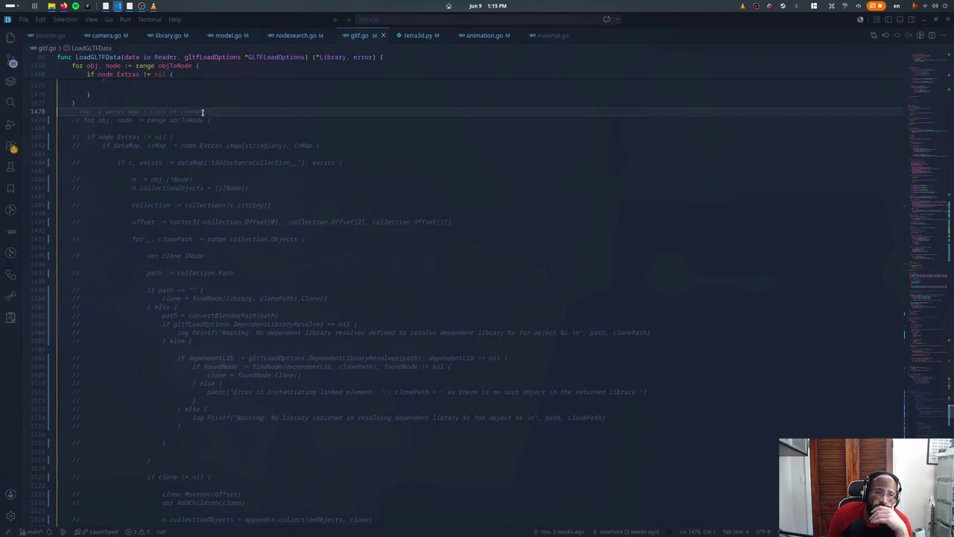
{"action": "scroll", "coordinate": [171, 224], "scroll_direction": "down", "scroll_amount": 10}
{"action": "scroll", "coordinate": [140, 341], "scroll_direction": "down", "scroll_amount": 5}
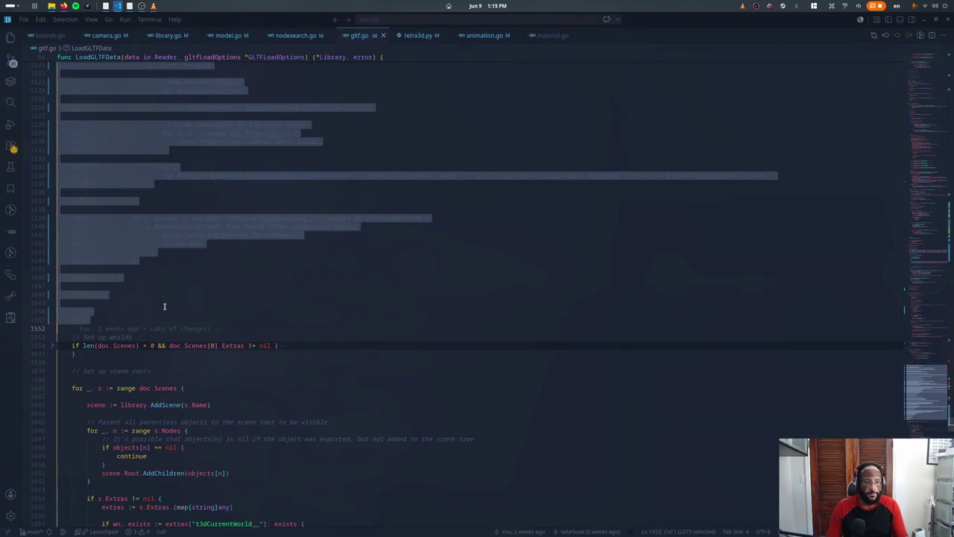
{"action": "scroll", "coordinate": [147, 345], "scroll_direction": "down", "scroll_amount": 5}
{"action": "scroll", "coordinate": [153, 328], "scroll_direction": "down", "scroll_amount": 2}
{"action": "scroll", "coordinate": [159, 312], "scroll_direction": "down", "scroll_amount": 6}
{"action": "scroll", "coordinate": [159, 312], "scroll_direction": "down", "scroll_amount": 4}
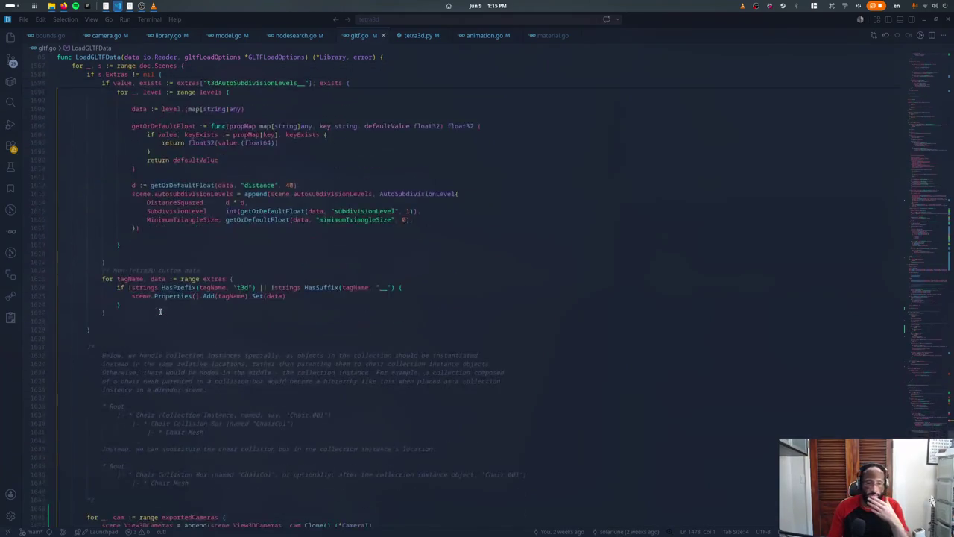
{"action": "scroll", "coordinate": [159, 312], "scroll_direction": "down", "scroll_amount": 6}
{"action": "scroll", "coordinate": [159, 312], "scroll_direction": "down", "scroll_amount": 5}
{"action": "scroll", "coordinate": [159, 311], "scroll_direction": "down", "scroll_amount": 4}
{"action": "scroll", "coordinate": [160, 312], "scroll_direction": "down", "scroll_amount": 3}
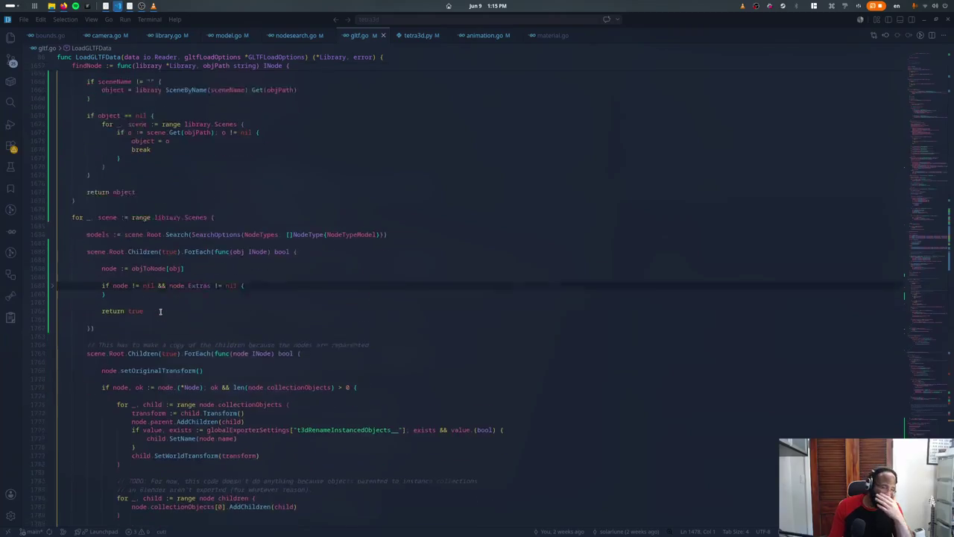
{"action": "scroll", "coordinate": [160, 311], "scroll_direction": "down", "scroll_amount": 4}
{"action": "scroll", "coordinate": [159, 312], "scroll_direction": "down", "scroll_amount": 2}
{"action": "scroll", "coordinate": [160, 312], "scroll_direction": "down", "scroll_amount": 1}
Step: Delete the leftover scene-loop and strings.Contains lines, then return to gameloop.go
{"action": "left_click", "coordinate": [169, 488]}
{"action": "key", "text": "Up"}
{"action": "key", "text": "Up"}
{"action": "key", "text": "Up"}
{"action": "key", "text": "Up"}
{"action": "key", "text": "Home"}
{"action": "key", "text": "shift+Down"}
{"action": "key", "text": "shift+Down"}
{"action": "key", "text": "shift+Down"}
{"action": "key", "text": "BackSpace"}
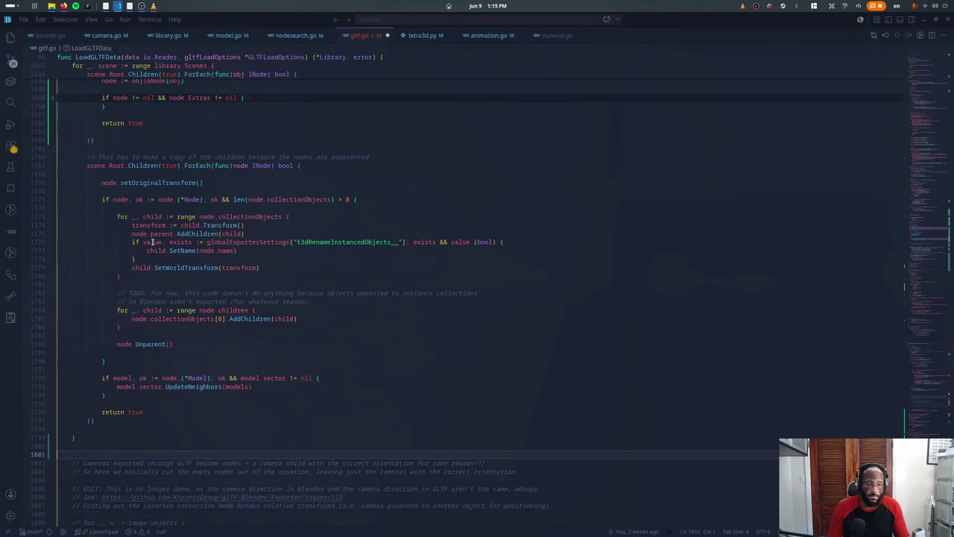
{"action": "key", "text": "alt+Tab"}
{"action": "left_click", "coordinate": [336, 187]}
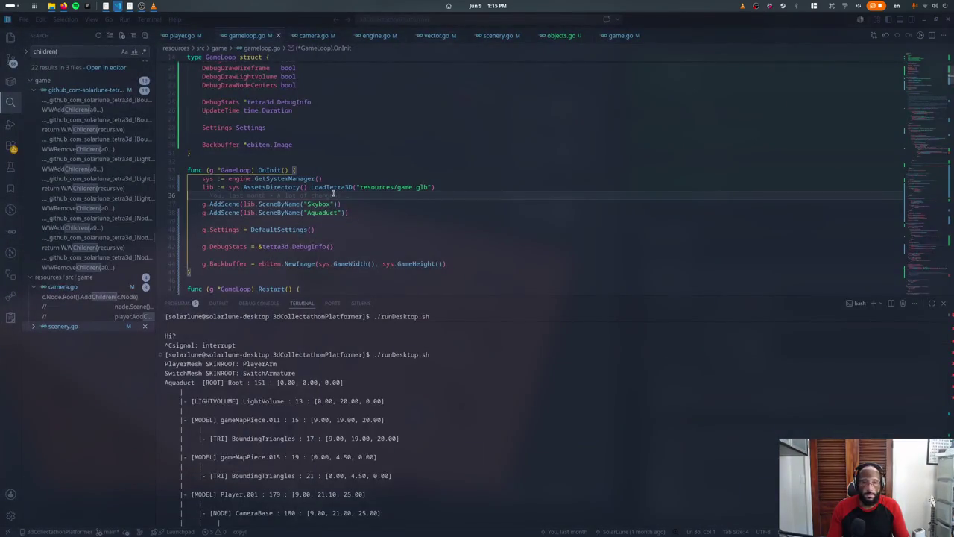
Step: Replace the 'Hi?' print in objects.go with a node.Move call and save
{"action": "key", "text": "ctrl+j"}
{"action": "left_click", "coordinate": [446, 127]}
{"action": "left_click", "coordinate": [561, 35]}
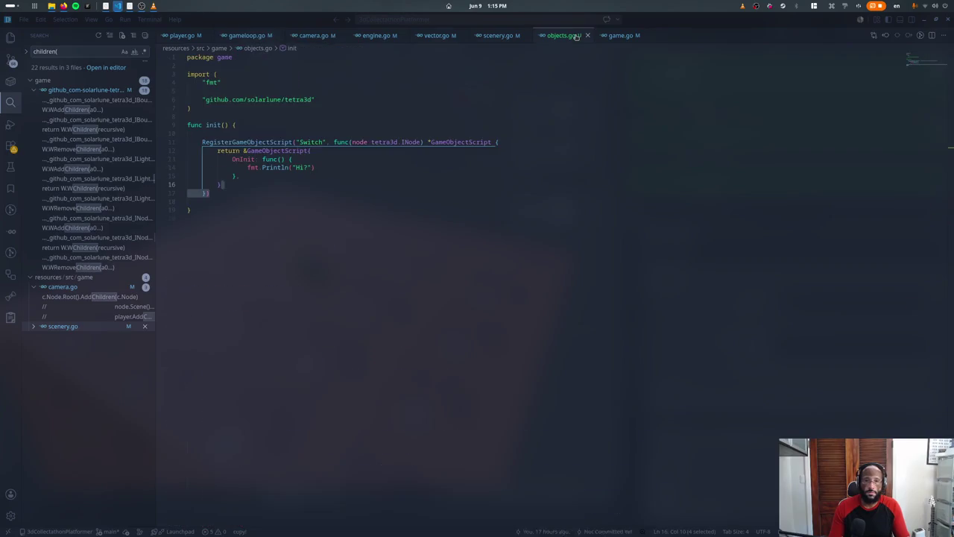
{"action": "left_click", "coordinate": [316, 167]}
{"action": "key", "text": "shift+Home"}
{"action": "key", "text": "BackSpace"}
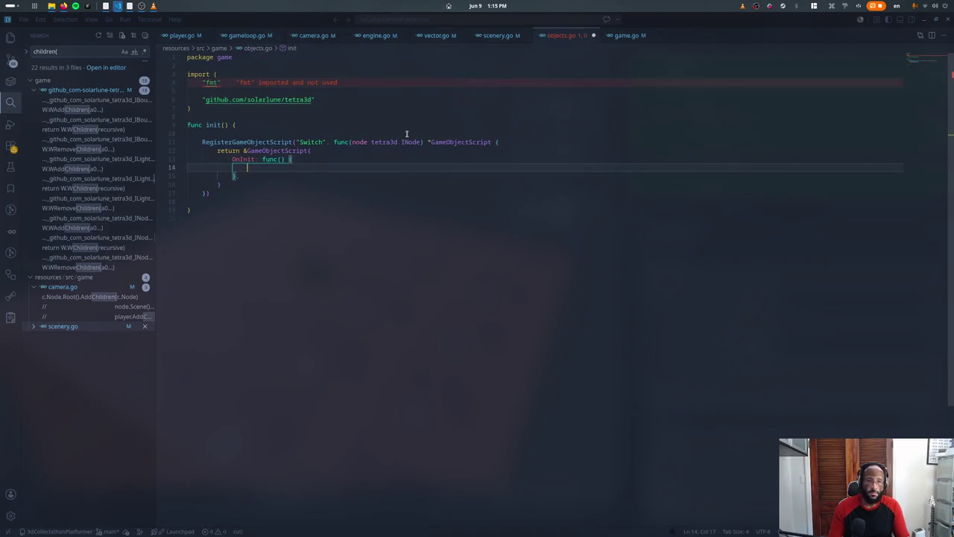
{"action": "type", "text": "ode.Move("}
{"action": "key", "text": "BackSpace"}
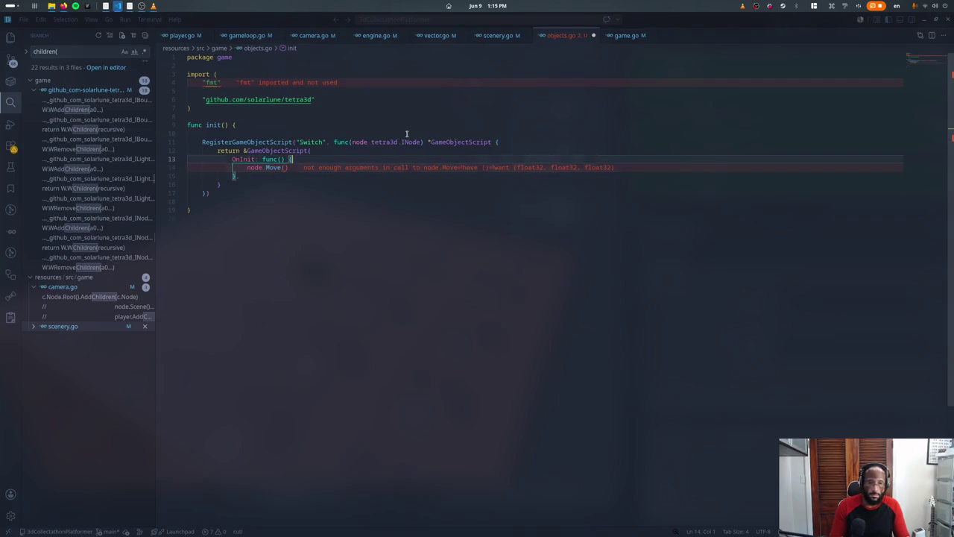
{"action": "type", "text": ", 0)"}
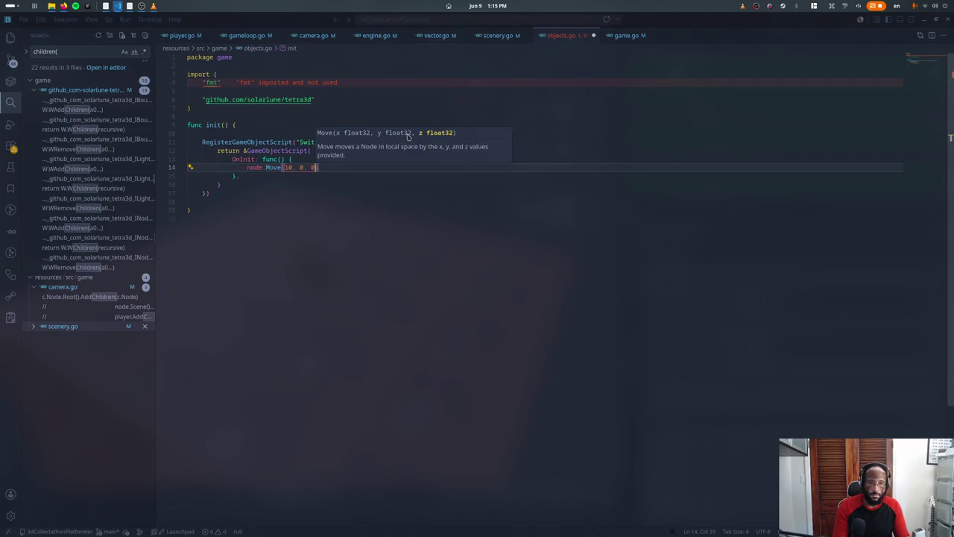
{"action": "key", "text": "ctrl+s"}
Step: Stop the running game and rerun runDesktop.sh in the terminal
{"action": "key", "text": "ctrl+grave"}
{"action": "key", "text": "ctrl+c"}
{"action": "key", "text": "Up"}
{"action": "key", "text": "Return"}
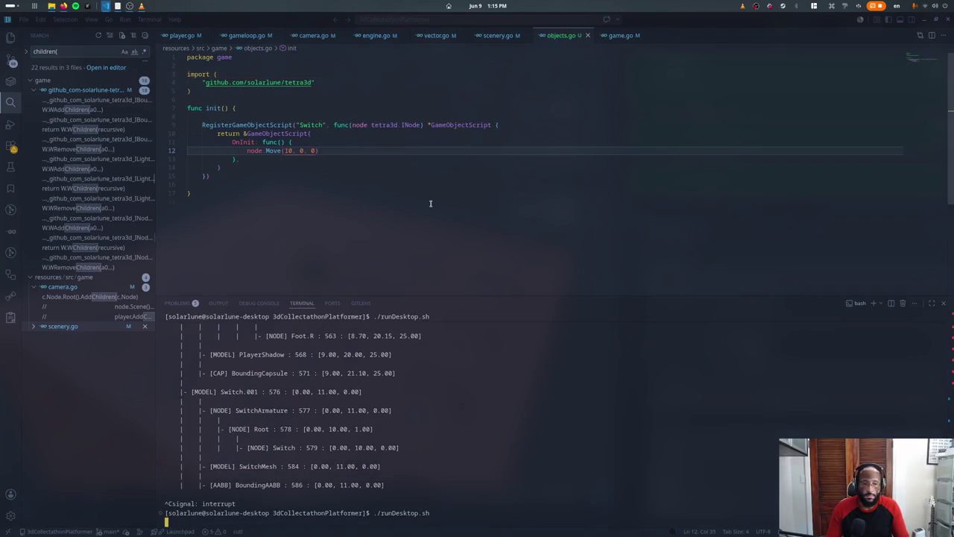
Step: Add fmt.Println(node.Root().HierarchyAsString()) below the Move call
{"action": "key", "text": "alt+Tab"}
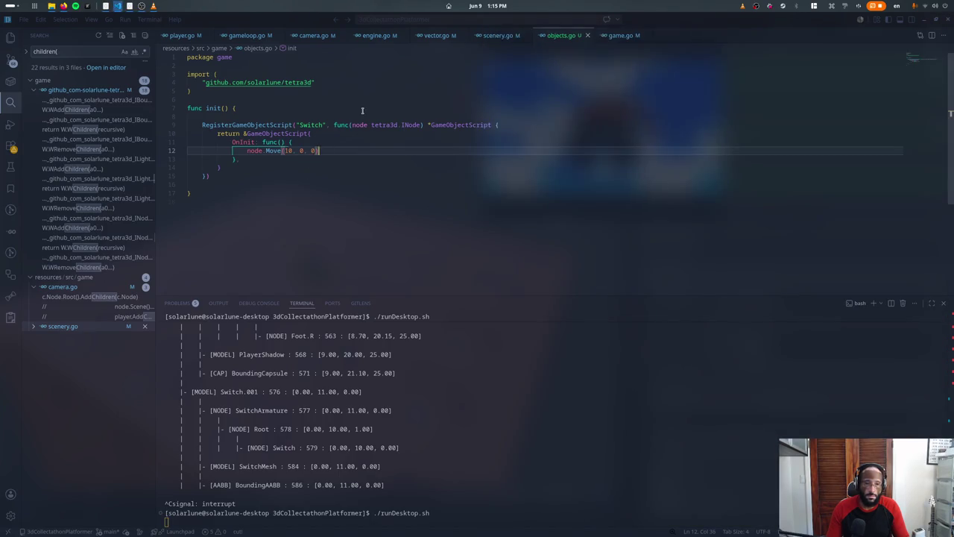
{"action": "key", "text": "Return"}
{"action": "type", "text": "fmt.Println(node.Root().Hier"}
{"action": "key", "text": "Return"}
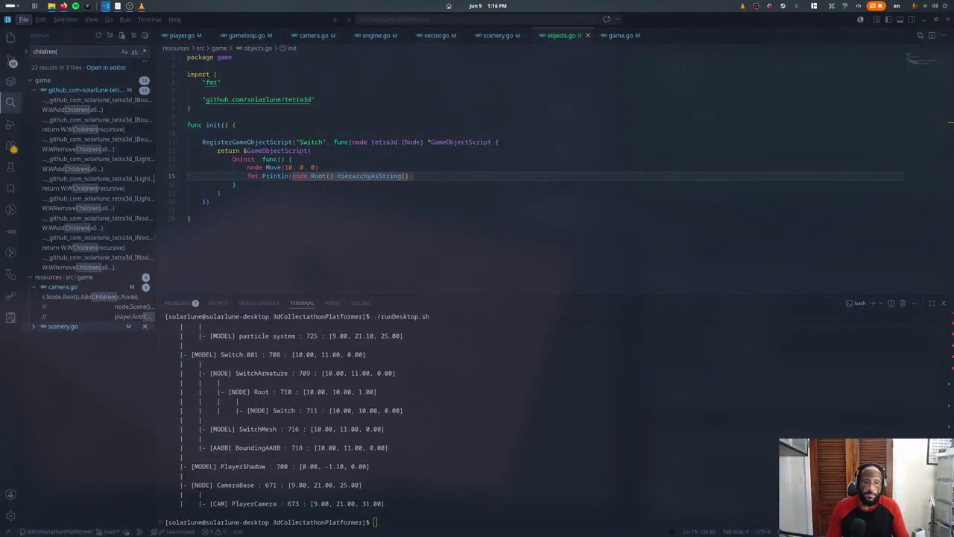
Step: Change the Switch script's call to node.Move(20, 0, 0), save, and rerun ./runDesktop.sh
{"action": "key", "text": "ctrl+j"}
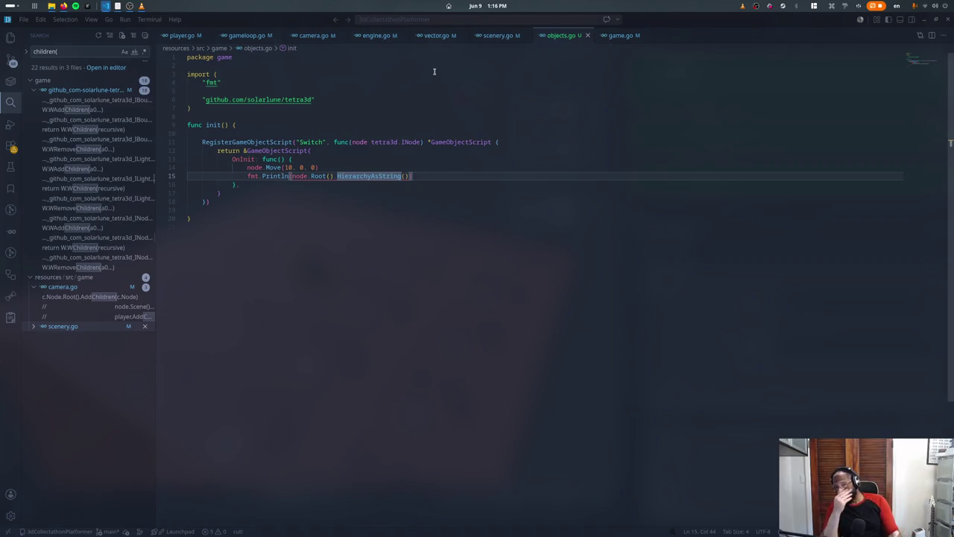
{"action": "key", "text": "Up"}
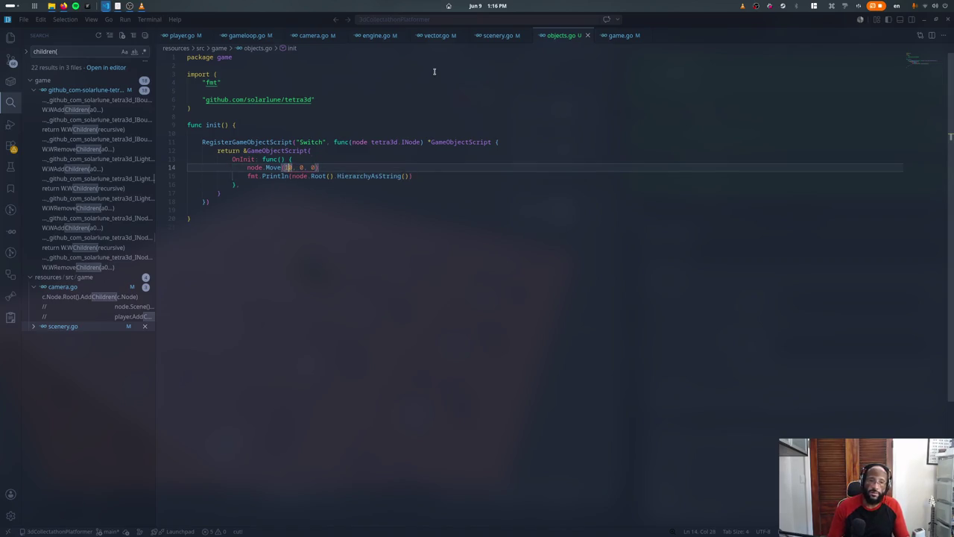
{"action": "type", "text": "2"}
{"action": "key", "text": "ctrl+j"}
{"action": "key", "text": "Up"}
{"action": "key", "text": "Return"}
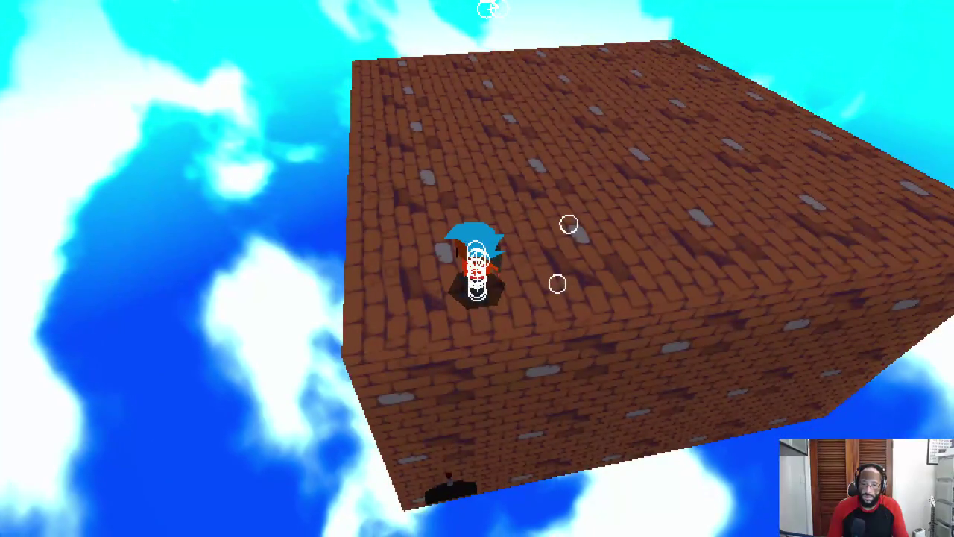
{"action": "key", "text": "super"}
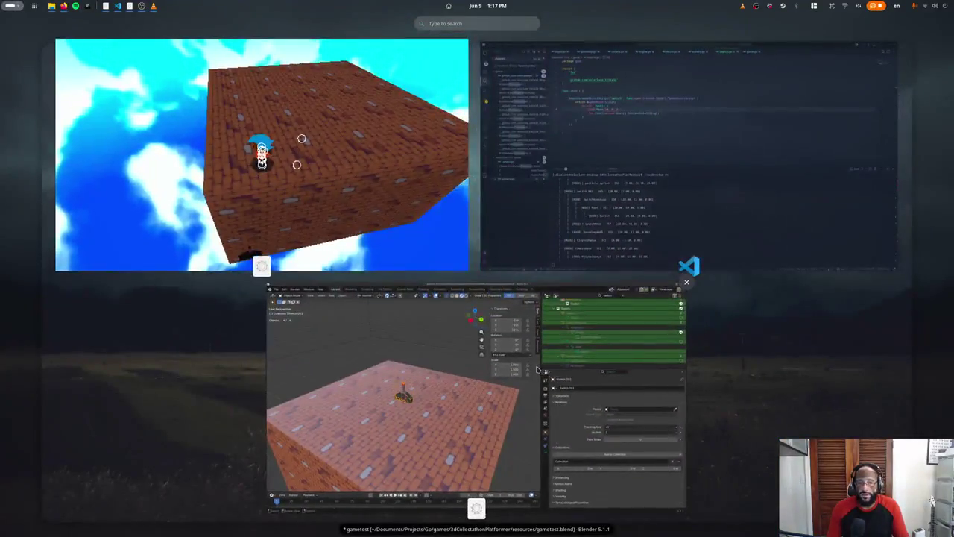
Step: Move Switch.001 flat in the XY plane to X 8 m, Y -7 m, then re-export the scene
{"action": "left_click", "coordinate": [537, 369]}
{"action": "mouse_move", "coordinate": [536, 369]}
{"action": "middle_mouse_down"}
{"action": "mouse_move", "coordinate": [561, 299]}
{"action": "mouse_move", "coordinate": [52, 306]}
{"action": "middle_mouse_up"}
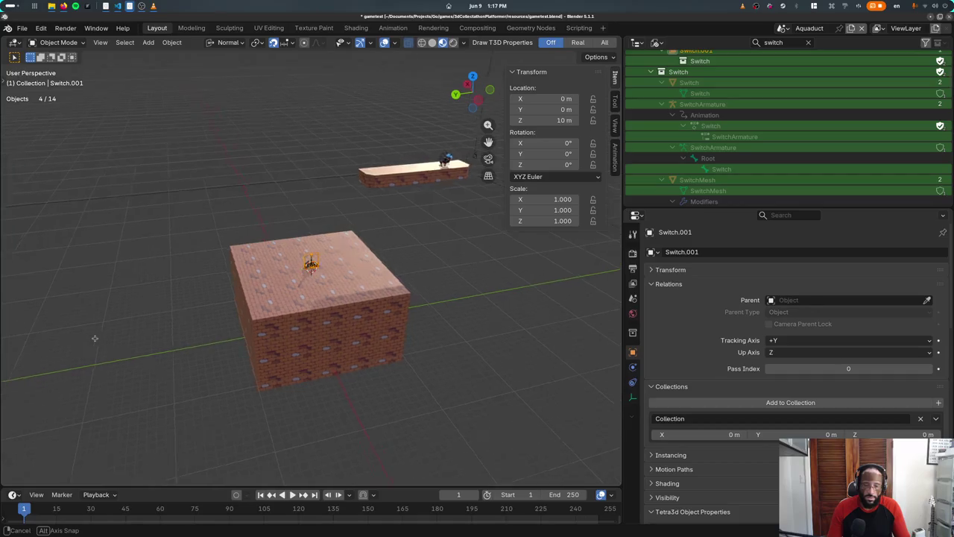
{"action": "key", "text": "g"}
{"action": "key", "text": "shift+z"}
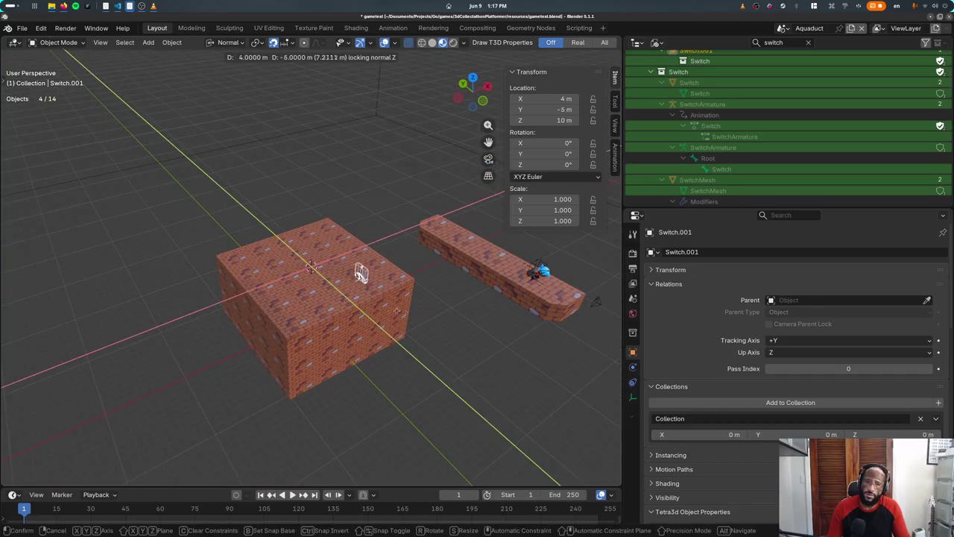
{"action": "left_click", "coordinate": [427, 308]}
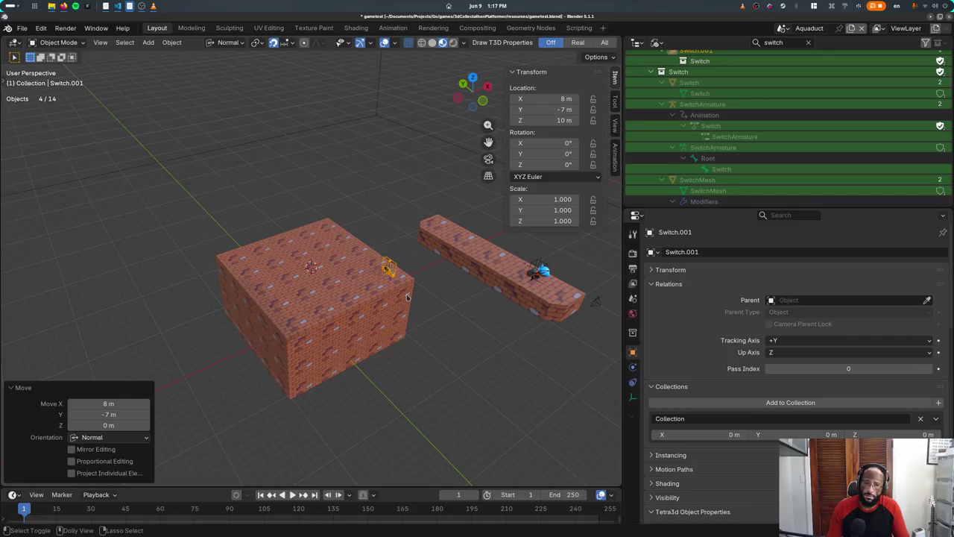
{"action": "key", "text": "ctrl+s"}
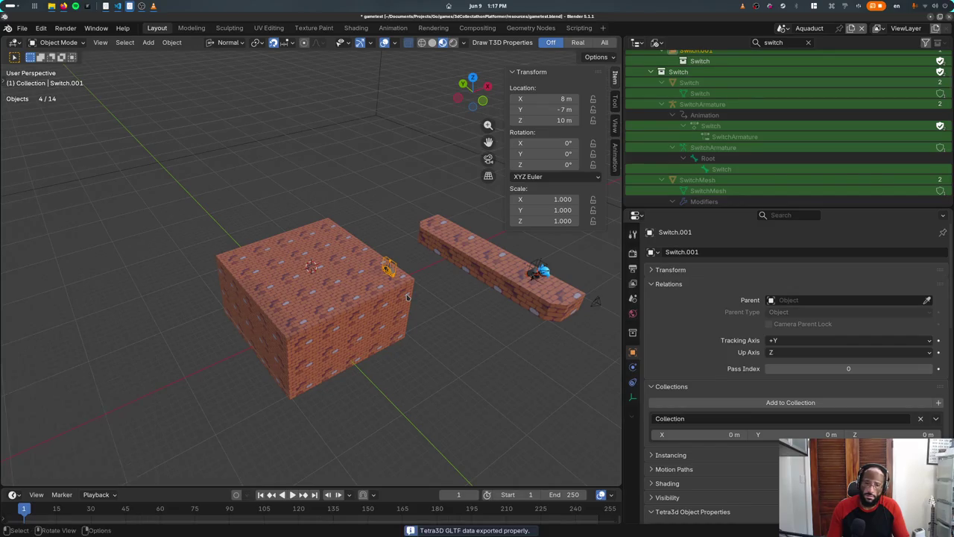
Step: Run and jump the character off the brick ledge, then swing the camera over the block
{"action": "key", "text": "w"}
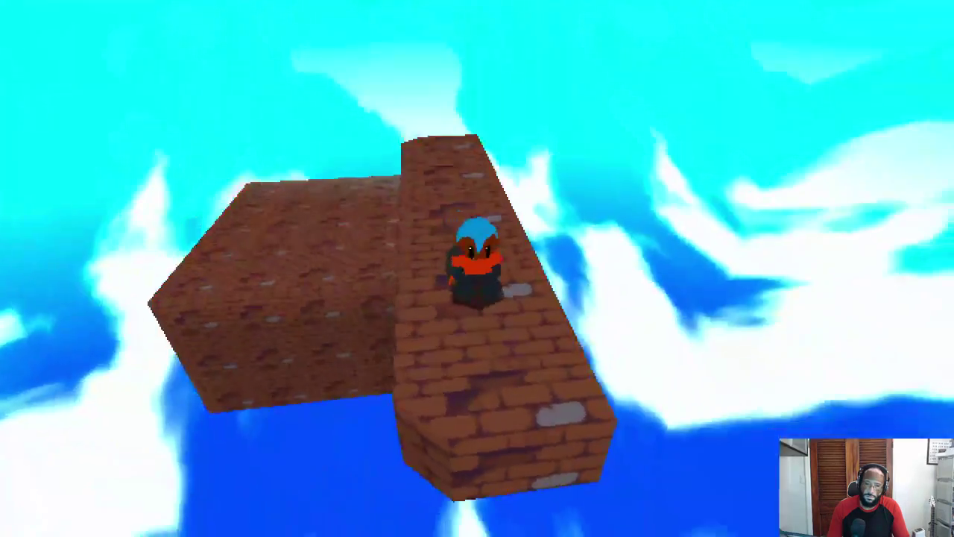
{"action": "key", "text": "space"}
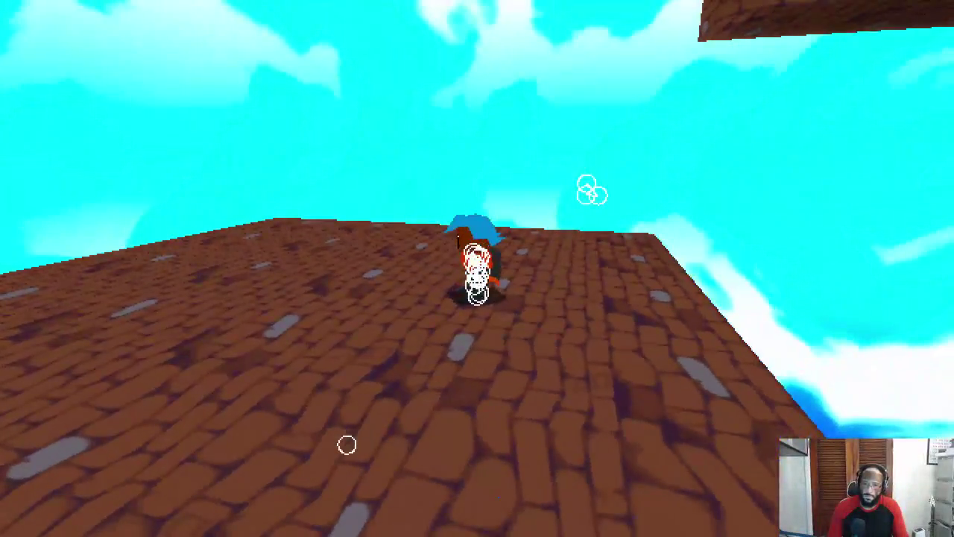
{"action": "right_click_drag", "start_coordinate": [347, 445], "coordinate": [497, 346]}
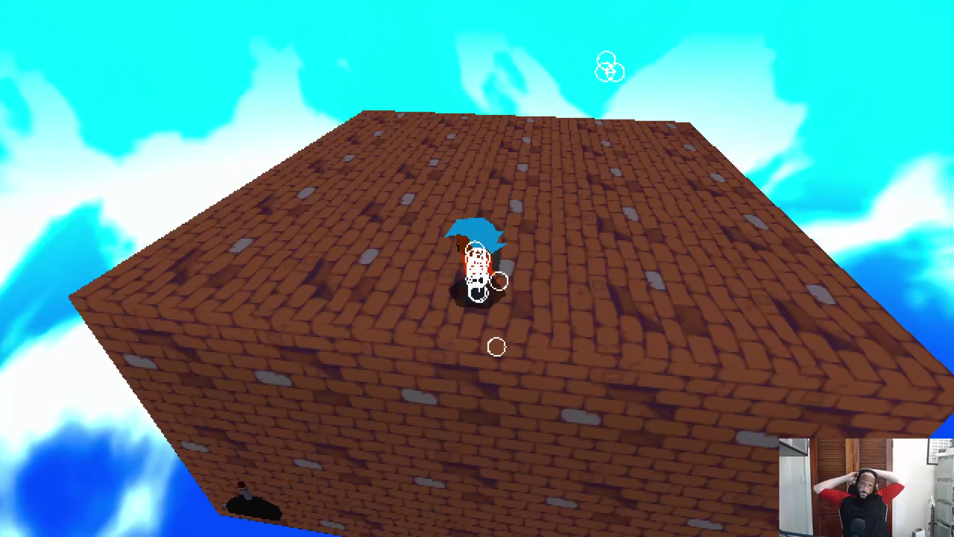
Step: Bring VS Code forward and enlarge its terminal to read the printed scene hierarchy
{"action": "key", "text": "alt+Tab"}
{"action": "key", "text": "alt+Tab"}
{"action": "key", "text": "alt+Tab"}
{"action": "key", "text": "alt+Tab"}
{"action": "key", "text": "alt+Tab"}
{"action": "key", "text": "alt+shift+Tab"}
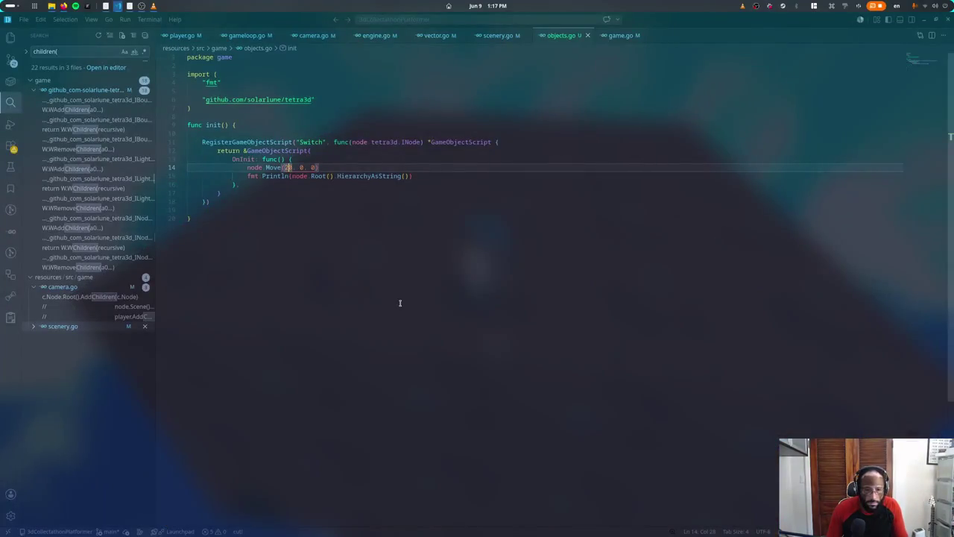
{"action": "key", "text": "ctrl+grave"}
{"action": "scroll", "coordinate": [423, 299], "scroll_direction": "up", "scroll_amount": 5}
{"action": "left_click_drag", "start_coordinate": [420, 275], "coordinate": [417, 134]}
{"action": "scroll", "coordinate": [392, 197], "scroll_direction": "up", "scroll_amount": 3}
{"action": "scroll", "coordinate": [392, 196], "scroll_direction": "up", "scroll_amount": 3}
{"action": "scroll", "coordinate": [392, 197], "scroll_direction": "up", "scroll_amount": 3}
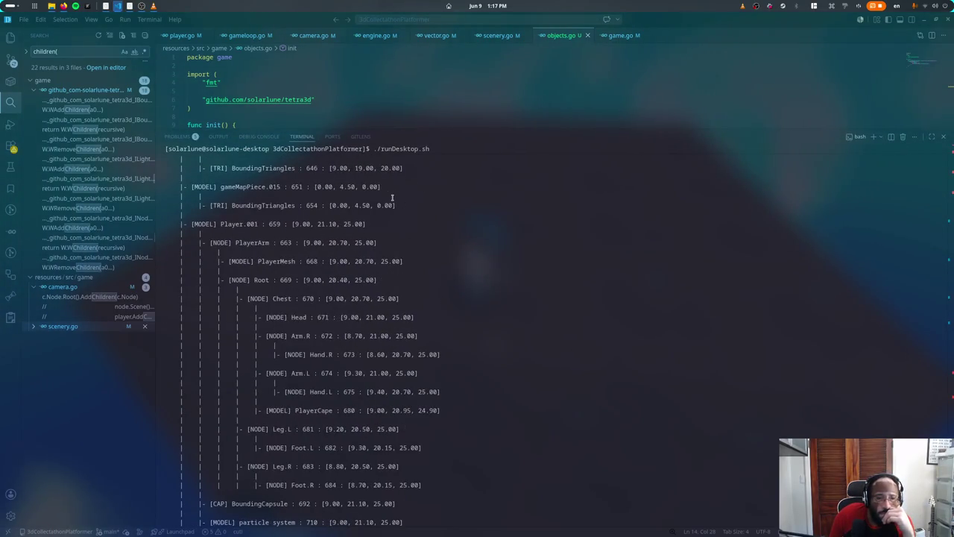
Step: Scroll the terminal output down to the Switch.001 entry at 28, 11, 7, then return to Blender
{"action": "scroll", "coordinate": [392, 197], "scroll_direction": "down", "scroll_amount": 3}
{"action": "scroll", "coordinate": [392, 197], "scroll_direction": "down", "scroll_amount": 1}
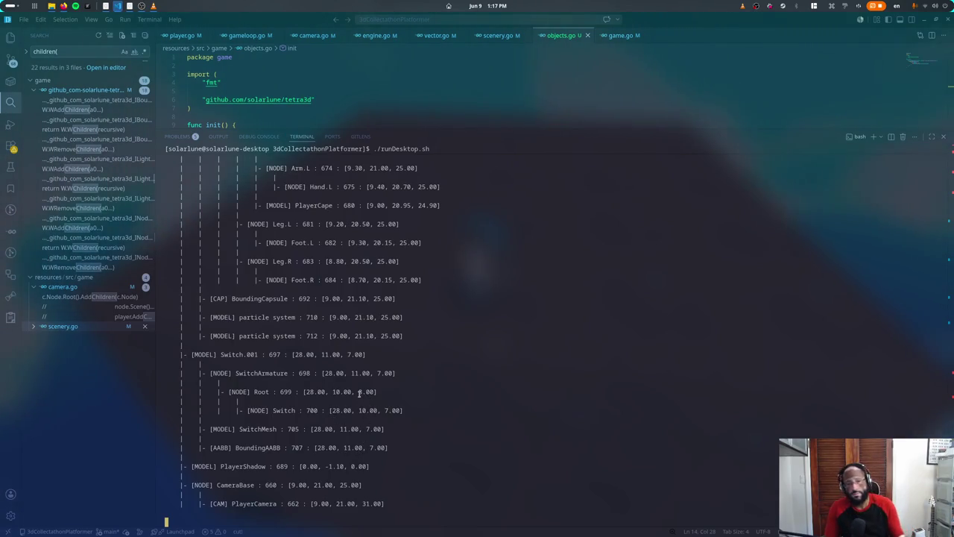
{"action": "key", "text": "alt+Tab"}
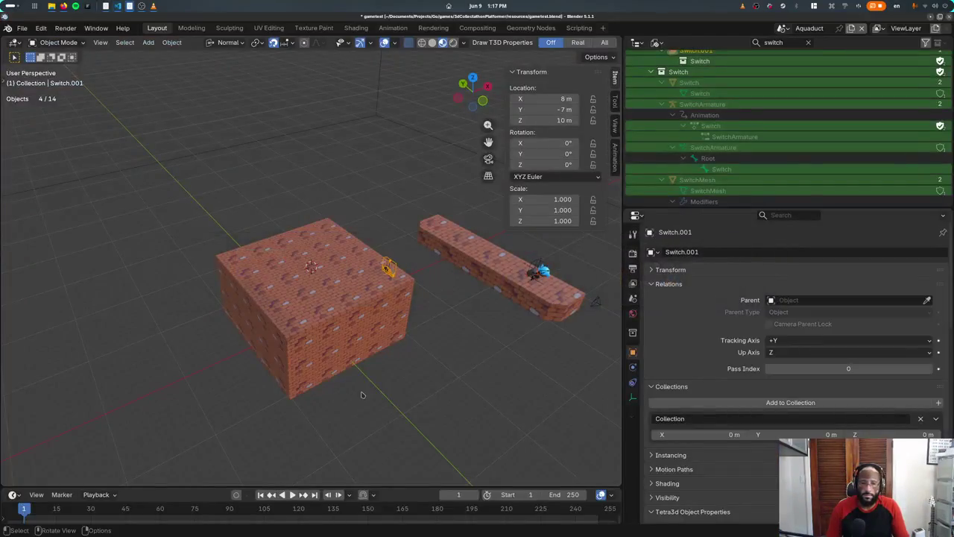
Step: In top view, move Switch.001 back to X 0, Y 0 and save the Blender scene
{"action": "key", "text": "KP_7"}
{"action": "key", "text": "g"}
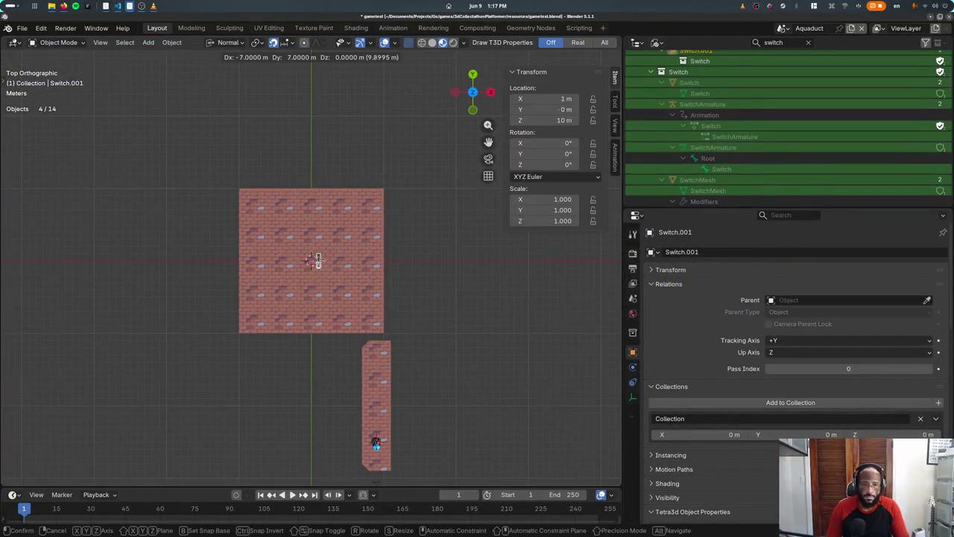
{"action": "left_click", "coordinate": [319, 268]}
{"action": "middle_click_drag", "start_coordinate": [393, 306], "coordinate": [546, 418]}
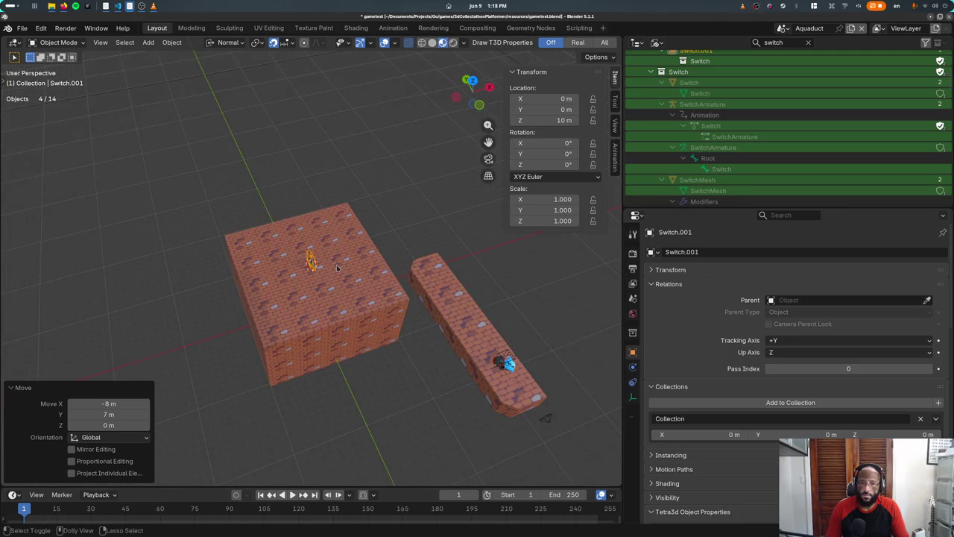
{"action": "key", "text": "ctrl+s"}
{"action": "key", "text": "alt+Tab"}
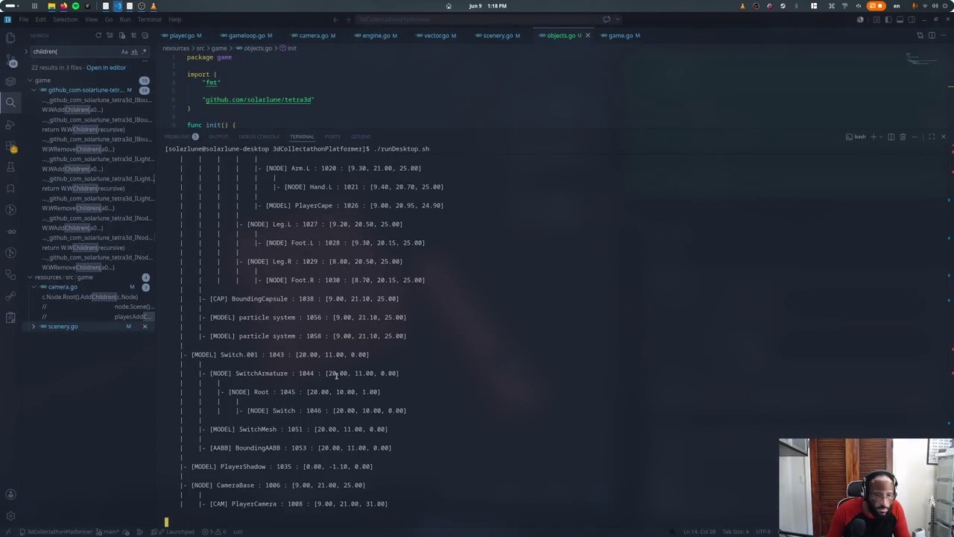
Step: Delete the node.Move(20, 0, 0) line, save so the game reloads, and check the terminal output
{"action": "key", "text": "ctrl+grave"}
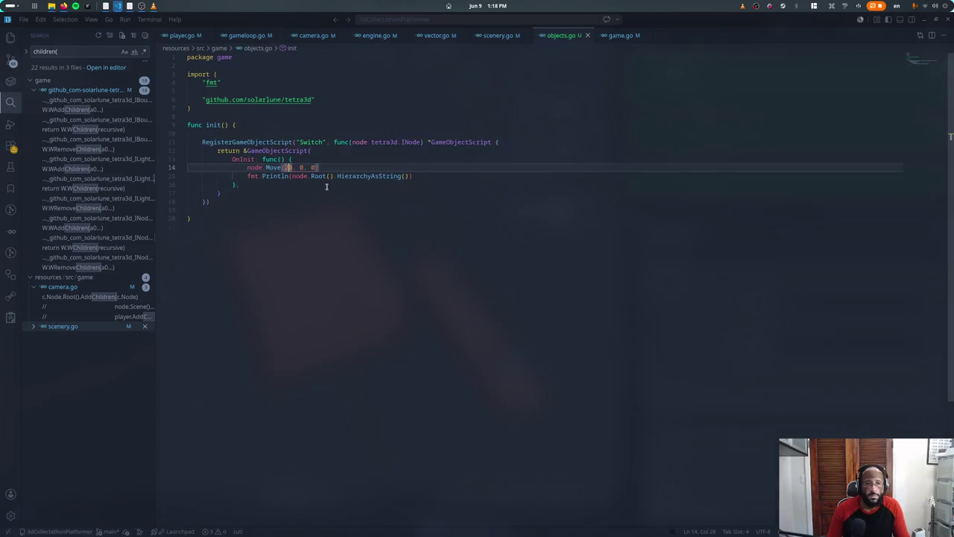
{"action": "key", "text": "ctrl+shift+k"}
{"action": "key", "text": "ctrl+s"}
{"action": "key", "text": "ctrl+grave"}
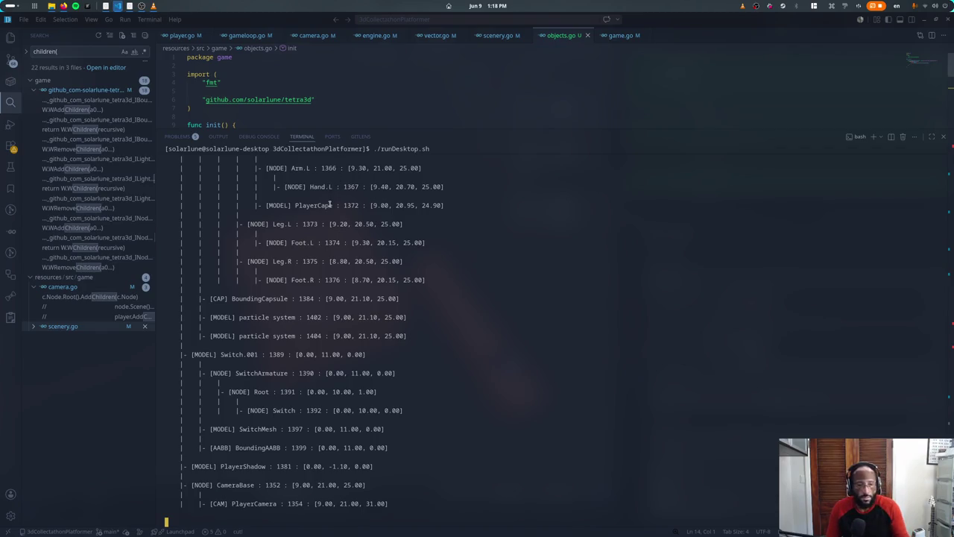
{"action": "key", "text": "alt+Tab"}
{"action": "key", "text": "alt+Tab"}
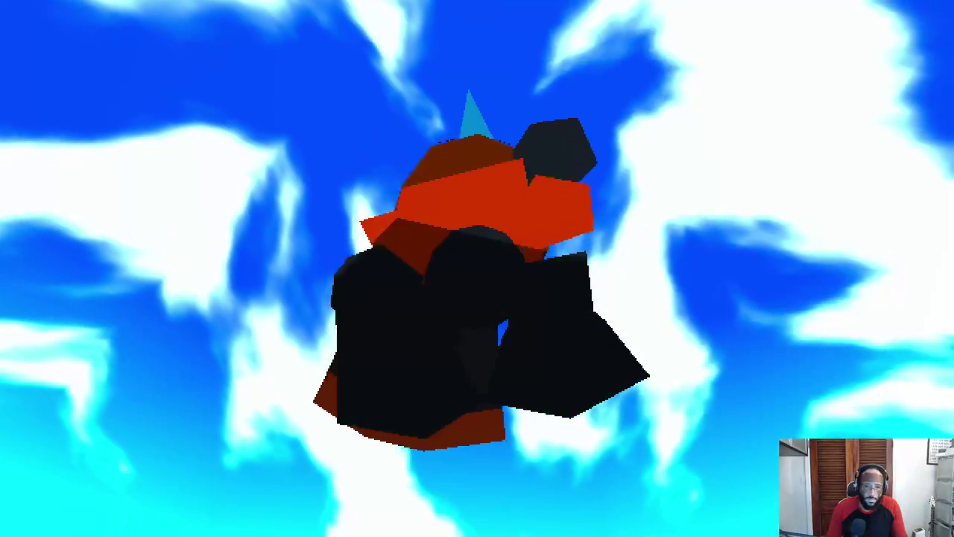
Step: Walk and jump the character off the block, then toggle the F3 wireframe view on and off
{"action": "key", "text": "w"}
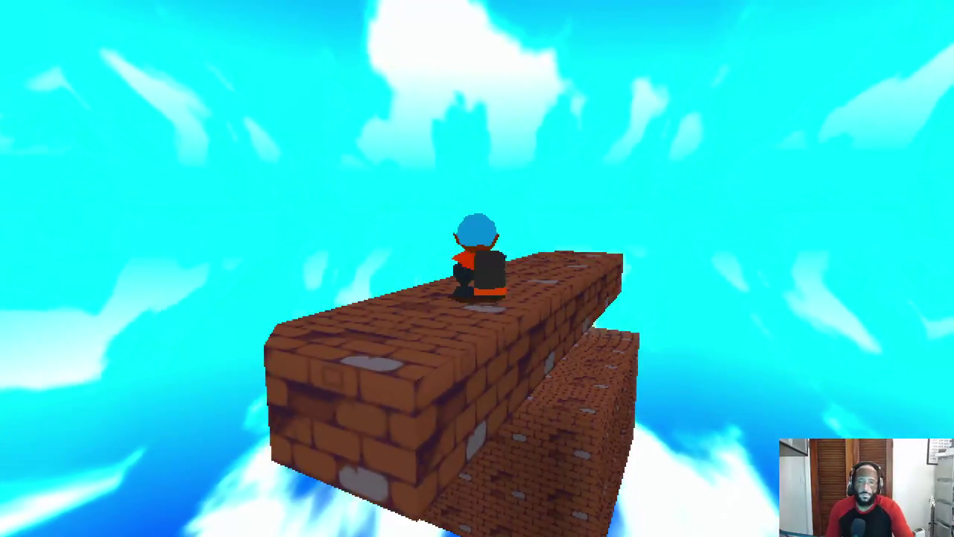
{"action": "key", "text": "space"}
{"action": "key", "text": "space"}
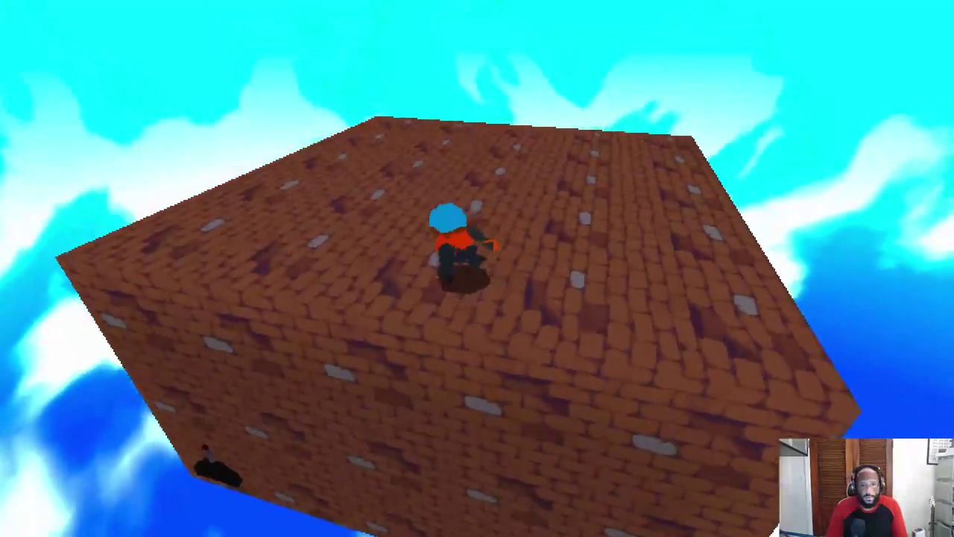
{"action": "key", "text": "w"}
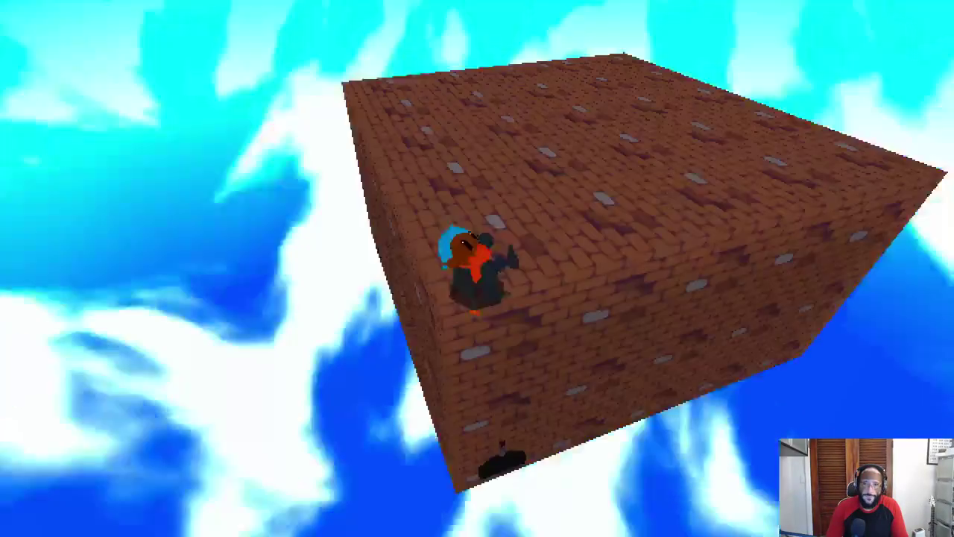
{"action": "key", "text": "F3"}
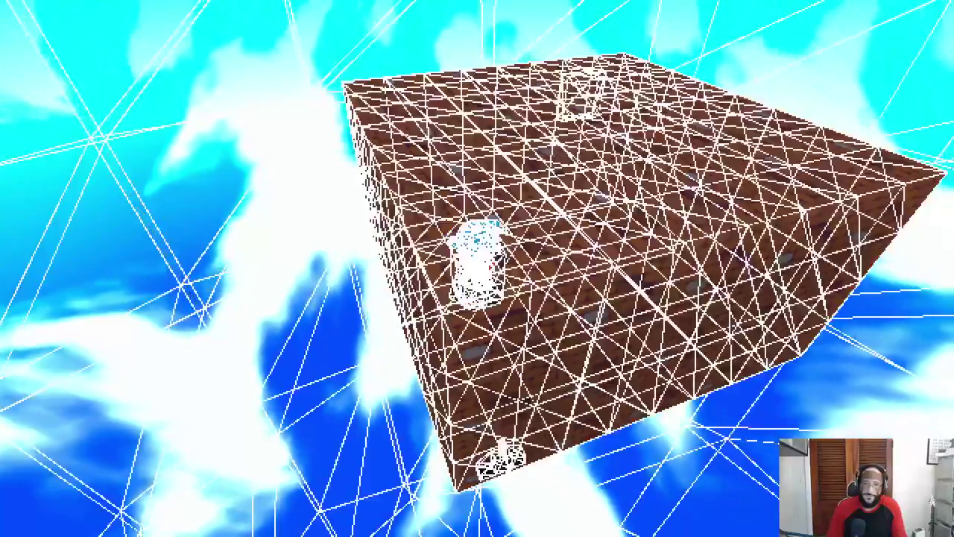
{"action": "key", "text": "F3"}
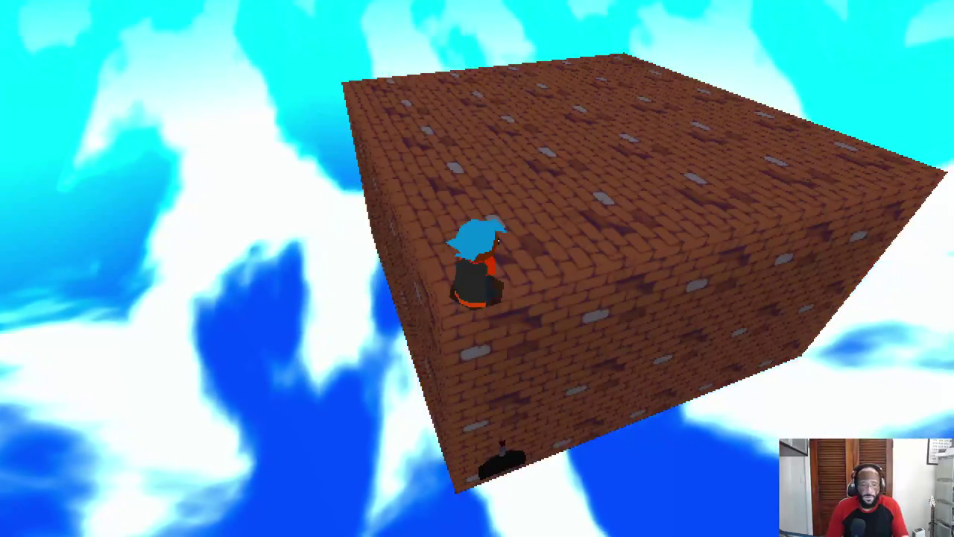
{"action": "key", "text": "super"}
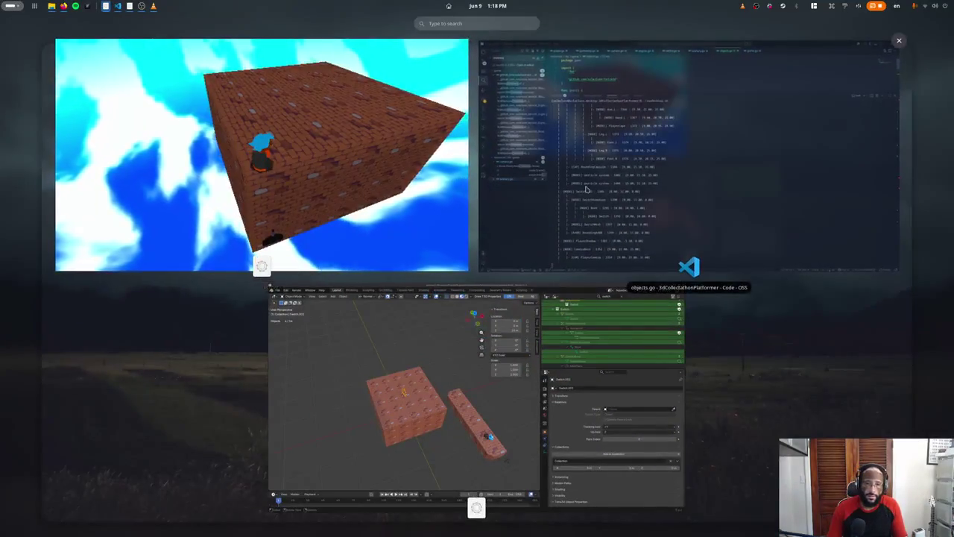
Step: Go to gltf.go and place the caret after the row-copying loop in the matrix loop
{"action": "left_click", "coordinate": [471, 156]}
{"action": "key", "text": "ctrl+j"}
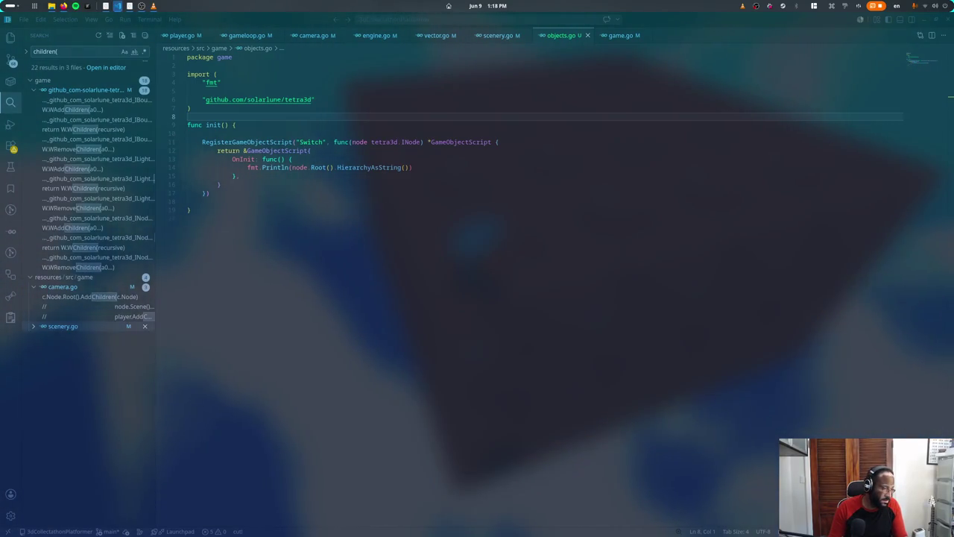
{"action": "key", "text": "alt+Tab"}
{"action": "key", "text": "Escape"}
{"action": "left_click", "coordinate": [368, 175]}
{"action": "scroll", "coordinate": [368, 175], "scroll_direction": "up", "scroll_amount": 1}
{"action": "scroll", "coordinate": [369, 175], "scroll_direction": "up", "scroll_amount": 1}
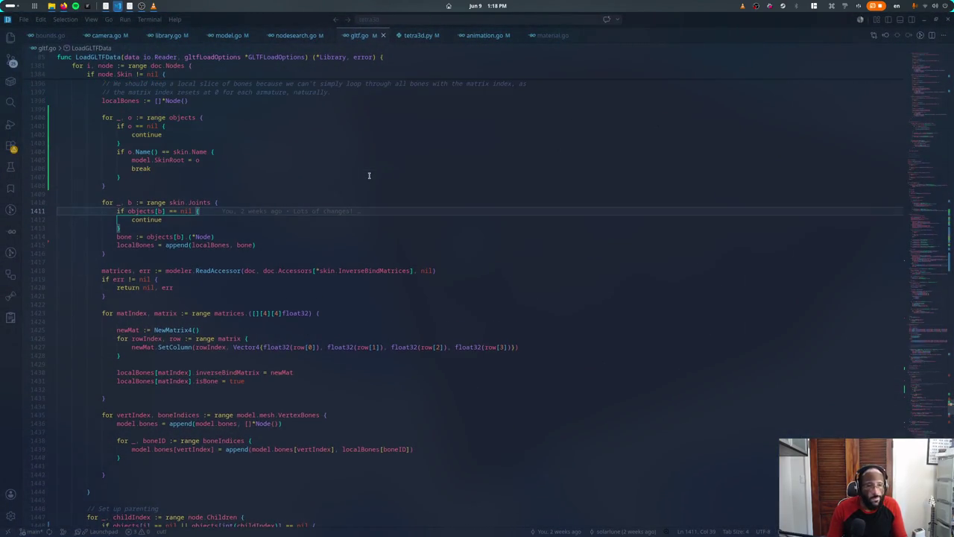
{"action": "left_click", "coordinate": [175, 182]}
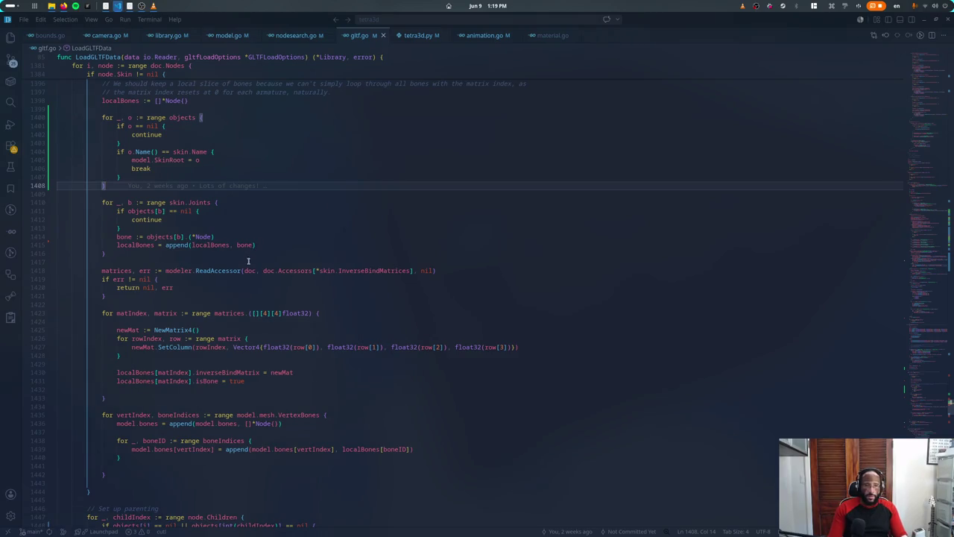
{"action": "left_click", "coordinate": [197, 301]}
{"action": "left_click", "coordinate": [197, 329]}
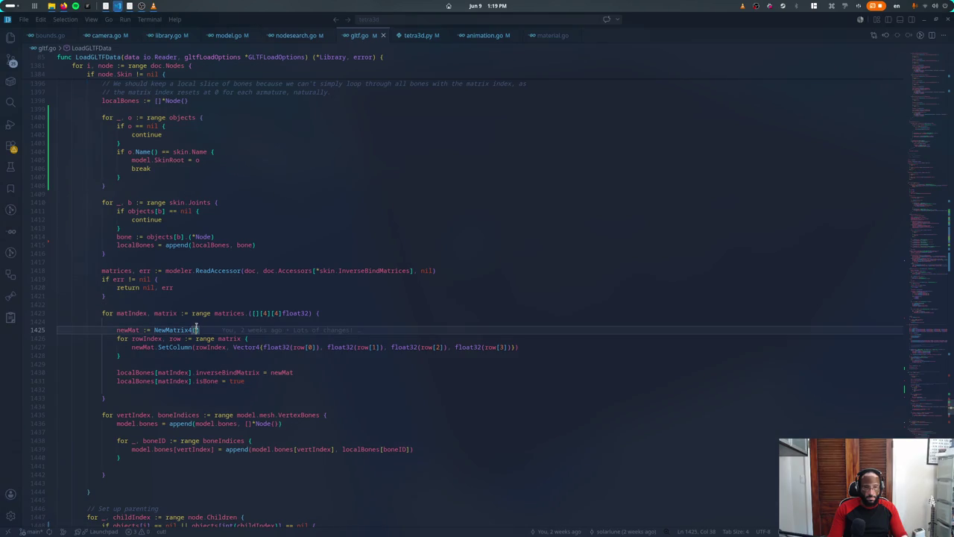
{"action": "left_click", "coordinate": [225, 351]}
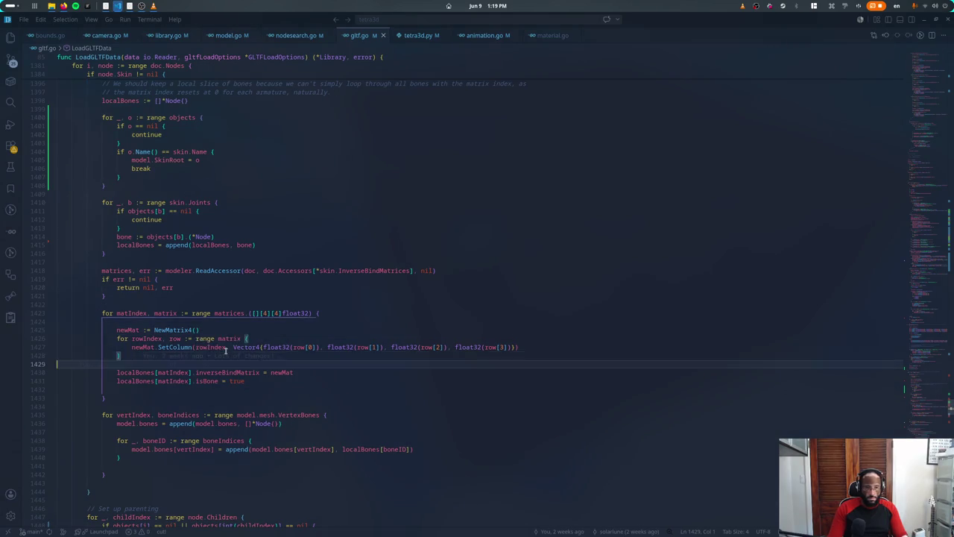
Step: Add fmt.Println(localBones[matIndex].name, localBones[matIndex].inverseBindMatrix) and save gltf.go
{"action": "key", "text": "Return"}
{"action": "key", "text": "Return"}
{"action": "type", "text": "fmt.Println"}
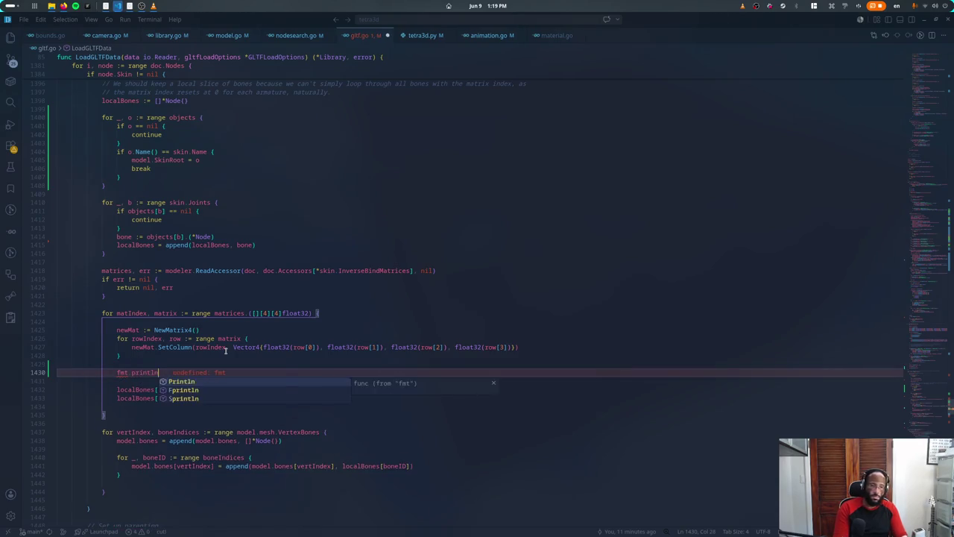
{"action": "type", "text": "(localBones[matIndex],"}
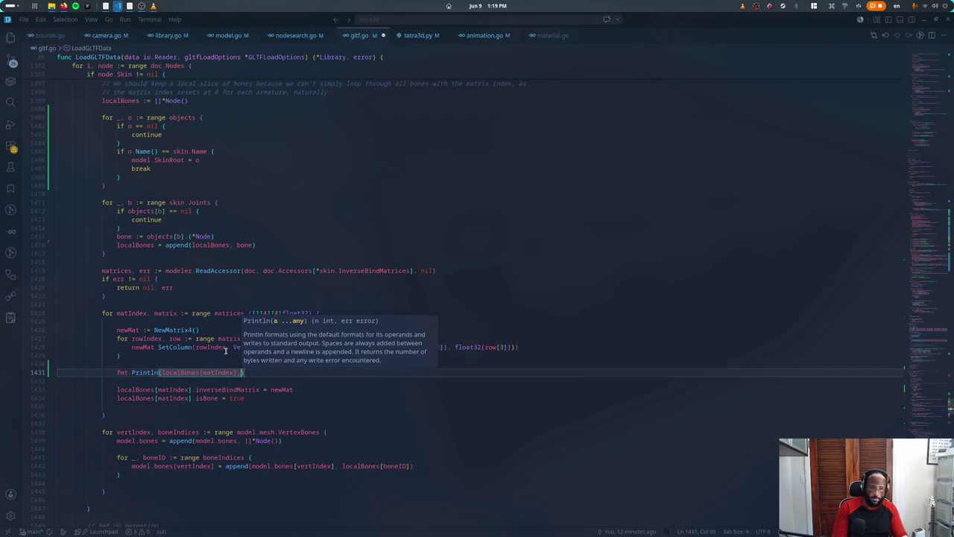
{"action": "key", "text": "Left"}
{"action": "key", "text": "Left"}
{"action": "type", "text": ".name"}
{"action": "key", "text": "End"}
{"action": "type", "text": "localBones[matIndex].inverse"}
{"action": "key", "text": "Tab"}
{"action": "key", "text": "ctrl+s"}
{"action": "key", "text": "ctrl+grave"}
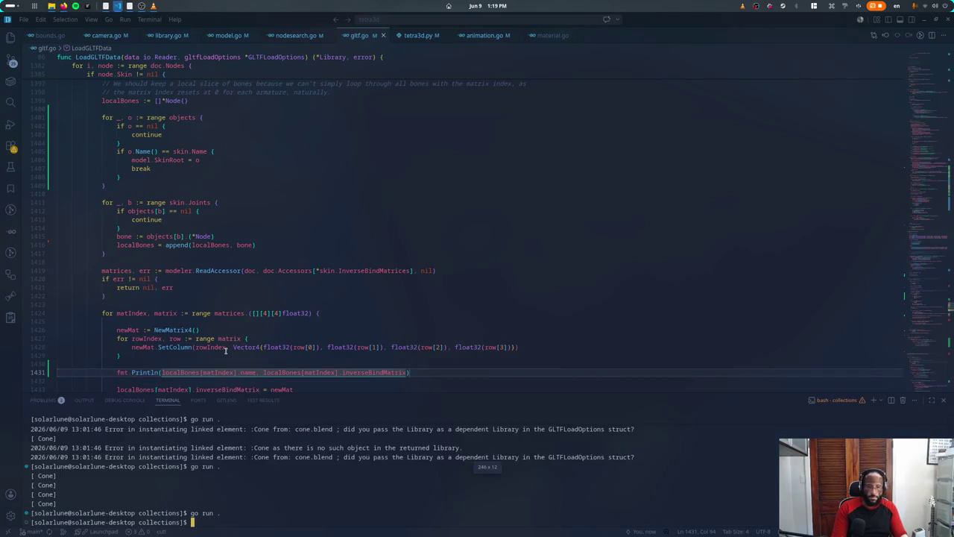
Step: In the collectathon project's terminal, stop the game and rerun ./runDesktop.sh with the updated library
{"action": "key", "text": "alt+Tab"}
{"action": "key", "text": "ctrl+grave"}
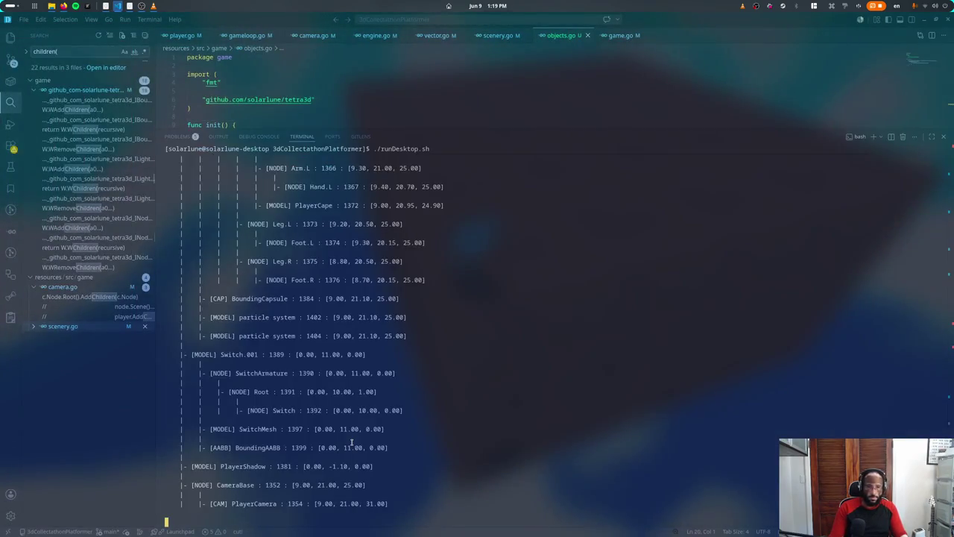
{"action": "key", "text": "ctrl+grave"}
{"action": "key", "text": "ctrl+grave"}
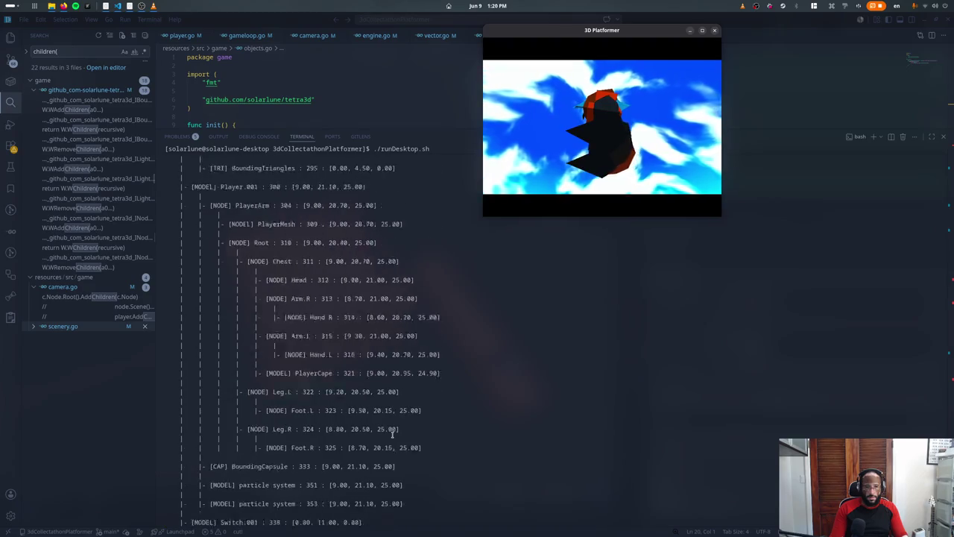
{"action": "scroll", "coordinate": [373, 432], "scroll_direction": "up", "scroll_amount": 3}
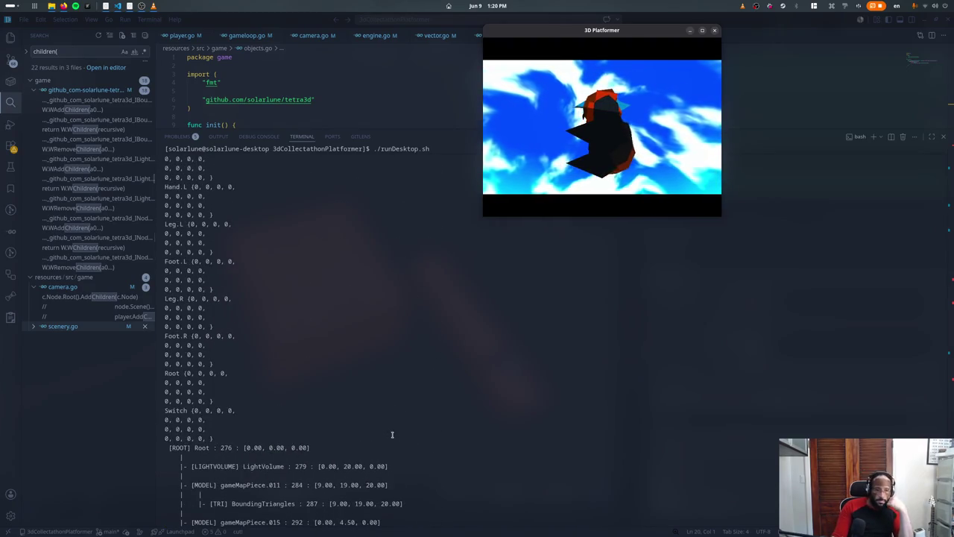
{"action": "scroll", "coordinate": [322, 422], "scroll_direction": "up", "scroll_amount": 1}
{"action": "key", "text": "ctrl+c"}
{"action": "key", "text": "Up"}
{"action": "key", "text": "Return"}
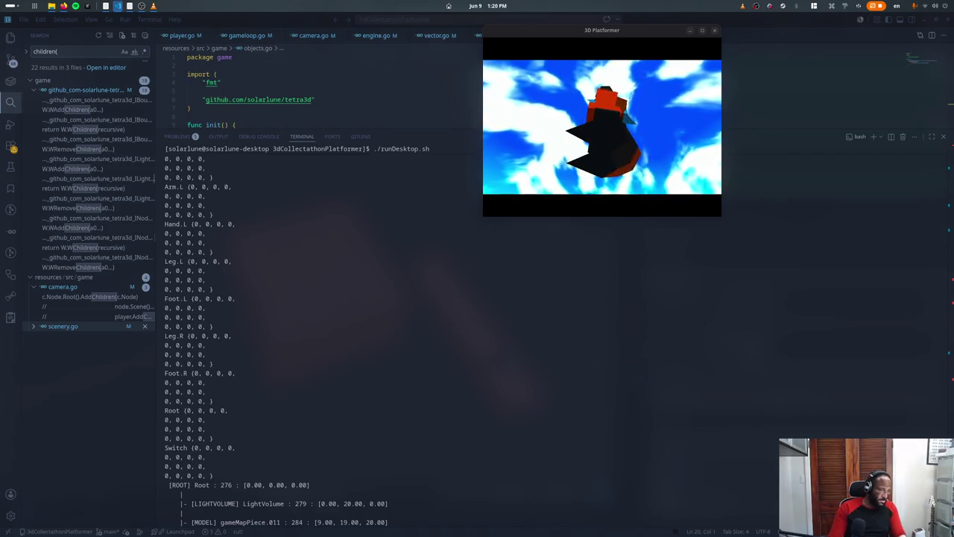
Step: Relaunch the game again, scroll through the printed bone output, then stop the game
{"action": "key", "text": "ctrl+c"}
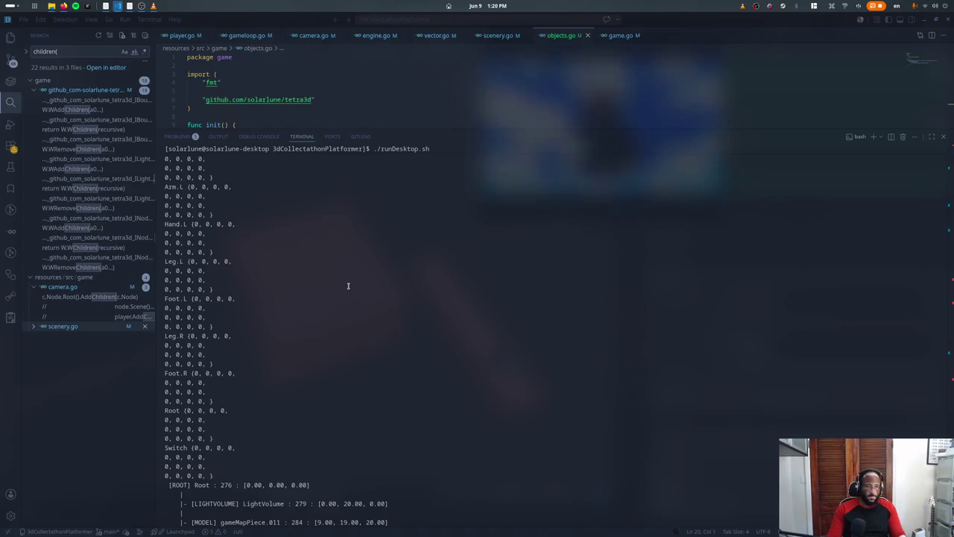
{"action": "key", "text": "Up"}
{"action": "key", "text": "Return"}
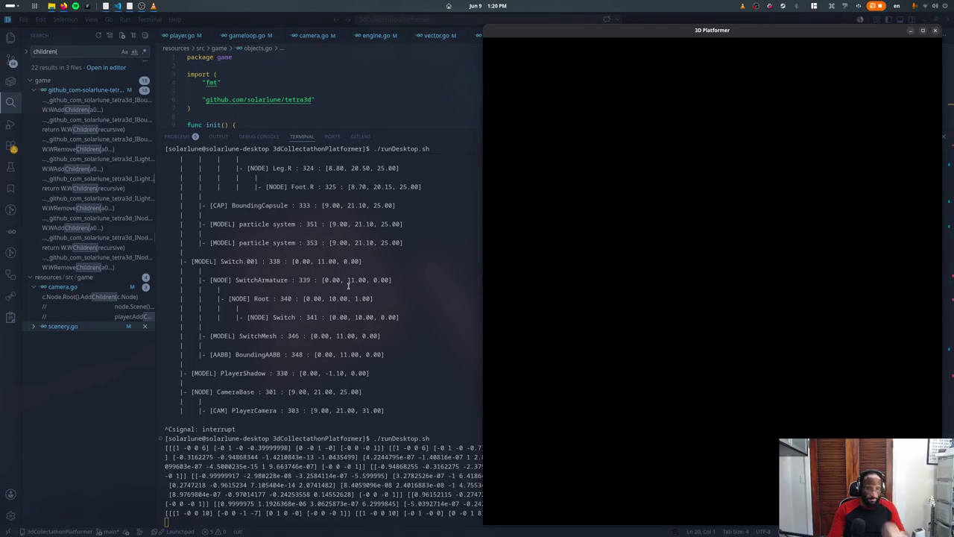
{"action": "scroll", "coordinate": [340, 300], "scroll_direction": "up", "scroll_amount": 5}
{"action": "scroll", "coordinate": [340, 300], "scroll_direction": "up", "scroll_amount": 5}
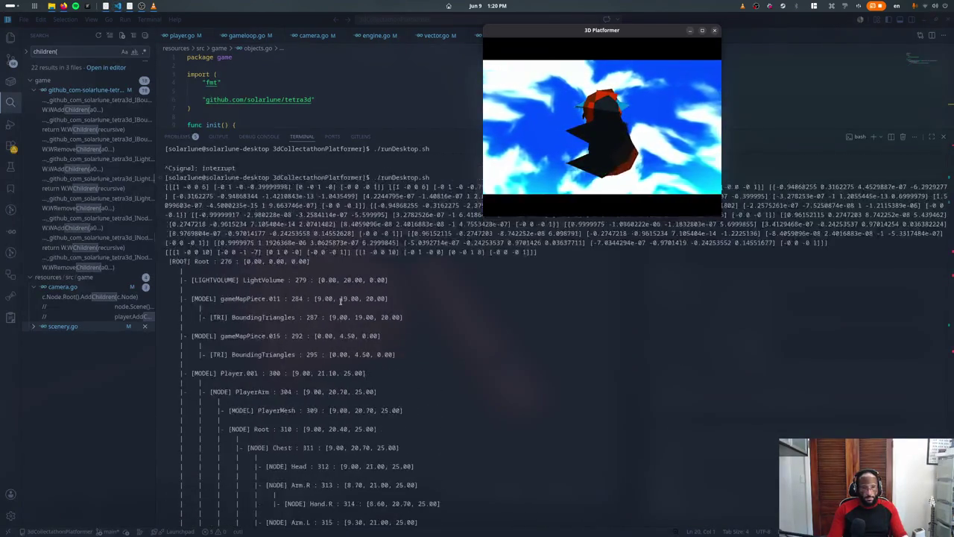
{"action": "scroll", "coordinate": [340, 300], "scroll_direction": "up", "scroll_amount": 3}
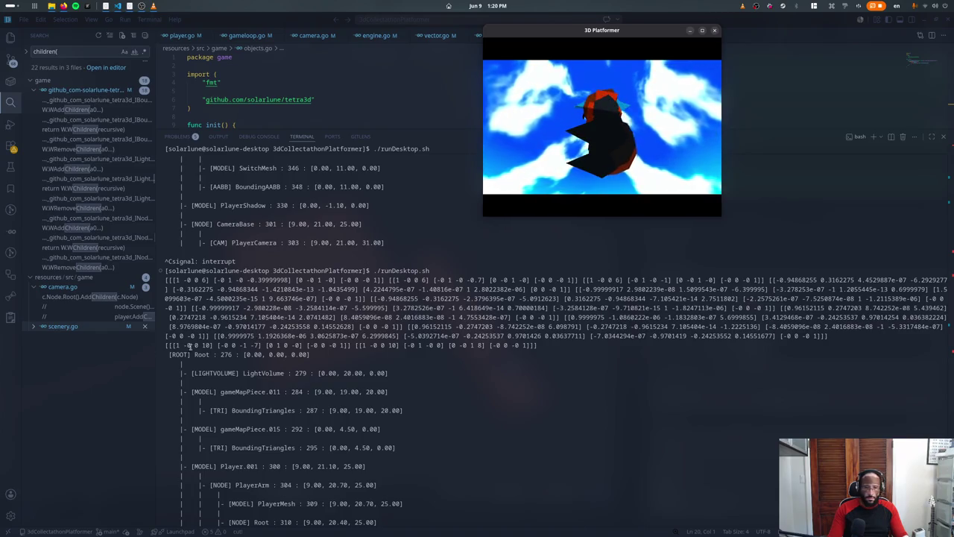
{"action": "key", "text": "alt+Tab"}
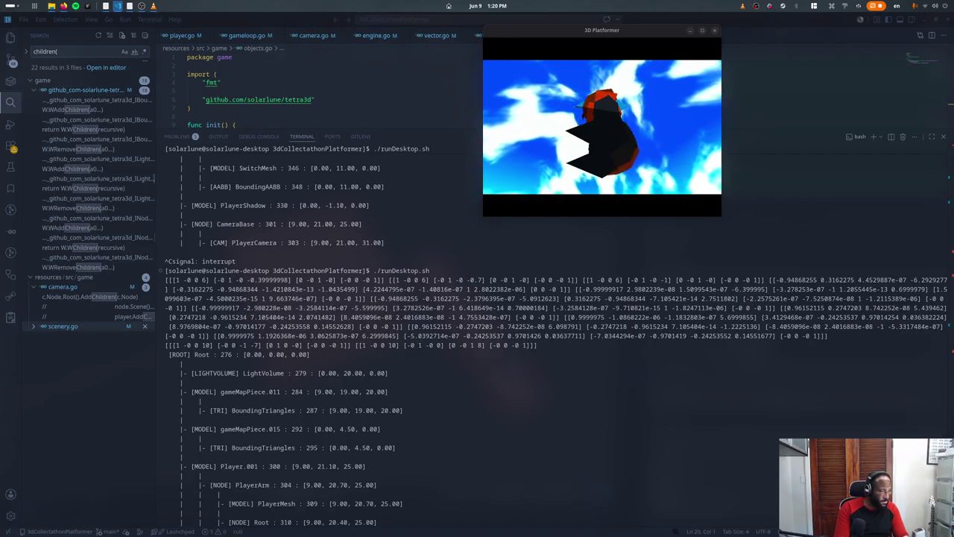
{"action": "key", "text": "ctrl+c"}
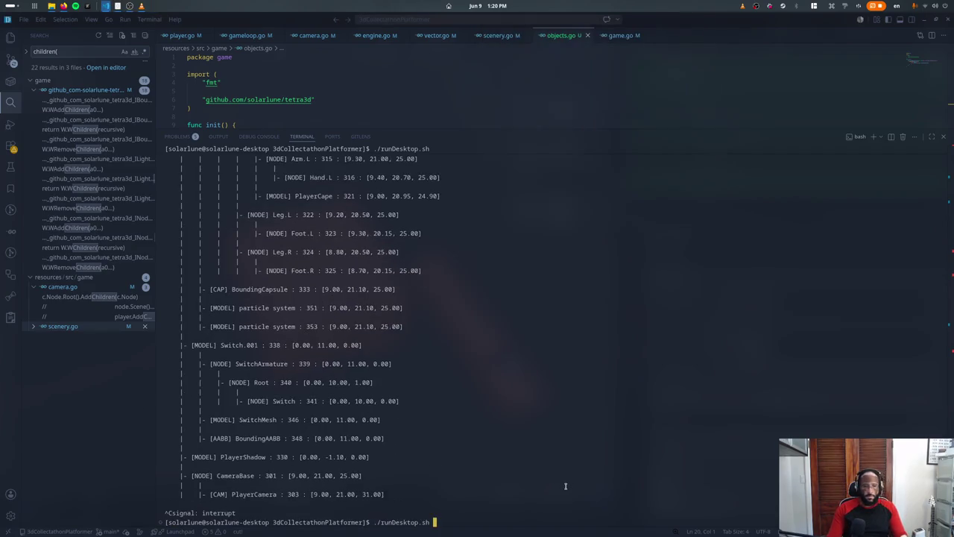
Step: Rerun ./runDesktop.sh and select the printed SwitchMesh matrices line in the terminal
{"action": "key", "text": "Up"}
{"action": "key", "text": "Return"}
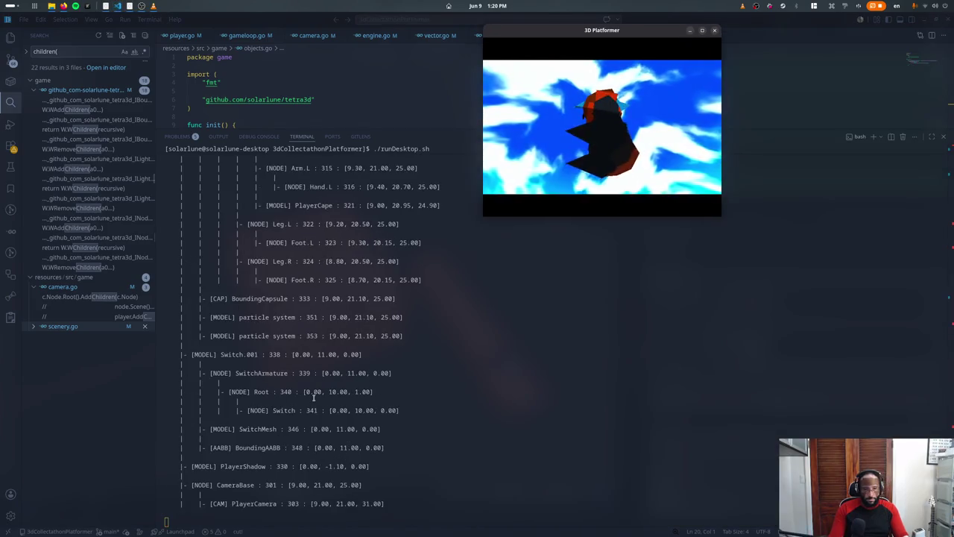
{"action": "left_click", "coordinate": [314, 397]}
{"action": "scroll", "coordinate": [313, 397], "scroll_direction": "up", "scroll_amount": 3}
{"action": "scroll", "coordinate": [313, 397], "scroll_direction": "up", "scroll_amount": 5}
{"action": "scroll", "coordinate": [306, 384], "scroll_direction": "up", "scroll_amount": 1}
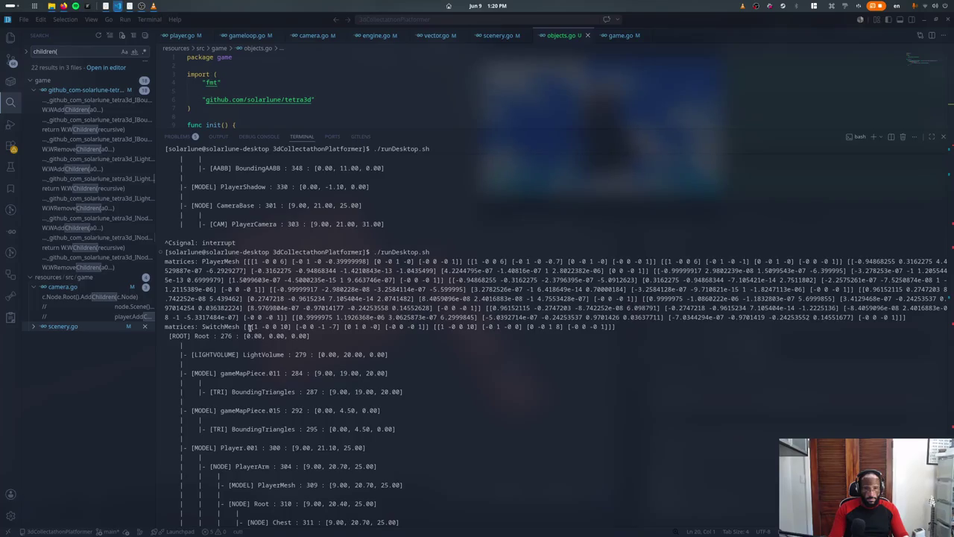
{"action": "triple_click", "coordinate": [240, 327]}
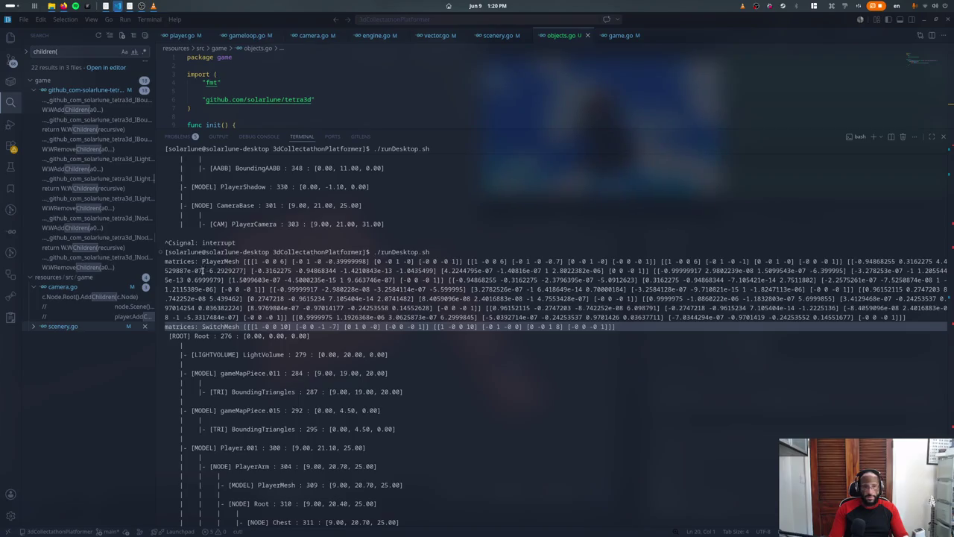
Step: Stop and relaunch the game once more, then scroll up to read the matrix output
{"action": "key", "text": "alt+Tab"}
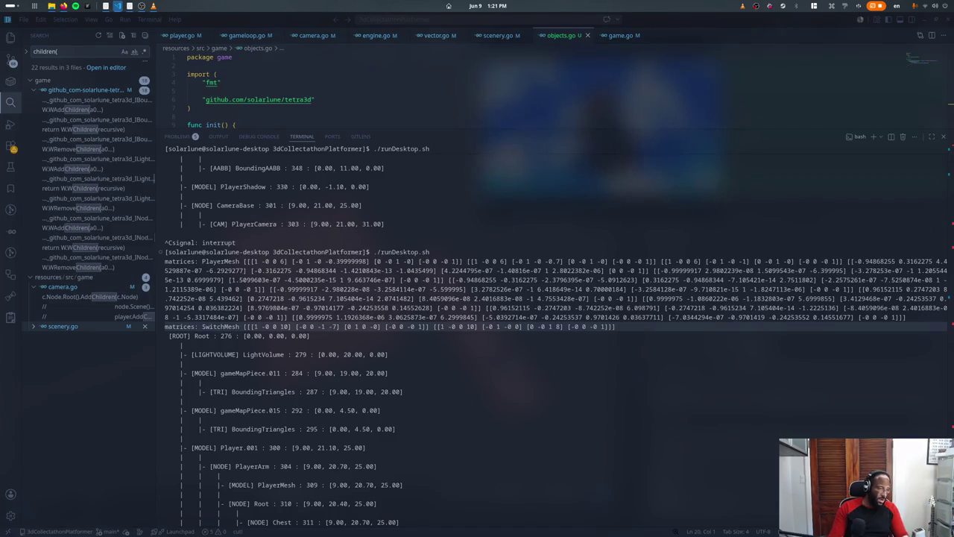
{"action": "left_click", "coordinate": [303, 364]}
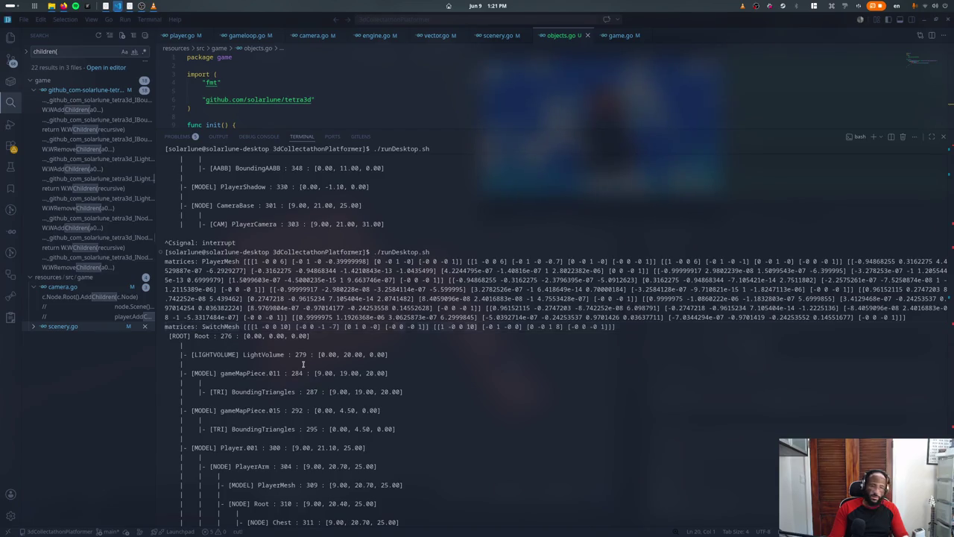
{"action": "key", "text": "ctrl+c"}
{"action": "key", "text": "Up"}
{"action": "key", "text": "Return"}
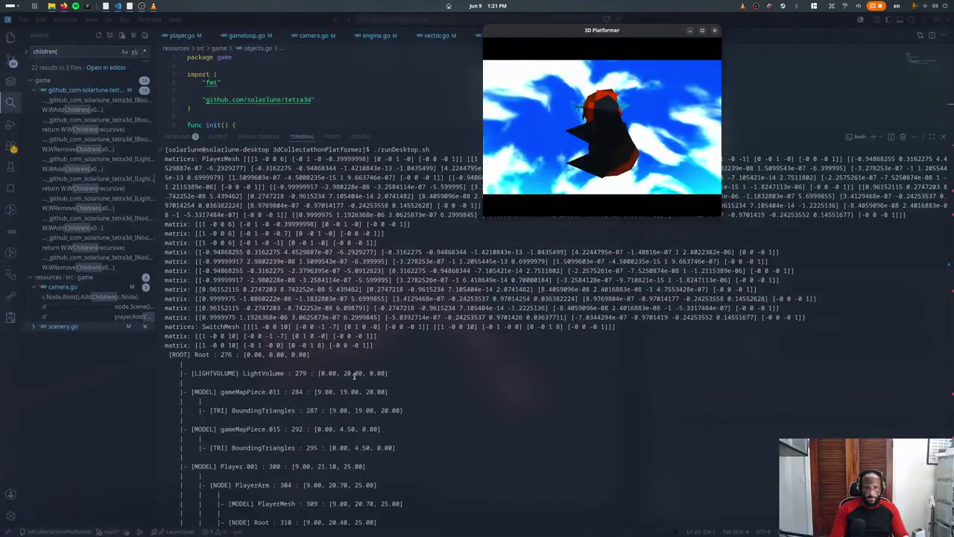
{"action": "key", "text": "Escape"}
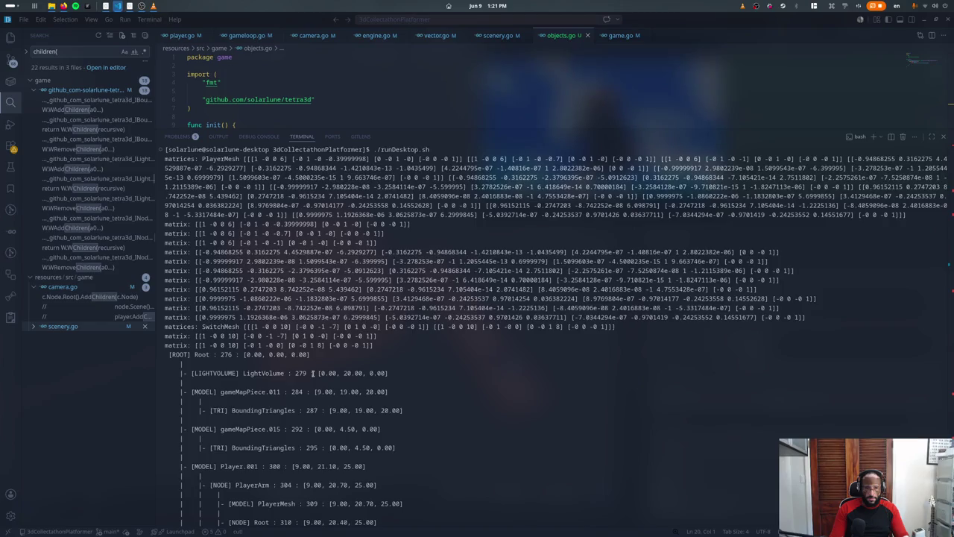
{"action": "scroll", "coordinate": [334, 352], "scroll_direction": "up", "scroll_amount": 2}
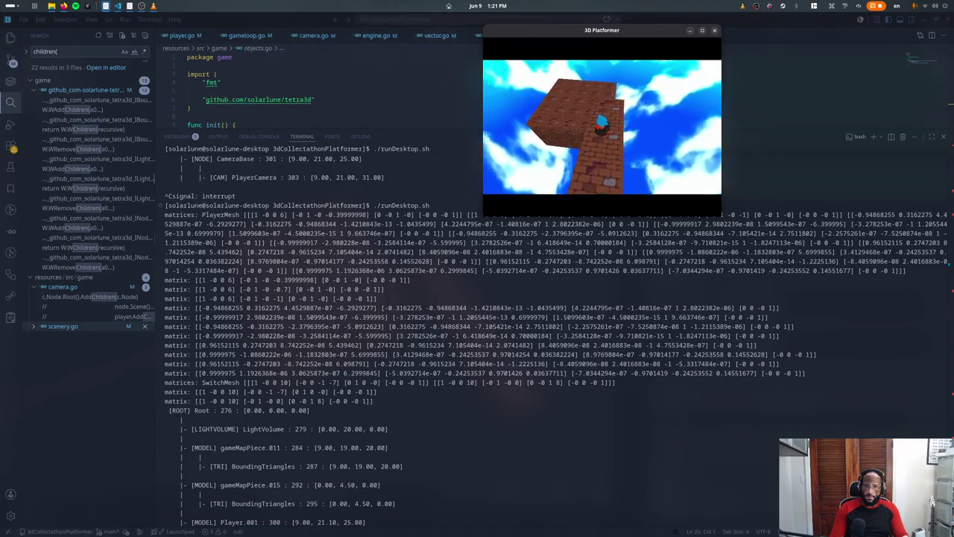
Step: Toggle the game's wireframe view on and off, quit, and relaunch the game
{"action": "key", "text": "F1"}
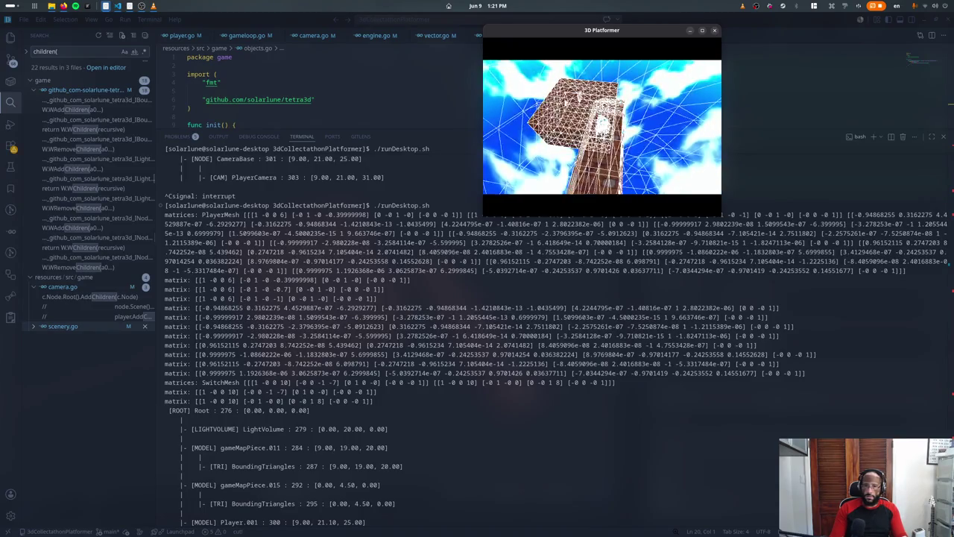
{"action": "key", "text": "F1"}
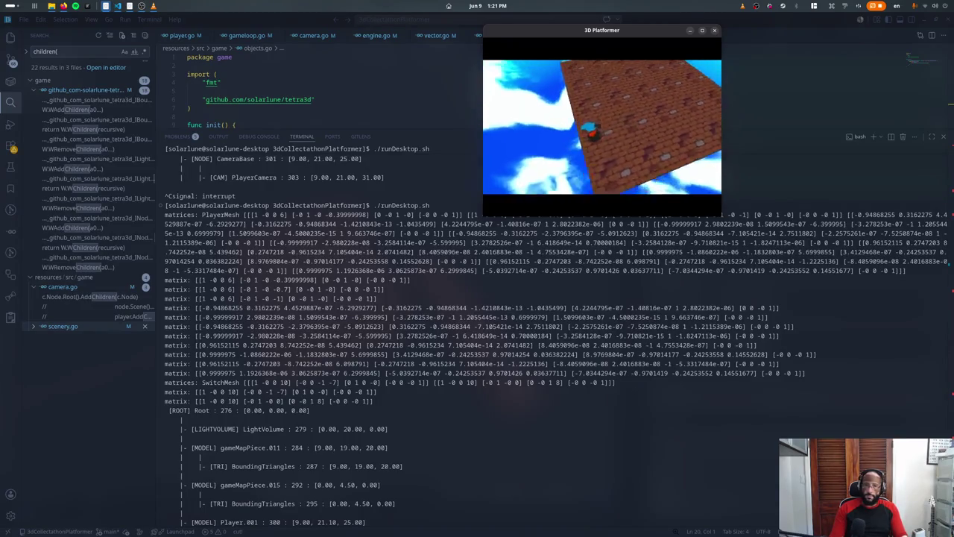
{"action": "key", "text": "Escape"}
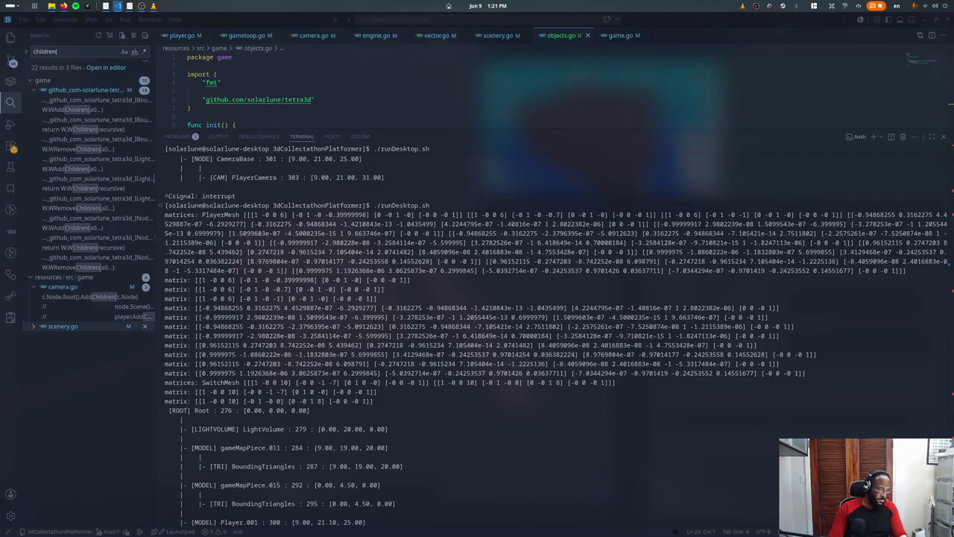
{"action": "key", "text": "ctrl+c"}
{"action": "key", "text": "Up"}
{"action": "key", "text": "Return"}
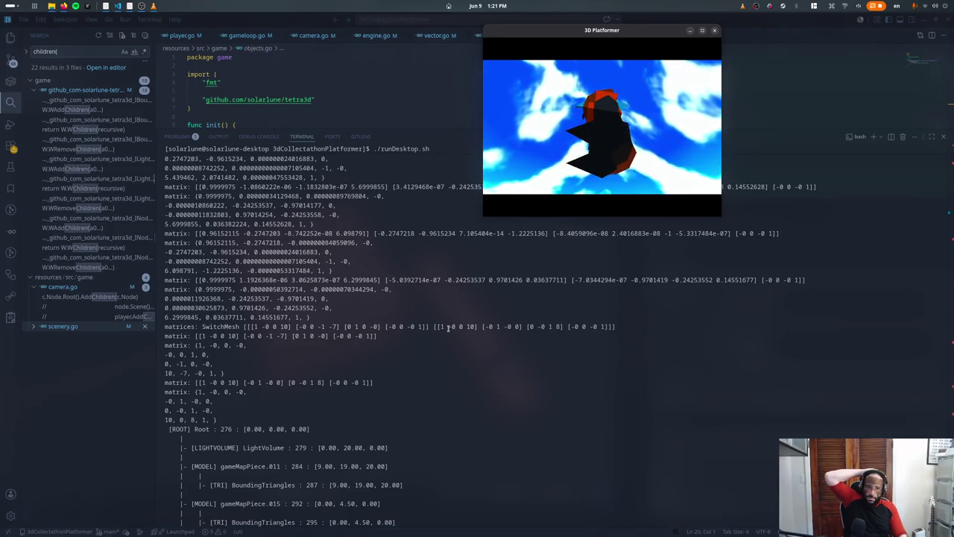
Step: In gltf.go, move the matrix and newMat Println lines below the bone assignments with a blank line above
{"action": "left_click", "coordinate": [10, 493]}
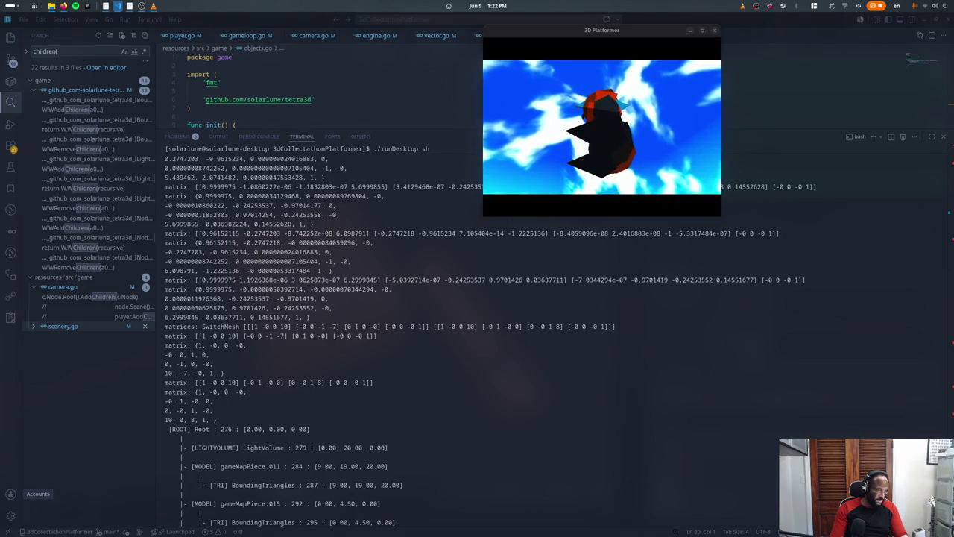
{"action": "key", "text": "Escape"}
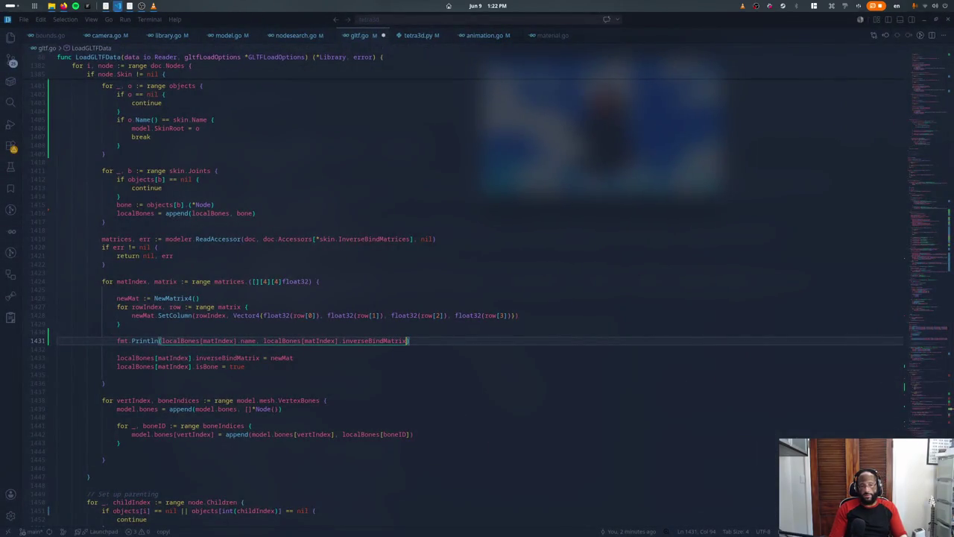
{"action": "key", "text": "ctrl+z"}
{"action": "key", "text": "ctrl+z"}
{"action": "key", "text": "ctrl+z"}
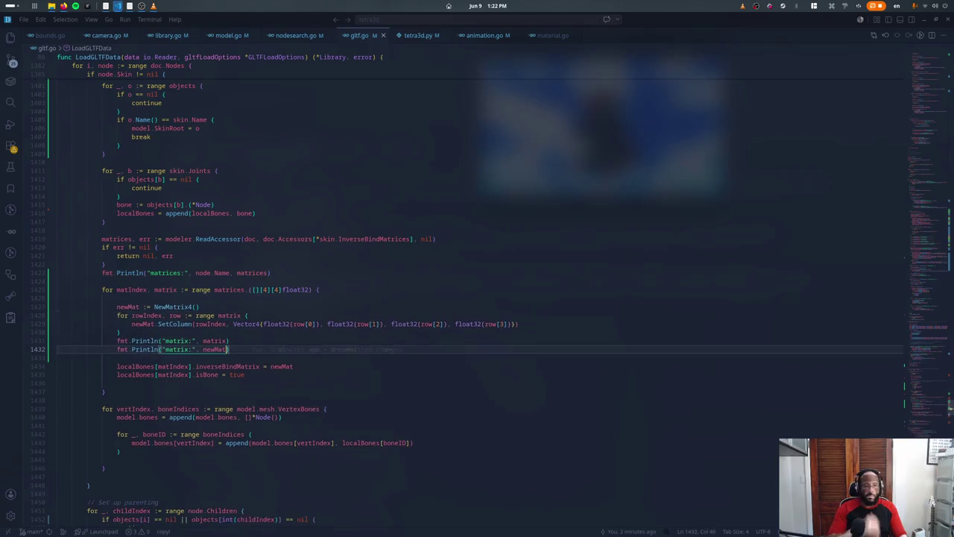
{"action": "key", "text": "shift+Up"}
{"action": "key", "text": "alt+Down"}
{"action": "key", "text": "alt+Down"}
{"action": "key", "text": "alt+Down"}
{"action": "key", "text": "ctrl+shift+Return"}
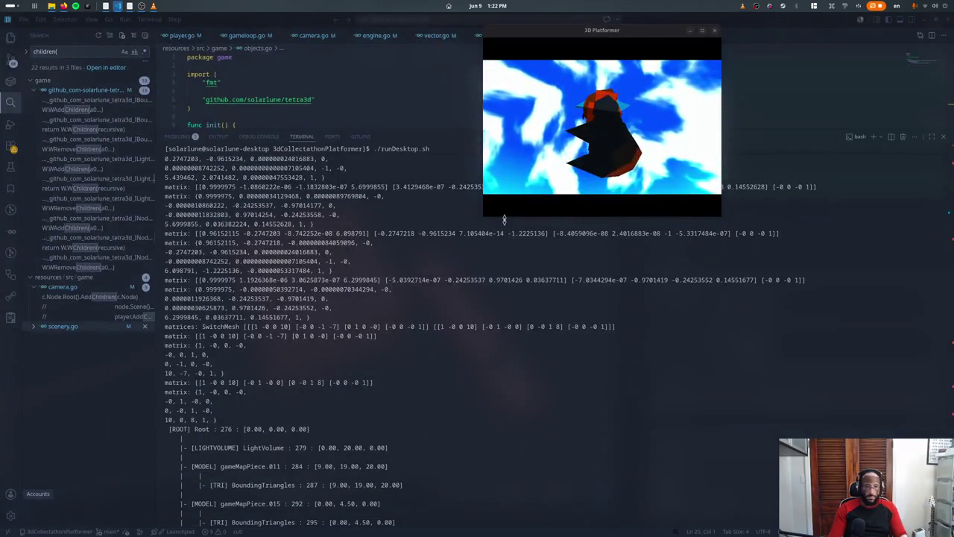
{"action": "left_click_drag", "start_coordinate": [419, 391], "coordinate": [393, 420]}
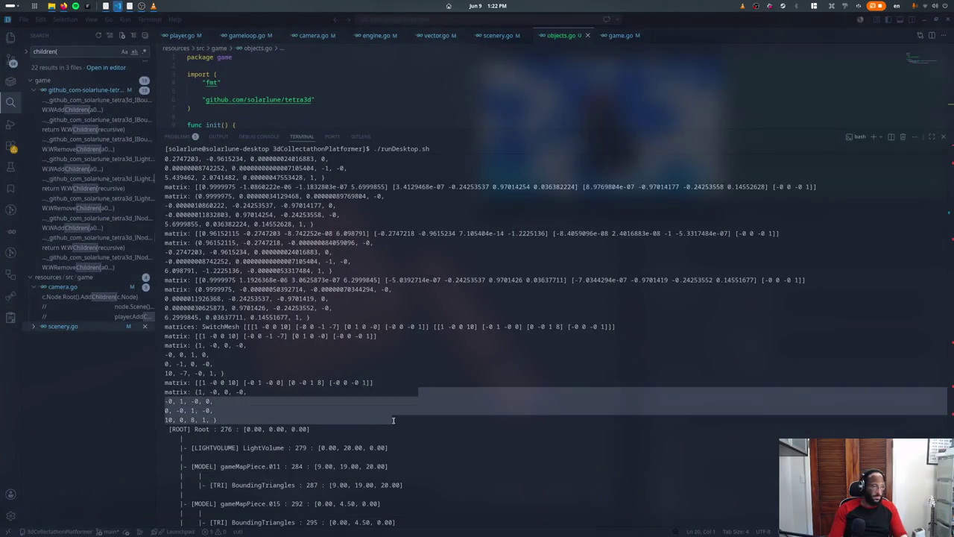
Step: Stop the game and rerun ./runDesktop.sh, restarting it twice
{"action": "key", "text": "ctrl+c"}
{"action": "key", "text": "Up"}
{"action": "key", "text": "Return"}
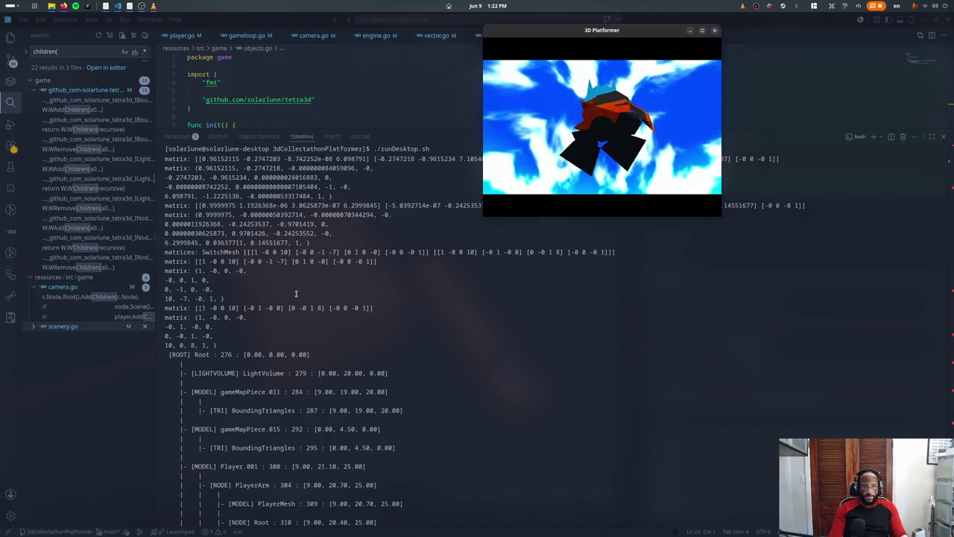
{"action": "key", "text": "alt+Tab"}
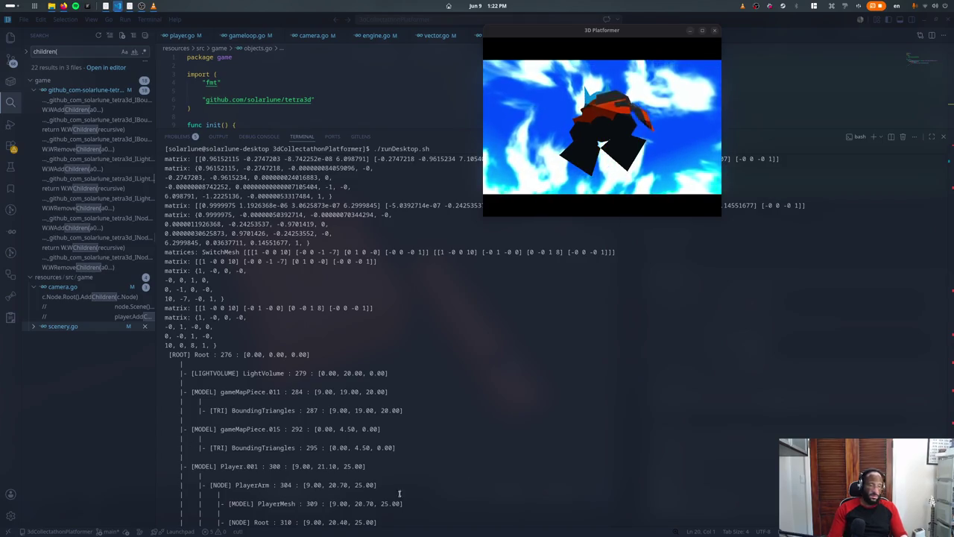
{"action": "key", "text": "ctrl+c"}
{"action": "key", "text": "Up"}
{"action": "key", "text": "Return"}
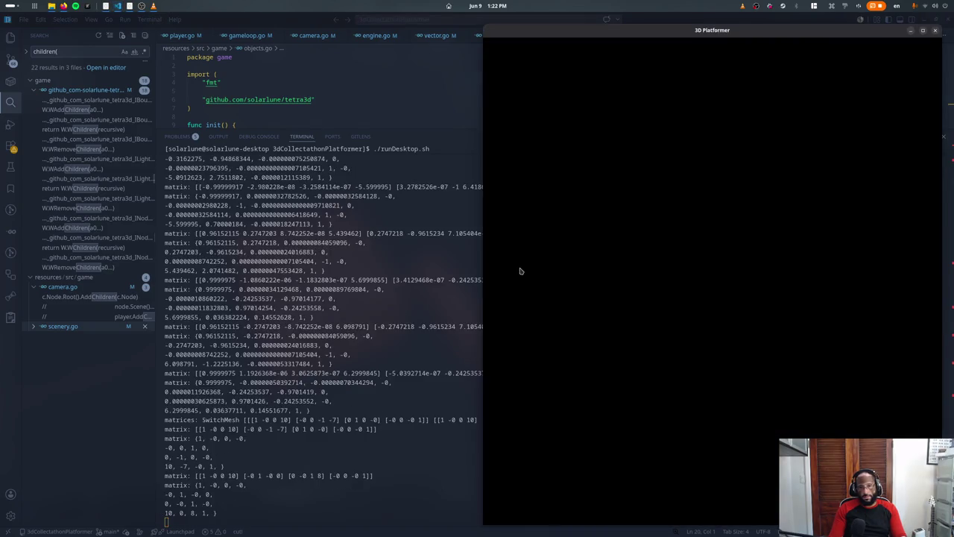
Step: Play fullscreen: jump, toggle wireframe, walk off and back onto the block, then close the game
{"action": "key", "text": "F4"}
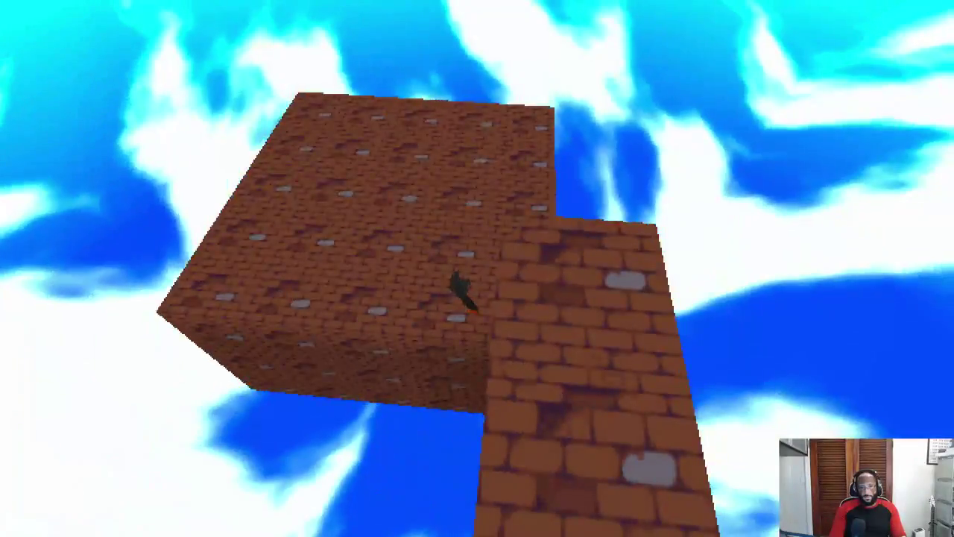
{"action": "key", "text": "space"}
{"action": "right_click_drag", "start_coordinate": [477, 268], "coordinate": [418, 224]}
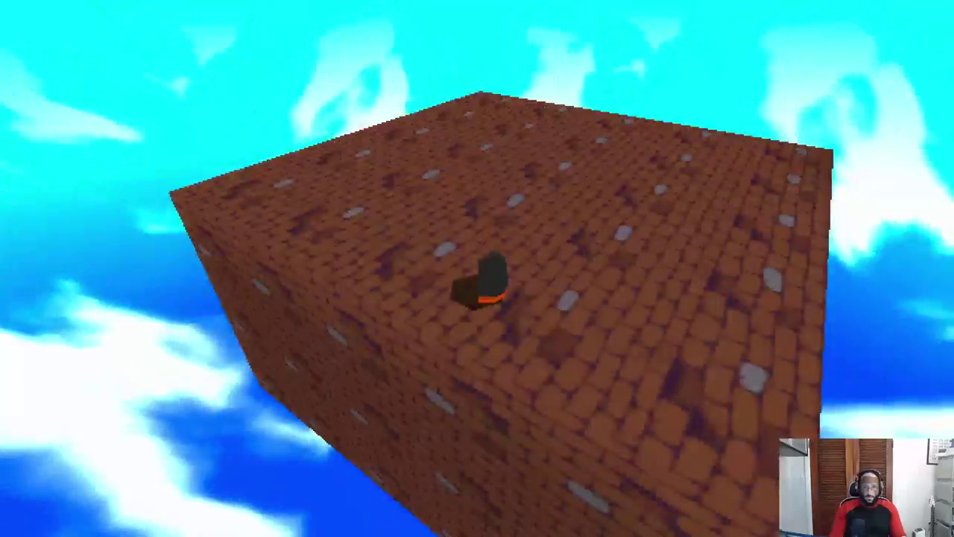
{"action": "key", "text": "ctrl+shift+F6"}
{"action": "key", "text": "F3"}
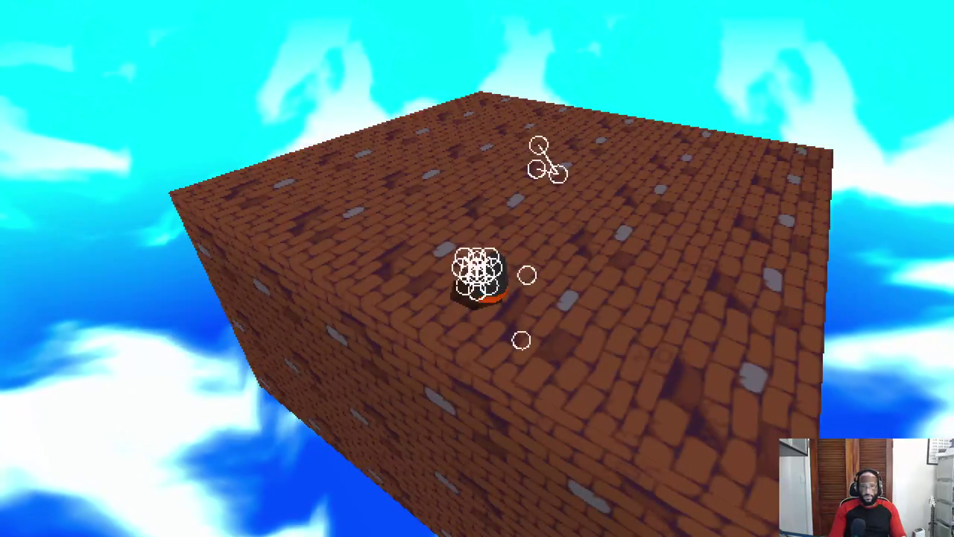
{"action": "key", "text": "Escape"}
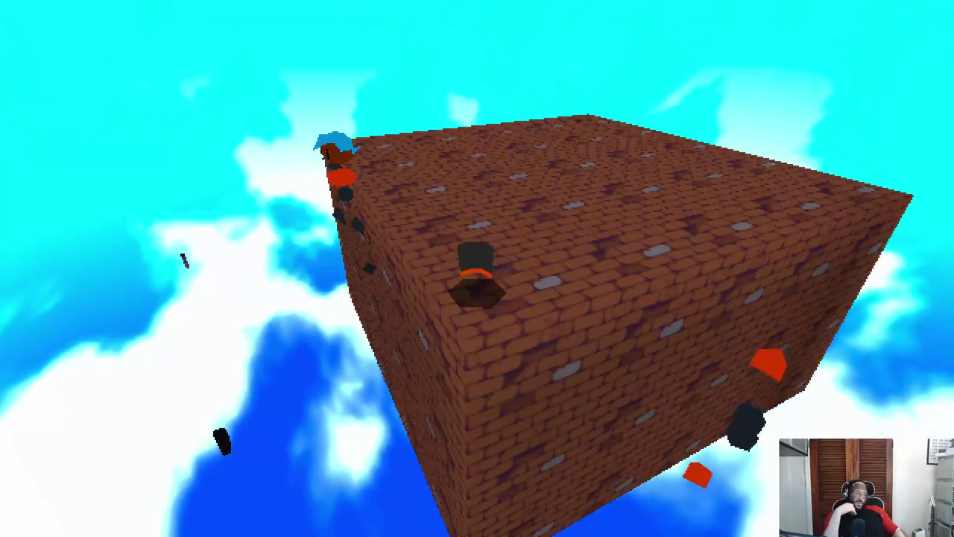
{"action": "key", "text": "a"}
{"action": "key", "text": "d"}
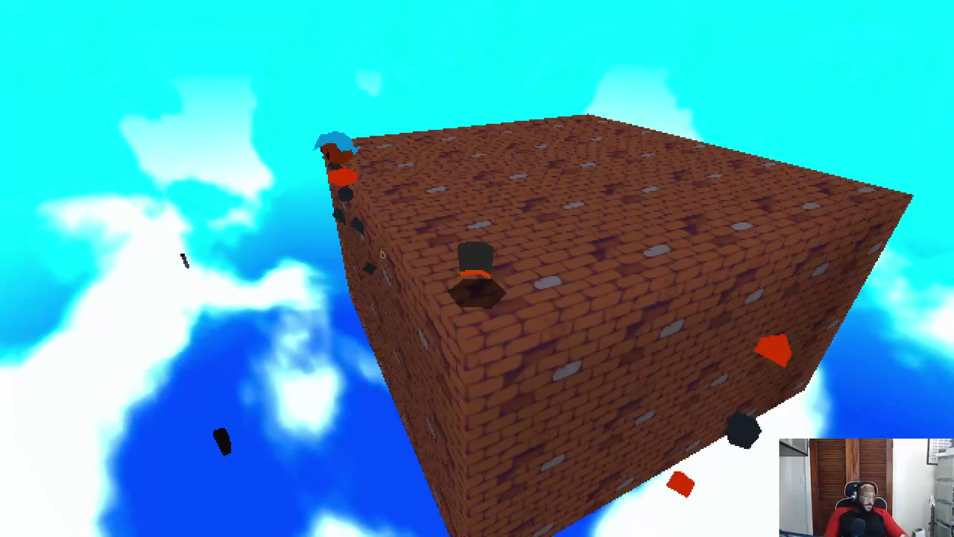
{"action": "key", "text": "Escape"}
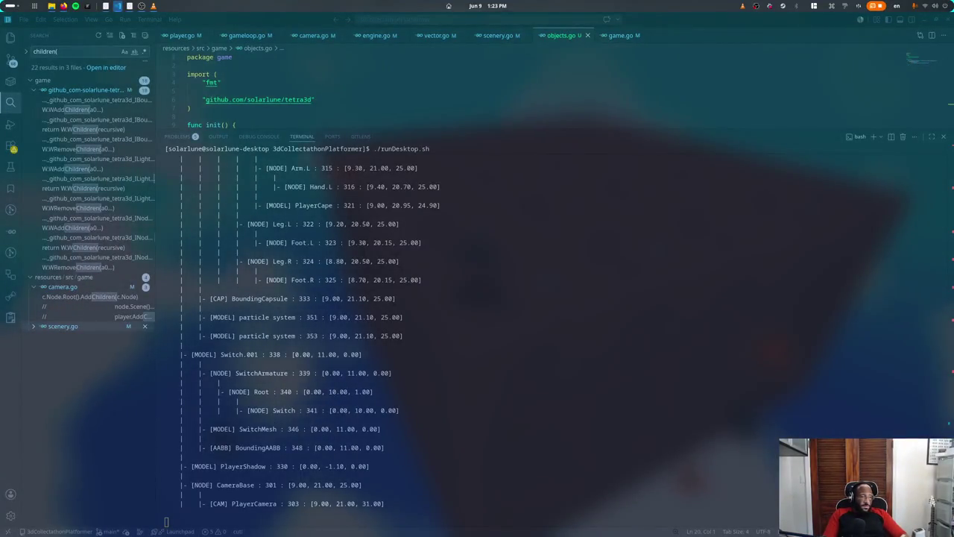
Step: Delete the matrices, matrix and newMat Println lines from gltf.go, save, and stop the game
{"action": "key", "text": "alt+Tab"}
{"action": "key", "text": "Down"}
{"action": "key", "text": "shift+Down"}
{"action": "key", "text": "shift+Down"}
{"action": "key", "text": "shift+Down"}
{"action": "key", "text": "BackSpace"}
{"action": "key", "text": "ctrl+s"}
{"action": "key", "text": "Up"}
{"action": "key", "text": "Up"}
{"action": "key", "text": "Up"}
{"action": "key", "text": "Up"}
{"action": "key", "text": "Up"}
{"action": "key", "text": "Up"}
{"action": "key", "text": "ctrl+shift+k"}
{"action": "key", "text": "ctrl+s"}
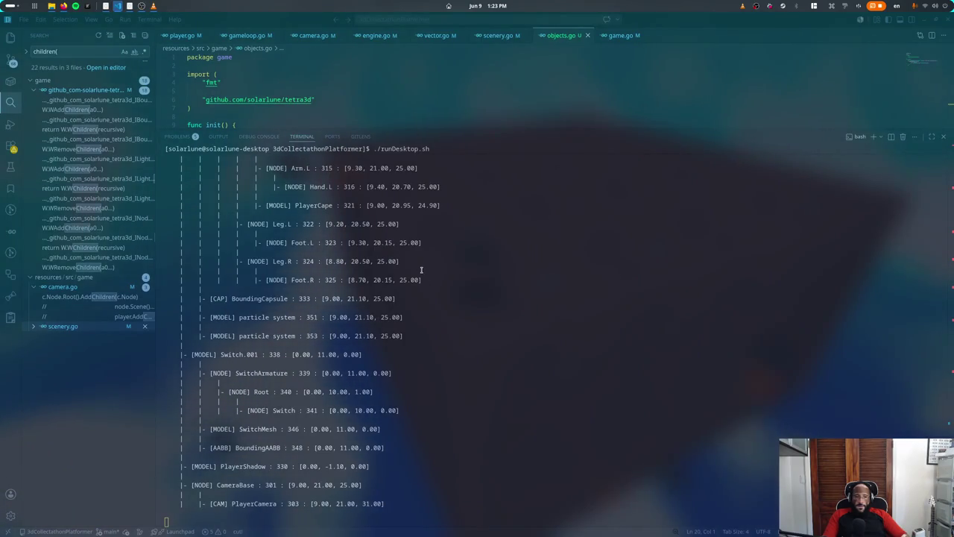
{"action": "key", "text": "ctrl+c"}
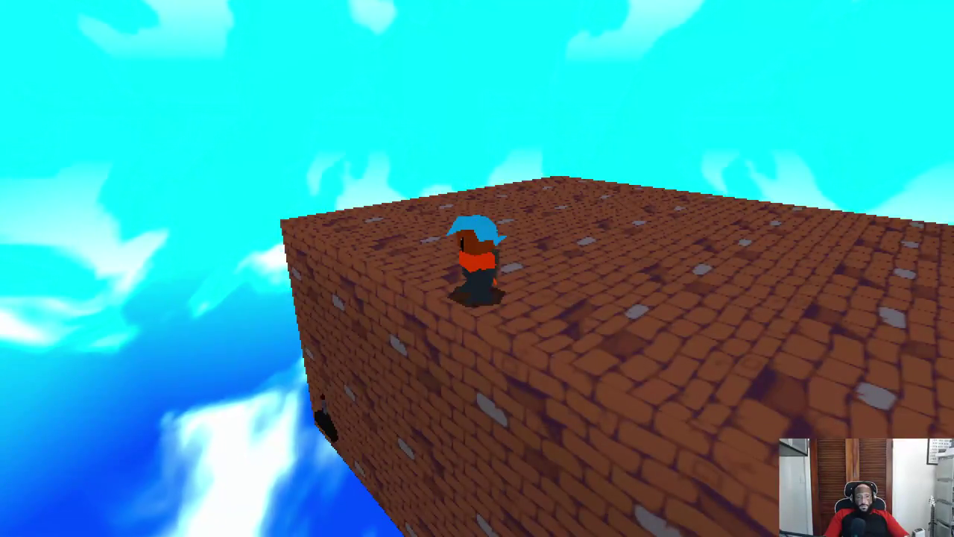
Step: Close the game, bring Blender forward, and switch to the Assets scene
{"action": "key", "text": "Escape"}
{"action": "key", "text": "super"}
{"action": "left_click", "coordinate": [491, 326]}
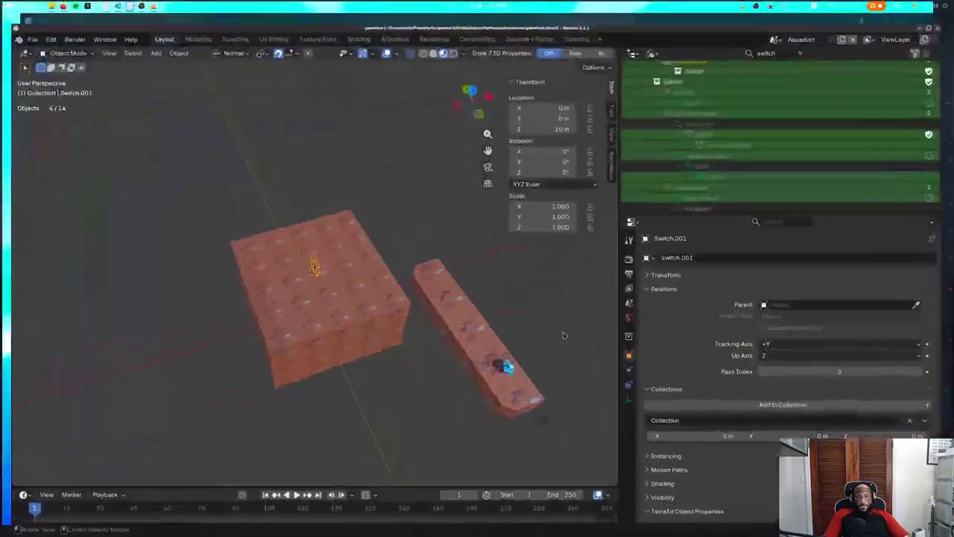
{"action": "middle_click_drag", "start_coordinate": [491, 325], "coordinate": [396, 199]}
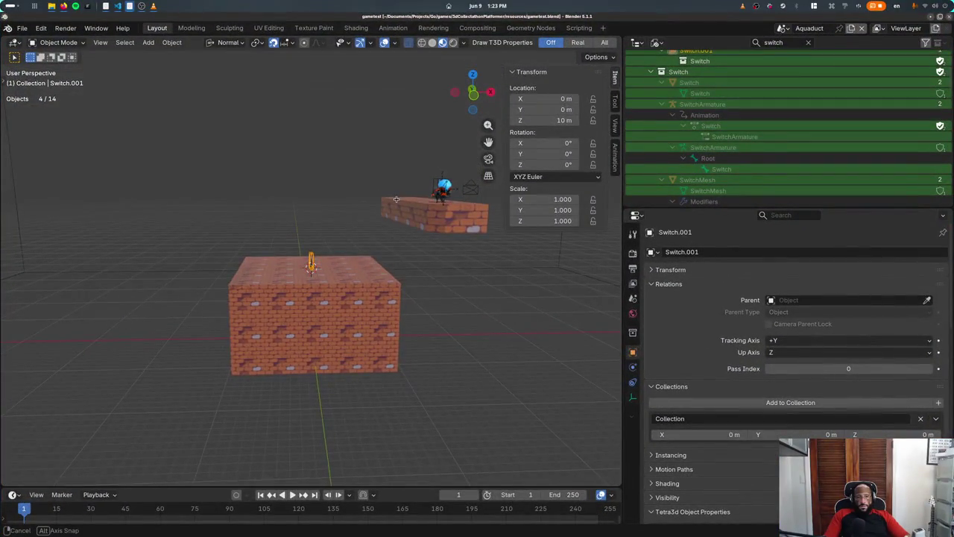
{"action": "left_click", "coordinate": [793, 28]}
{"action": "left_click", "coordinate": [791, 54]}
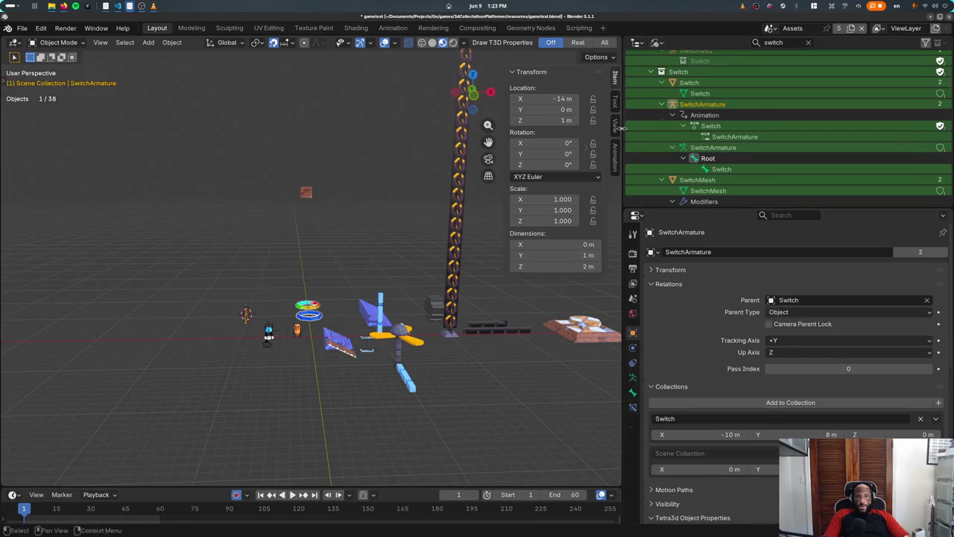
{"action": "middle_click_drag", "start_coordinate": [416, 234], "coordinate": [406, 266]}
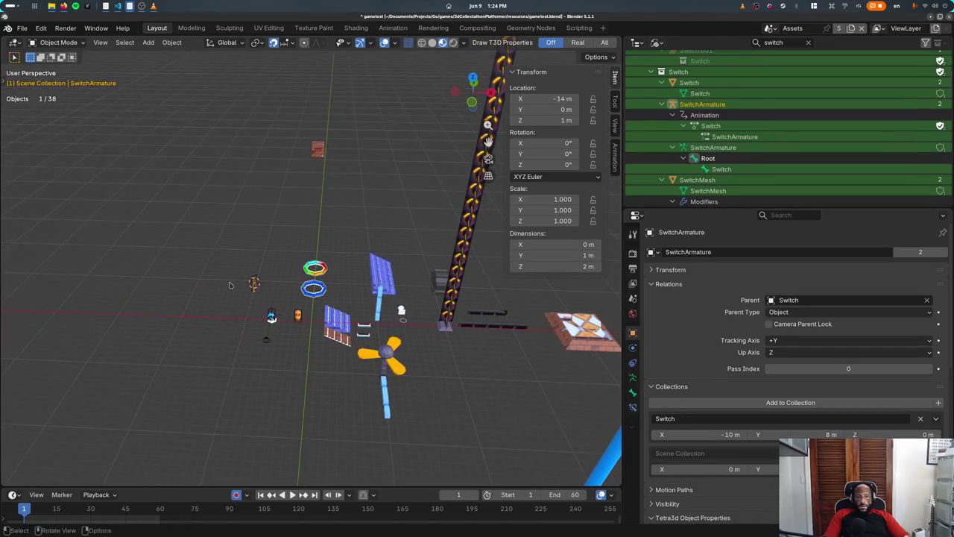
Step: Move the Switch object to Y 0 m, then X -8 m
{"action": "left_click", "coordinate": [255, 283]}
{"action": "key", "text": "KP_Decimal"}
{"action": "scroll", "coordinate": [302, 255], "scroll_direction": "down", "scroll_amount": 3}
{"action": "scroll", "coordinate": [302, 256], "scroll_direction": "down", "scroll_amount": 3}
{"action": "mouse_move", "coordinate": [302, 255]}
{"action": "middle_mouse_down"}
{"action": "mouse_move", "coordinate": [191, 245]}
{"action": "mouse_move", "coordinate": [223, 298]}
{"action": "middle_mouse_up"}
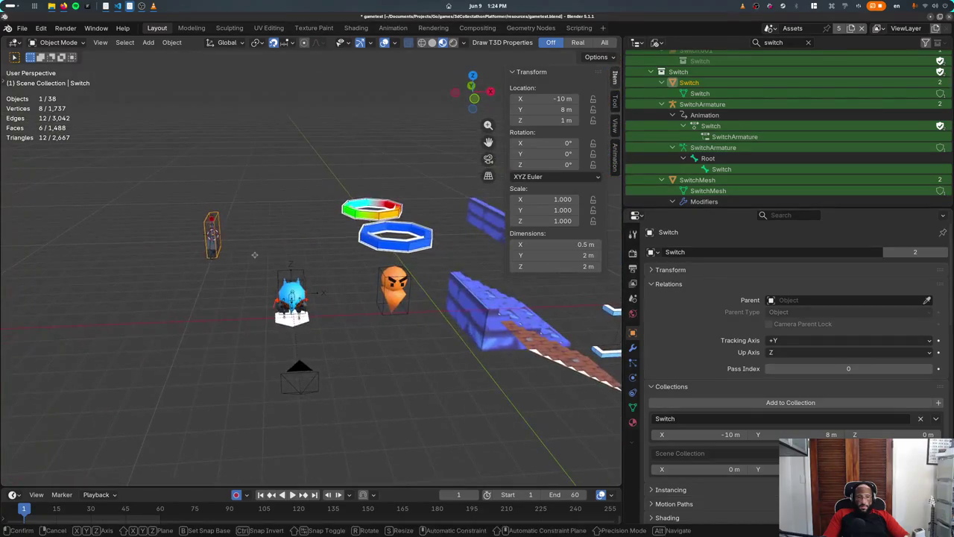
{"action": "key", "text": "g"}
{"action": "key", "text": "y"}
{"action": "left_click", "coordinate": [241, 323]}
{"action": "key", "text": "g"}
{"action": "key", "text": "x"}
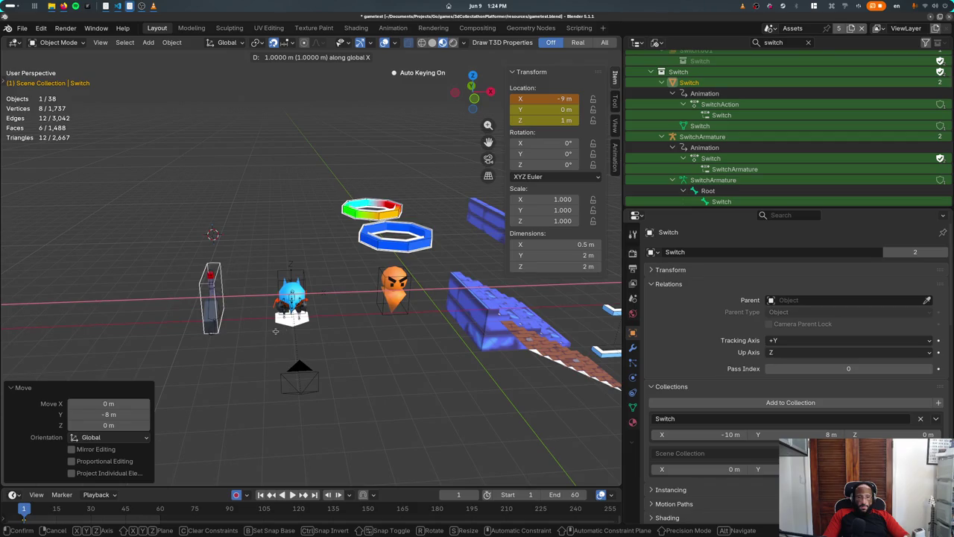
{"action": "left_click", "coordinate": [283, 335]}
Step: Select the Player character and adjust the view around it
{"action": "left_click", "coordinate": [302, 271]}
{"action": "middle_click_drag", "start_coordinate": [302, 270], "coordinate": [348, 312]}
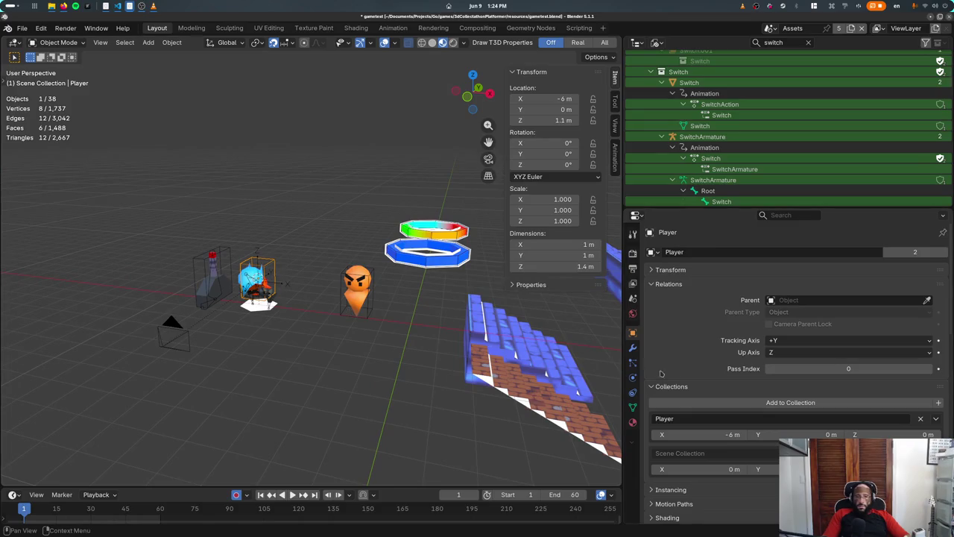
{"action": "scroll", "coordinate": [661, 373], "scroll_direction": "down", "scroll_amount": 4}
{"action": "scroll", "coordinate": [709, 343], "scroll_direction": "down", "scroll_amount": 5}
{"action": "scroll", "coordinate": [755, 315], "scroll_direction": "up", "scroll_amount": 5}
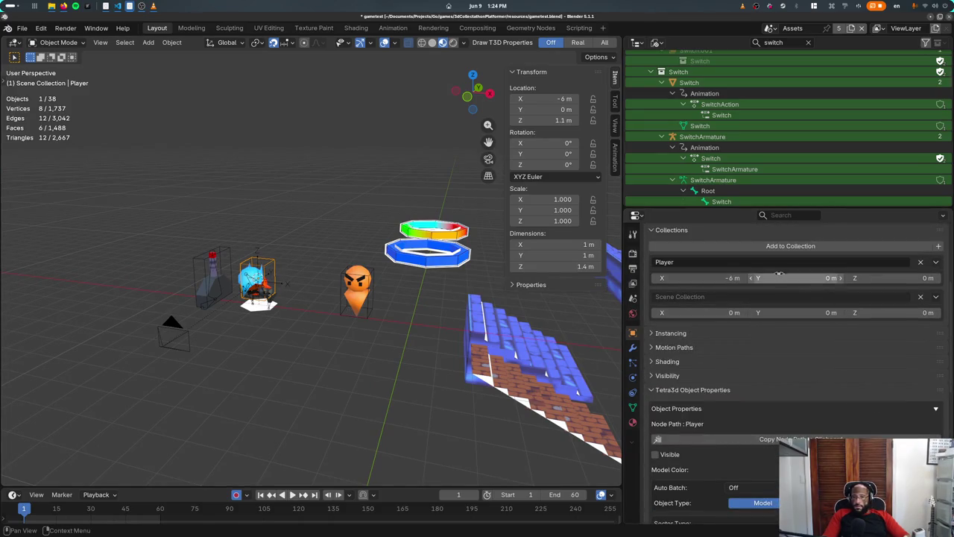
Step: Set the Switch collection offset from the 3D cursor and move Switch to X 0 m
{"action": "left_click", "coordinate": [231, 252]}
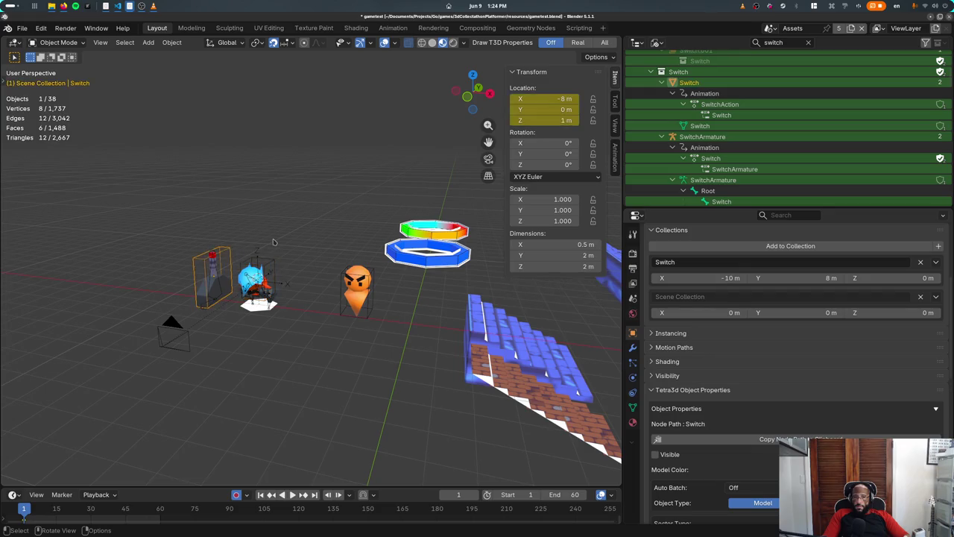
{"action": "left_click", "coordinate": [936, 262]}
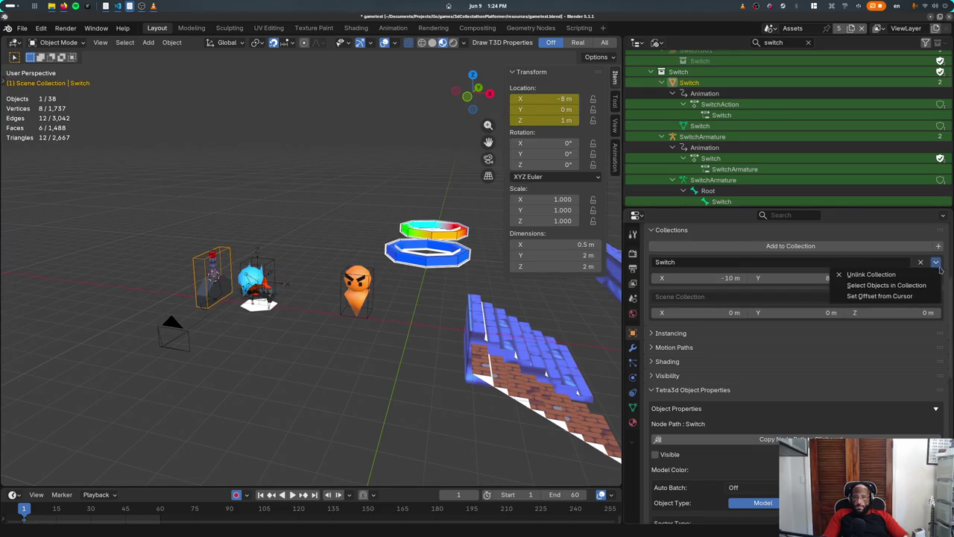
{"action": "left_click", "coordinate": [927, 298]}
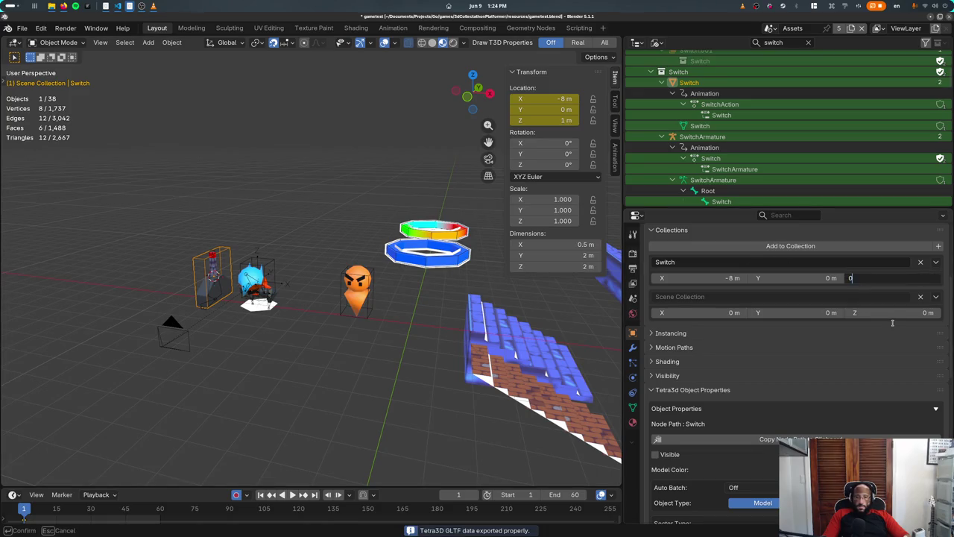
{"action": "key", "text": "alt+Tab"}
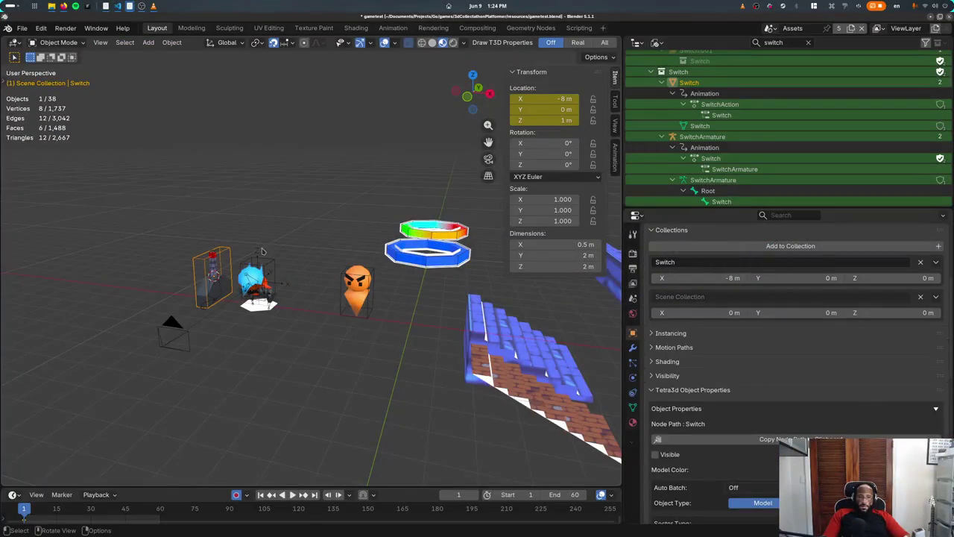
{"action": "left_click", "coordinate": [452, 283]}
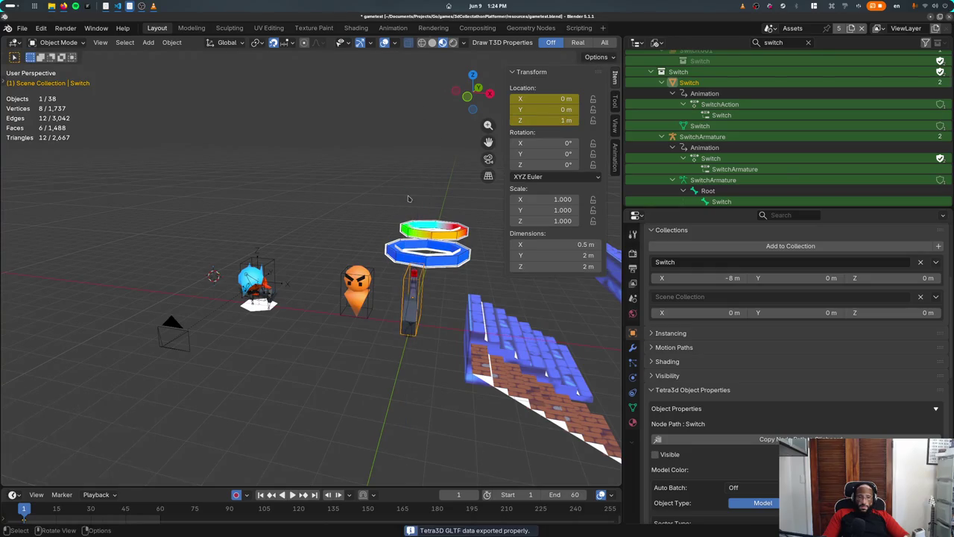
Step: Test the game, toggling the wireframe view, then close it
{"action": "key", "text": "alt+Tab"}
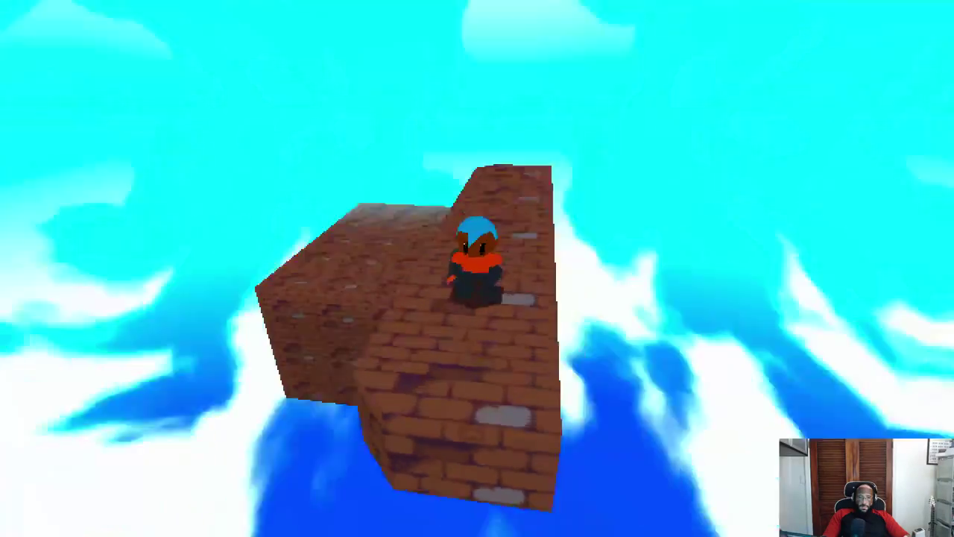
{"action": "key", "text": "F1"}
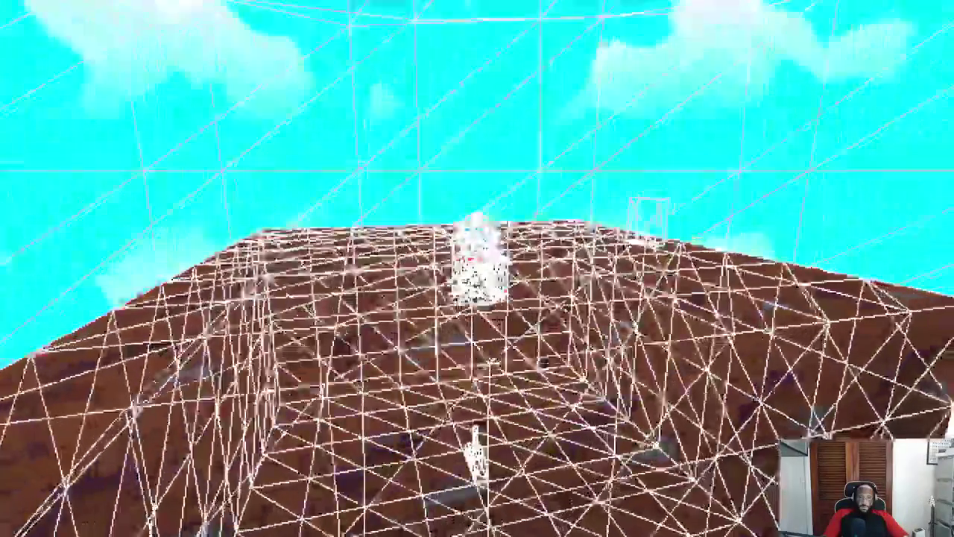
{"action": "key", "text": "F1"}
{"action": "key", "text": "F1"}
{"action": "key", "text": "Escape"}
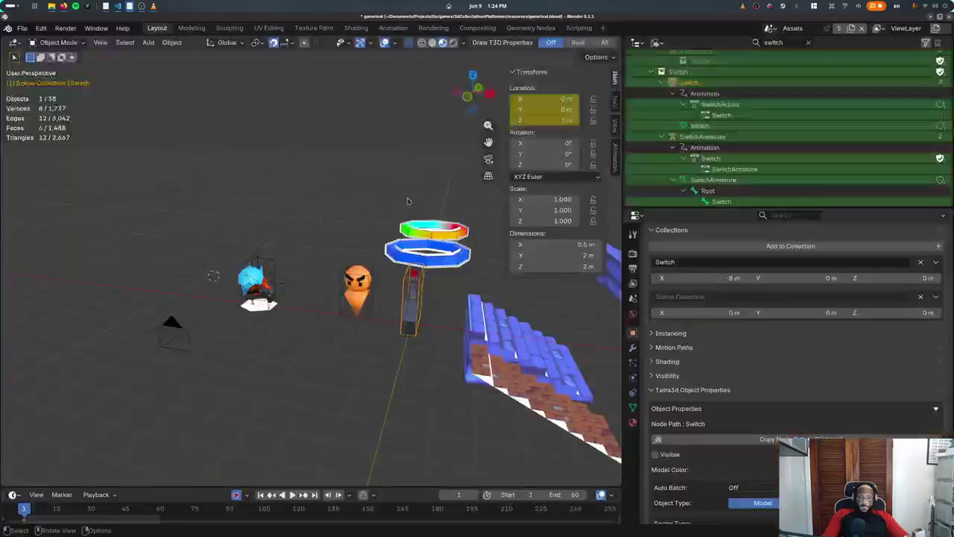
Step: Raise Switch with gz8 and gz5, then undo the last raise
{"action": "type", "text": "gz8"}
{"action": "key", "text": "Return"}
{"action": "scroll", "coordinate": [319, 465], "scroll_direction": "down", "scroll_amount": 5}
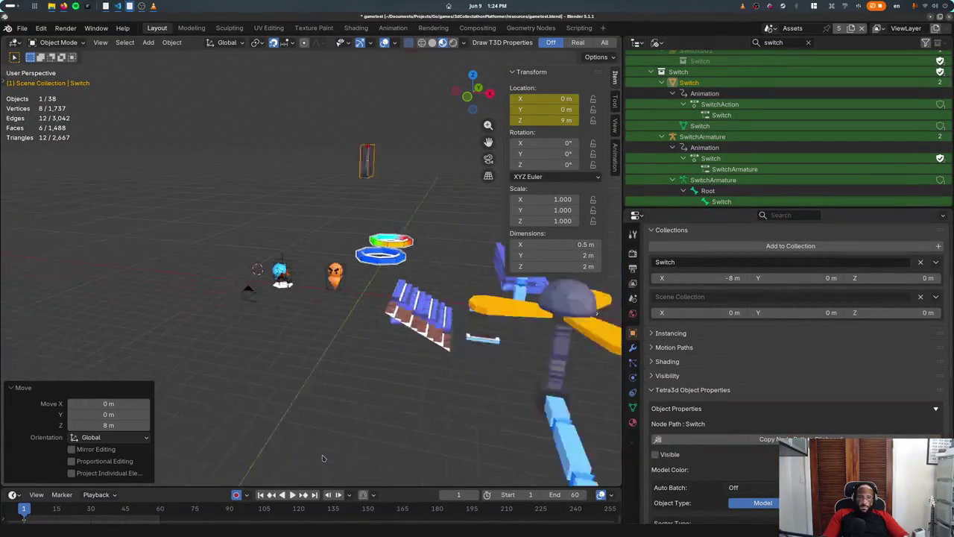
{"action": "type", "text": "gz5"}
{"action": "key", "text": "Return"}
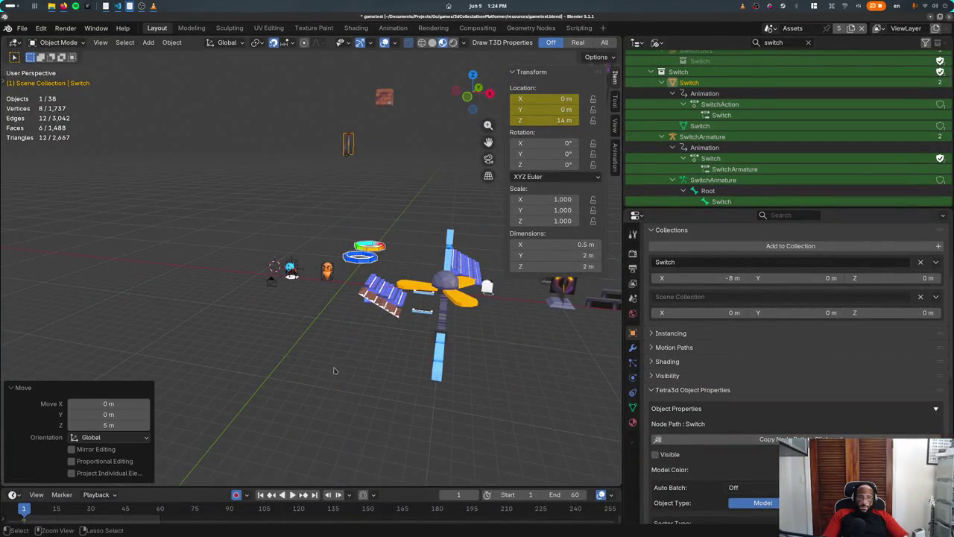
{"action": "key", "text": "ctrl+z"}
{"action": "key", "text": "ctrl+z"}
{"action": "key", "text": "ctrl+z"}
{"action": "key", "text": "ctrl+z"}
{"action": "key", "text": "ctrl+z"}
{"action": "key", "text": "ctrl+z"}
{"action": "key", "text": "ctrl+z"}
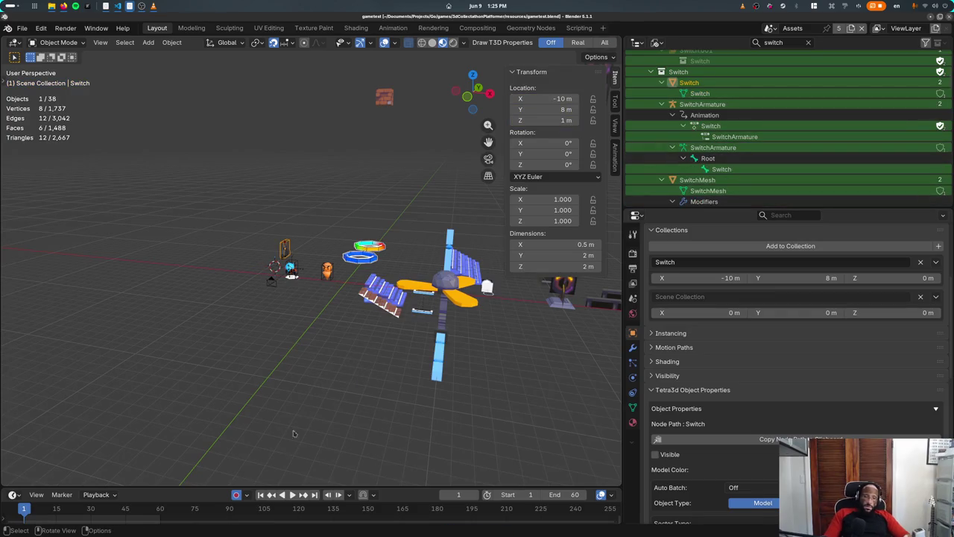
Step: Reposition Switch horizontally, lift it to 9 m, and export the game data with Ctrl+S
{"action": "key", "text": "g"}
{"action": "key", "text": "shift+z"}
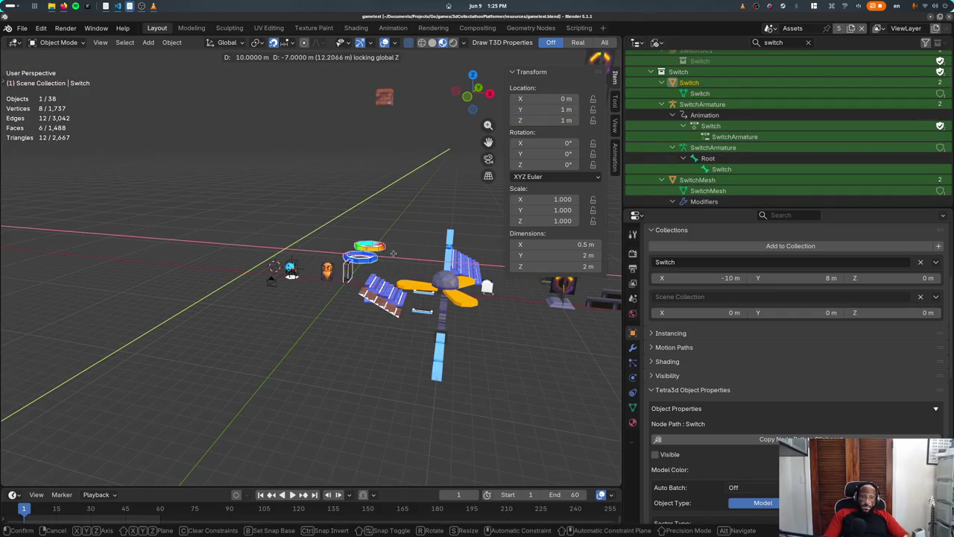
{"action": "left_click", "coordinate": [393, 257]}
{"action": "key", "text": "g"}
{"action": "key", "text": "z"}
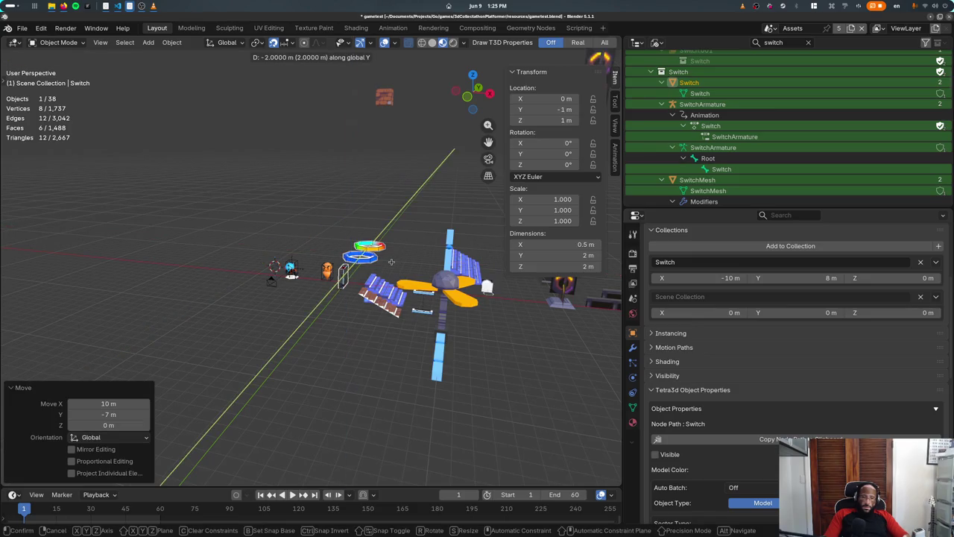
{"action": "key", "text": "Escape"}
{"action": "key", "text": "g"}
{"action": "key", "text": "z"}
{"action": "left_click", "coordinate": [386, 198]}
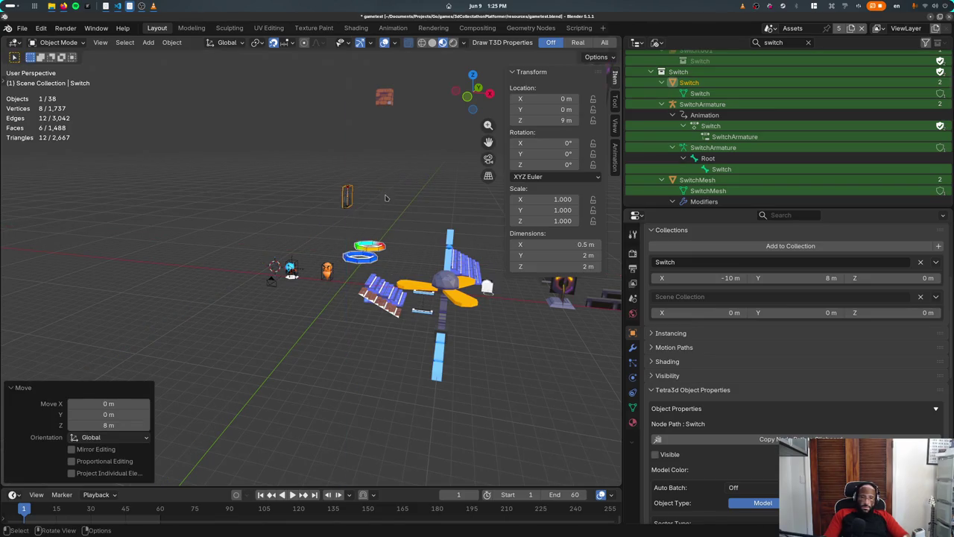
{"action": "key", "text": "ctrl+s"}
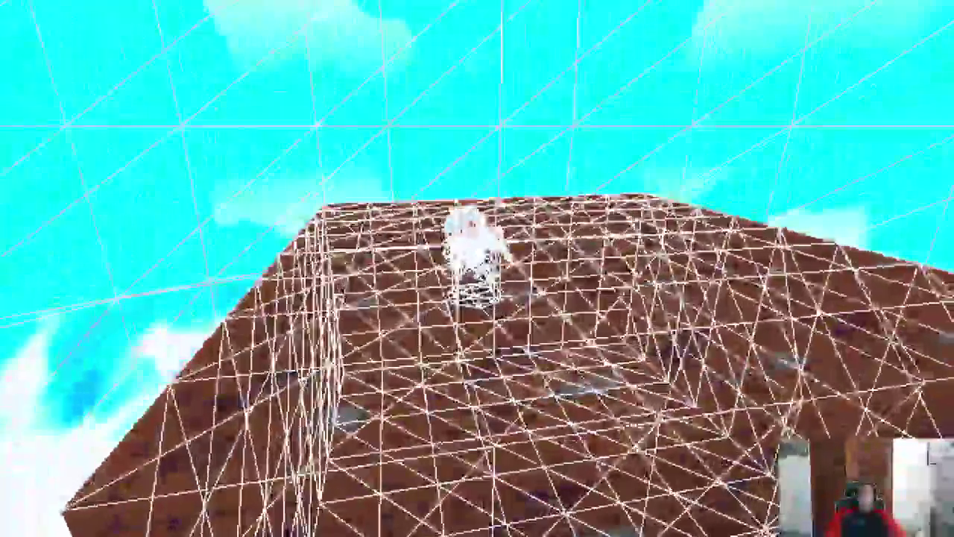
{"action": "key", "text": "F2"}
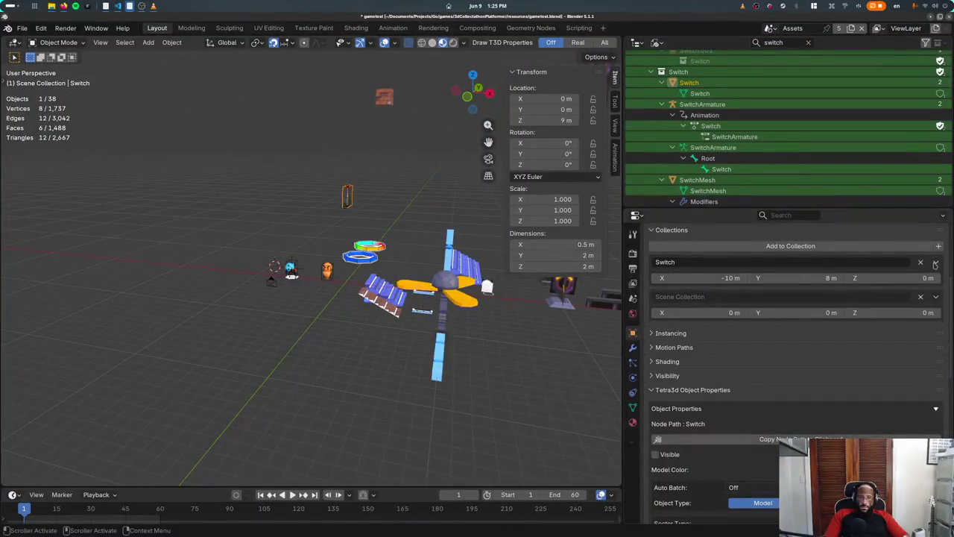
Step: Snap the 3D cursor to Switch and set the Switch collection offset from it (0, 0, 9 m)
{"action": "left_click", "coordinate": [936, 264]}
{"action": "left_click", "coordinate": [919, 295]}
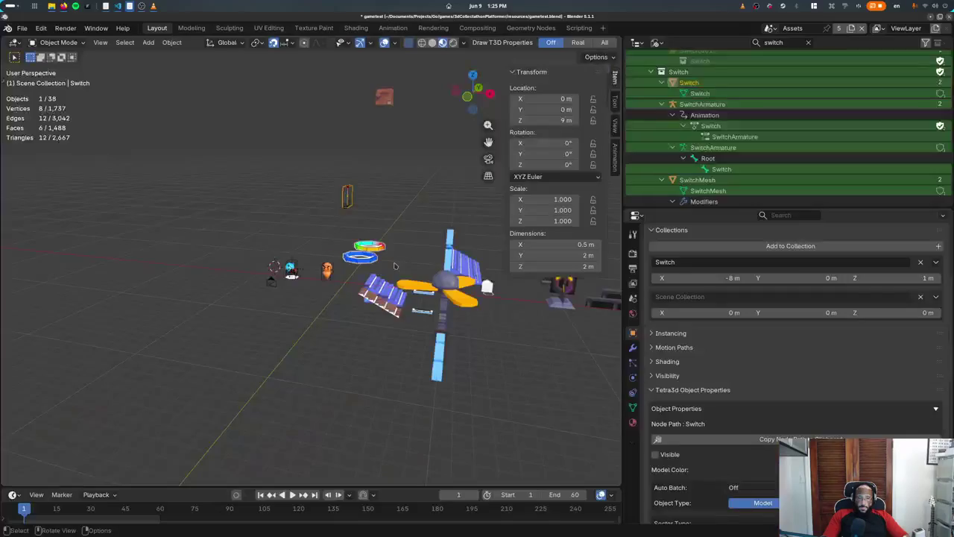
{"action": "key", "text": "shift+s"}
{"action": "key", "text": "2"}
{"action": "key", "text": "g"}
{"action": "key", "text": "z"}
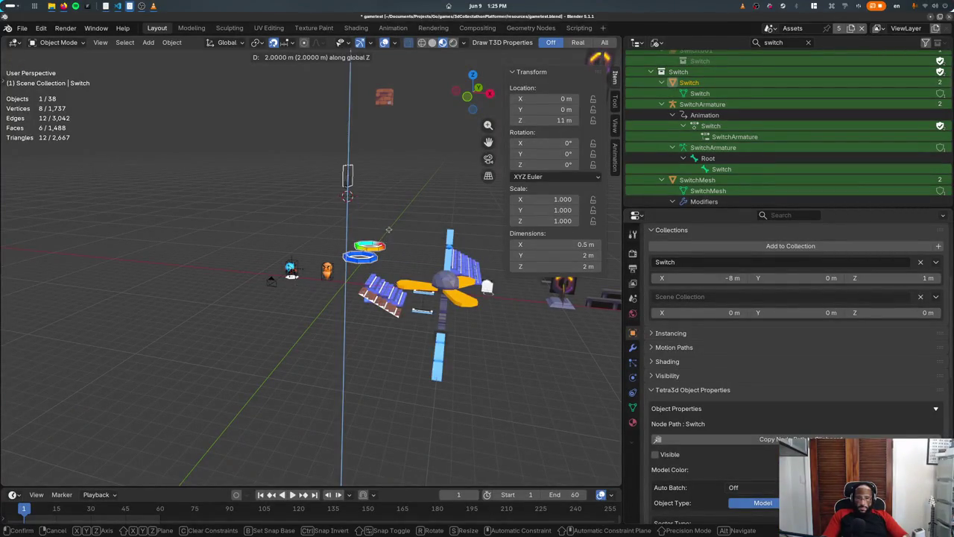
{"action": "key", "text": "Escape"}
{"action": "left_click", "coordinate": [937, 261]}
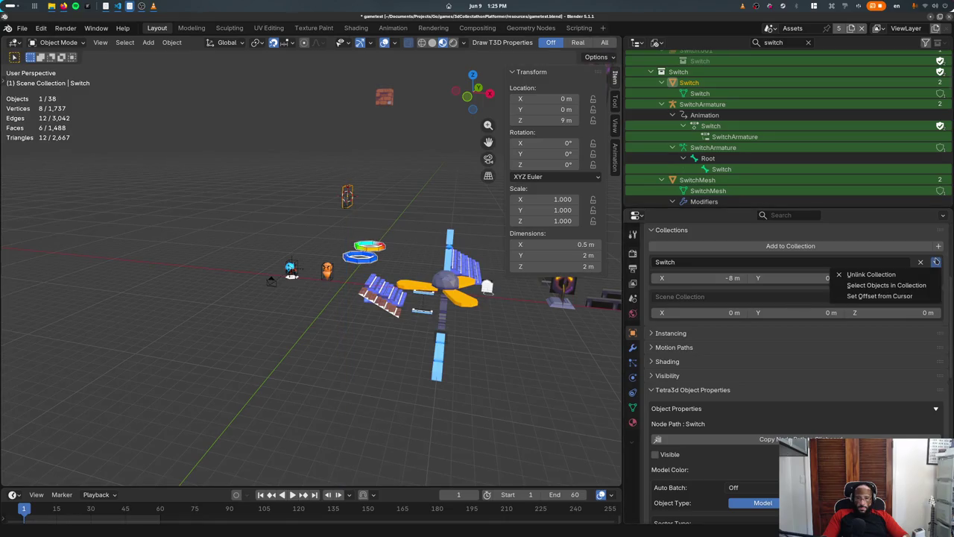
{"action": "left_click", "coordinate": [922, 296]}
Step: In the Aquaduct scene, raise the Switch instance 1 m with gz1
{"action": "left_click", "coordinate": [770, 28]}
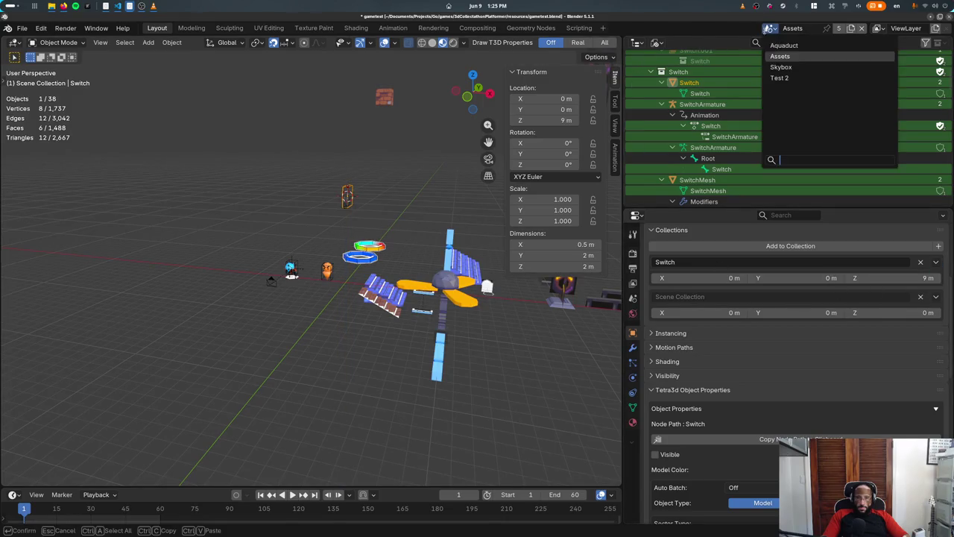
{"action": "left_click", "coordinate": [776, 47]}
{"action": "scroll", "coordinate": [388, 219], "scroll_direction": "up", "scroll_amount": 5}
{"action": "scroll", "coordinate": [385, 246], "scroll_direction": "down", "scroll_amount": 4}
{"action": "type", "text": "gz1"}
{"action": "key", "text": "Return"}
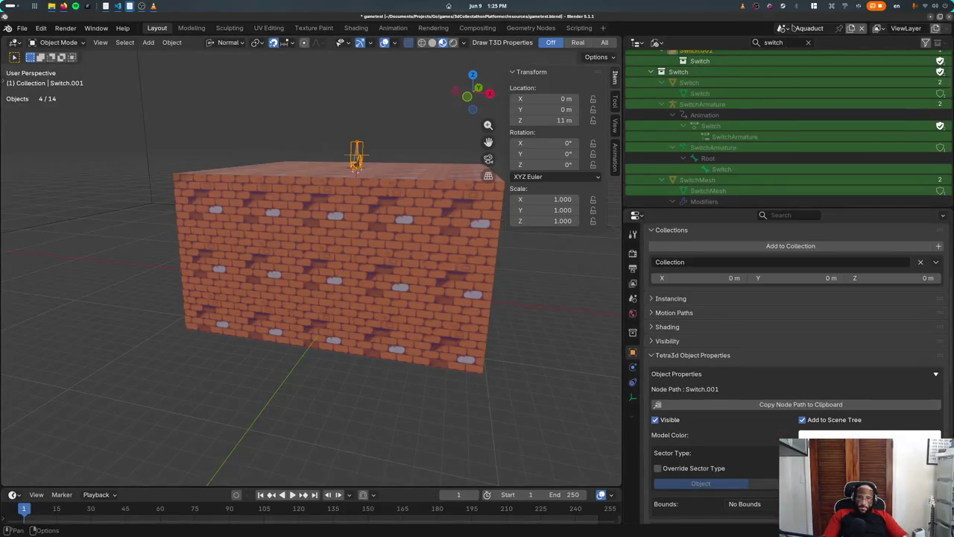
Step: Return to the Assets scene, lift Switch along Z to 11 m, and export with Ctrl+S
{"action": "left_click", "coordinate": [794, 27]}
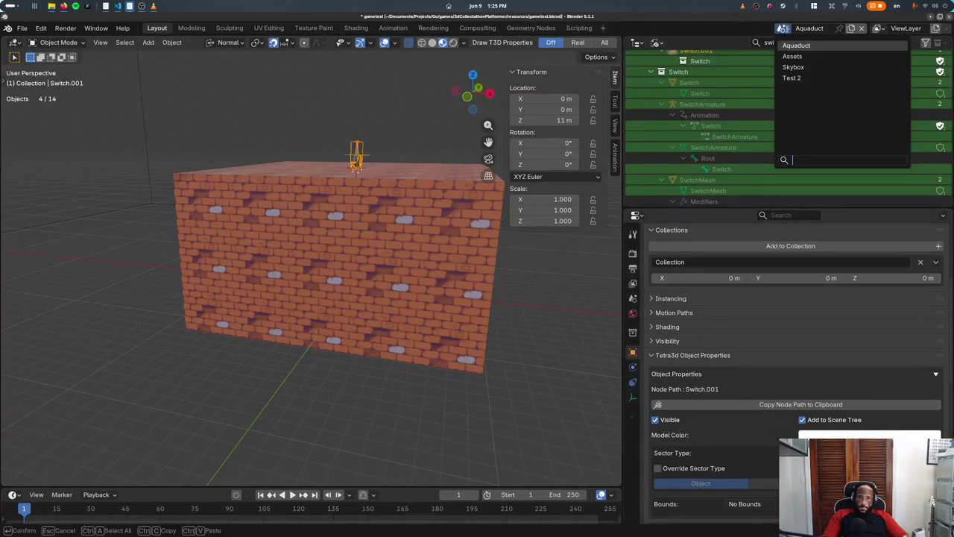
{"action": "left_click", "coordinate": [792, 59]}
{"action": "key", "text": "g"}
{"action": "key", "text": "z"}
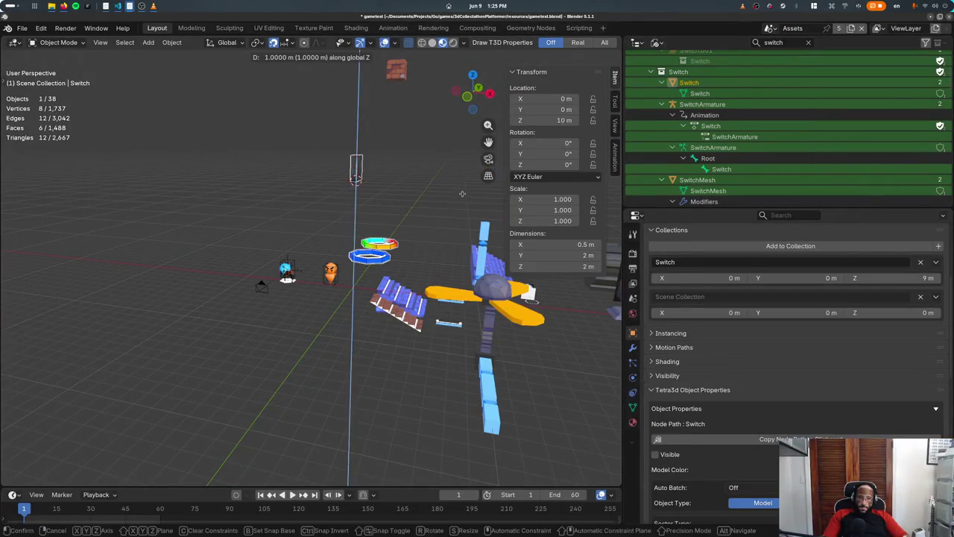
{"action": "left_click", "coordinate": [463, 179]}
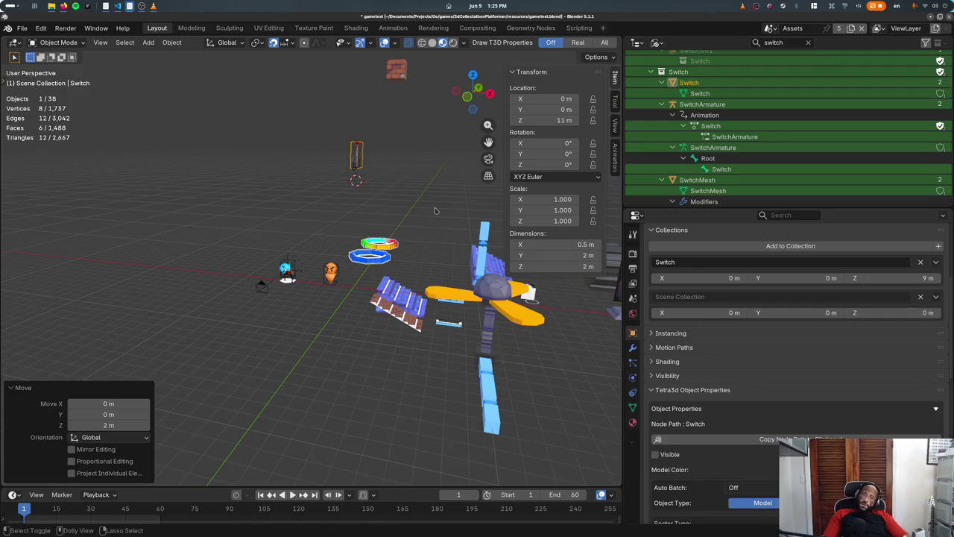
{"action": "key", "text": "ctrl+s"}
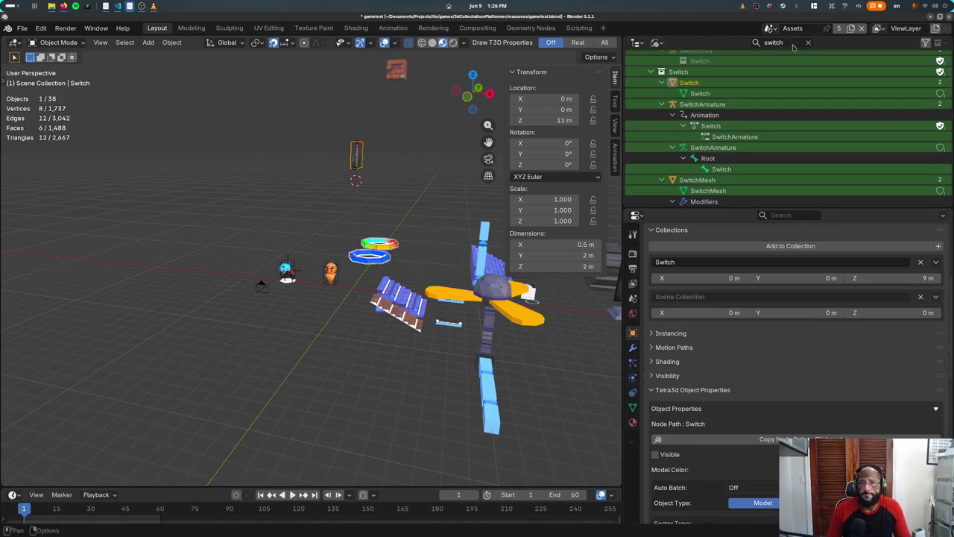
Step: Filter the Outliner for 'playerarm', list by scenes, make PlayerArm active, then clear the filter
{"action": "type", "text": "playerarm"}
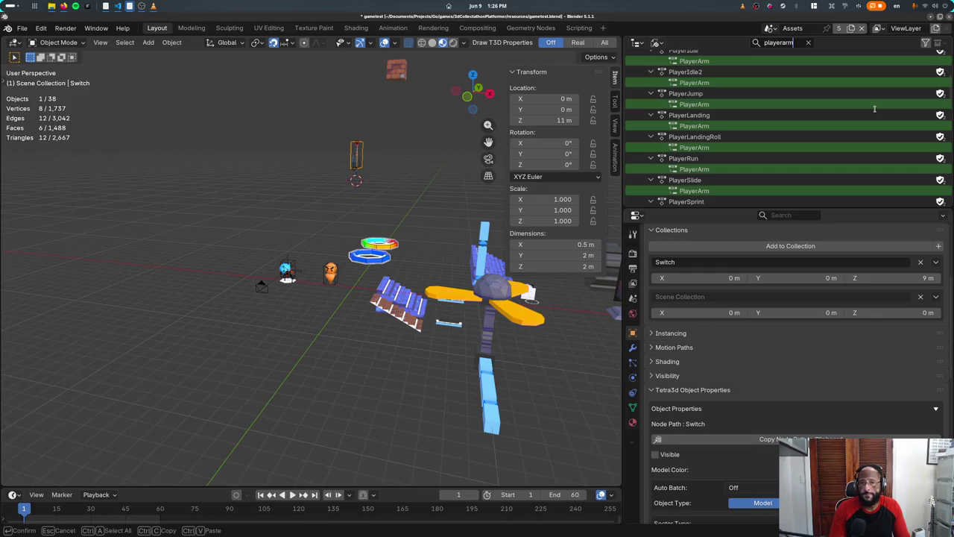
{"action": "scroll", "coordinate": [876, 111], "scroll_direction": "up", "scroll_amount": 5}
{"action": "left_click", "coordinate": [656, 42]}
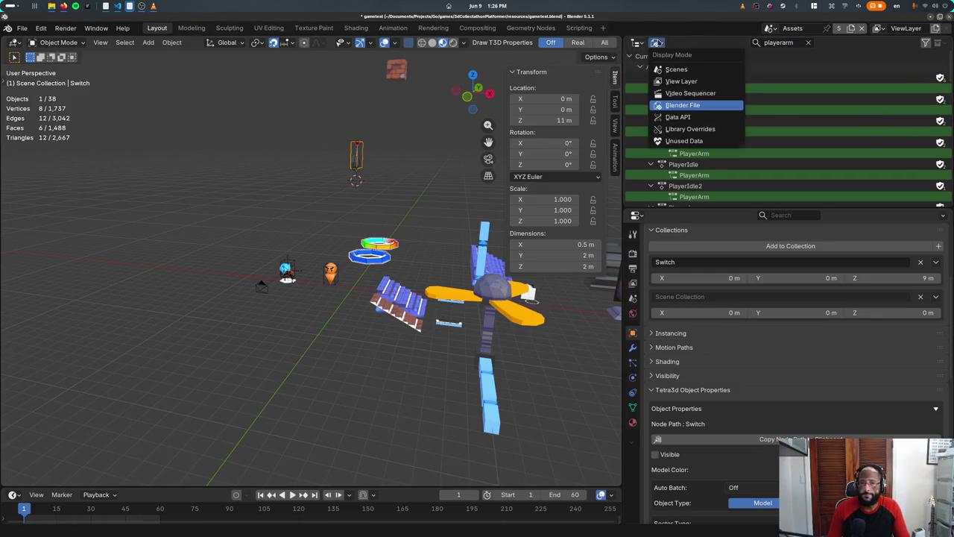
{"action": "left_click", "coordinate": [682, 70]}
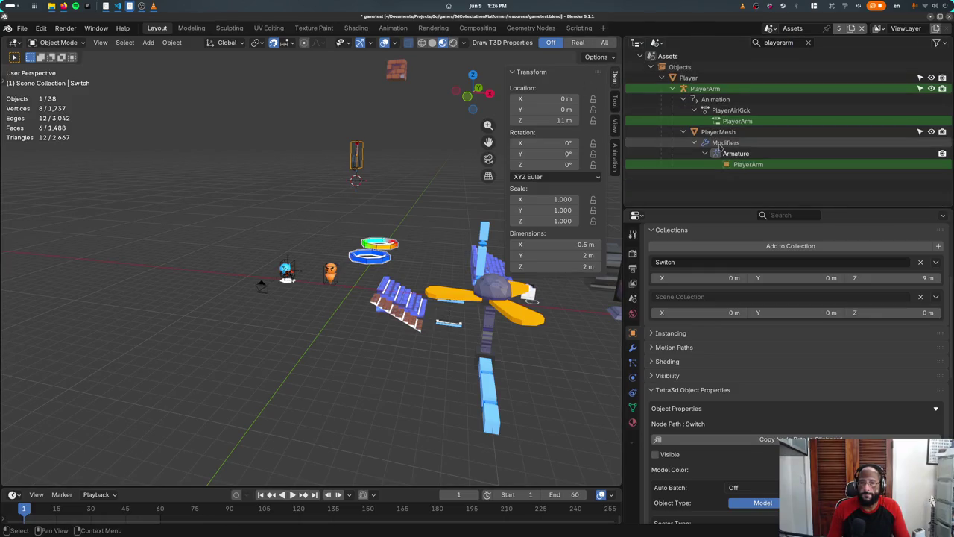
{"action": "left_click", "coordinate": [678, 97]}
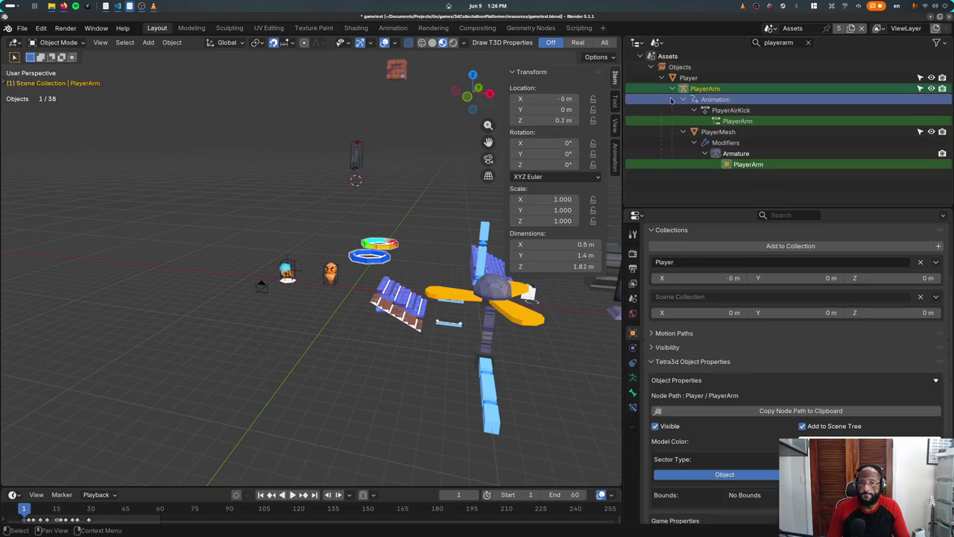
{"action": "left_click", "coordinate": [807, 42]}
Step: Expand the Aquaduct and Assets objects and inspect the Player and PlayerArm hierarchy
{"action": "left_click", "coordinate": [649, 132]}
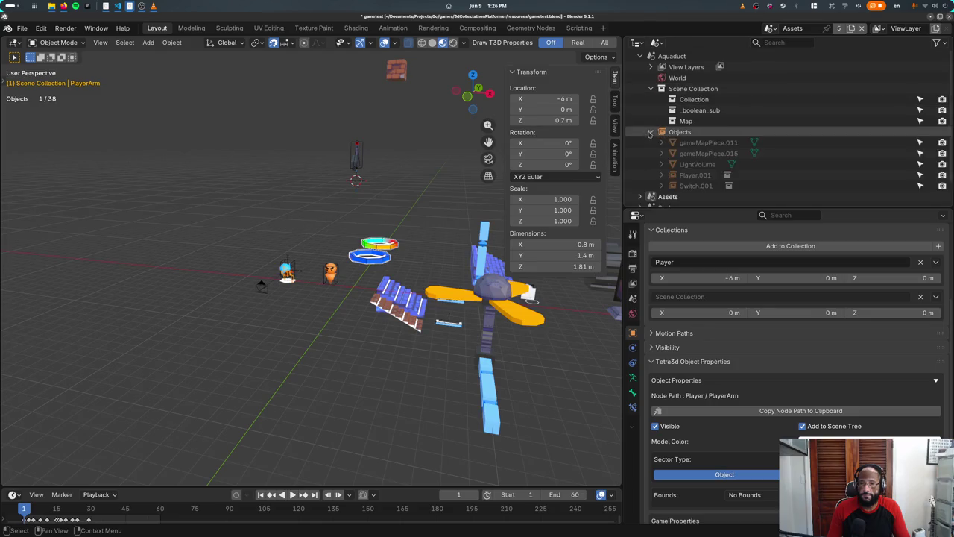
{"action": "scroll", "coordinate": [674, 152], "scroll_direction": "down", "scroll_amount": 2}
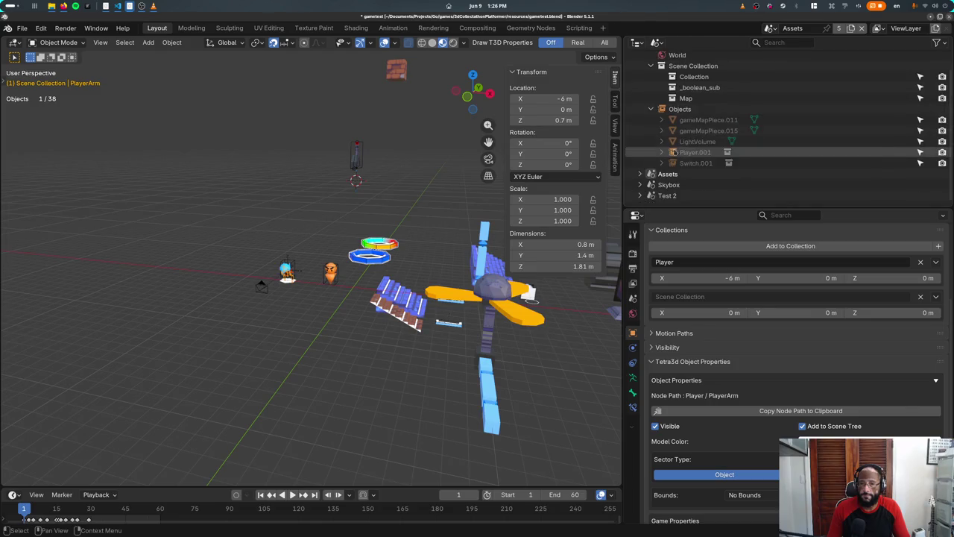
{"action": "left_click", "coordinate": [639, 174]}
{"action": "scroll", "coordinate": [648, 175], "scroll_direction": "down", "scroll_amount": 4}
{"action": "left_click", "coordinate": [718, 174]}
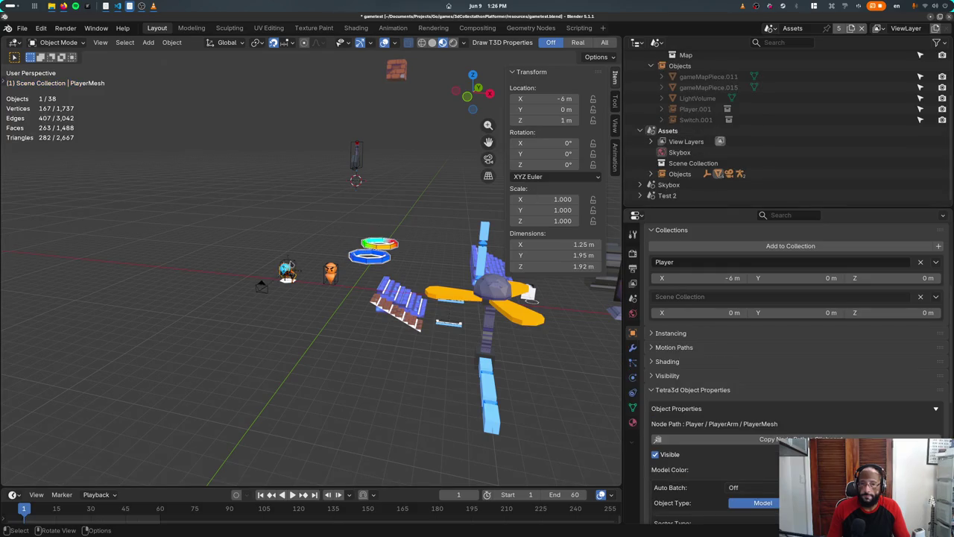
{"action": "left_click", "coordinate": [651, 173]}
{"action": "scroll", "coordinate": [701, 150], "scroll_direction": "down", "scroll_amount": 3}
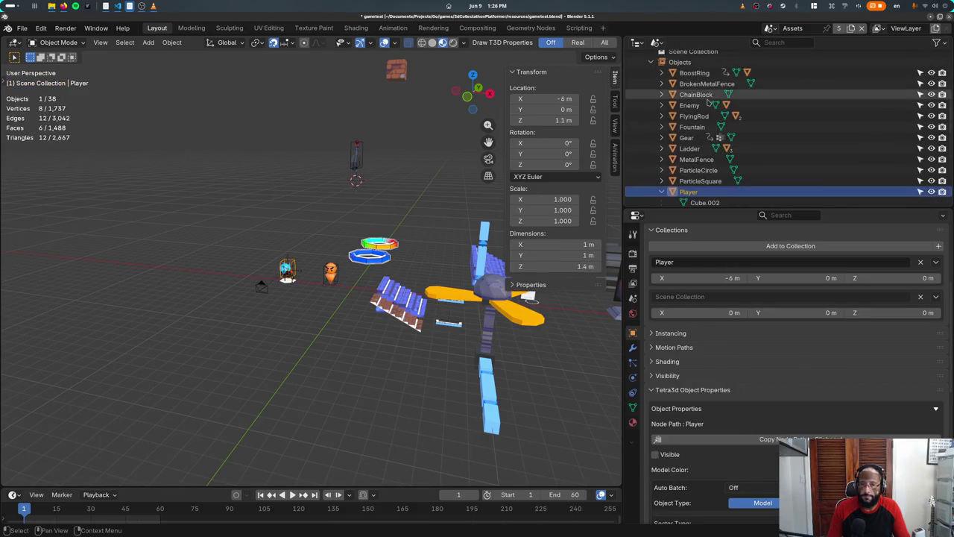
{"action": "scroll", "coordinate": [701, 127], "scroll_direction": "down", "scroll_amount": 2}
{"action": "left_click", "coordinate": [662, 102]}
{"action": "scroll", "coordinate": [703, 112], "scroll_direction": "down", "scroll_amount": 2}
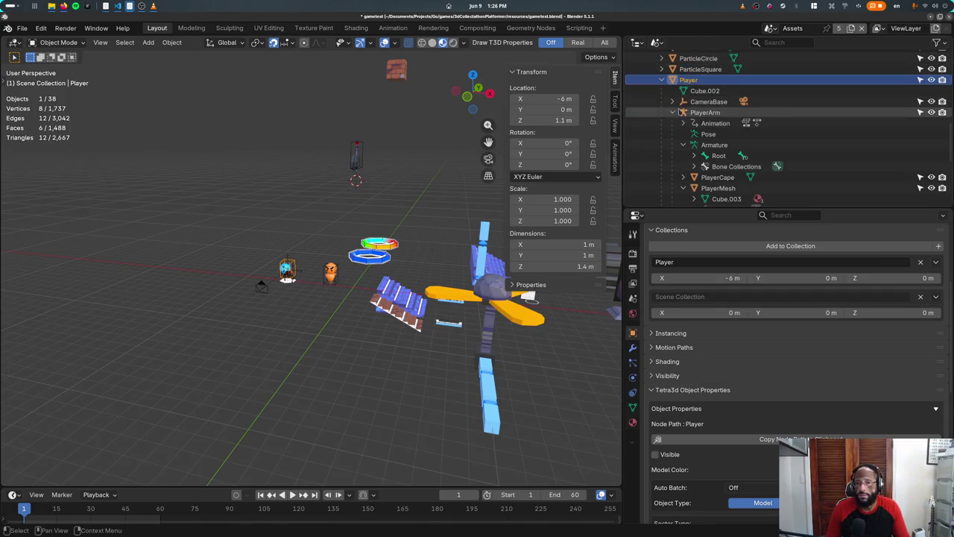
{"action": "left_click", "coordinate": [673, 112]}
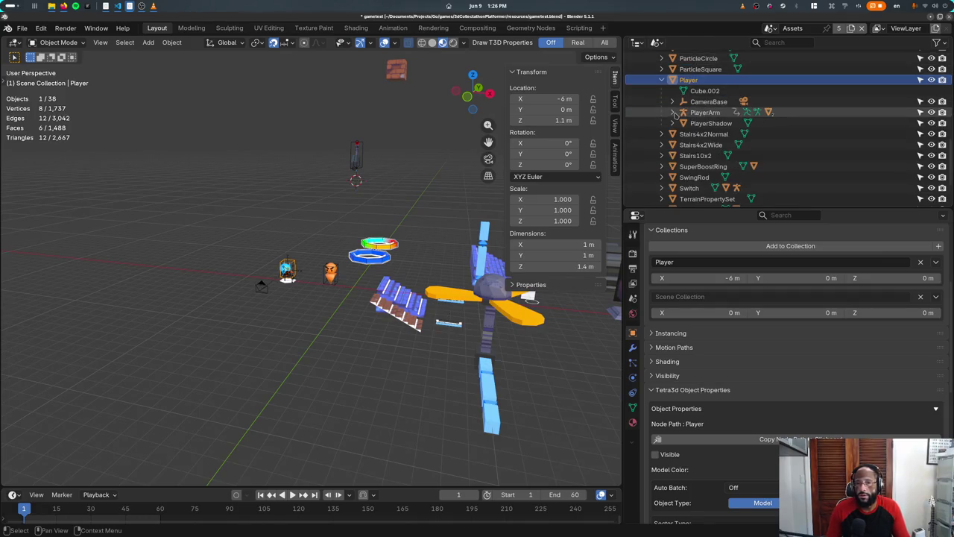
{"action": "left_click", "coordinate": [674, 112]}
{"action": "left_click", "coordinate": [684, 145]}
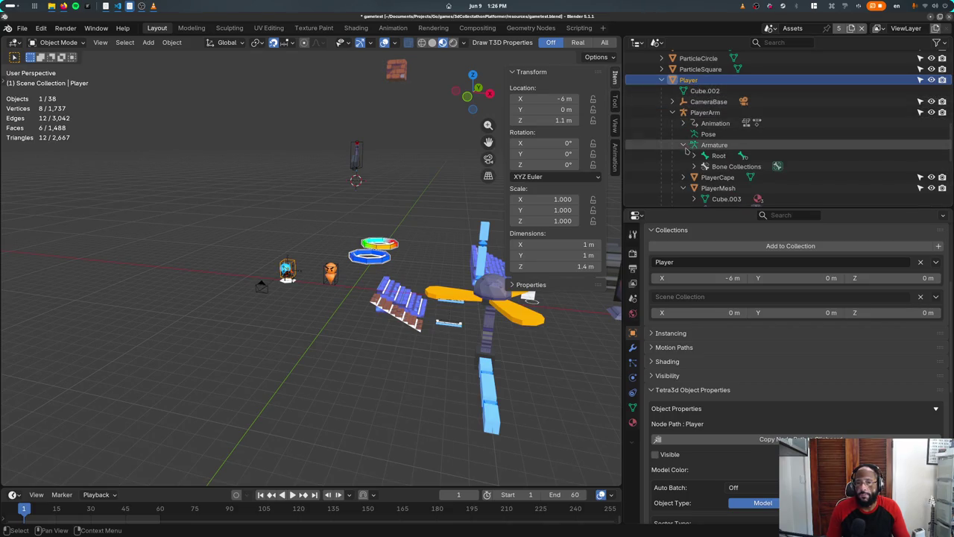
{"action": "left_click", "coordinate": [683, 145]}
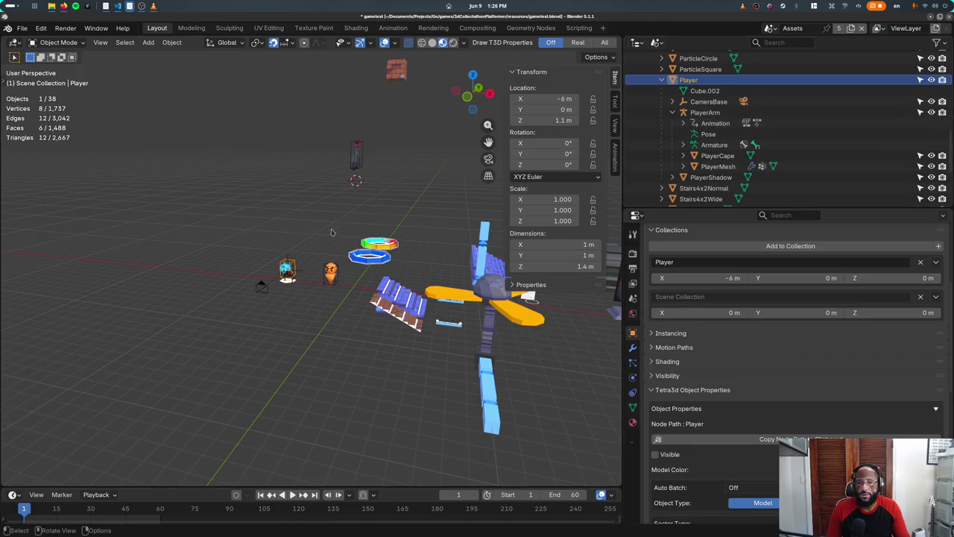
Step: Select Switch, collapse Player, and expand everything under Switch
{"action": "scroll", "coordinate": [332, 232], "scroll_direction": "up", "scroll_amount": 2}
{"action": "left_click", "coordinate": [367, 121]}
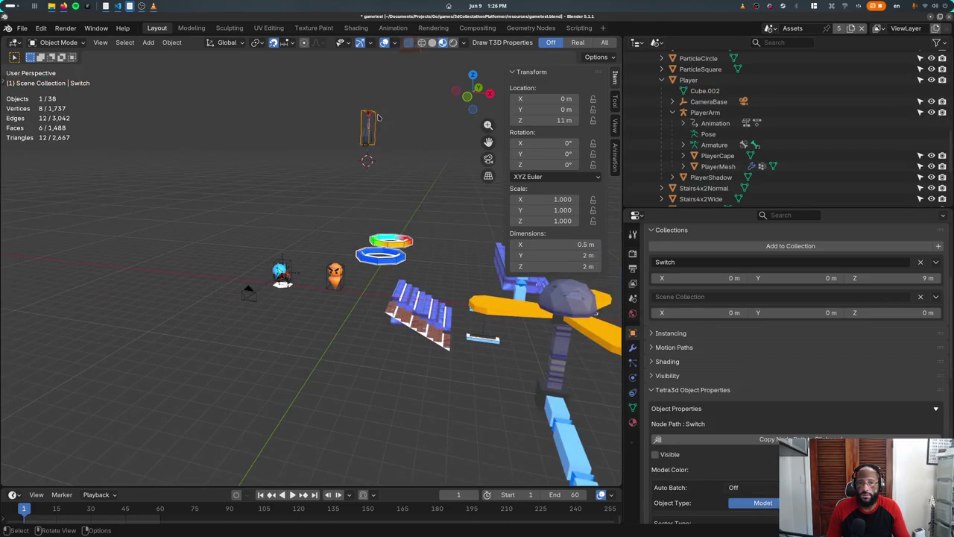
{"action": "scroll", "coordinate": [682, 144], "scroll_direction": "down", "scroll_amount": 5}
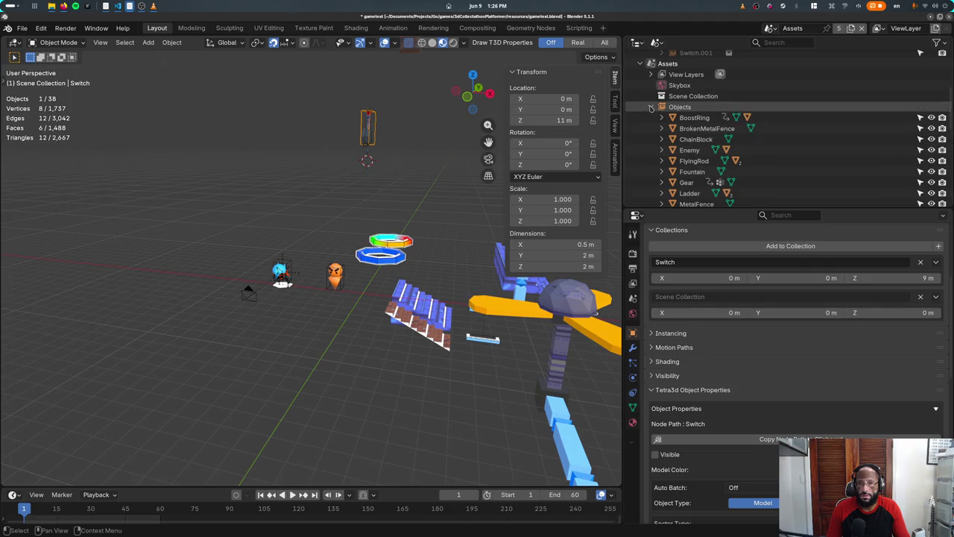
{"action": "scroll", "coordinate": [672, 126], "scroll_direction": "down", "scroll_amount": 5}
{"action": "left_click", "coordinate": [661, 80]}
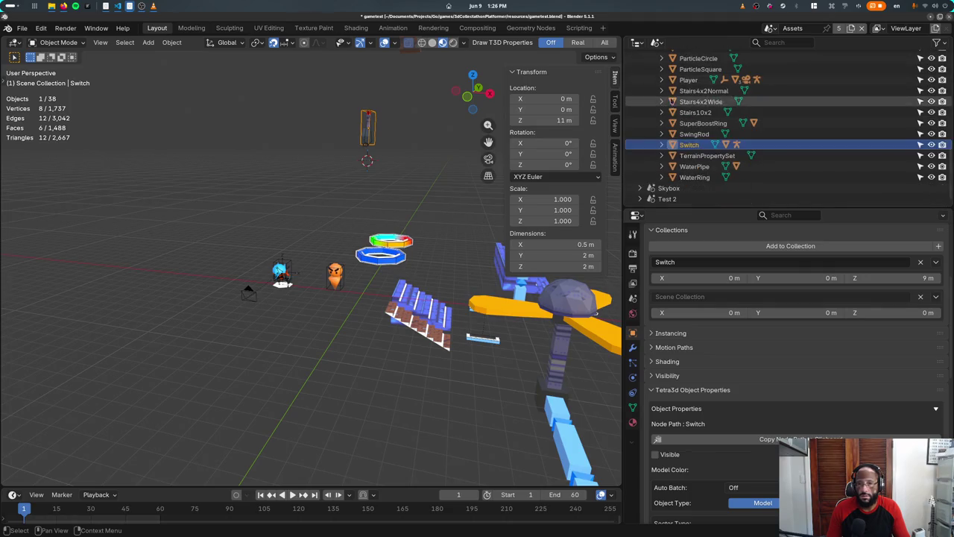
{"action": "left_click", "coordinate": [672, 166]}
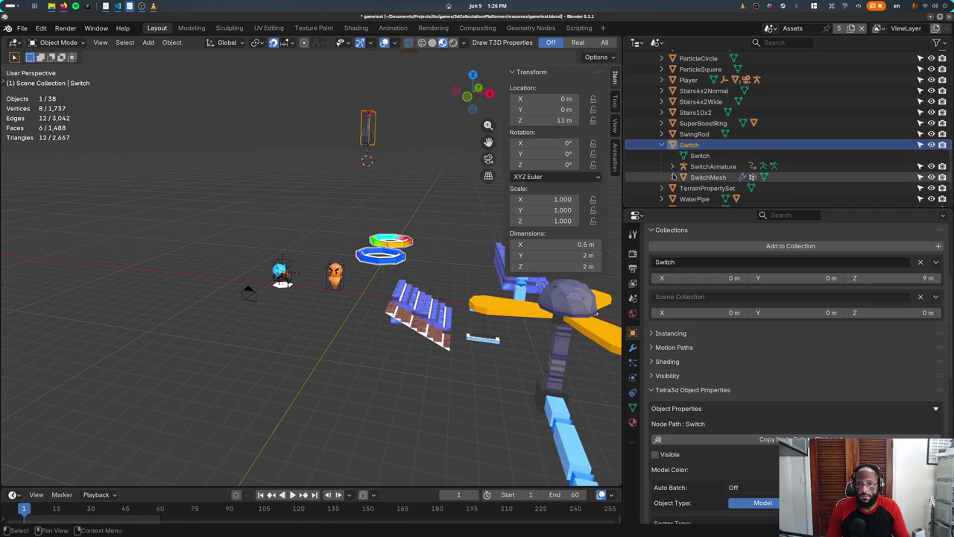
{"action": "scroll", "coordinate": [694, 158], "scroll_direction": "down", "scroll_amount": 3}
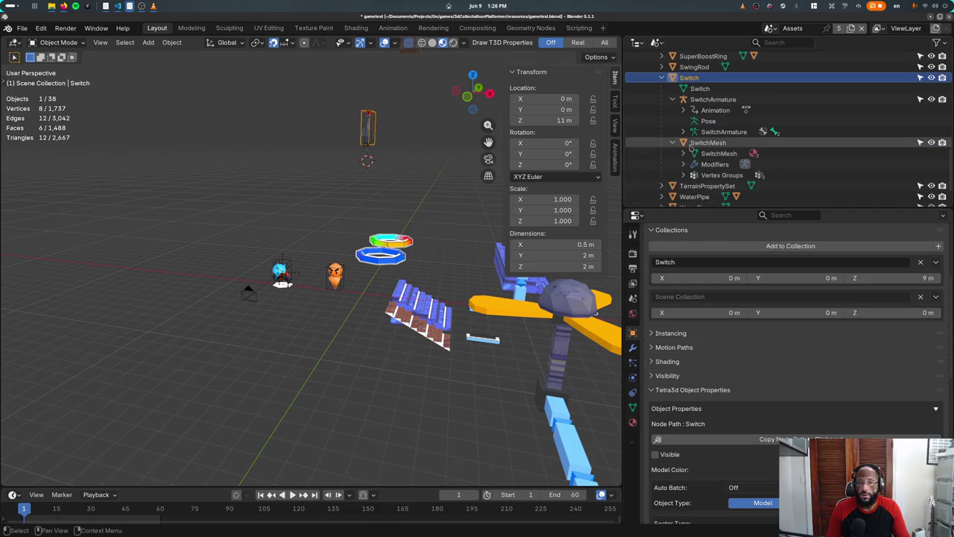
{"action": "scroll", "coordinate": [417, 146], "scroll_direction": "up", "scroll_amount": 3}
{"action": "middle_click_drag", "start_coordinate": [416, 145], "coordinate": [369, 171], "text": "shift"}
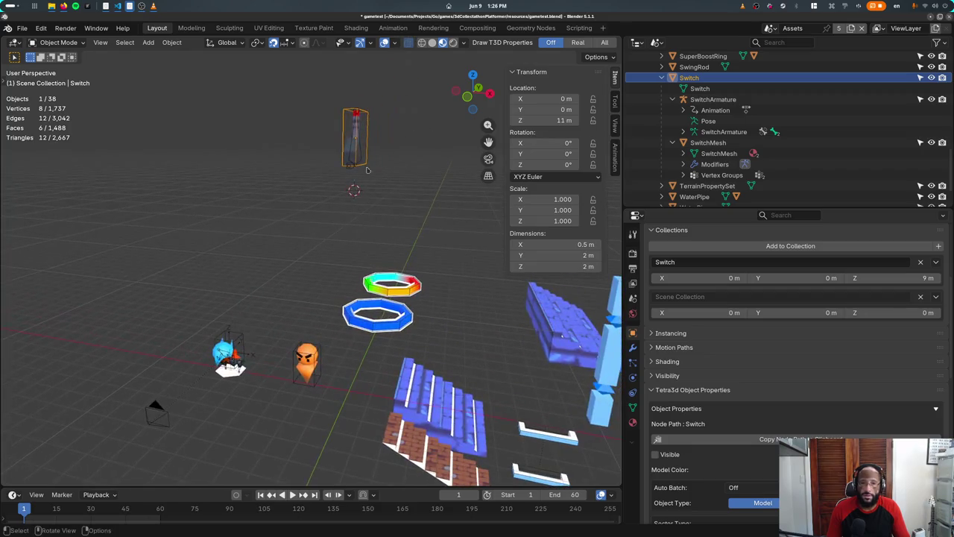
Step: Parent SwitchMesh to SwitchArmature using the plain Object parenting option
{"action": "left_click", "coordinate": [347, 140]}
{"action": "left_click", "coordinate": [359, 137], "text": "shift"}
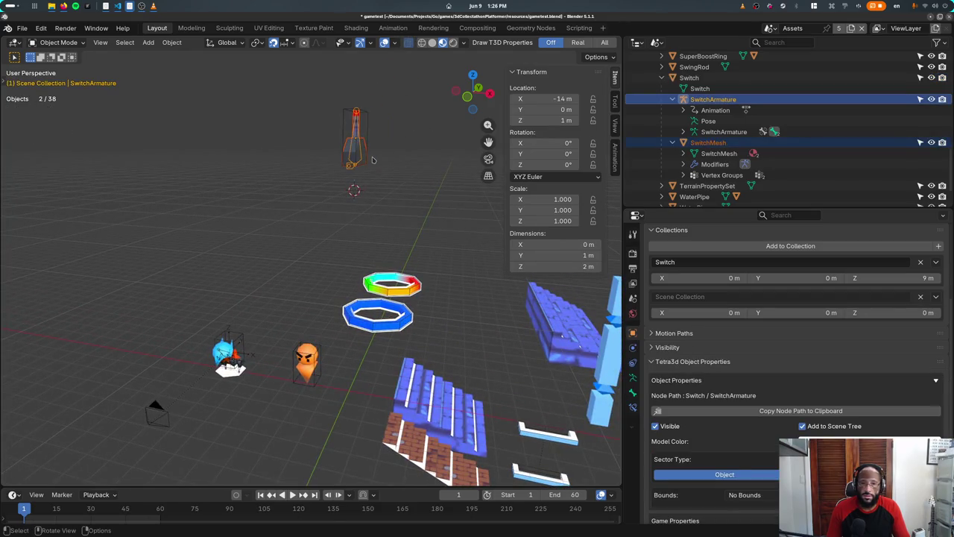
{"action": "key", "text": "ctrl+p"}
{"action": "left_click", "coordinate": [372, 158]}
Step: Redo the parenting with Keep Transform, re-export the Tetra3D GLTF, and expand the armature's bones
{"action": "key", "text": "ctrl+z"}
{"action": "key", "text": "ctrl+p"}
{"action": "key", "text": "Down"}
{"action": "key", "text": "Return"}
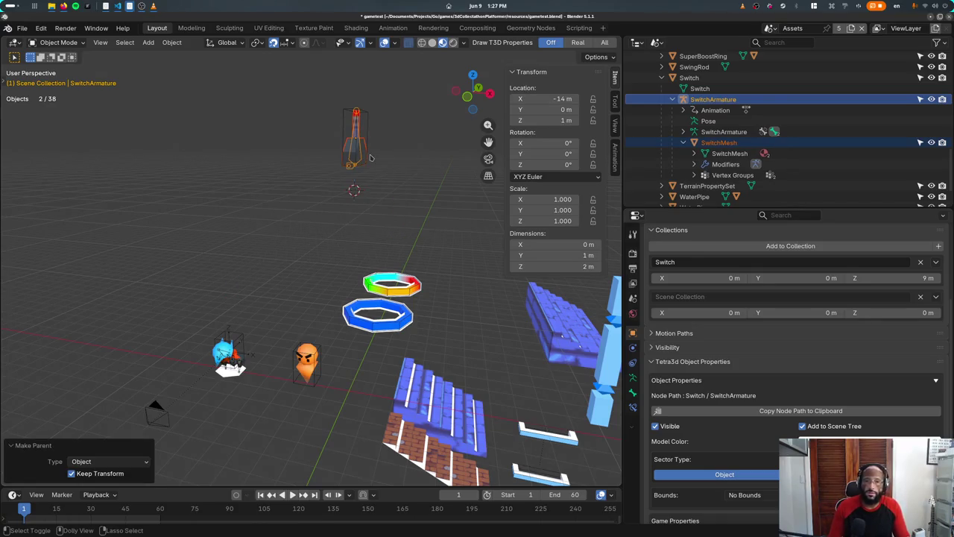
{"action": "key", "text": "ctrl+s"}
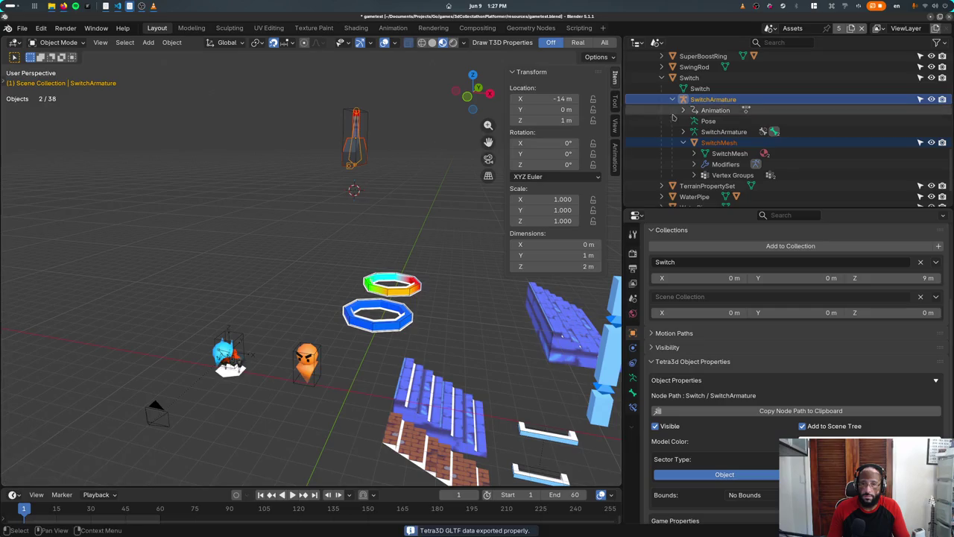
{"action": "left_click", "coordinate": [684, 143]}
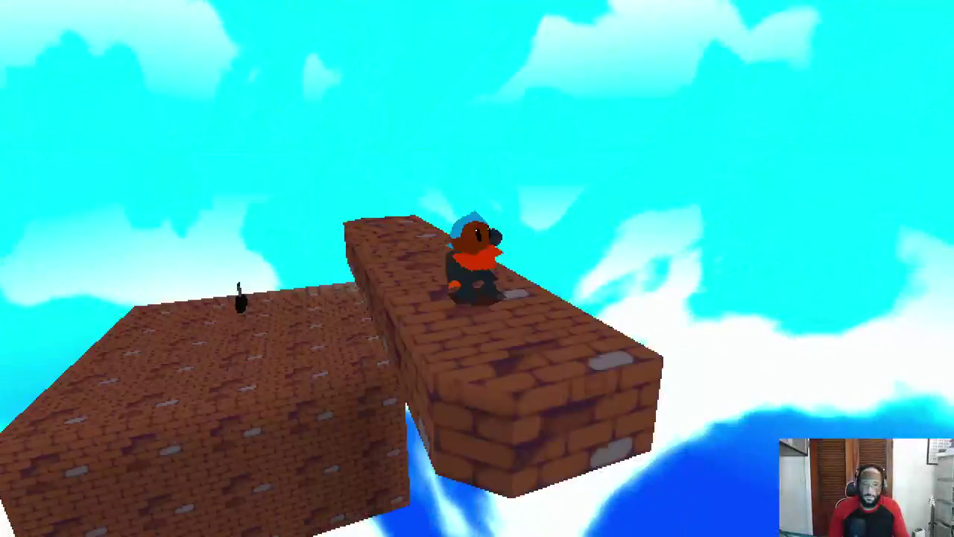
Step: Test the level with the F2 debug and F3 wireframe views, then return to Blender and select Switch
{"action": "key", "text": "F2"}
{"action": "key", "text": "F3"}
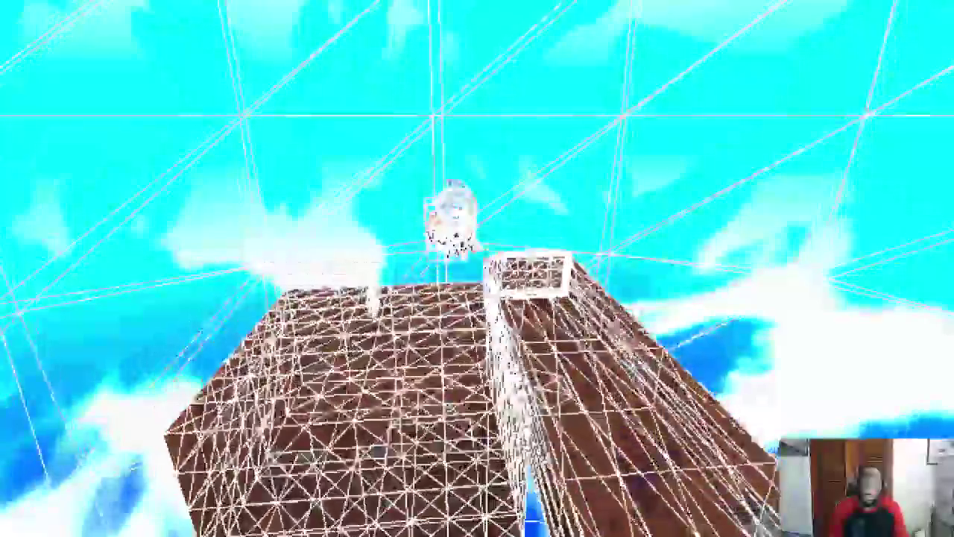
{"action": "key", "text": "F3"}
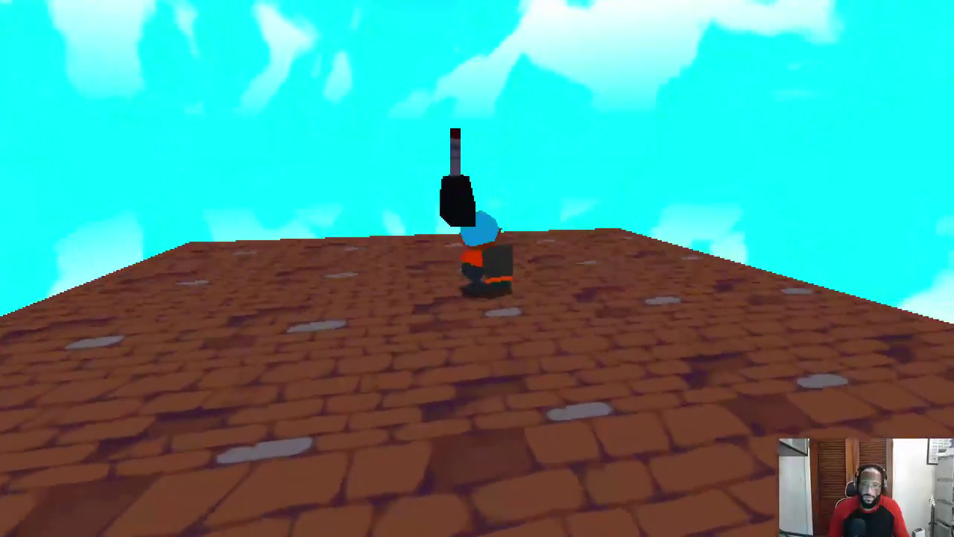
{"action": "key", "text": "space"}
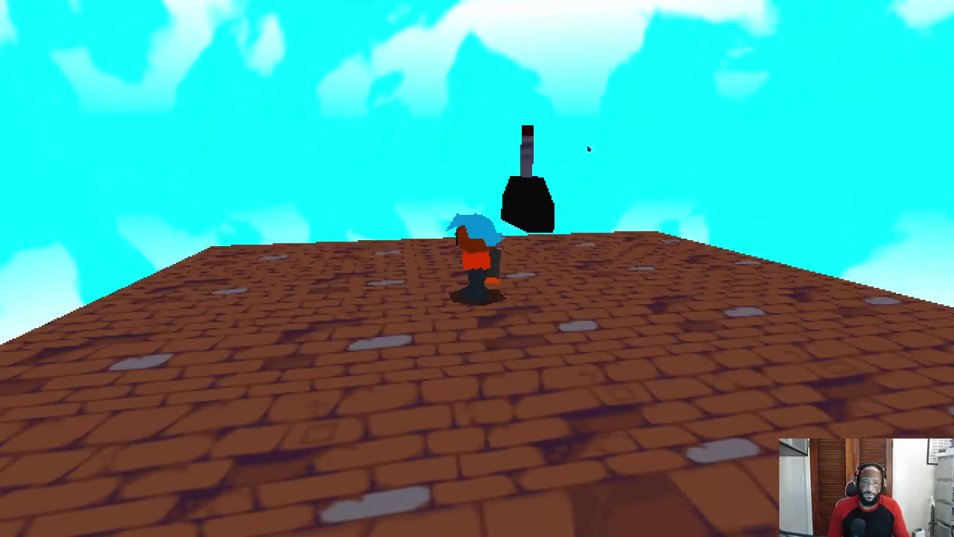
{"action": "key", "text": "alt+Tab"}
{"action": "left_click", "coordinate": [371, 100]}
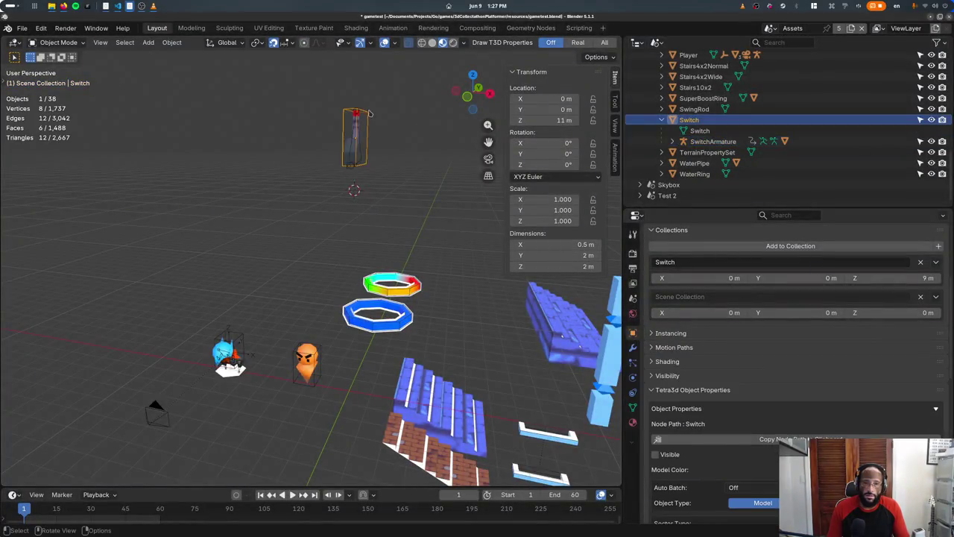
Step: Lower the Switch 9 m along Z and place it on the X axis line in top view
{"action": "key", "text": "g"}
{"action": "key", "text": "z"}
{"action": "left_click", "coordinate": [355, 328]}
{"action": "key", "text": "KP_7"}
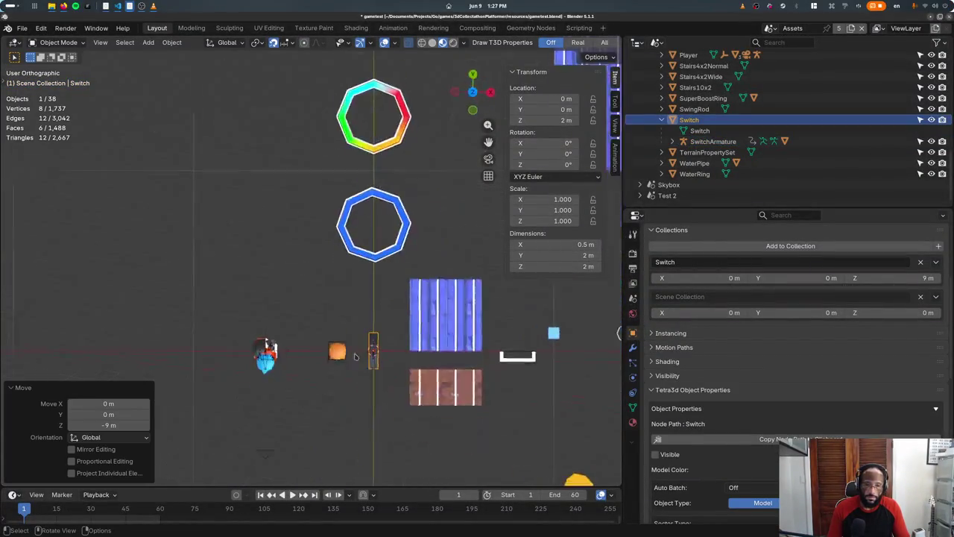
{"action": "key", "text": "g"}
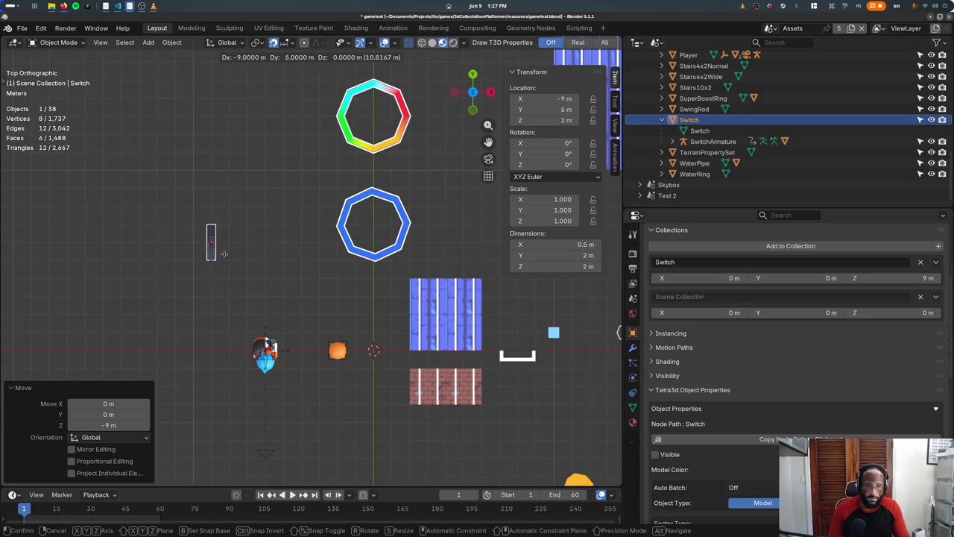
{"action": "left_click", "coordinate": [212, 350]}
Step: Drop the Switch another 1 m in front view and frame it in perspective
{"action": "key", "text": "KP_1"}
{"action": "key", "text": "g"}
{"action": "key", "text": "z"}
{"action": "left_click", "coordinate": [213, 377]}
{"action": "middle_click_drag", "start_coordinate": [213, 377], "coordinate": [295, 340]}
{"action": "key", "text": "KP_Decimal"}
{"action": "scroll", "coordinate": [294, 340], "scroll_direction": "down", "scroll_amount": 2}
{"action": "scroll", "coordinate": [295, 340], "scroll_direction": "down", "scroll_amount": 3}
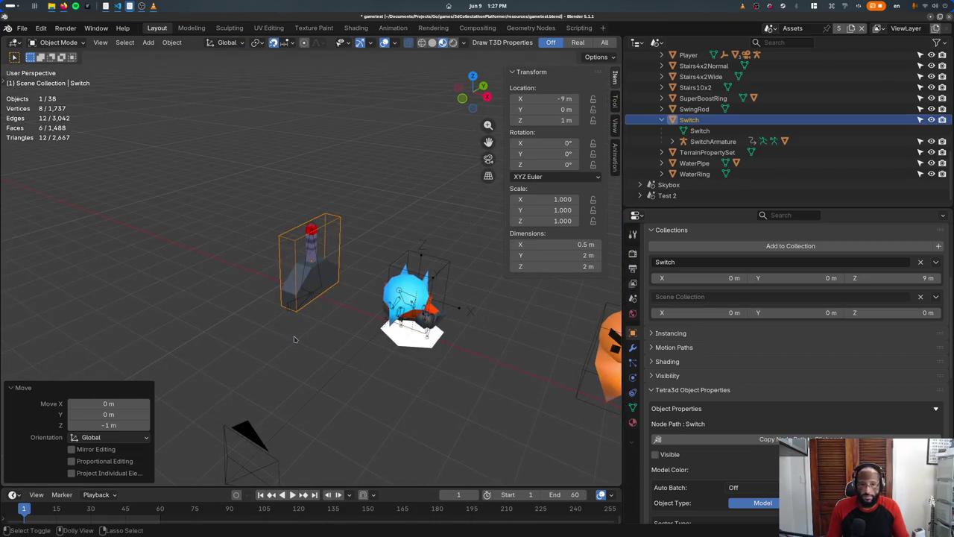
Step: Export and test the game, then move the Switch to X -10, Y 6 in top view
{"action": "key", "text": "ctrl+s"}
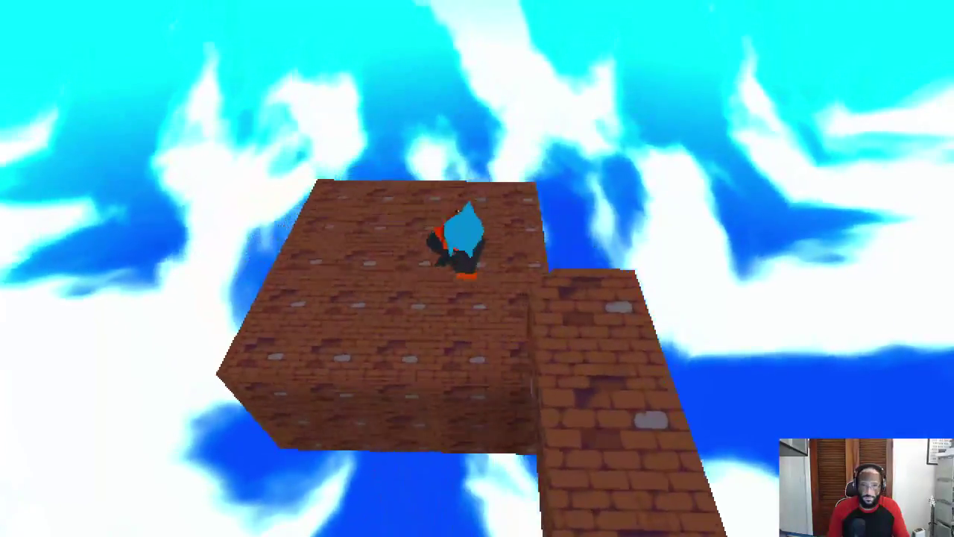
{"action": "key", "text": "Escape"}
{"action": "key", "text": "KP_7"}
{"action": "scroll", "coordinate": [405, 265], "scroll_direction": "down", "scroll_amount": 3}
{"action": "key", "text": "g"}
{"action": "left_click", "coordinate": [274, 178]}
Step: Push the Switch 4 m along Y, then undo back toward the original Switch setup
{"action": "key", "text": "g"}
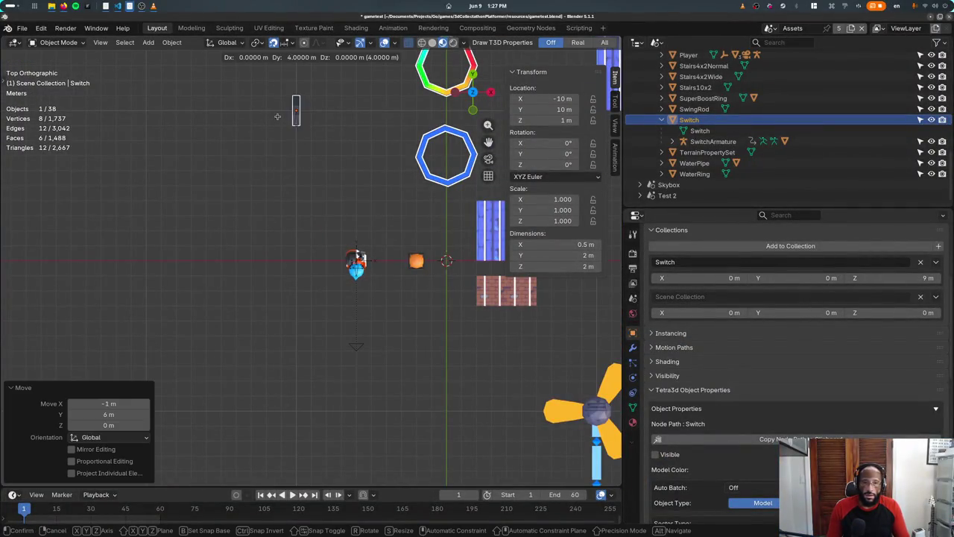
{"action": "left_click", "coordinate": [277, 116]}
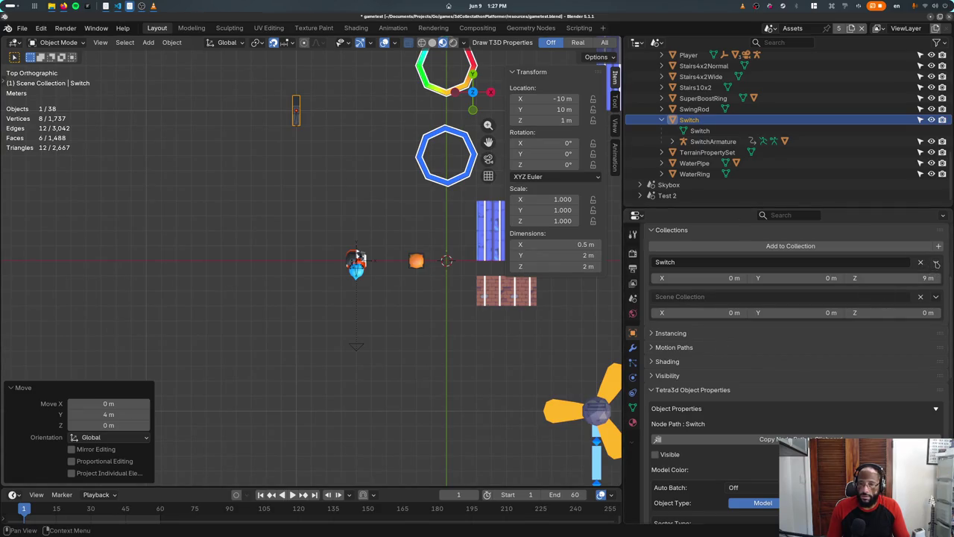
{"action": "key", "text": "ctrl+z"}
{"action": "key", "text": "bracketright"}
{"action": "key", "text": "bracketright"}
{"action": "mouse_move", "coordinate": [350, 200]}
{"action": "middle_mouse_down"}
{"action": "mouse_move", "coordinate": [422, 210]}
{"action": "mouse_move", "coordinate": [387, 167]}
{"action": "middle_mouse_up"}
{"action": "key", "text": "bracketleft"}
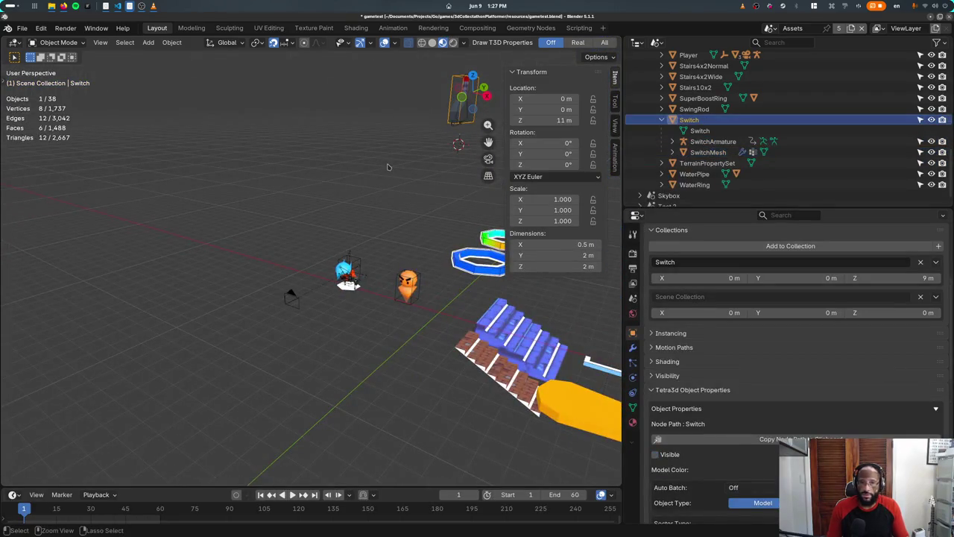
Step: Step through undo history back to the Switch selected, then bring the gltf.go editor forward
{"action": "key", "text": "bracketright"}
{"action": "key", "text": "ctrl+z"}
{"action": "key", "text": "ctrl+z"}
{"action": "key", "text": "ctrl+z"}
{"action": "key", "text": "ctrl+shift+z"}
{"action": "key", "text": "ctrl+shift+z"}
{"action": "key", "text": "ctrl+shift+z"}
{"action": "key", "text": "bracketleft"}
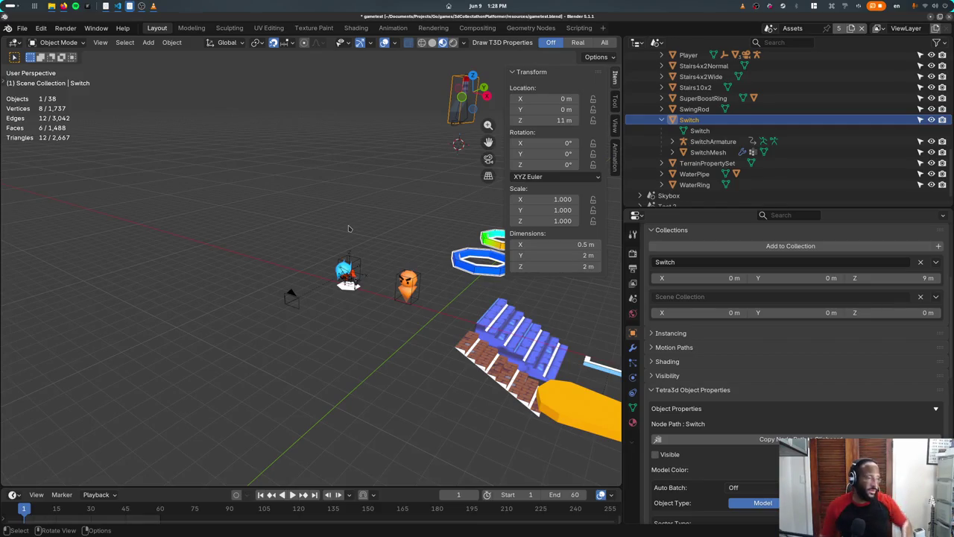
{"action": "left_click", "coordinate": [117, 6]}
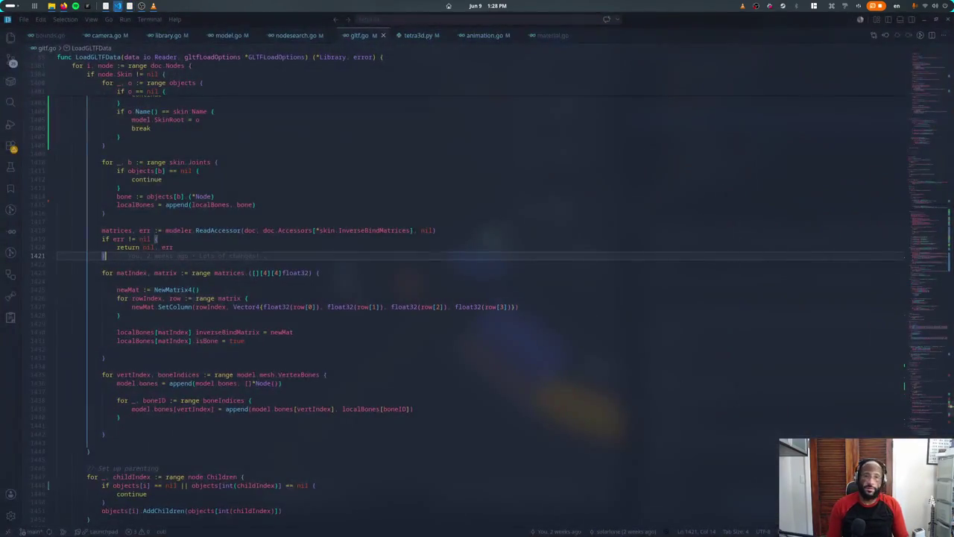
{"action": "left_click", "coordinate": [161, 227]}
{"action": "scroll", "coordinate": [160, 227], "scroll_direction": "up", "scroll_amount": 2}
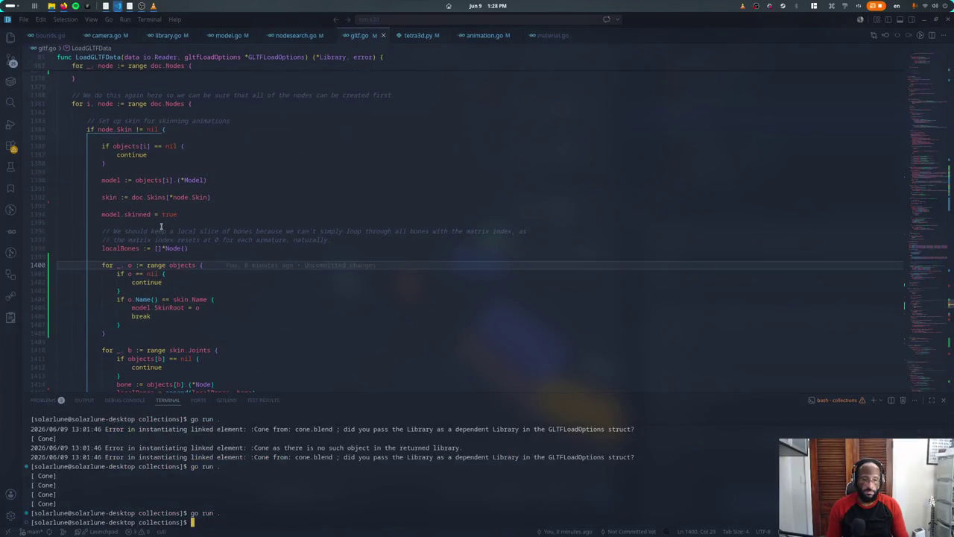
{"action": "scroll", "coordinate": [137, 238], "scroll_direction": "up", "scroll_amount": 3}
{"action": "scroll", "coordinate": [137, 238], "scroll_direction": "up", "scroll_amount": 3}
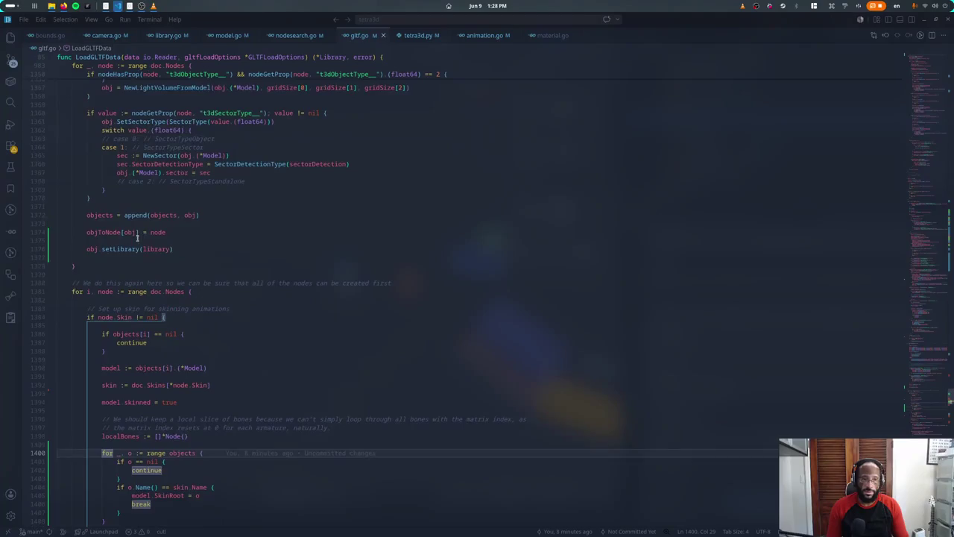
{"action": "scroll", "coordinate": [137, 239], "scroll_direction": "down", "scroll_amount": 6}
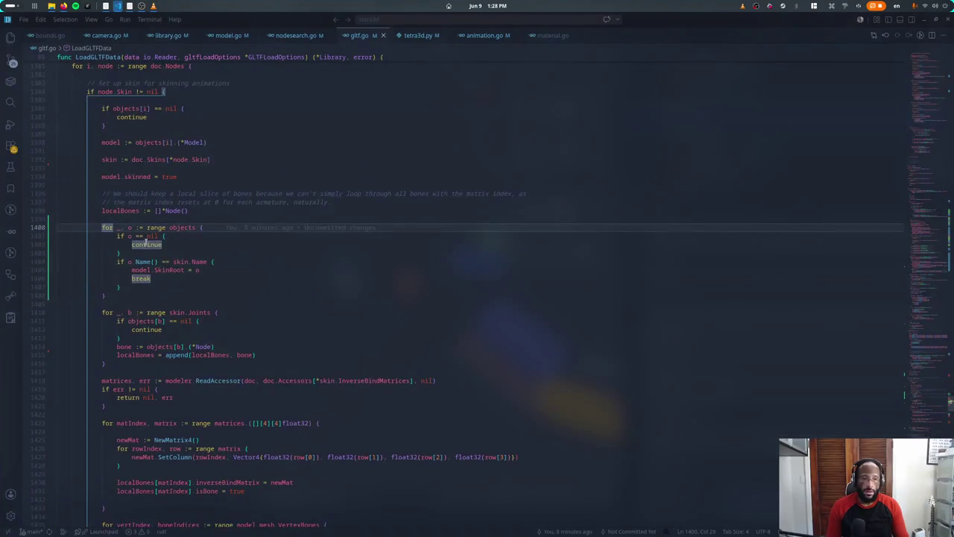
{"action": "left_click", "coordinate": [150, 293]}
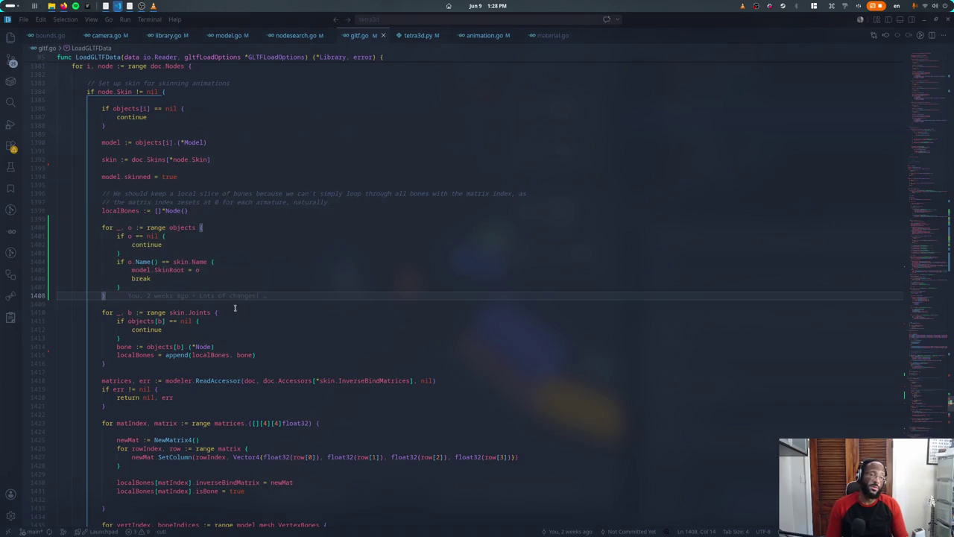
{"action": "key", "text": "Up"}
{"action": "key", "text": "Up"}
{"action": "key", "text": "Up"}
{"action": "key", "text": "End"}
{"action": "key", "text": "Return"}
{"action": "type", "text": "if model.skinRt"}
{"action": "key", "text": "Tab"}
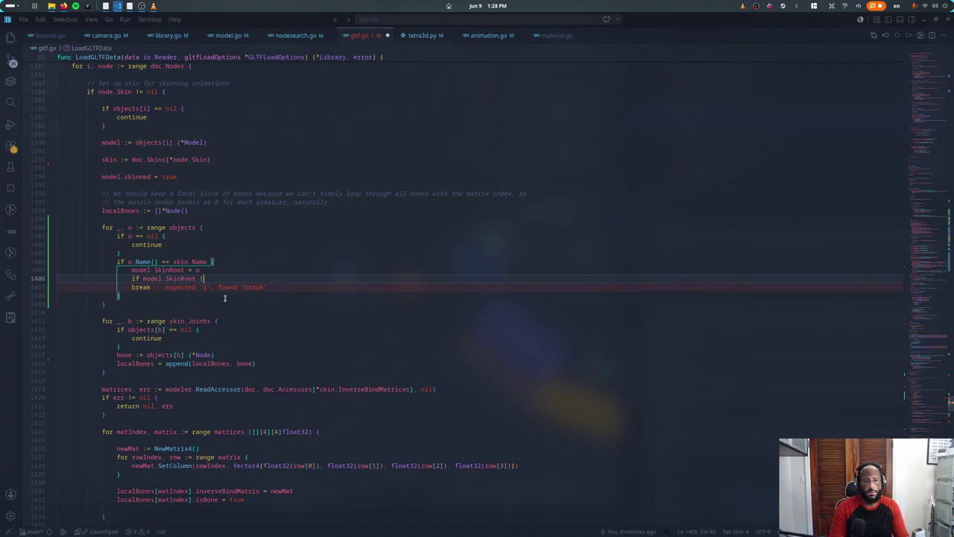
{"action": "key", "text": "ctrl+z"}
{"action": "key", "text": "ctrl+z"}
{"action": "key", "text": "ctrl+z"}
{"action": "key", "text": "ctrl+z"}
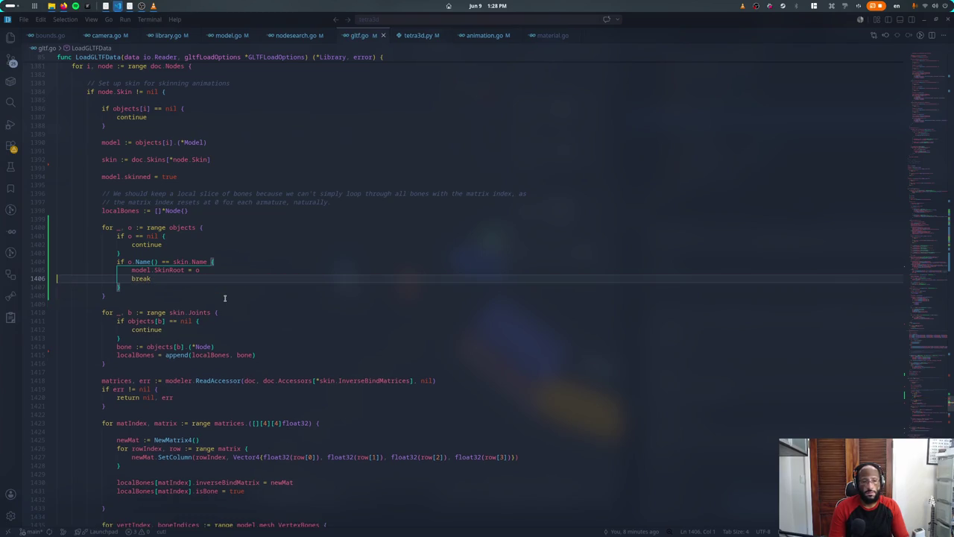
{"action": "scroll", "coordinate": [225, 299], "scroll_direction": "down", "scroll_amount": 3}
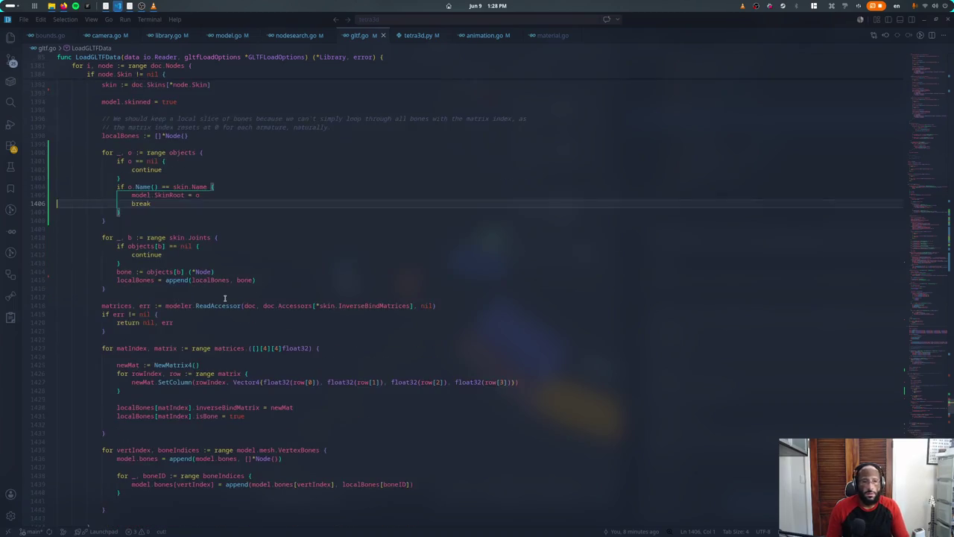
{"action": "scroll", "coordinate": [224, 298], "scroll_direction": "down", "scroll_amount": 6}
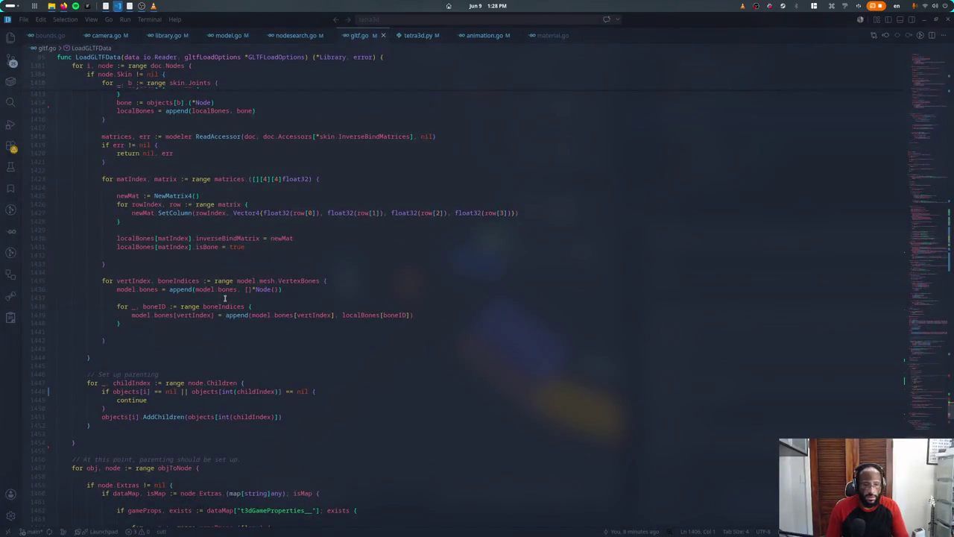
{"action": "left_click", "coordinate": [130, 422]}
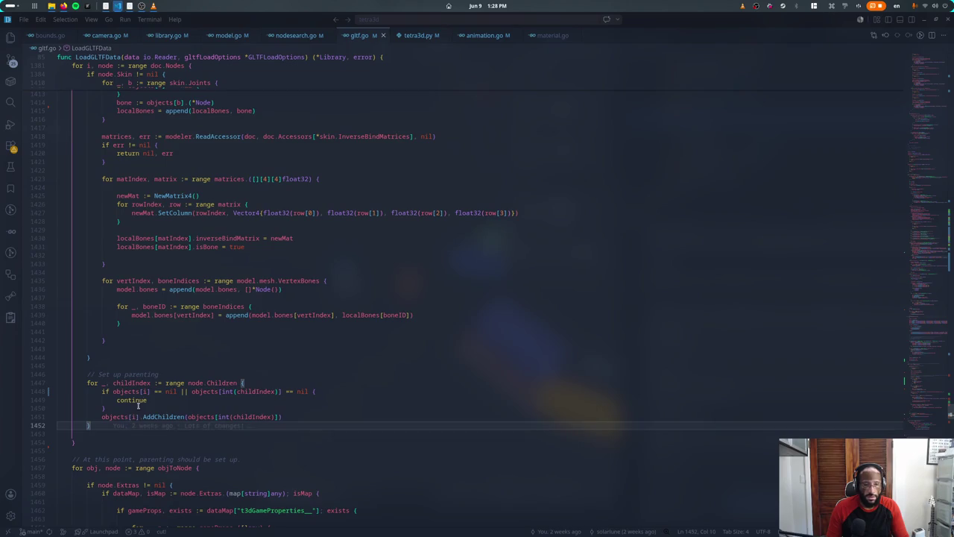
{"action": "scroll", "coordinate": [183, 264], "scroll_direction": "up", "scroll_amount": 6}
{"action": "scroll", "coordinate": [183, 263], "scroll_direction": "down", "scroll_amount": 3}
{"action": "scroll", "coordinate": [183, 263], "scroll_direction": "up", "scroll_amount": 3}
{"action": "scroll", "coordinate": [183, 264], "scroll_direction": "up", "scroll_amount": 4}
{"action": "scroll", "coordinate": [94, 170], "scroll_direction": "up", "scroll_amount": 2}
{"action": "left_click", "coordinate": [96, 145]}
{"action": "scroll", "coordinate": [112, 172], "scroll_direction": "down", "scroll_amount": 7}
{"action": "scroll", "coordinate": [140, 208], "scroll_direction": "down", "scroll_amount": 8}
{"action": "scroll", "coordinate": [140, 208], "scroll_direction": "down", "scroll_amount": 6}
{"action": "scroll", "coordinate": [140, 208], "scroll_direction": "down", "scroll_amount": 5}
{"action": "scroll", "coordinate": [140, 208], "scroll_direction": "down", "scroll_amount": 8}
{"action": "scroll", "coordinate": [140, 207], "scroll_direction": "down", "scroll_amount": 6}
{"action": "scroll", "coordinate": [140, 208], "scroll_direction": "down", "scroll_amount": 5}
{"action": "scroll", "coordinate": [140, 208], "scroll_direction": "down", "scroll_amount": 6}
{"action": "scroll", "coordinate": [141, 207], "scroll_direction": "down", "scroll_amount": 5}
{"action": "scroll", "coordinate": [141, 207], "scroll_direction": "down", "scroll_amount": 5}
{"action": "scroll", "coordinate": [140, 207], "scroll_direction": "down", "scroll_amount": 5}
{"action": "scroll", "coordinate": [141, 209], "scroll_direction": "down", "scroll_amount": 5}
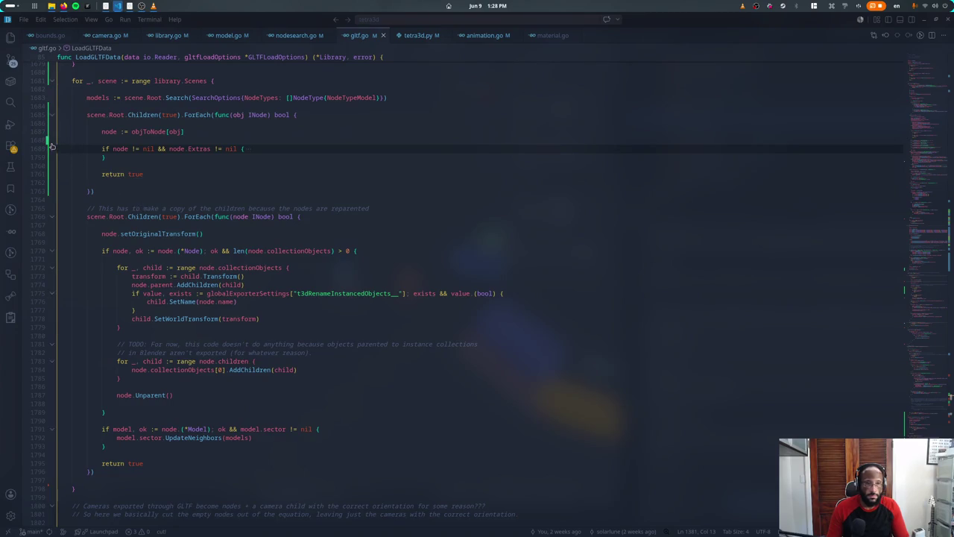
Step: Add an if-block after the objToNode line that casts obj to *Model
{"action": "left_click", "coordinate": [103, 124]}
{"action": "key", "text": "Down"}
{"action": "key", "text": "End"}
{"action": "key", "text": "Return"}
{"action": "key", "text": "Return"}
{"action": "key", "text": "BackSpace"}
{"action": "key", "text": "BackSpace"}
{"action": "type", "text": ":="}
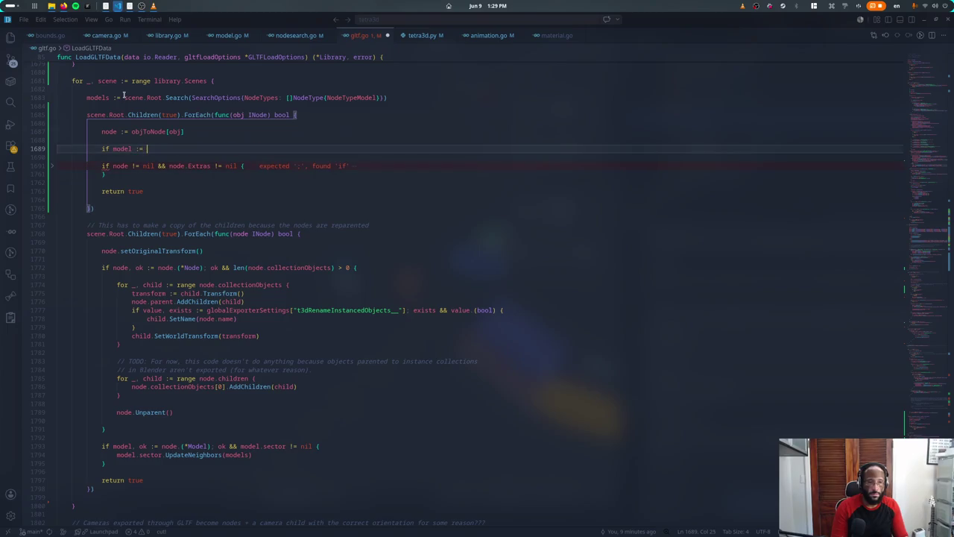
{"action": "key", "text": "BackSpace"}
{"action": "key", "text": "BackSpace"}
{"action": "key", "text": "BackSpace"}
{"action": "type", "text": "obj.(*Model); ok "}
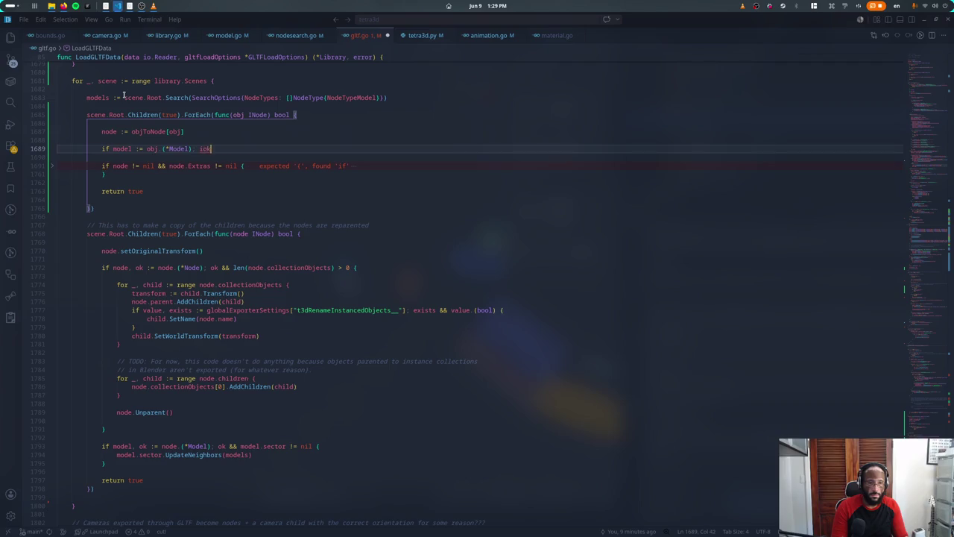
{"action": "type", "text": "{"}
{"action": "key", "text": "Return"}
Step: Make the condition check model.SkinRoot != nil && model.parent != model.SkinRoot
{"action": "key", "text": "Up"}
{"action": "key", "text": "ctrl+Right"}
{"action": "key", "text": "ctrl+Right"}
{"action": "key", "text": "End"}
{"action": "key", "text": "Left"}
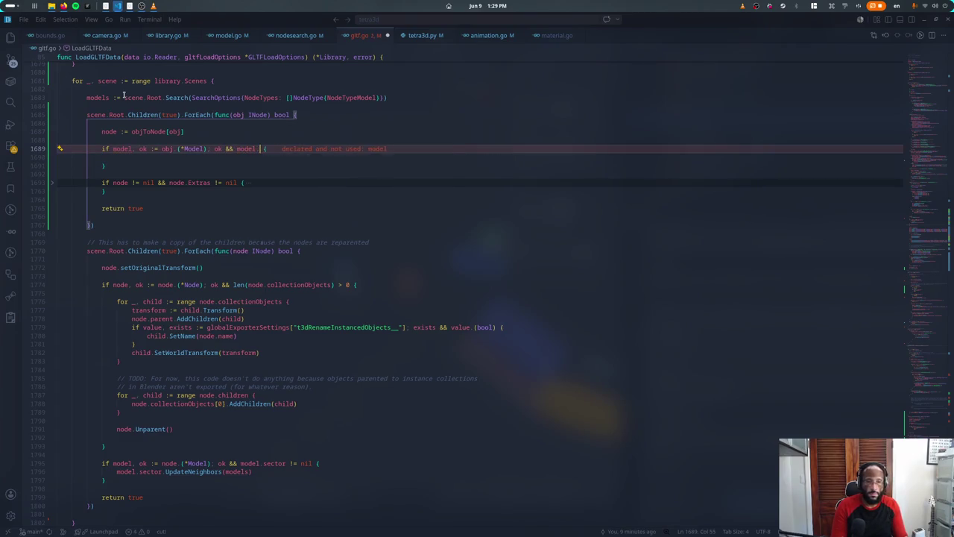
{"action": "type", "text": ".skinned"}
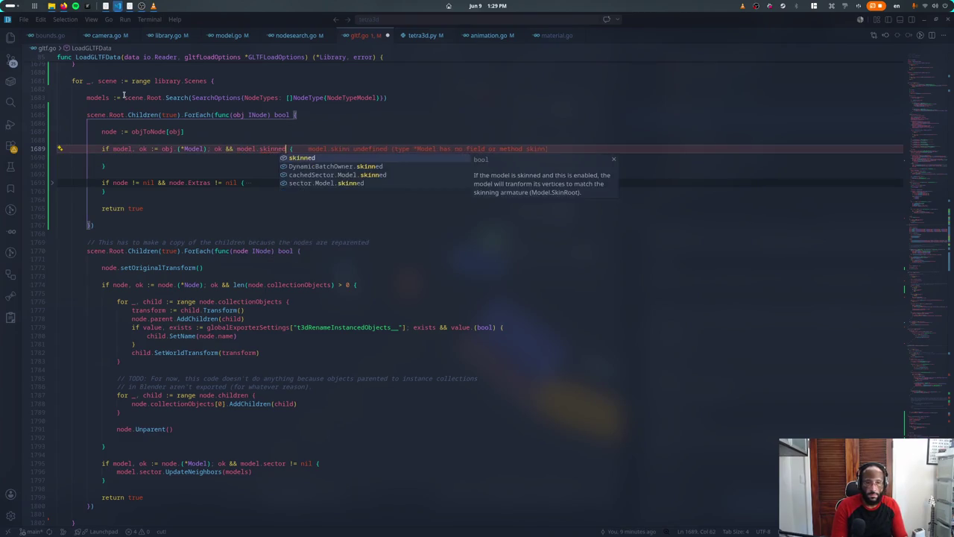
{"action": "type", "text": " *"}
{"action": "key", "text": "BackSpace"}
{"action": "key", "text": "BackSpace"}
{"action": "key", "text": "BackSpace"}
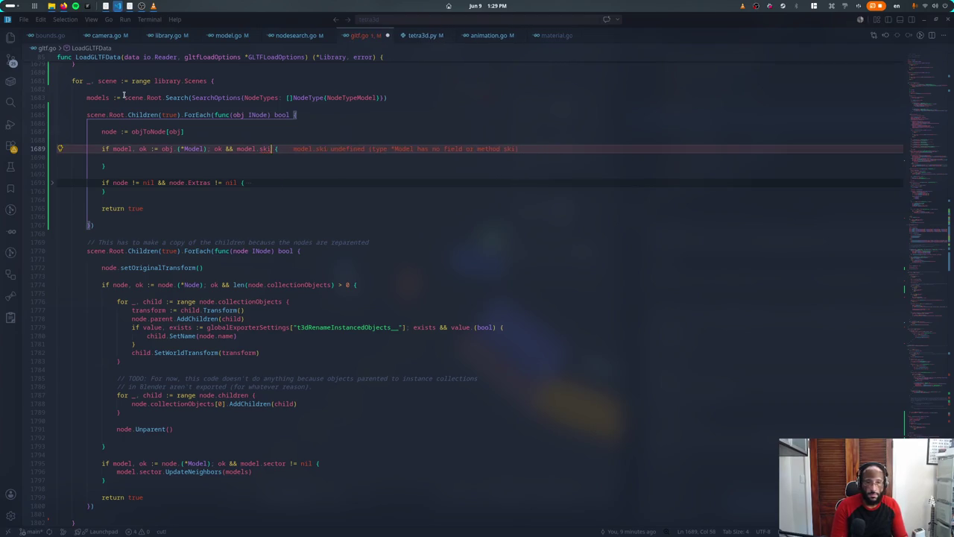
{"action": "type", "text": "t"}
{"action": "key", "text": "Return"}
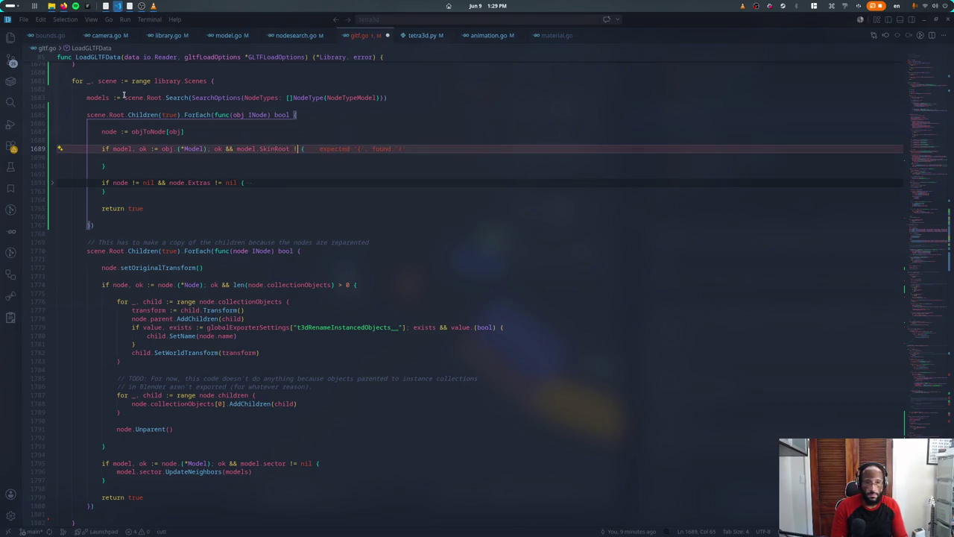
{"action": "key", "text": "BackSpace"}
{"action": "key", "text": "BackSpace"}
{"action": "key", "text": "BackSpace"}
{"action": "key", "text": "BackSpace"}
{"action": "key", "text": "BackSpace"}
{"action": "key", "text": "BackSpace"}
{"action": "key", "text": "BackSpace"}
{"action": "key", "text": "End"}
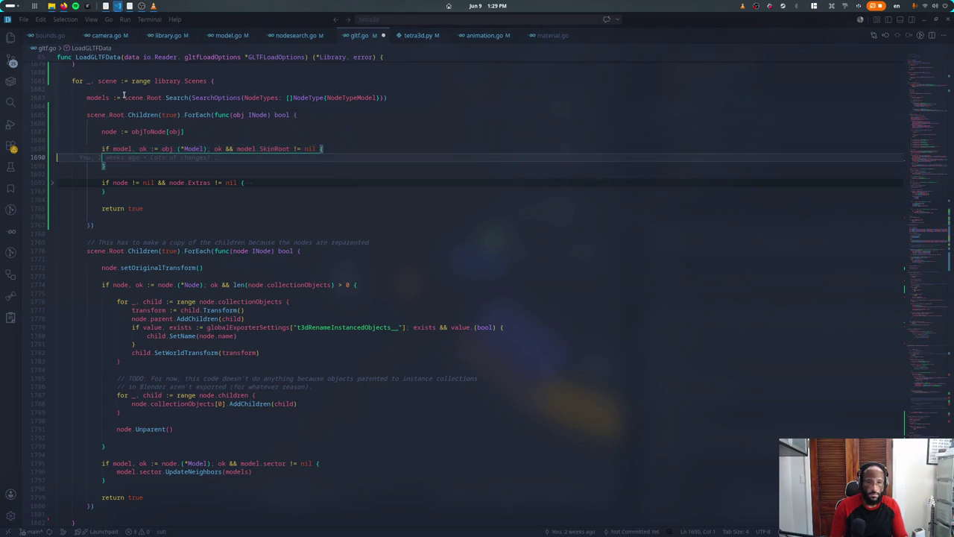
{"action": "type", "text": "del."}
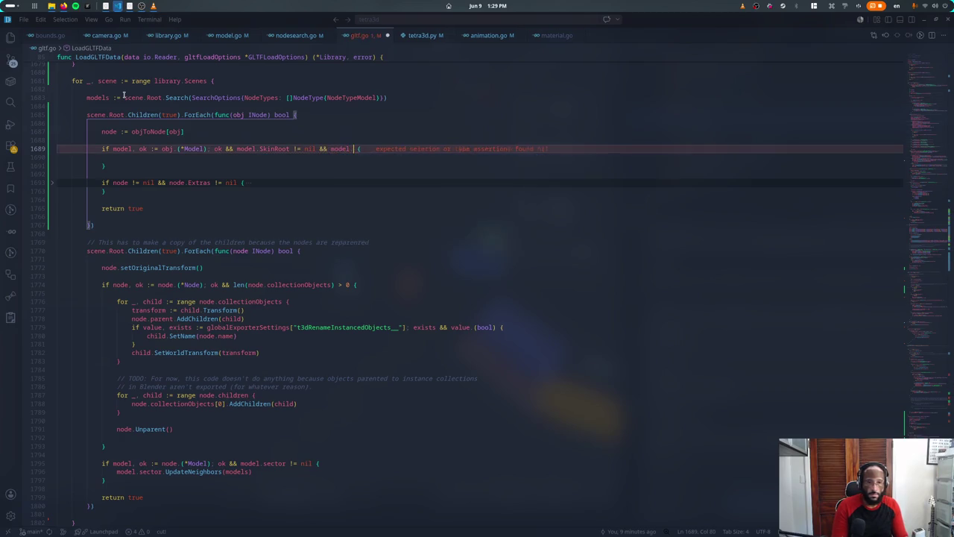
{"action": "type", "text": "Pa"}
{"action": "key", "text": "Return"}
{"action": "type", "text": "del.Skin"}
{"action": "key", "text": "Return"}
{"action": "key", "text": "Down"}
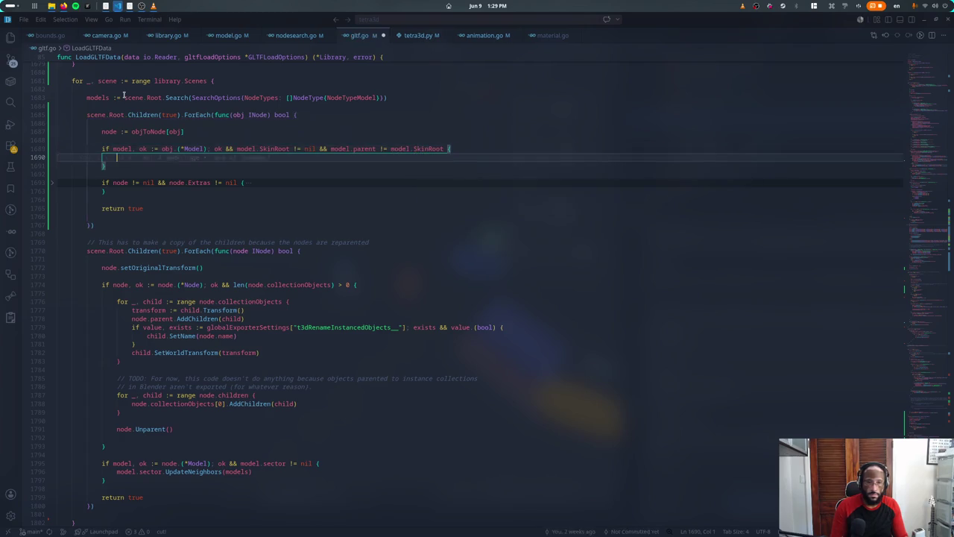
Step: Log "Warning: Model '%v' is skinned / animated, but is not parented to its armature" via log.Println
{"action": "key", "text": "Tab"}
{"action": "type", "text": "log.pirn"}
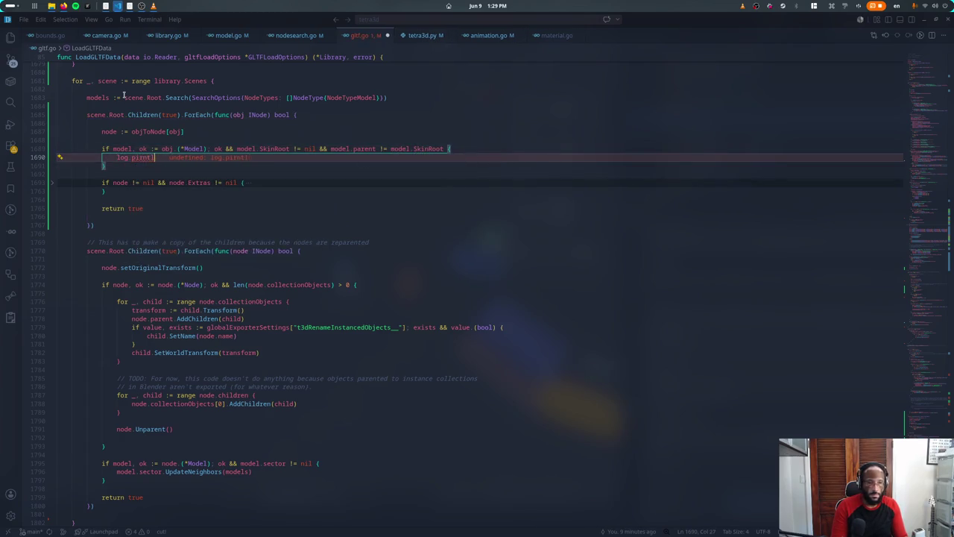
{"action": "type", "text": "ln"}
{"action": "key", "text": "Return"}
{"action": "type", "text": "\"Warning;"}
{"action": "key", "text": "BackSpace"}
{"action": "type", "text": ": Model '%"}
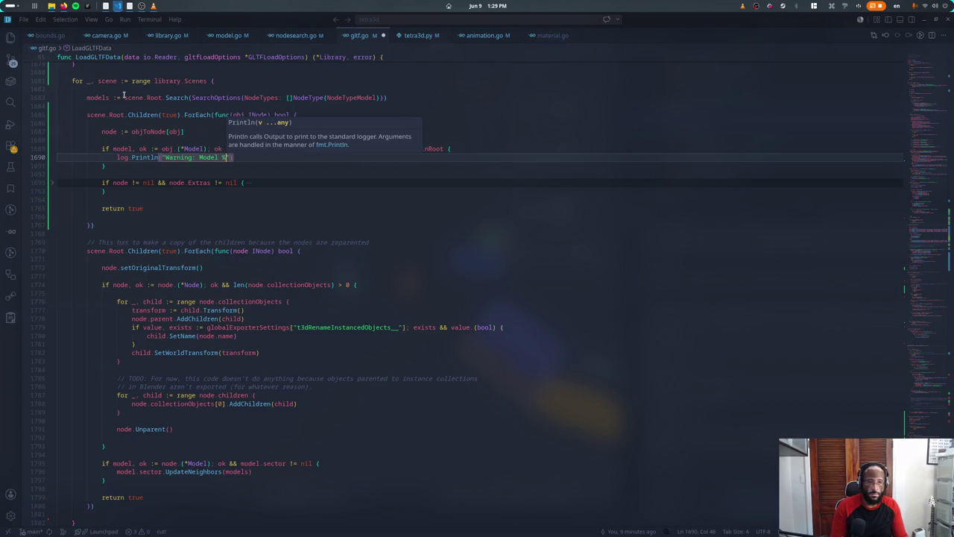
{"action": "type", "text": "v"}
{"action": "type", "text": " is not parented to its armature"}
{"action": "key", "text": "ctrl+Left"}
{"action": "key", "text": "ctrl+Left"}
{"action": "key", "text": "ctrl+Left"}
{"action": "key", "text": "ctrl+Left"}
{"action": "type", "text": "skinned / animated, but"}
{"action": "key", "text": "Down"}
{"action": "key", "text": "Up"}
{"action": "key", "text": "End"}
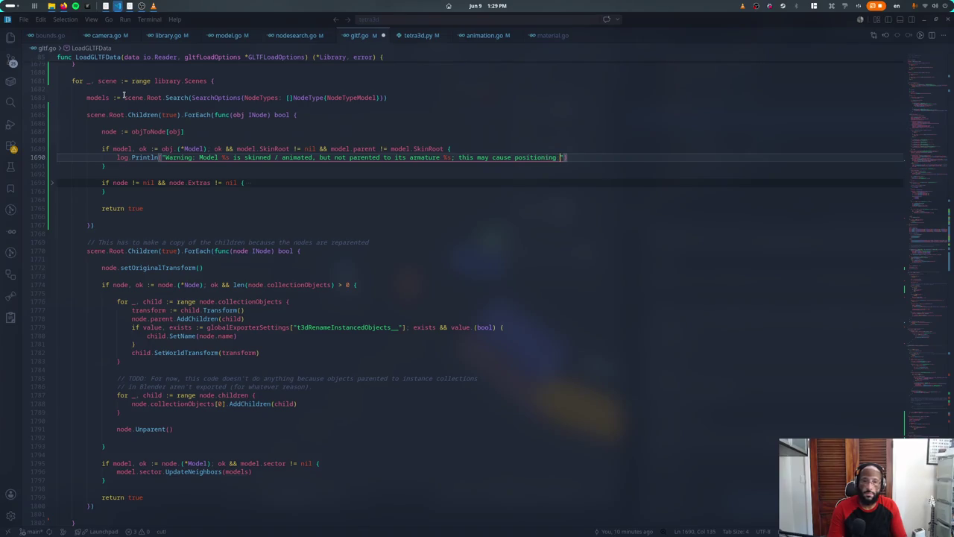
Step: Pass model.name and model.SkinRoot.Name() as the warning's format arguments
{"action": "type", "text": ", mod"}
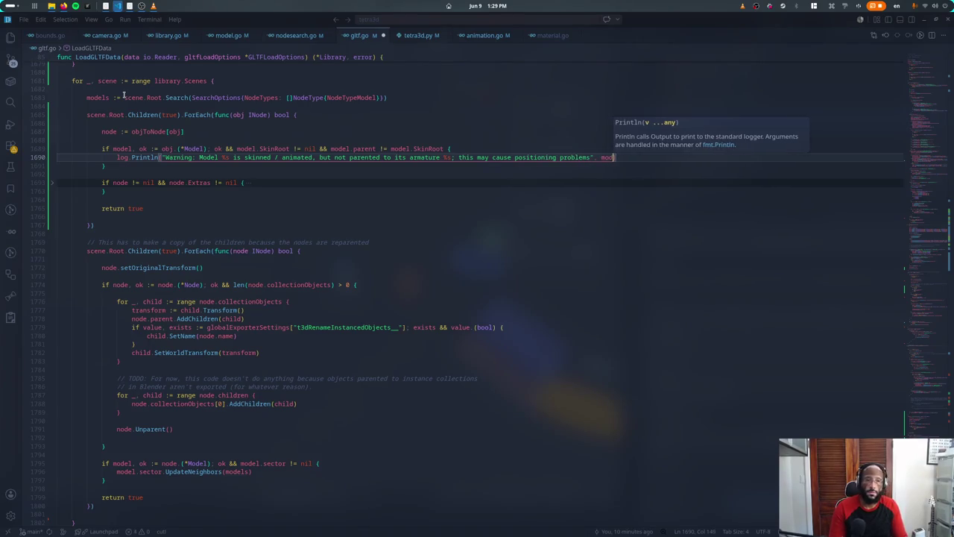
{"action": "type", "text": "el.nam"}
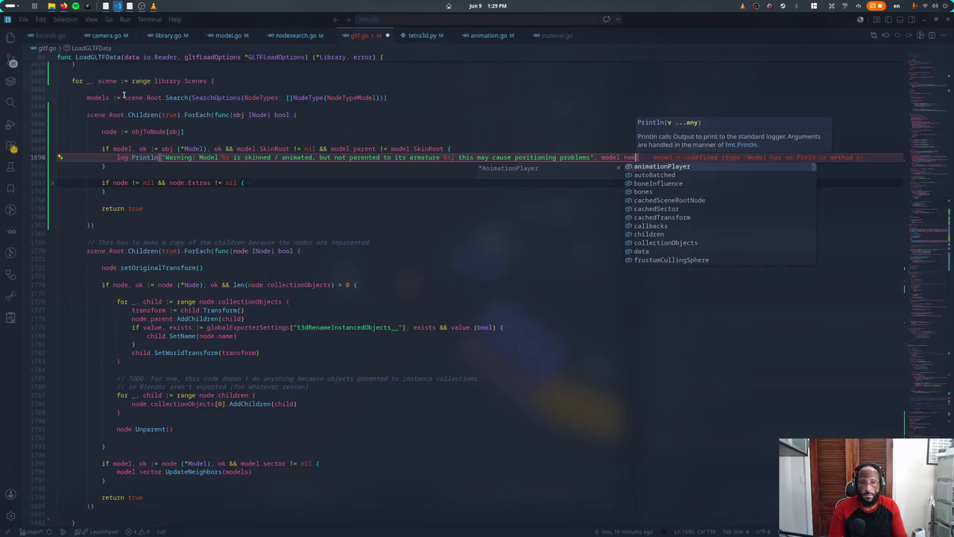
{"action": "type", "text": "e, model.SkinR"}
{"action": "key", "text": "Return"}
{"action": "type", "text": ".name"}
{"action": "key", "text": "BackSpace"}
{"action": "key", "text": "BackSpace"}
{"action": "key", "text": "BackSpace"}
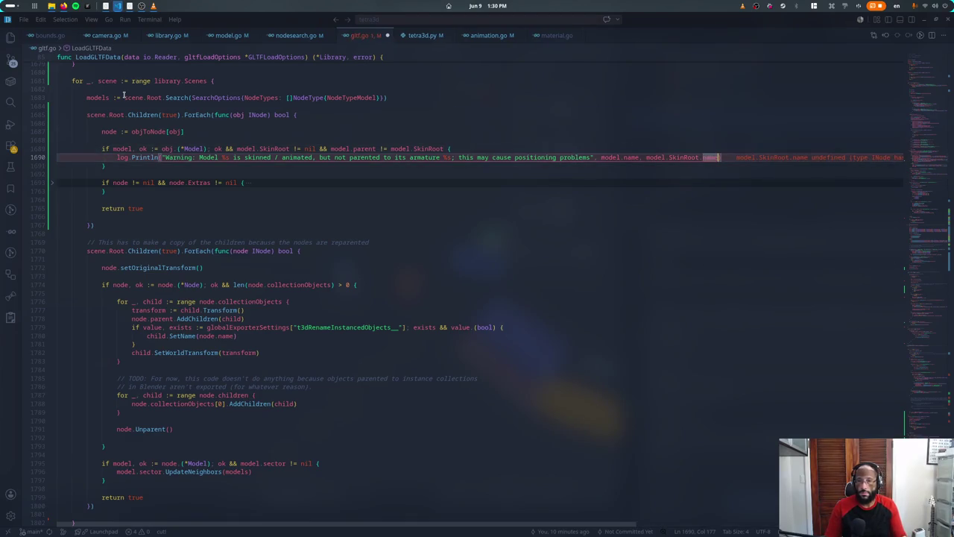
{"action": "type", "text": "N"}
{"action": "key", "text": "Return"}
{"action": "key", "text": "Up"}
{"action": "key", "text": "Down"}
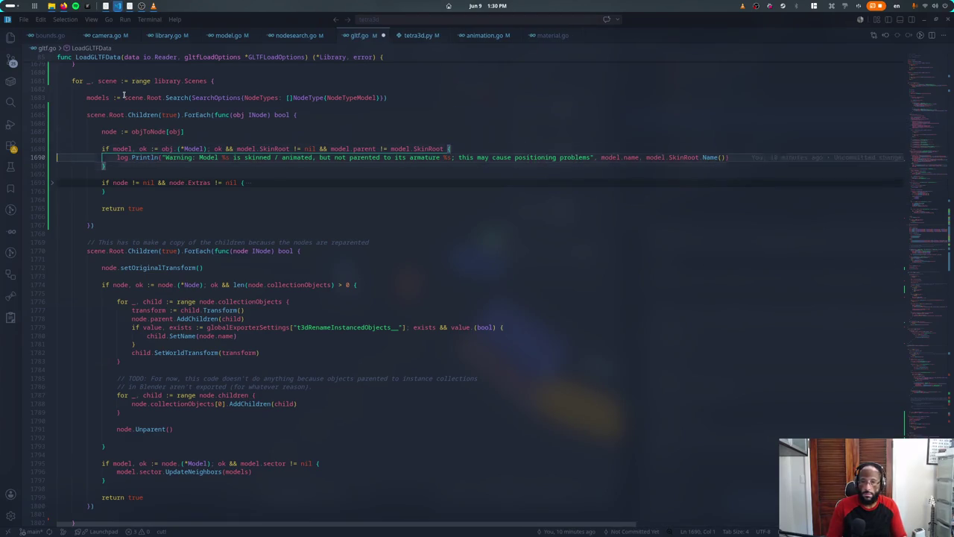
{"action": "type", "text": "N"}
{"action": "key", "text": "Return"}
{"action": "key", "text": "Up"}
{"action": "key", "text": "Up"}
{"action": "key", "text": "alt+Tab"}
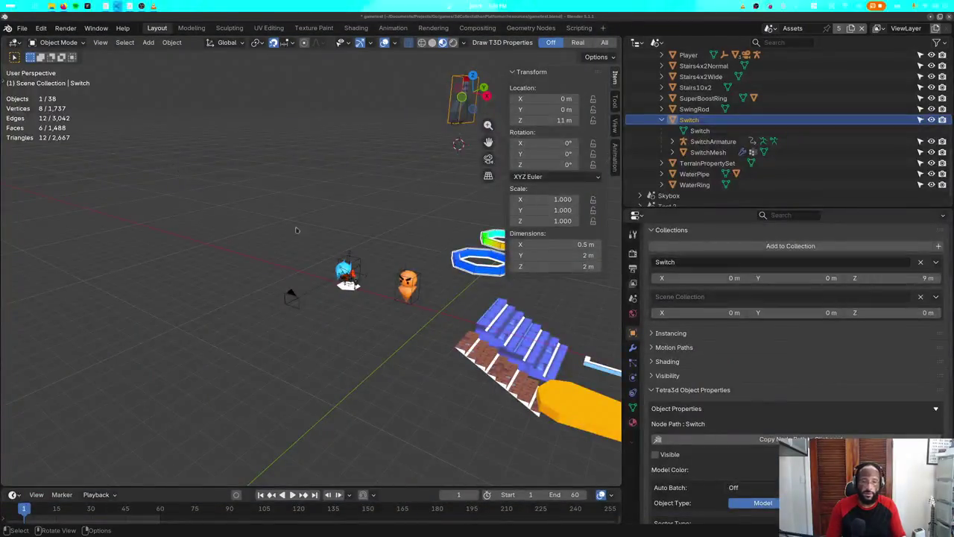
{"action": "key", "text": "super"}
Step: Stop and relaunch the game from the terminal with the Ctrl+J panel shown
{"action": "left_click", "coordinate": [578, 239]}
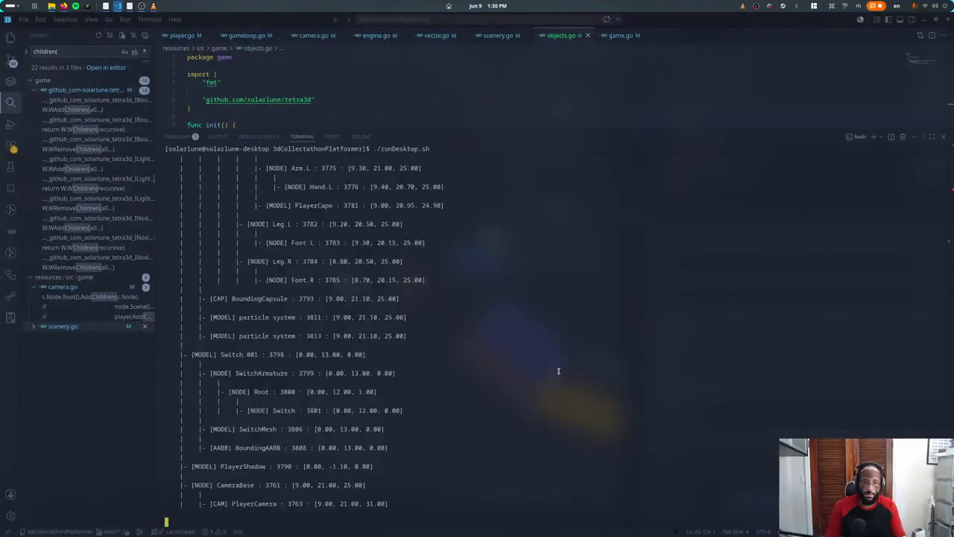
{"action": "key", "text": "ctrl+c"}
{"action": "key", "text": "Up"}
{"action": "key", "text": "Return"}
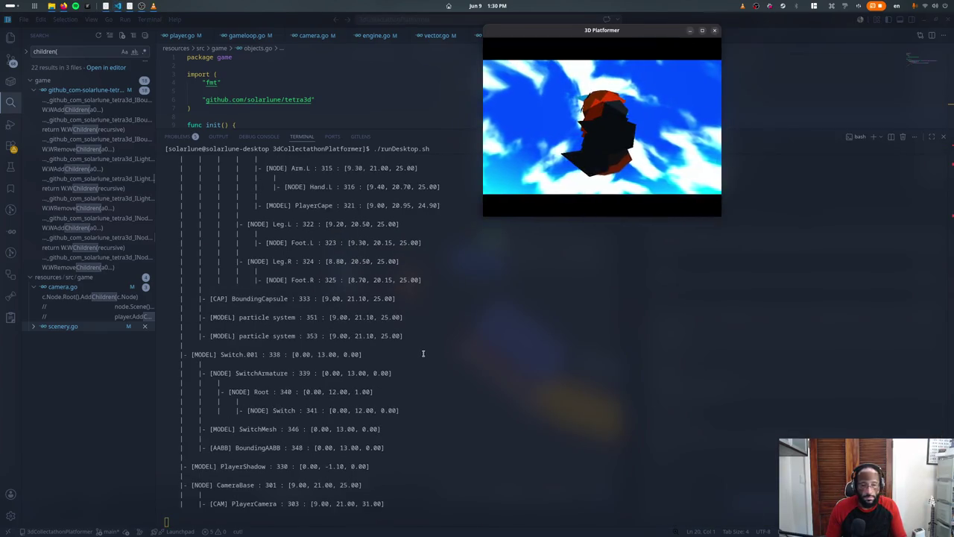
{"action": "left_click", "coordinate": [422, 353]}
{"action": "key", "text": "ctrl+j"}
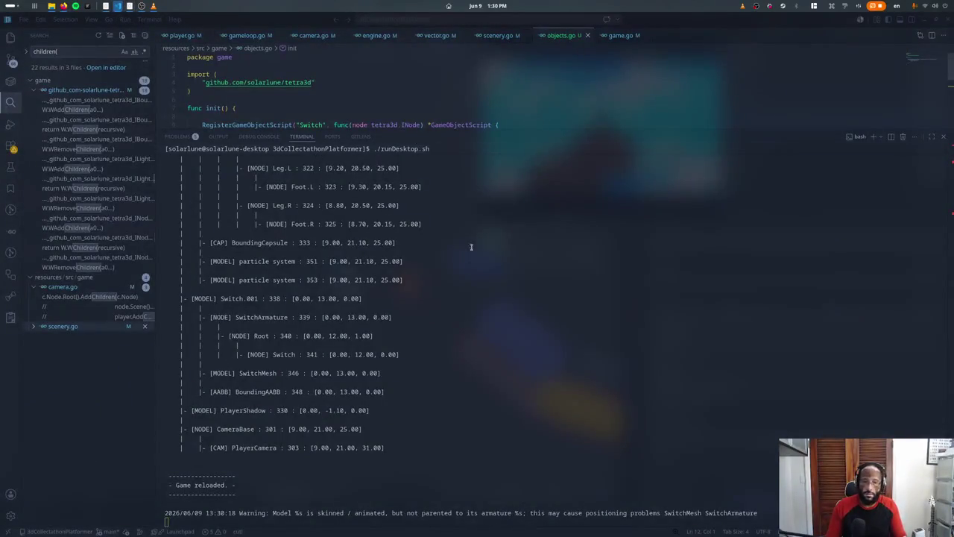
{"action": "type", "text": "./runDesktop.sh"}
{"action": "key", "text": "Return"}
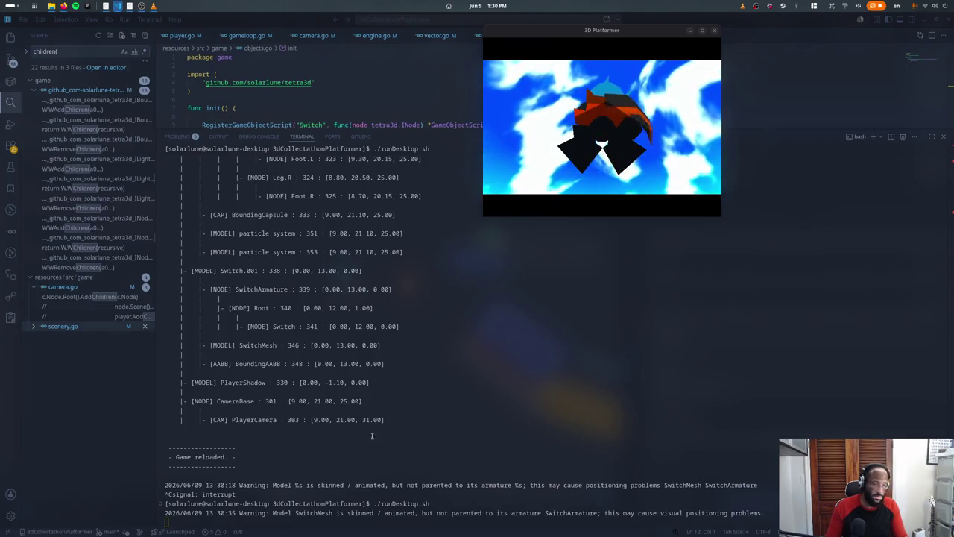
Step: Rerun the game until the SwitchMesh-not-parented warning prints, then play it fullscreen
{"action": "key", "text": "ctrl+c"}
{"action": "key", "text": "Up"}
{"action": "key", "text": "Return"}
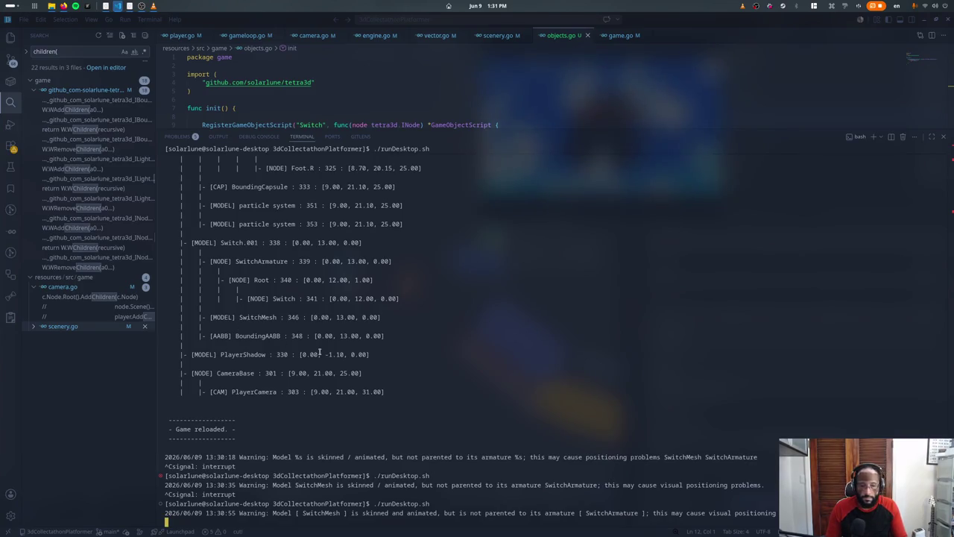
{"action": "key", "text": "Up"}
{"action": "key", "text": "Return"}
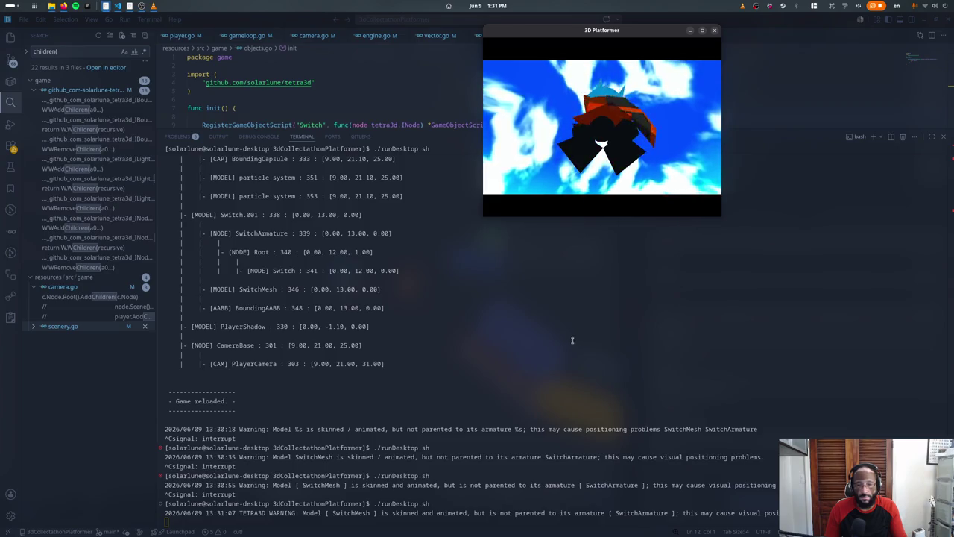
{"action": "key", "text": "F4"}
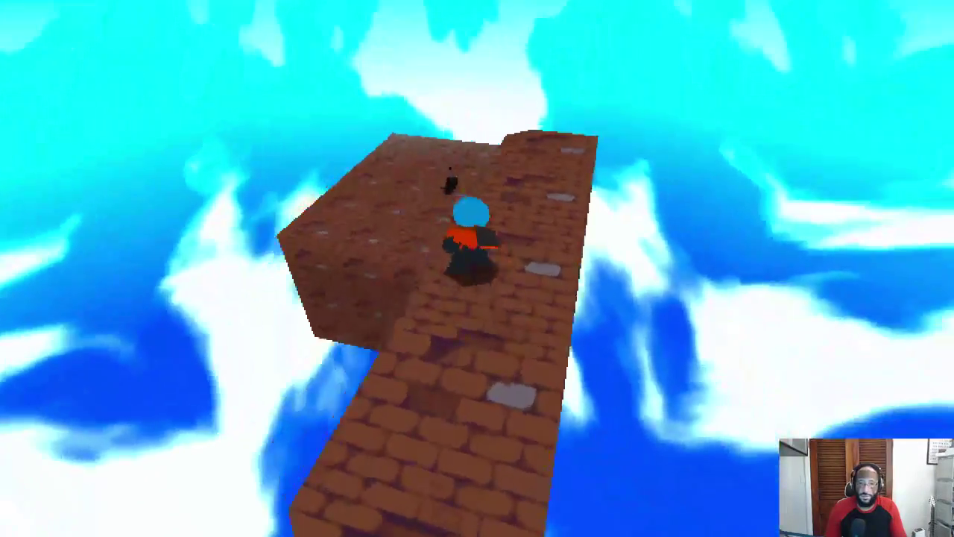
{"action": "key", "text": "w"}
{"action": "key", "text": "F3"}
{"action": "key", "text": "F3"}
{"action": "key", "text": "super"}
Step: Open recent game.blend in Blender, choosing Don't Save for gametest.blend's changes
{"action": "left_click", "coordinate": [477, 395]}
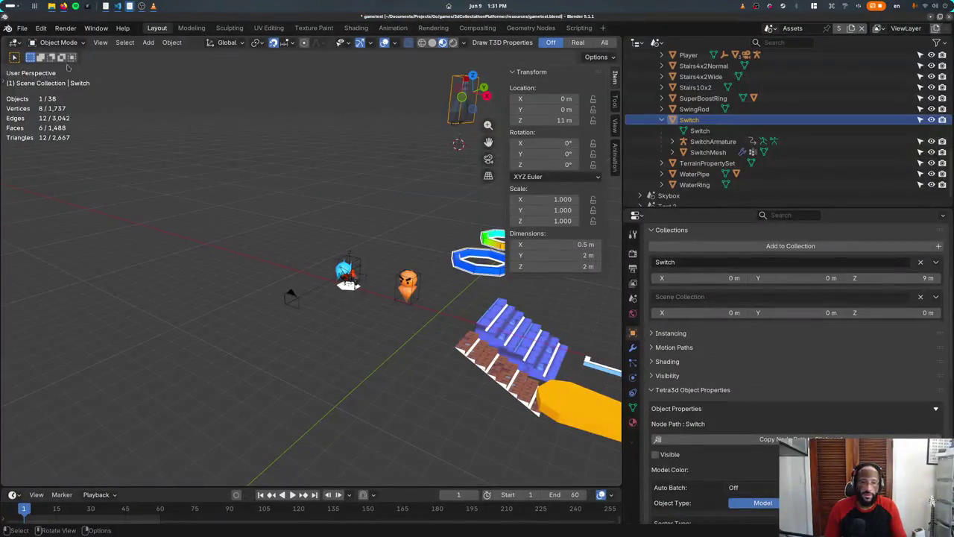
{"action": "left_click", "coordinate": [20, 30]}
{"action": "mouse_move", "coordinate": [49, 62]}
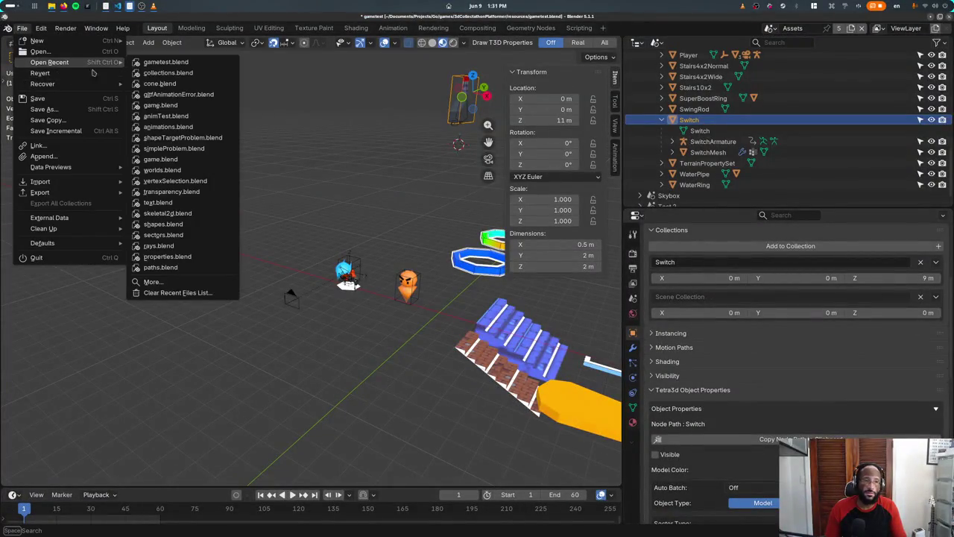
{"action": "left_click", "coordinate": [160, 105]}
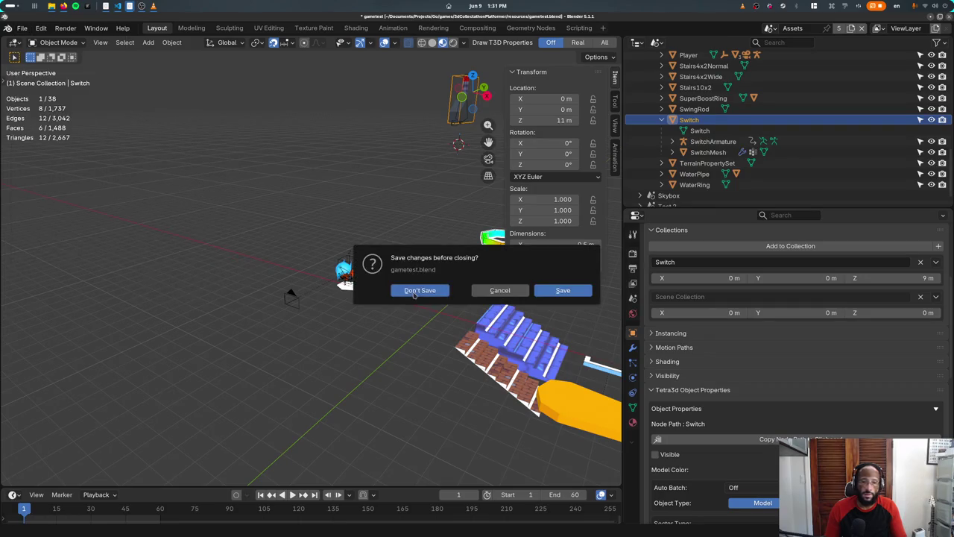
{"action": "left_click", "coordinate": [415, 291]}
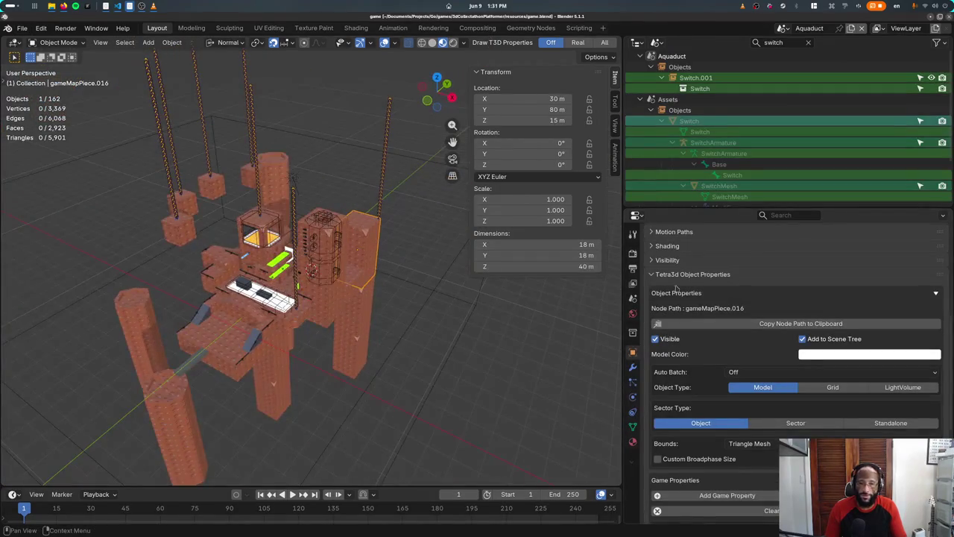
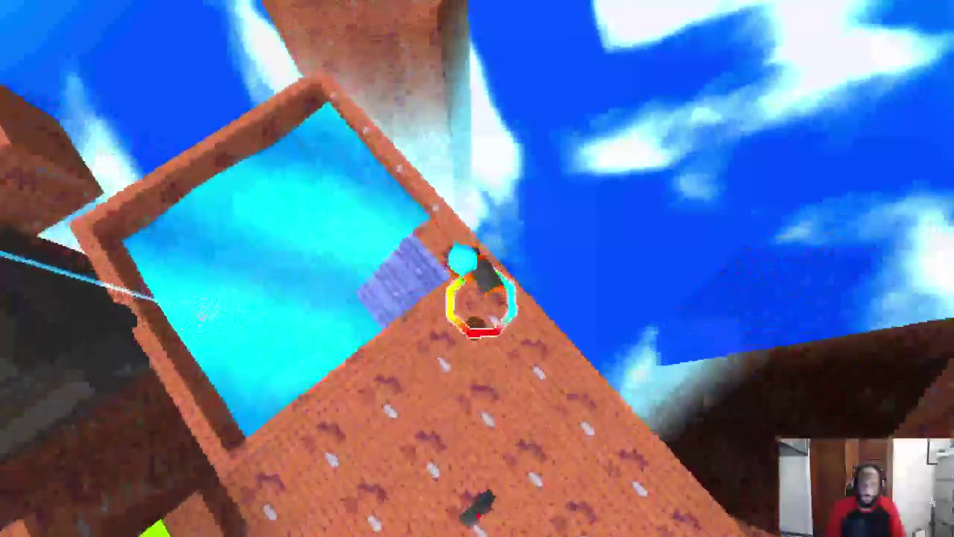
Step: Playtest the level, running and jumping across towers, the hanging block and ramps into the pool
{"action": "key", "text": "space"}
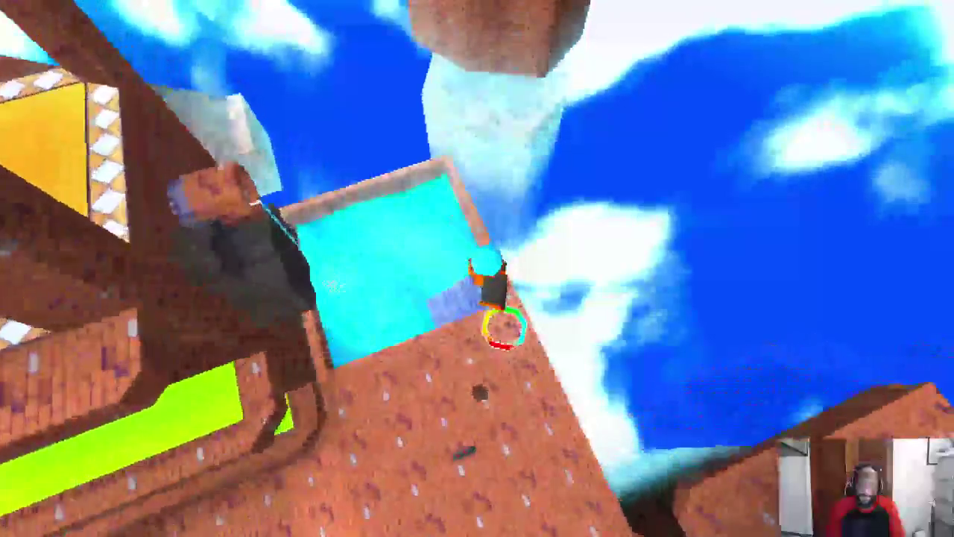
{"action": "key", "text": "w"}
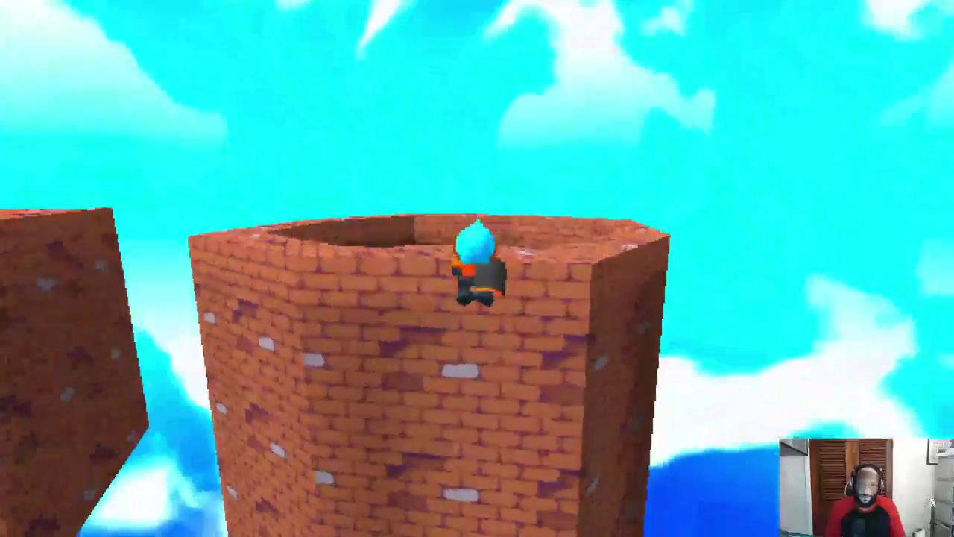
{"action": "key", "text": "w"}
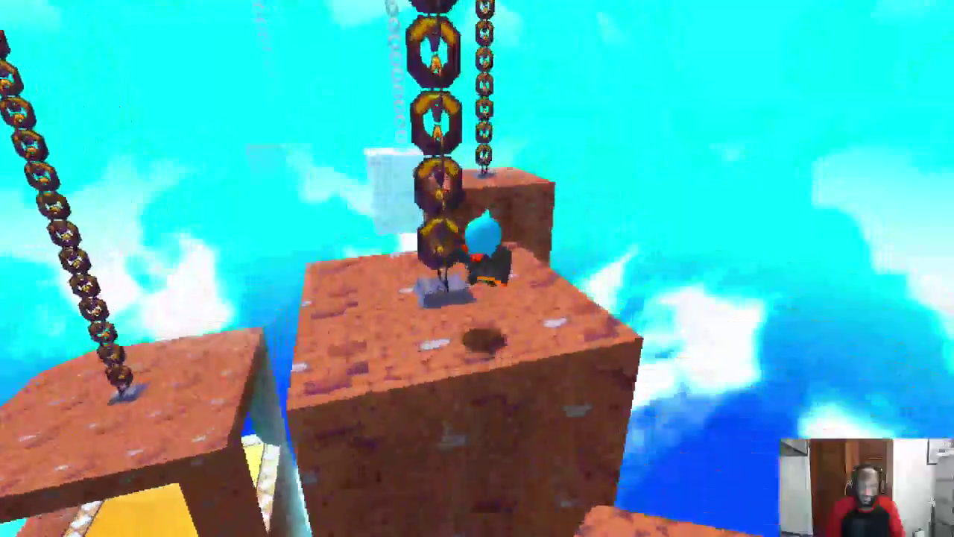
{"action": "key", "text": "w"}
{"action": "key", "text": "w"}
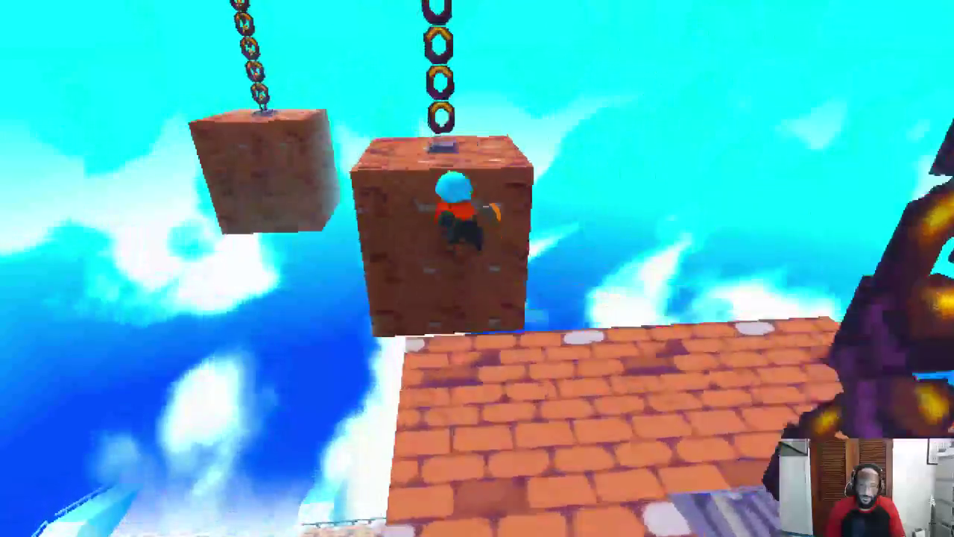
{"action": "key", "text": "space"}
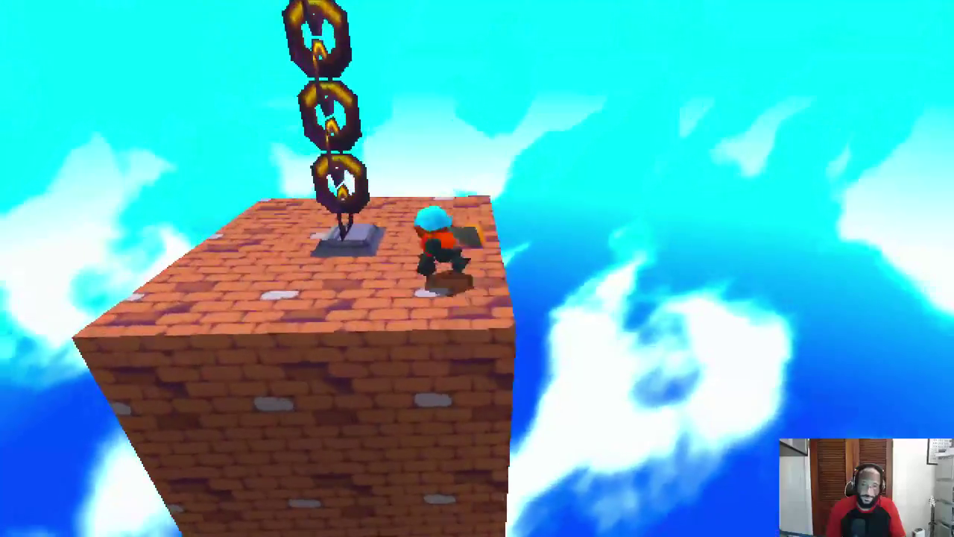
{"action": "key", "text": "w"}
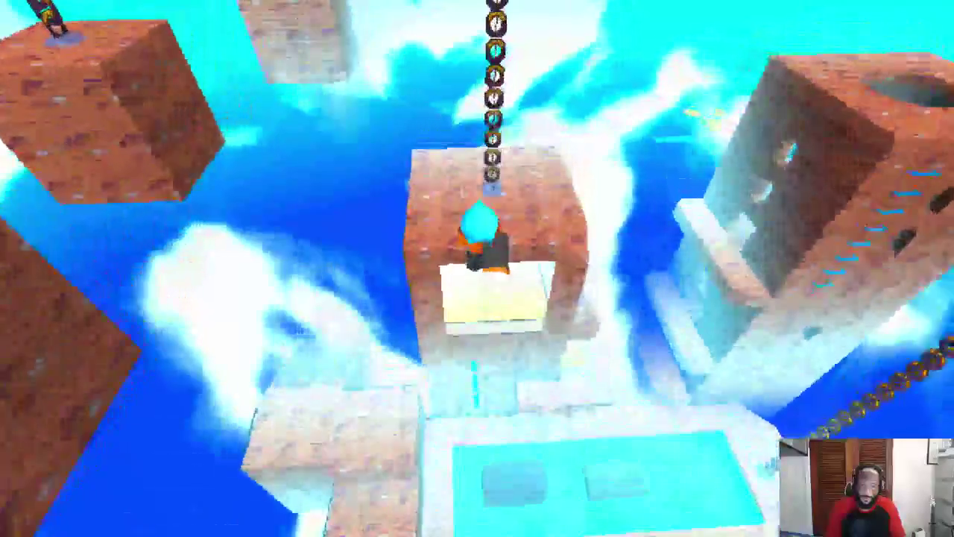
{"action": "key", "text": "space"}
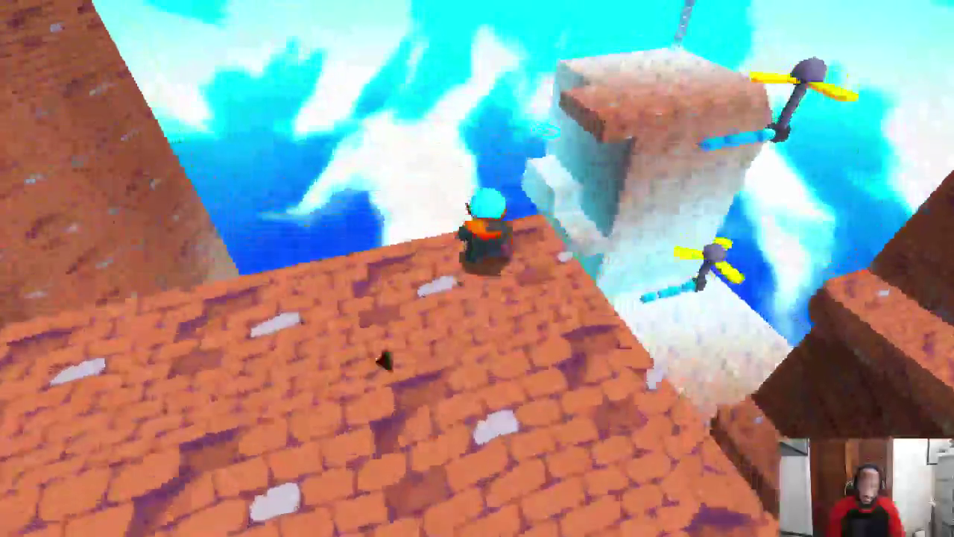
{"action": "key", "text": "w"}
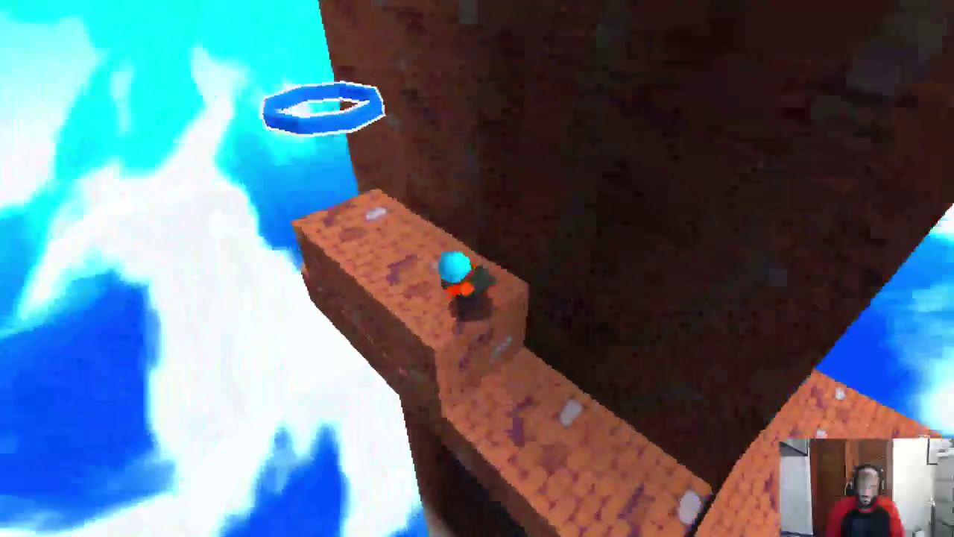
{"action": "key", "text": "w"}
{"action": "key", "text": "space"}
{"action": "key", "text": "w"}
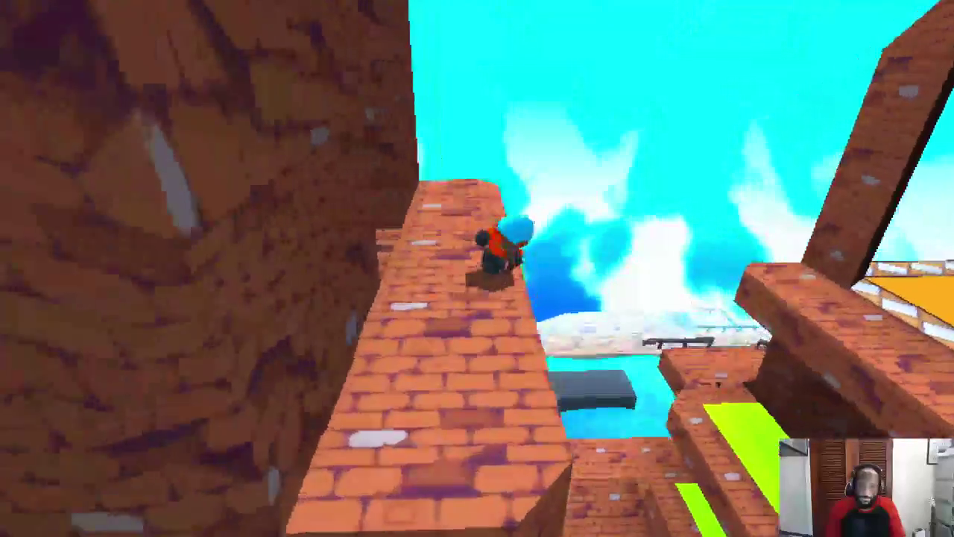
{"action": "key", "text": "w"}
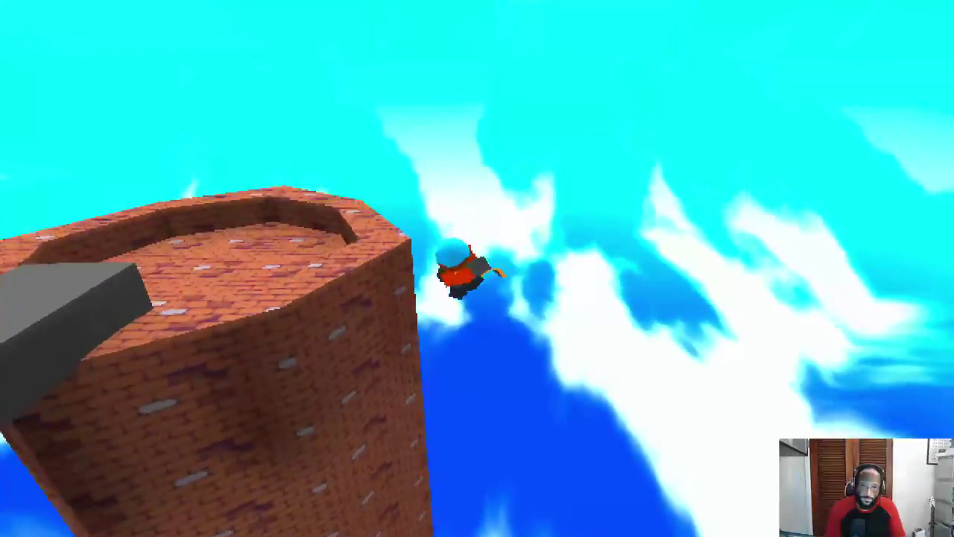
{"action": "key", "text": "w"}
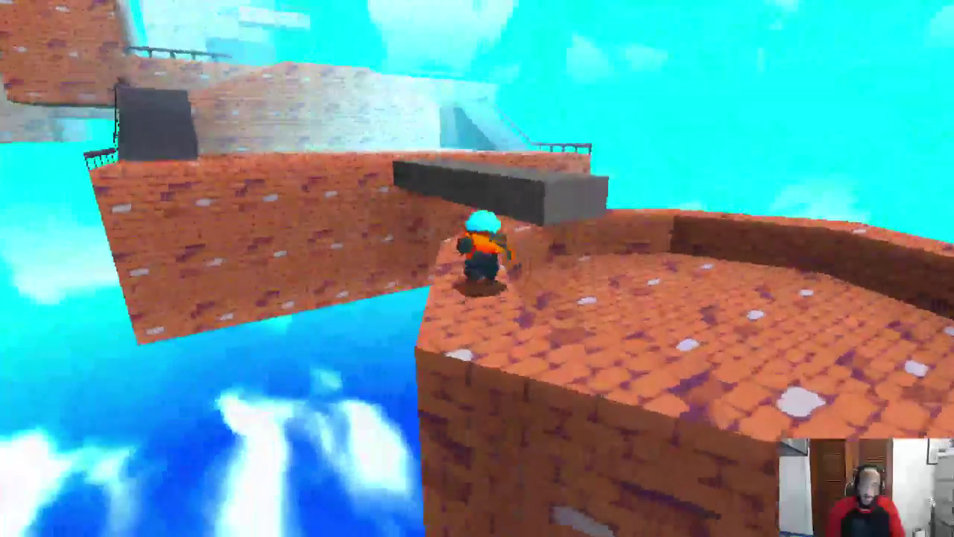
{"action": "key", "text": "w"}
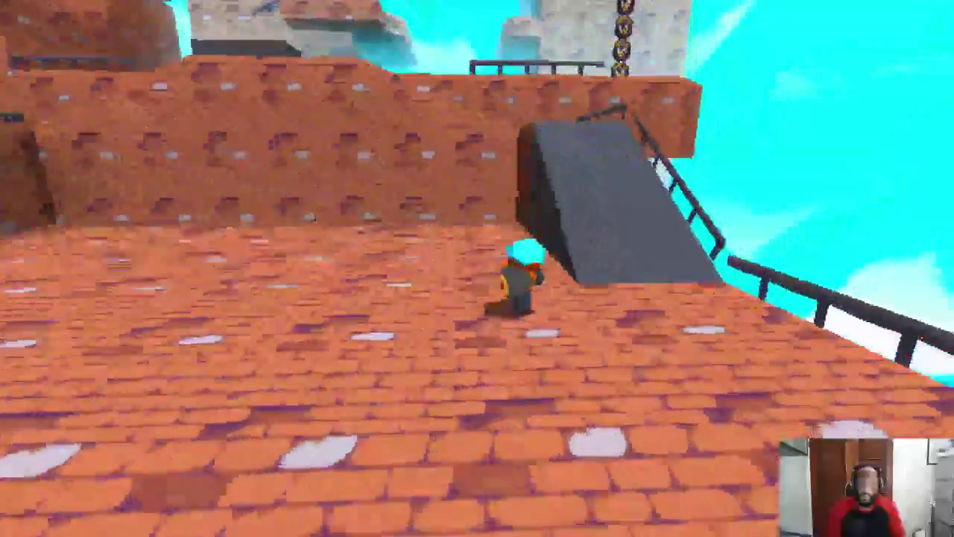
{"action": "key", "text": "w"}
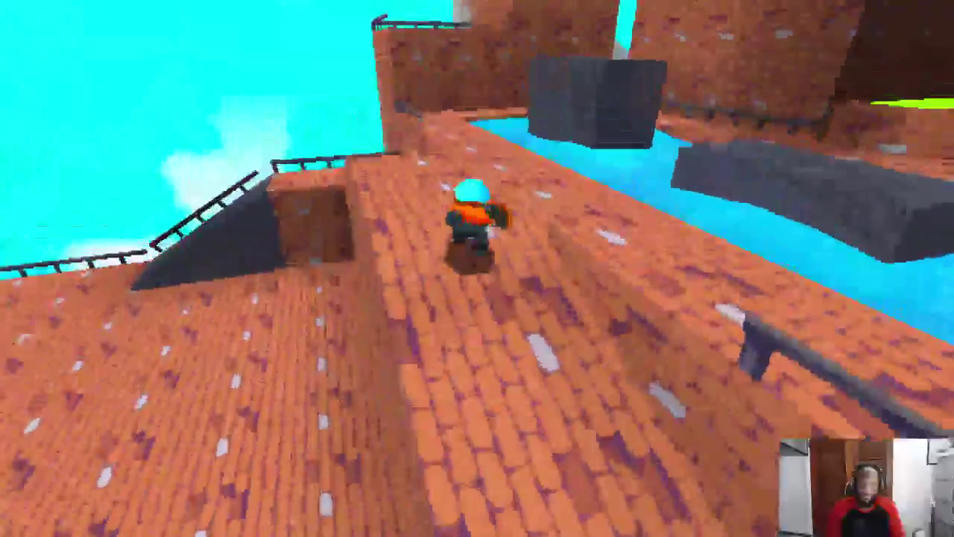
{"action": "key", "text": "w"}
{"action": "key", "text": "space"}
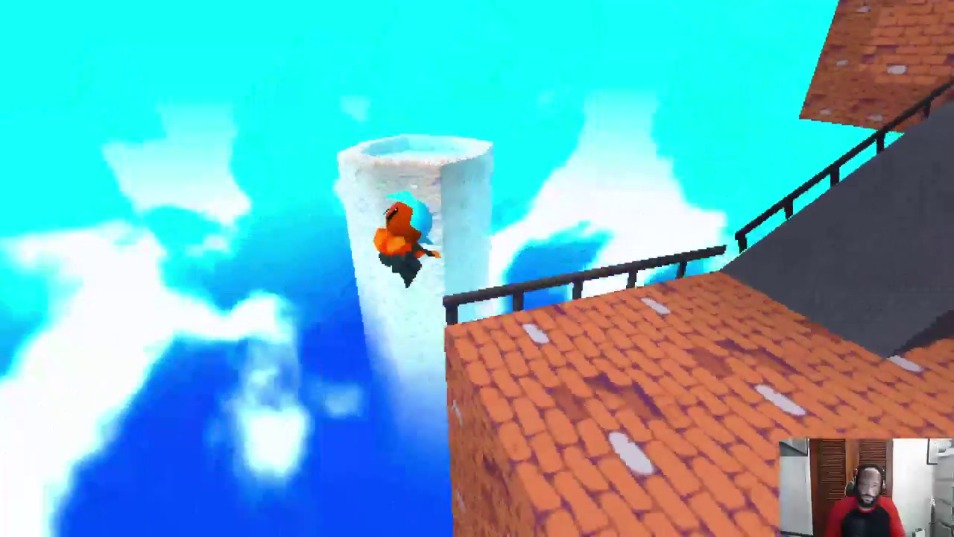
{"action": "key", "text": "w"}
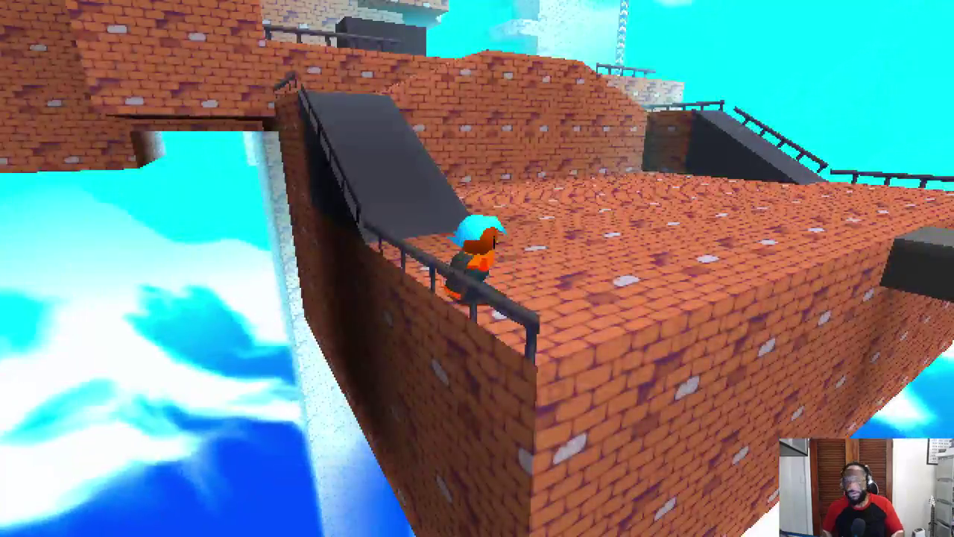
{"action": "key", "text": "w"}
{"action": "key", "text": "w"}
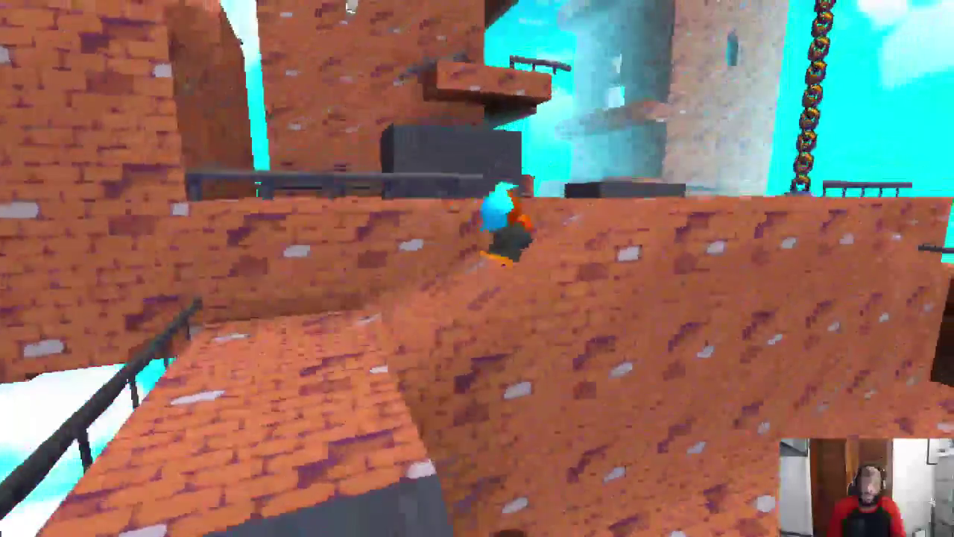
{"action": "key", "text": "w"}
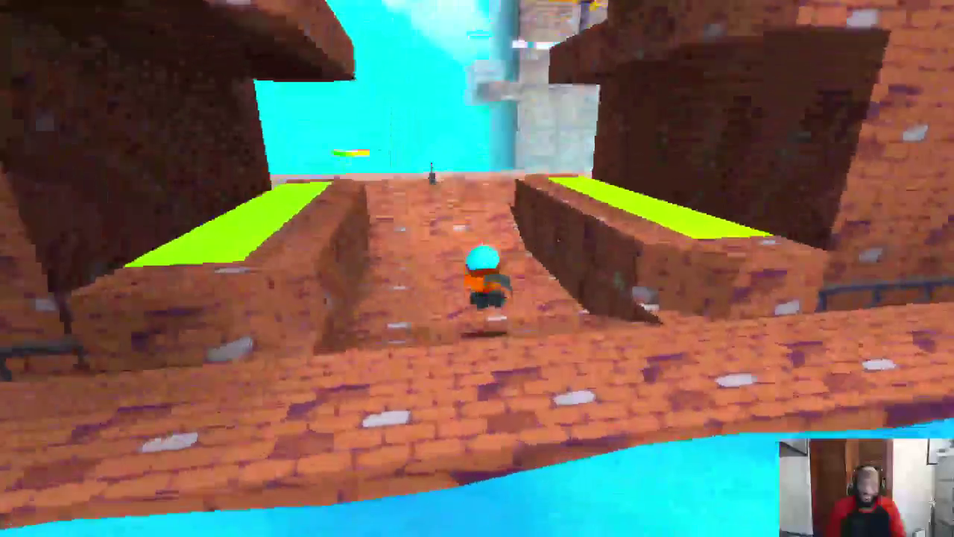
{"action": "key", "text": "w"}
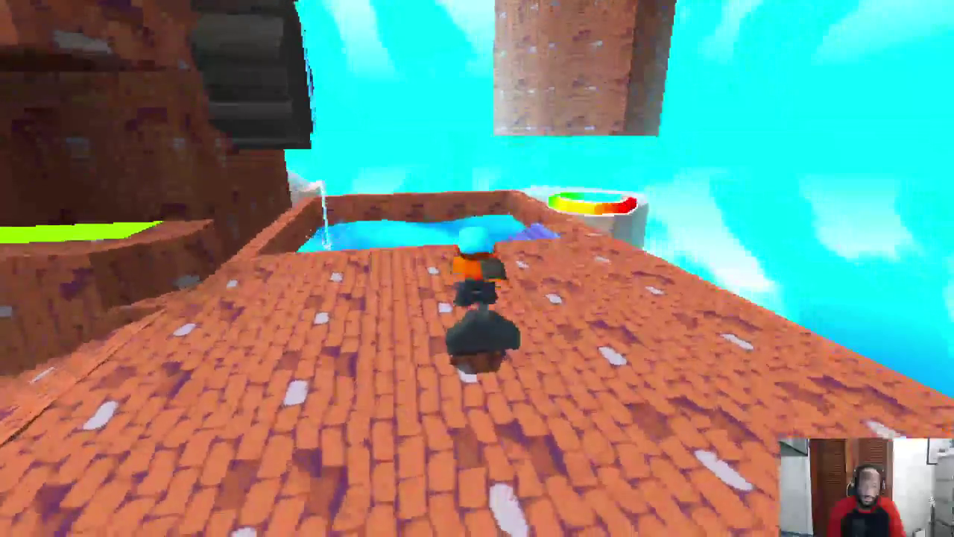
{"action": "key", "text": "w"}
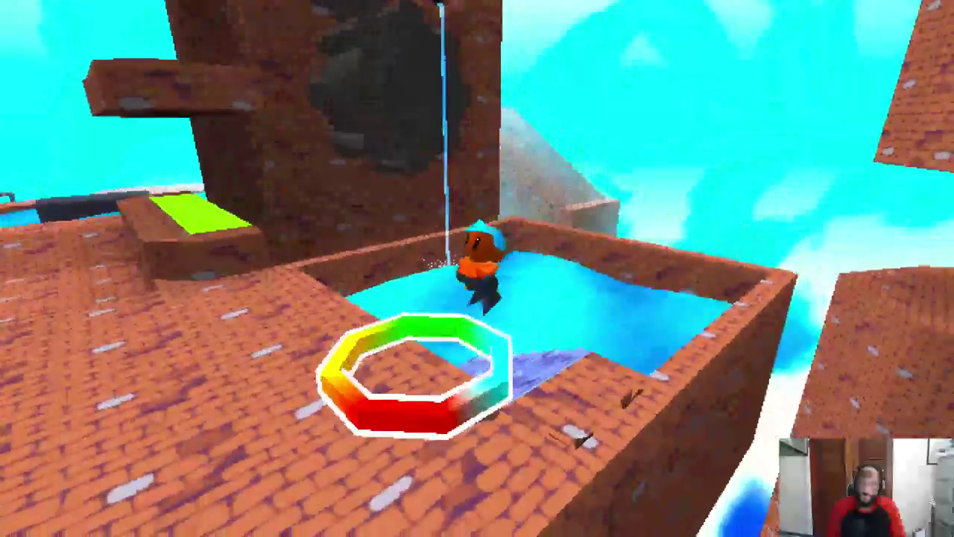
Step: Swim through the pool, then climb the dark block, blue bars and brick ledges to the upper platform
{"action": "key", "text": "w"}
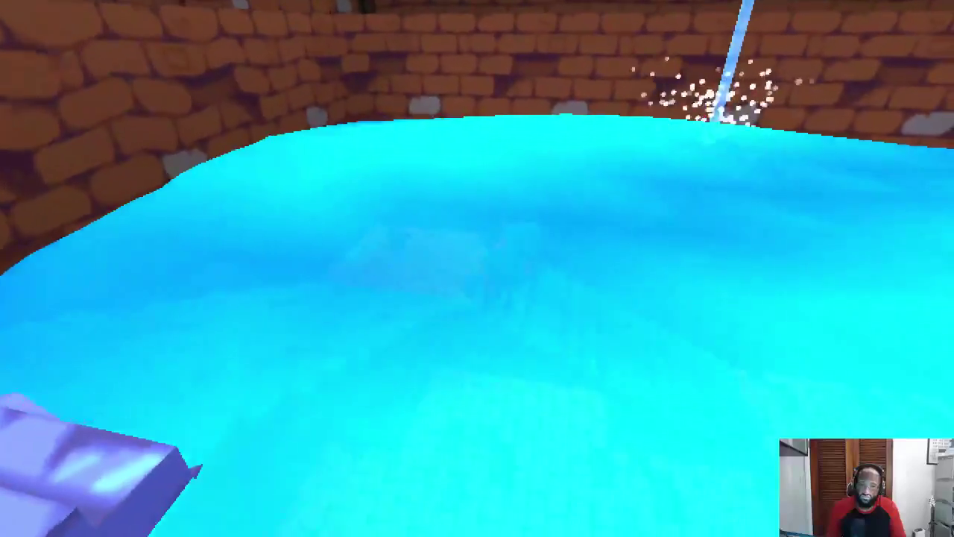
{"action": "key", "text": "w"}
{"action": "key", "text": "w"}
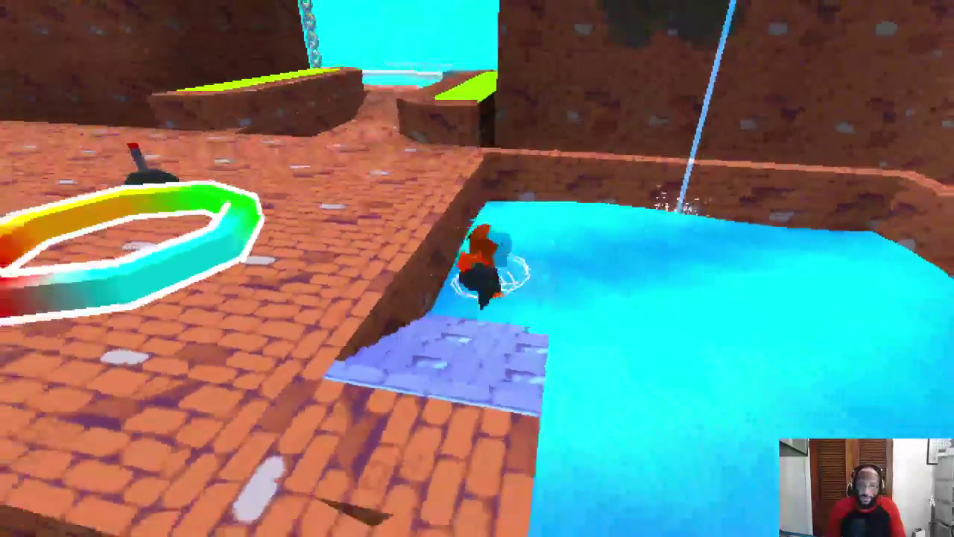
{"action": "key", "text": "w"}
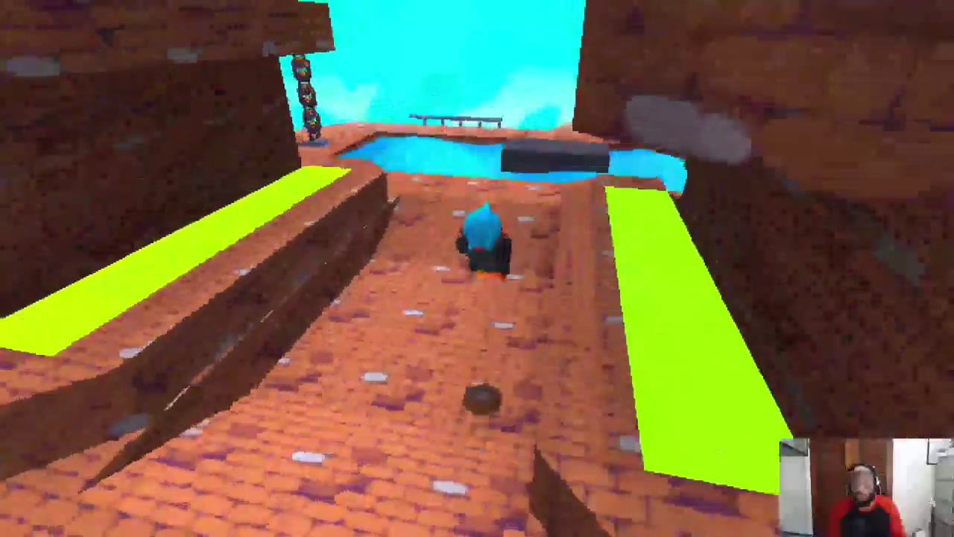
{"action": "key", "text": "space"}
{"action": "key", "text": "w"}
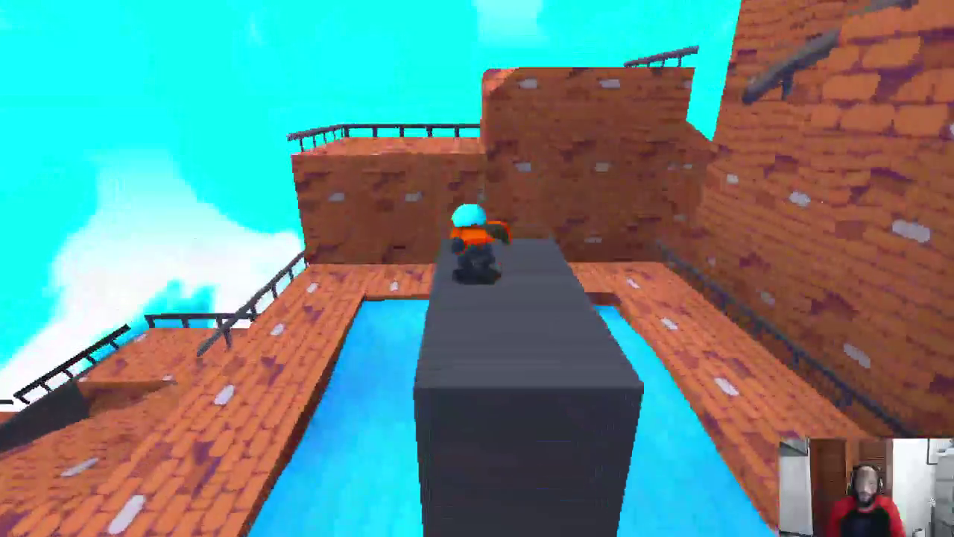
{"action": "key", "text": "w"}
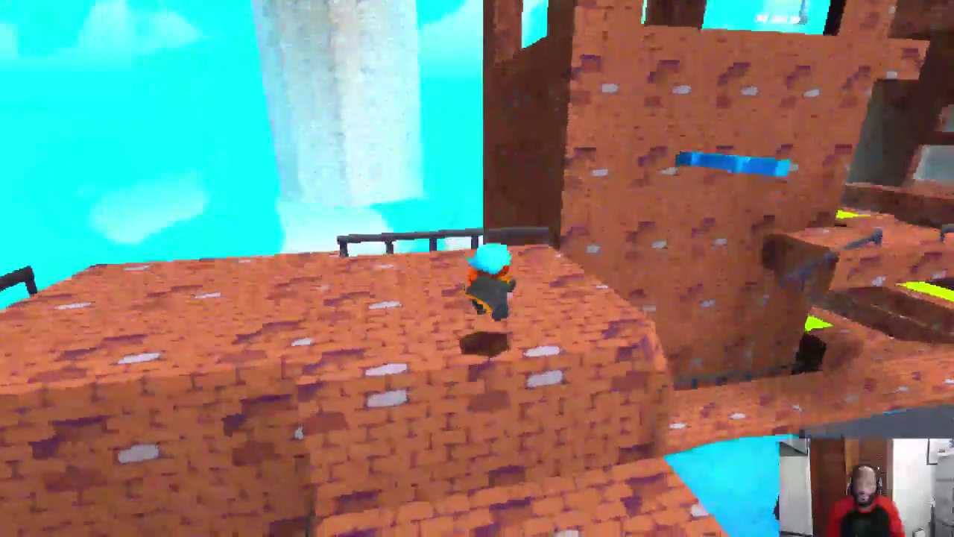
{"action": "key", "text": "w"}
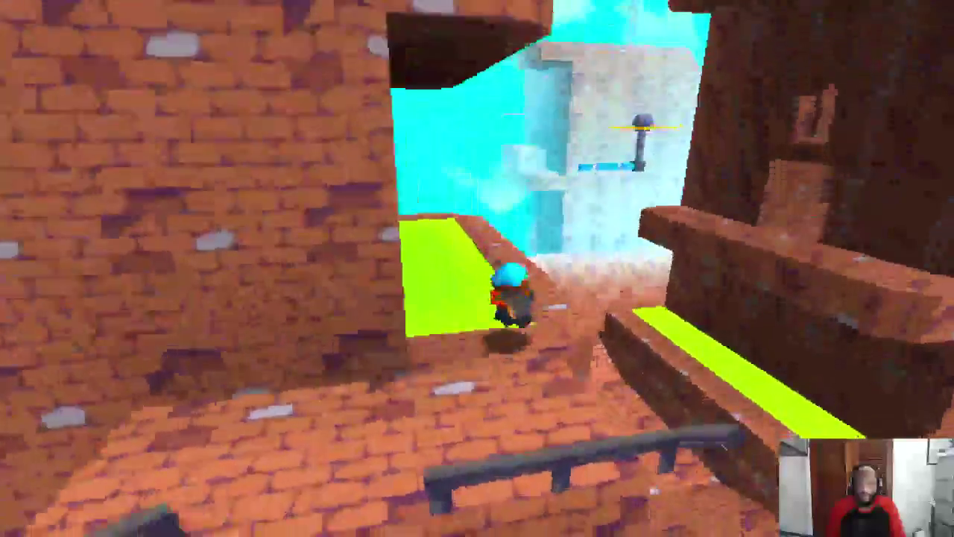
{"action": "key", "text": "w"}
{"action": "key", "text": "w"}
{"action": "key", "text": "space"}
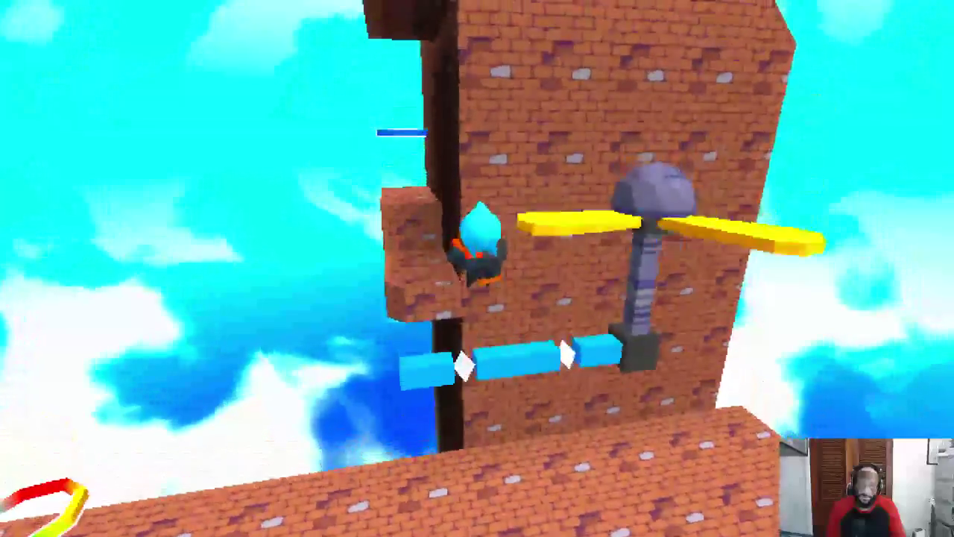
{"action": "key", "text": "w"}
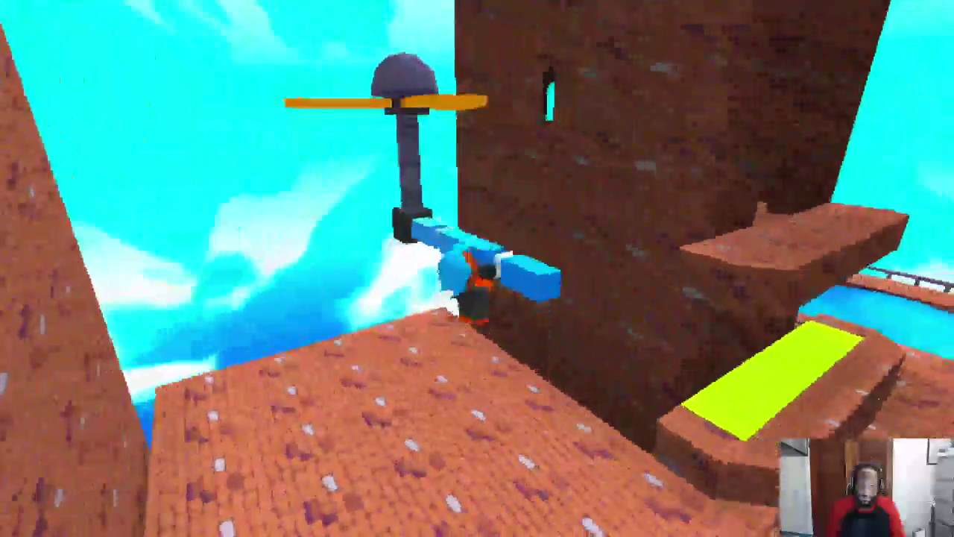
{"action": "key", "text": "w"}
{"action": "key", "text": "space"}
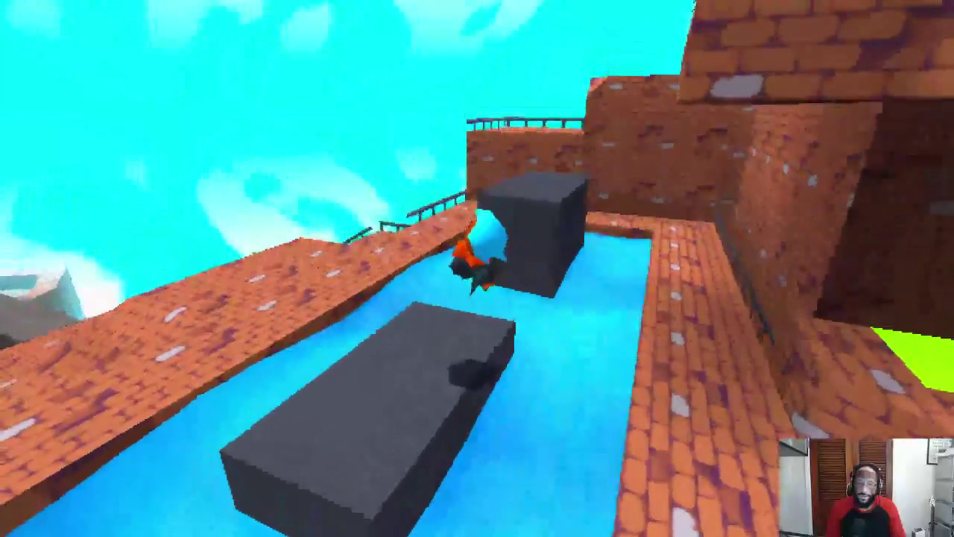
{"action": "key", "text": "w"}
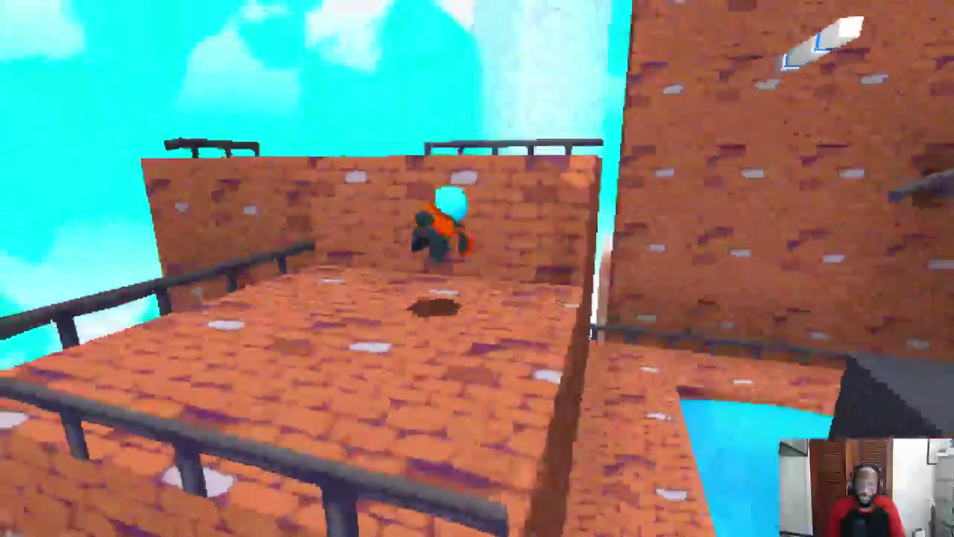
{"action": "key", "text": "space"}
{"action": "key", "text": "w"}
{"action": "key", "text": "w"}
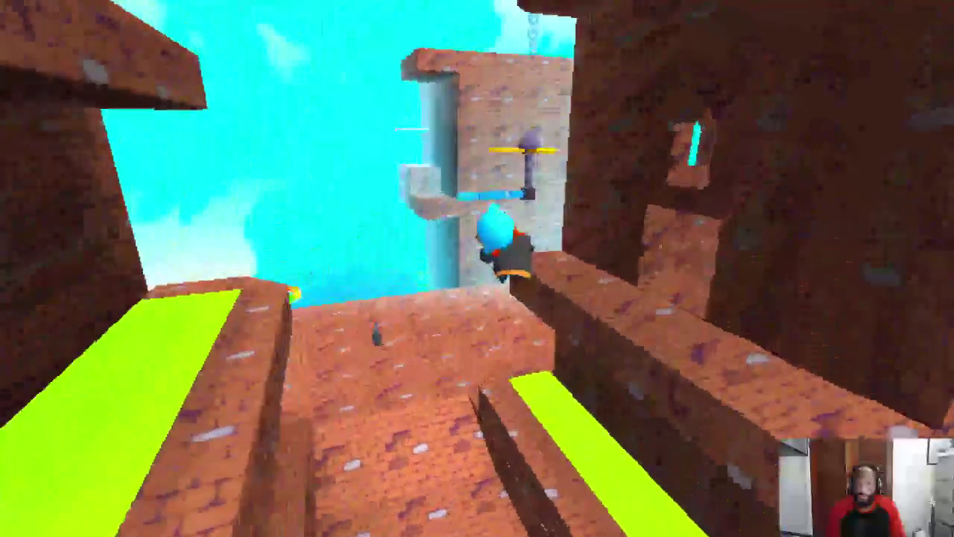
{"action": "key", "text": "w"}
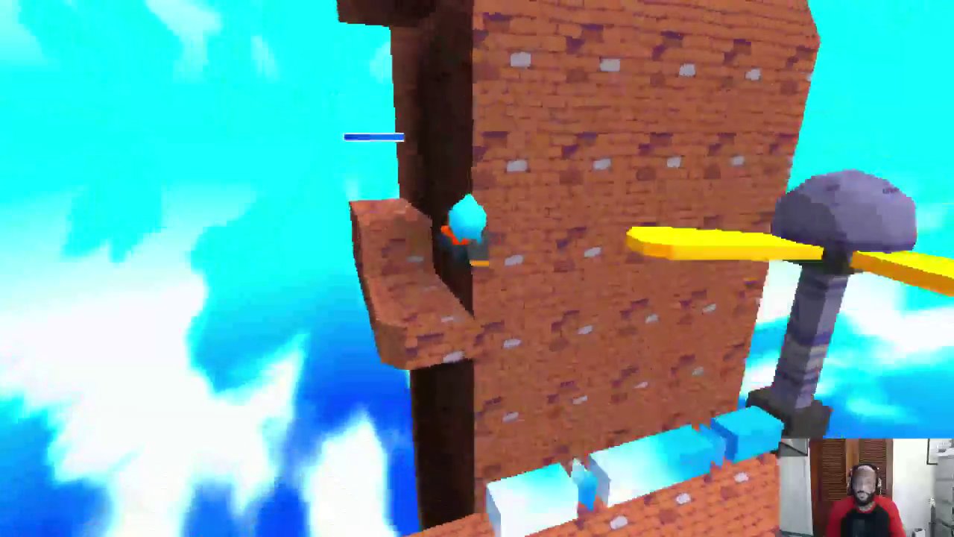
{"action": "key", "text": "space"}
{"action": "key", "text": "w"}
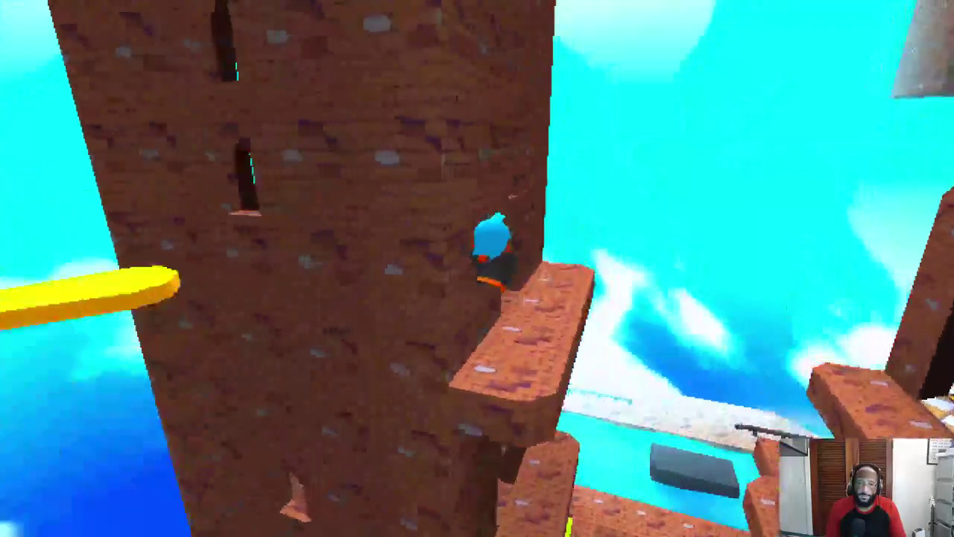
{"action": "key", "text": "space"}
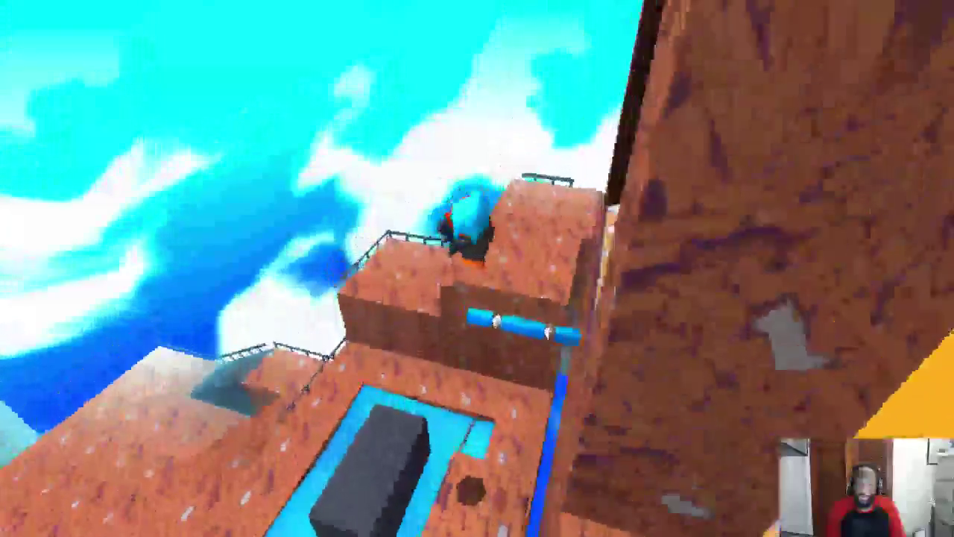
{"action": "key", "text": "w"}
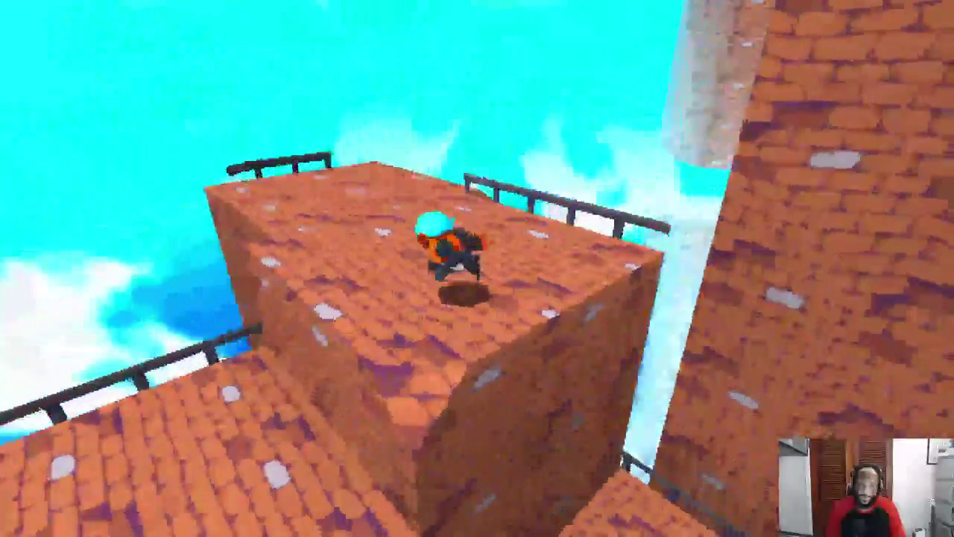
{"action": "key", "text": "space"}
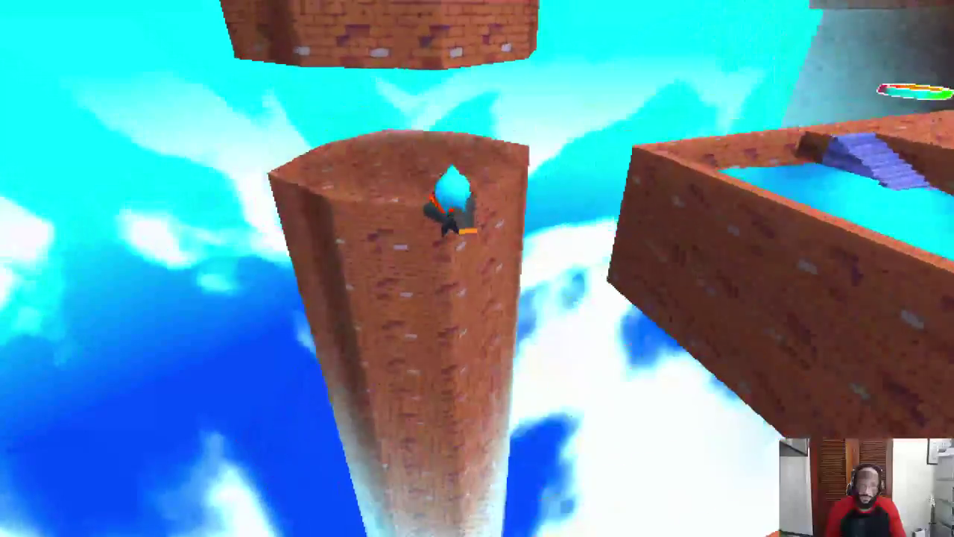
{"action": "key", "text": "space"}
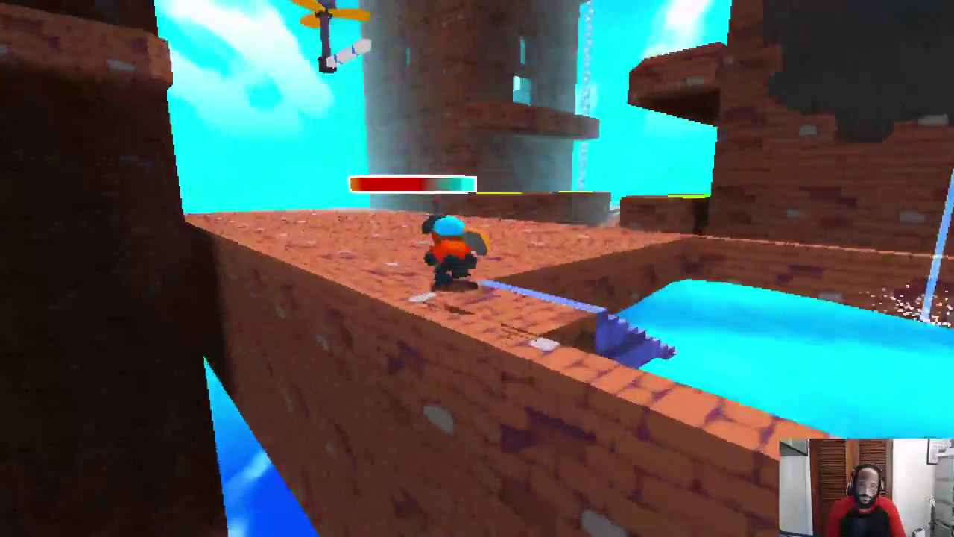
{"action": "key", "text": "w"}
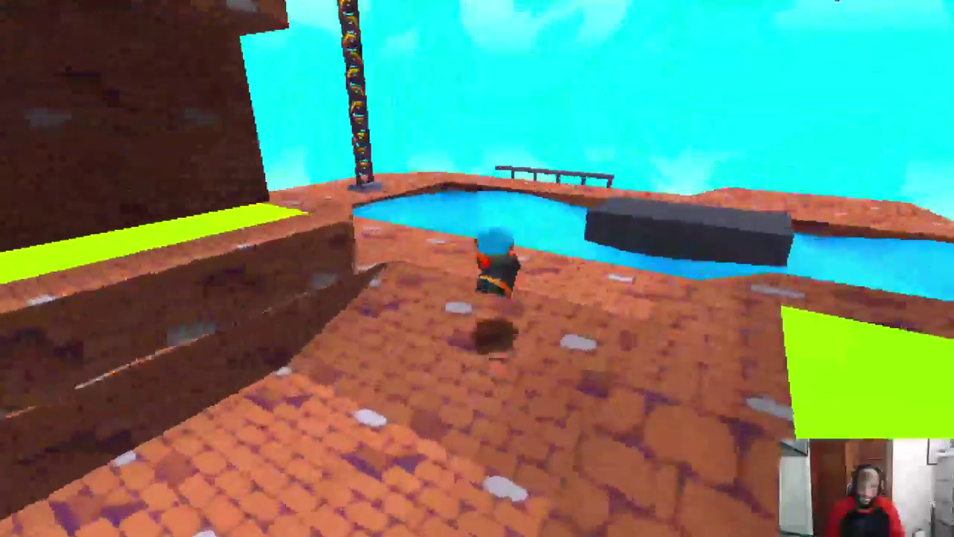
{"action": "key", "text": "space"}
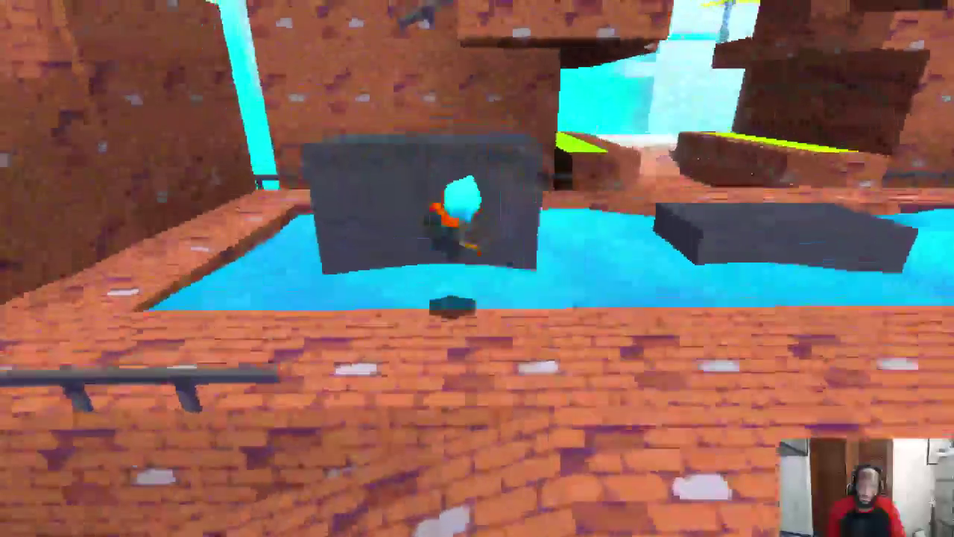
{"action": "key", "text": "space"}
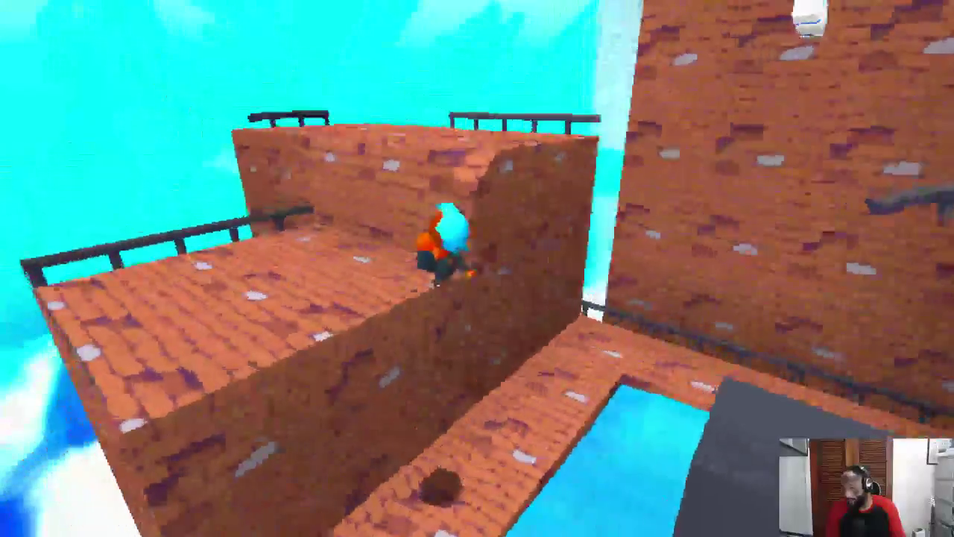
{"action": "key", "text": "w"}
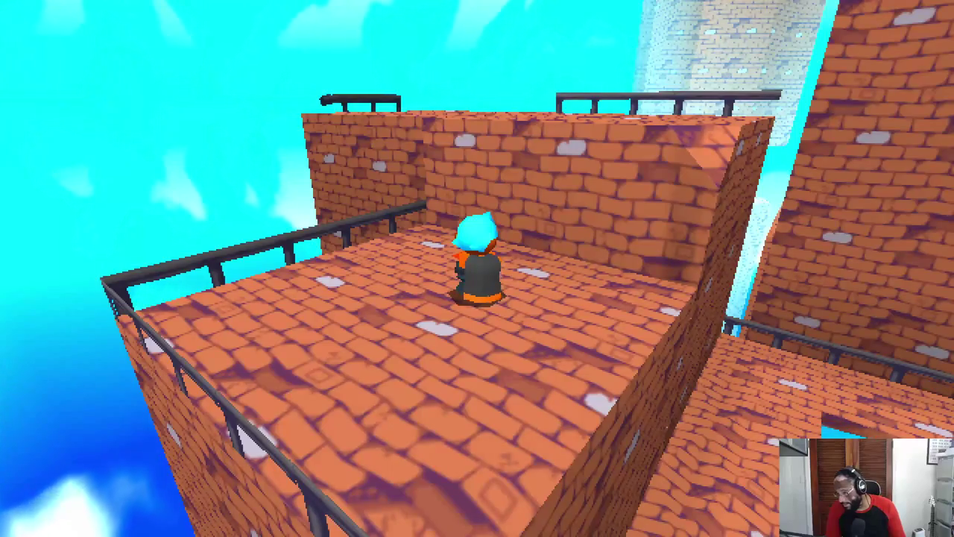
Step: Traverse the brick rooftops, walls and towers, then hop across the water channel onto a brick ledge
{"action": "key", "text": "d"}
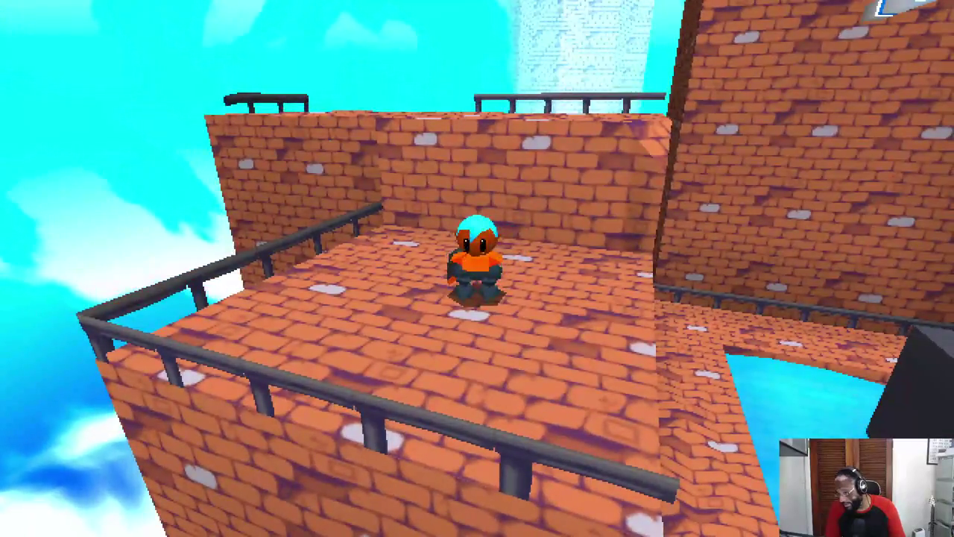
{"action": "key", "text": "space"}
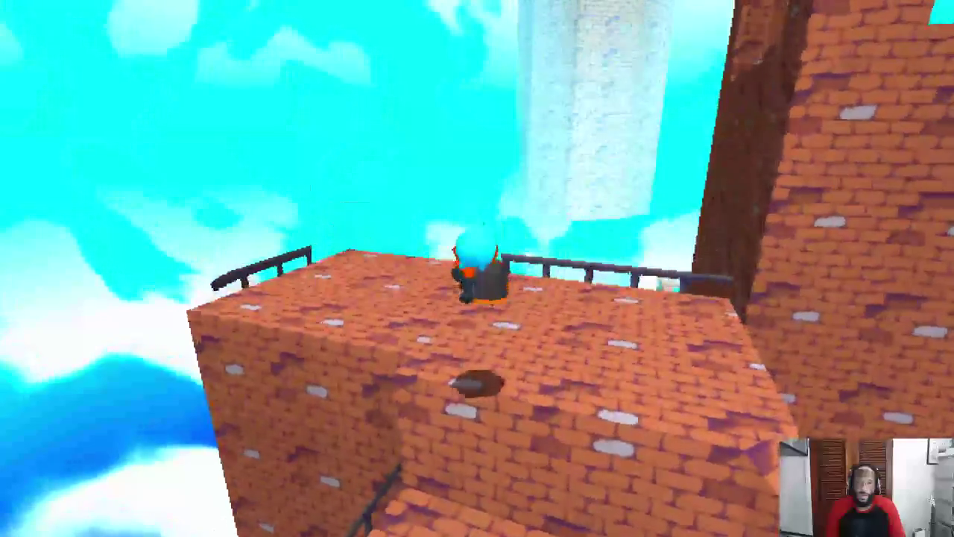
{"action": "key", "text": "w"}
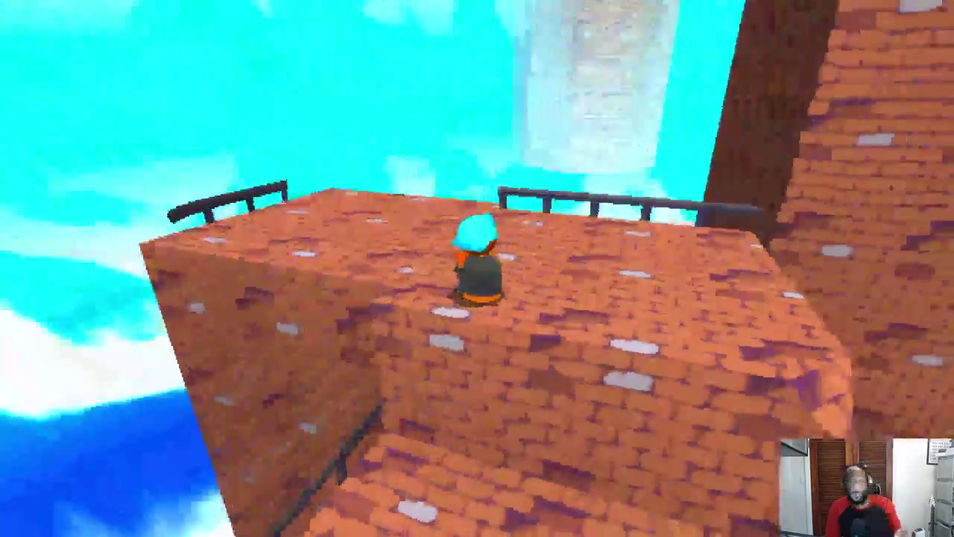
{"action": "key", "text": "w"}
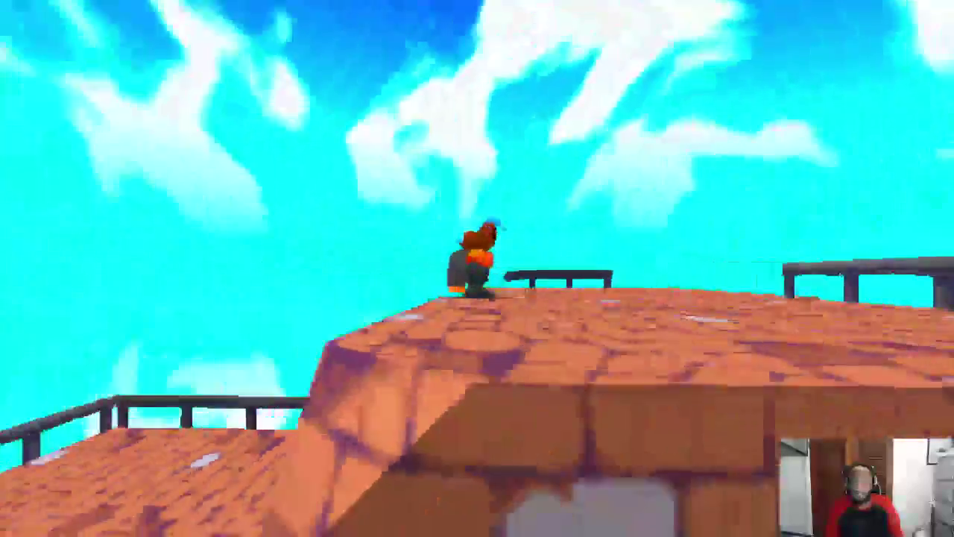
{"action": "key", "text": "w"}
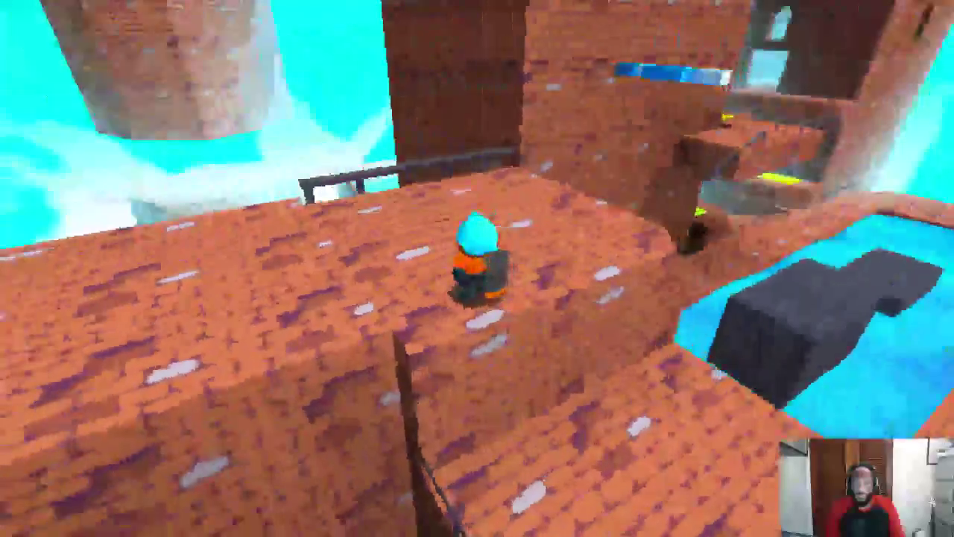
{"action": "key", "text": "w"}
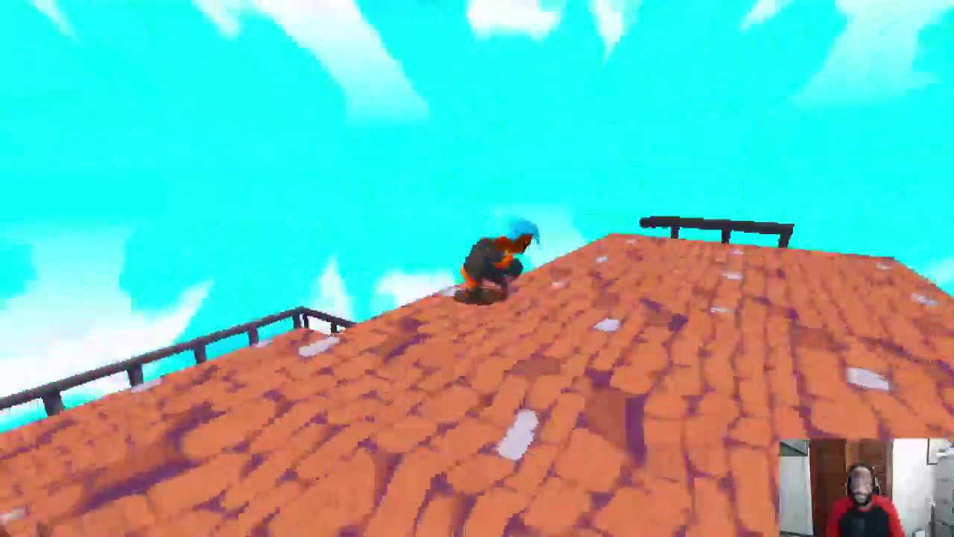
{"action": "key", "text": "w"}
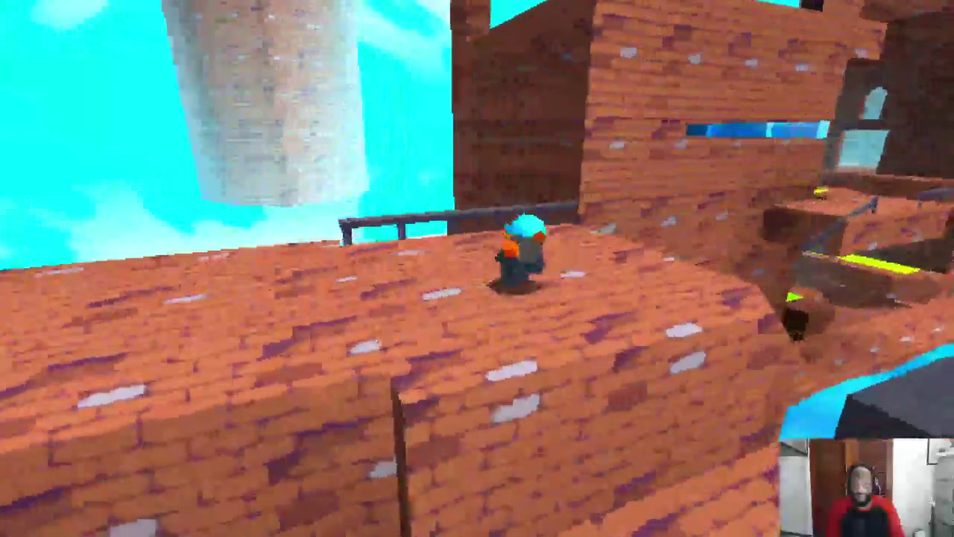
{"action": "key", "text": "w"}
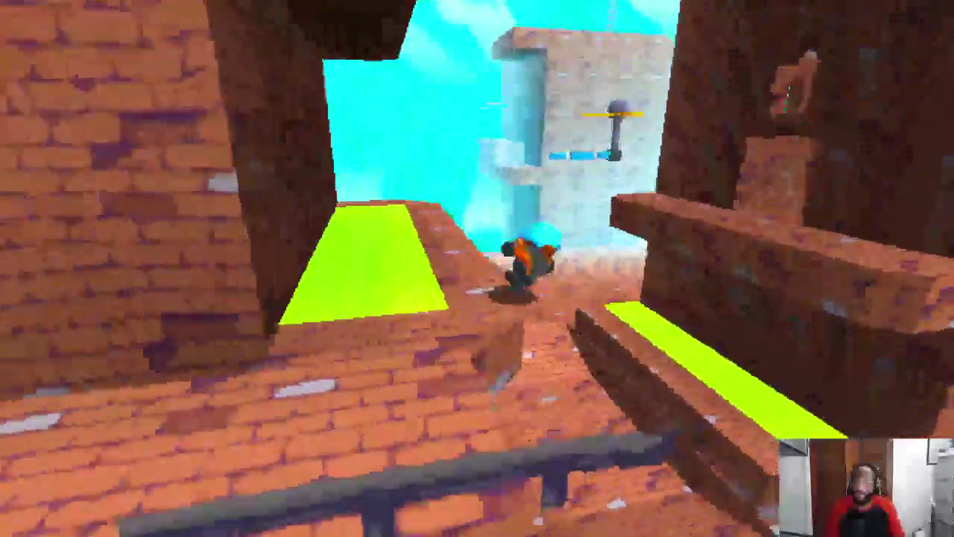
{"action": "key", "text": "w"}
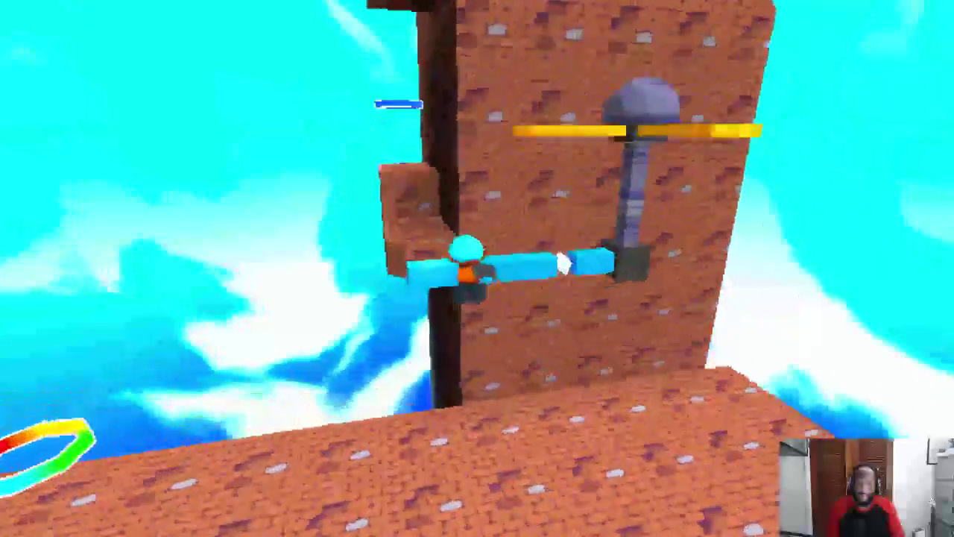
{"action": "key", "text": "w"}
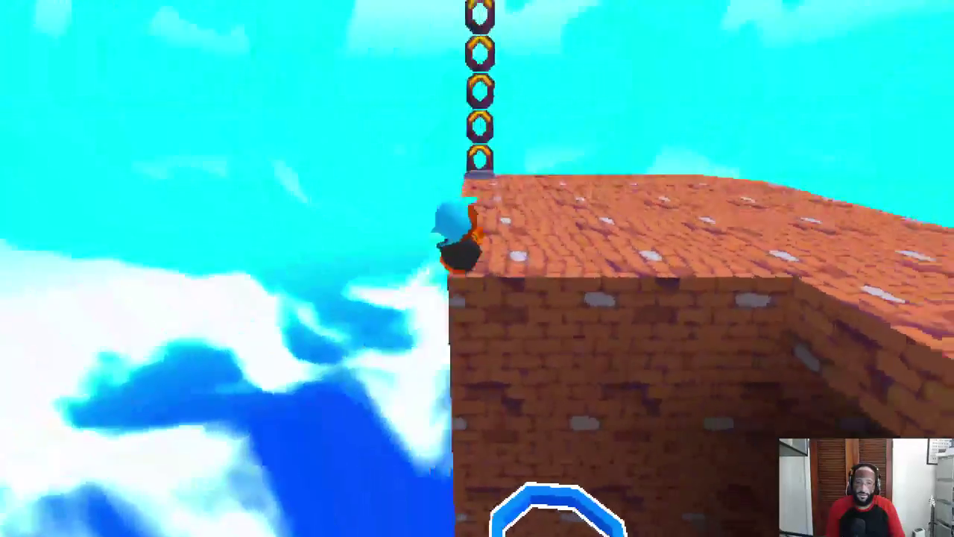
{"action": "key", "text": "space"}
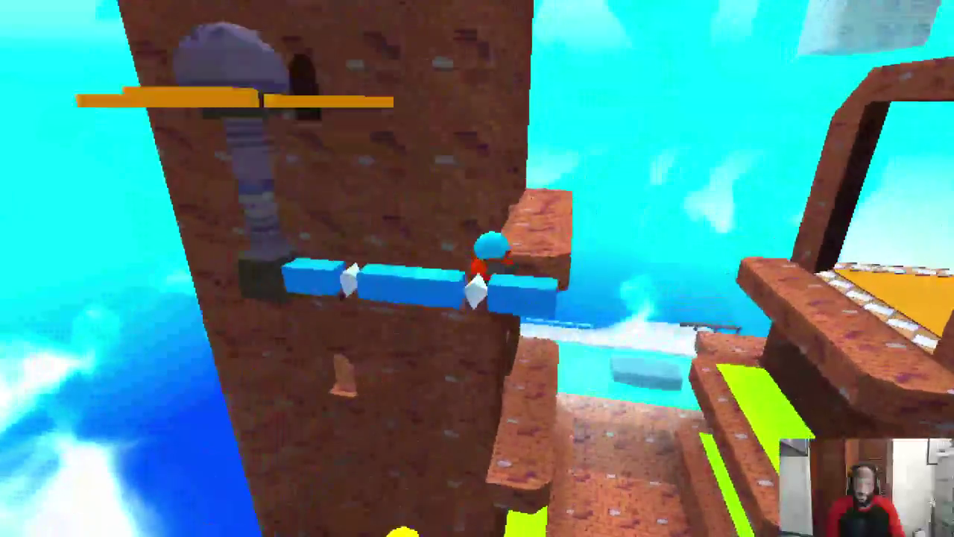
{"action": "key", "text": "w"}
{"action": "key", "text": "w"}
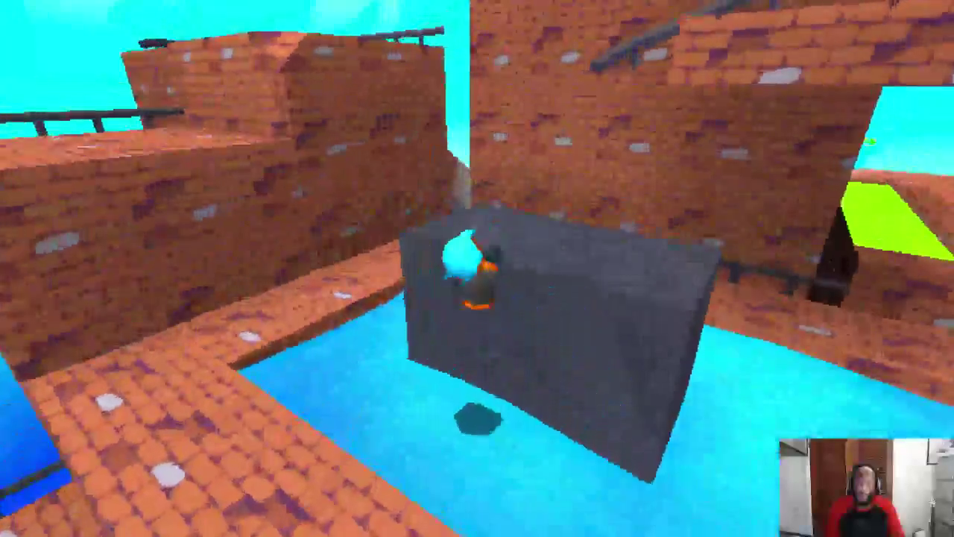
{"action": "key", "text": "w"}
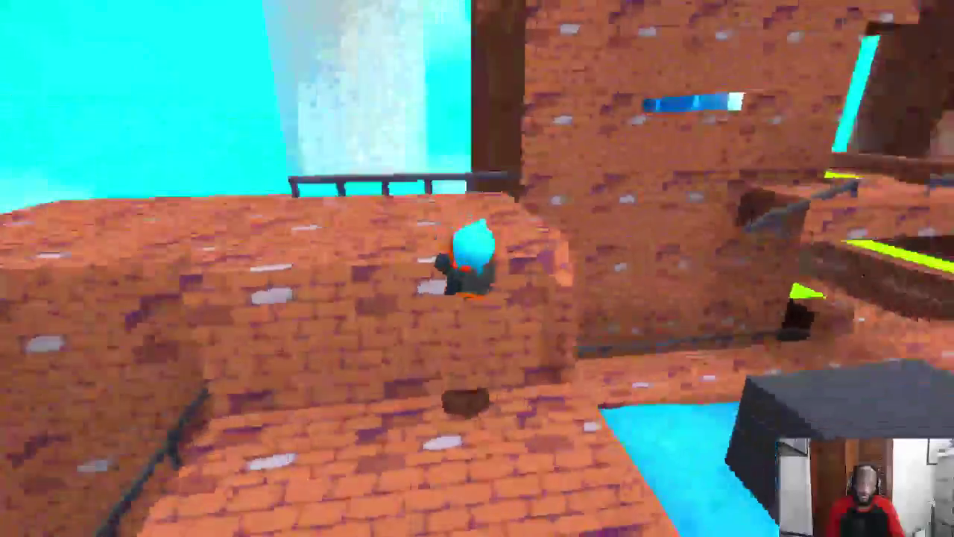
{"action": "key", "text": "w"}
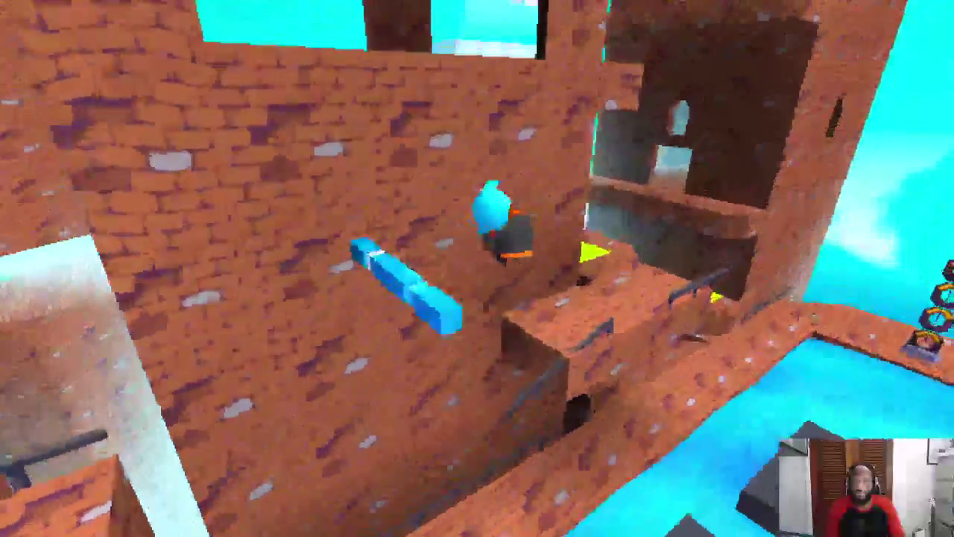
{"action": "key", "text": "w"}
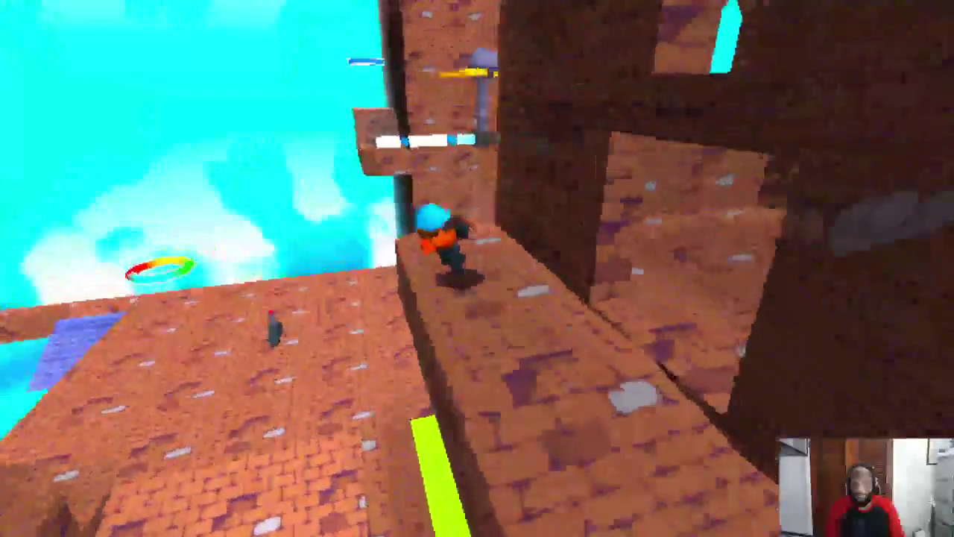
{"action": "key", "text": "w"}
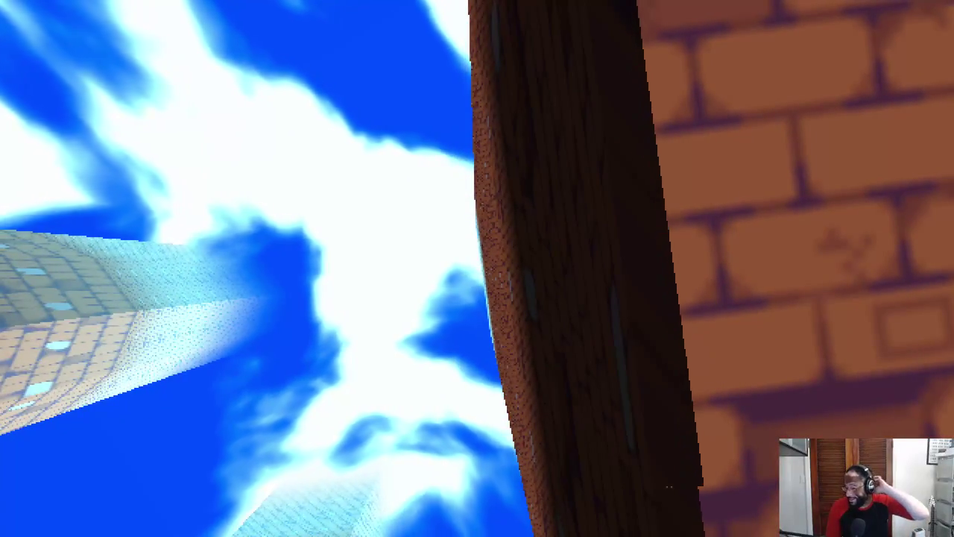
{"action": "key", "text": "w"}
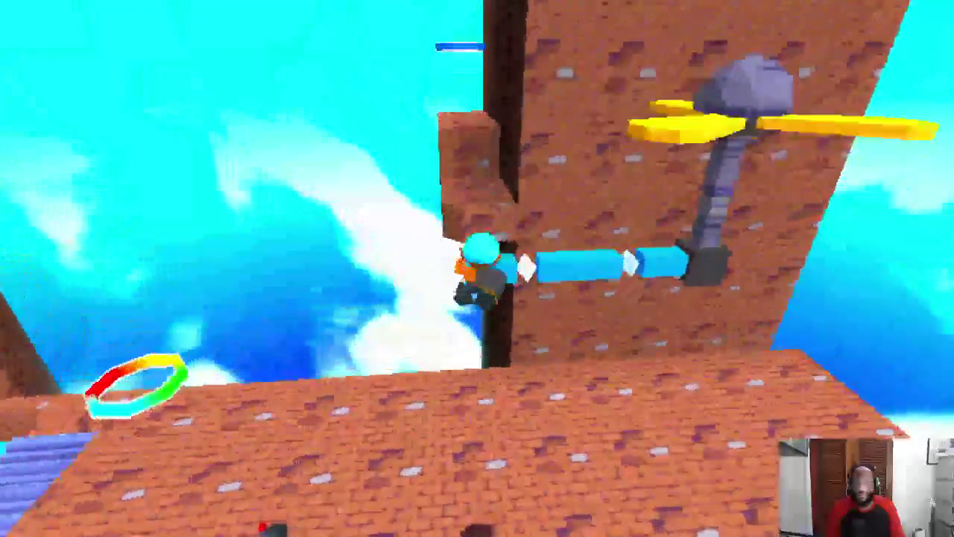
{"action": "key", "text": "w"}
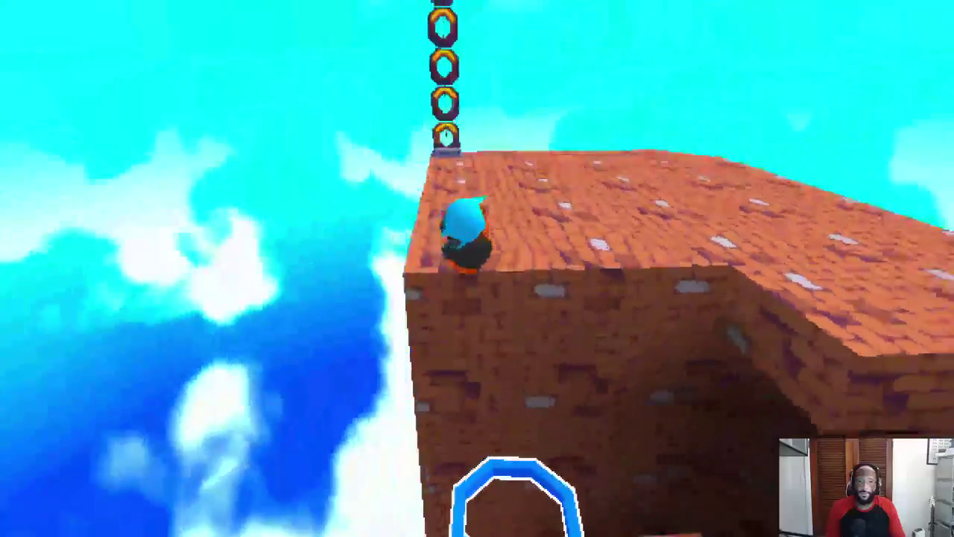
{"action": "key", "text": "space"}
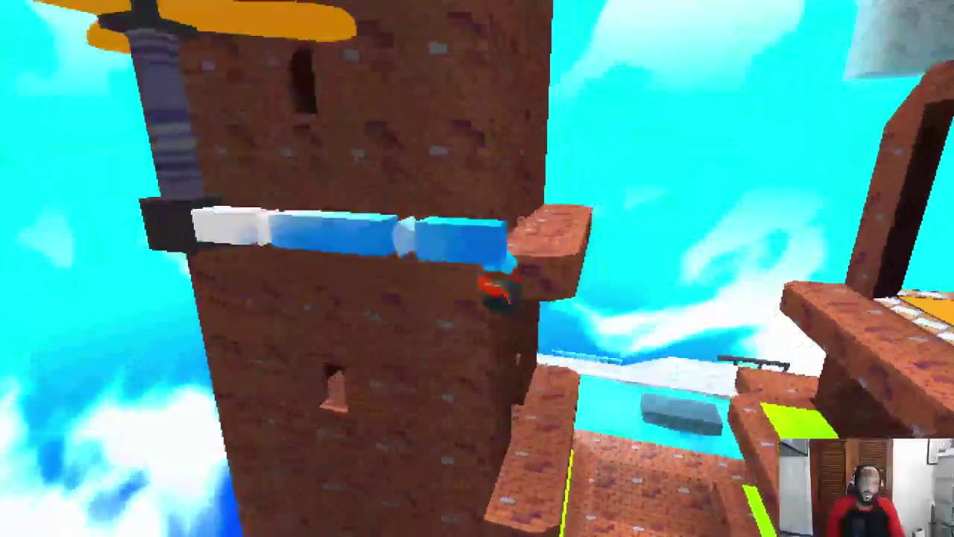
{"action": "key", "text": "w"}
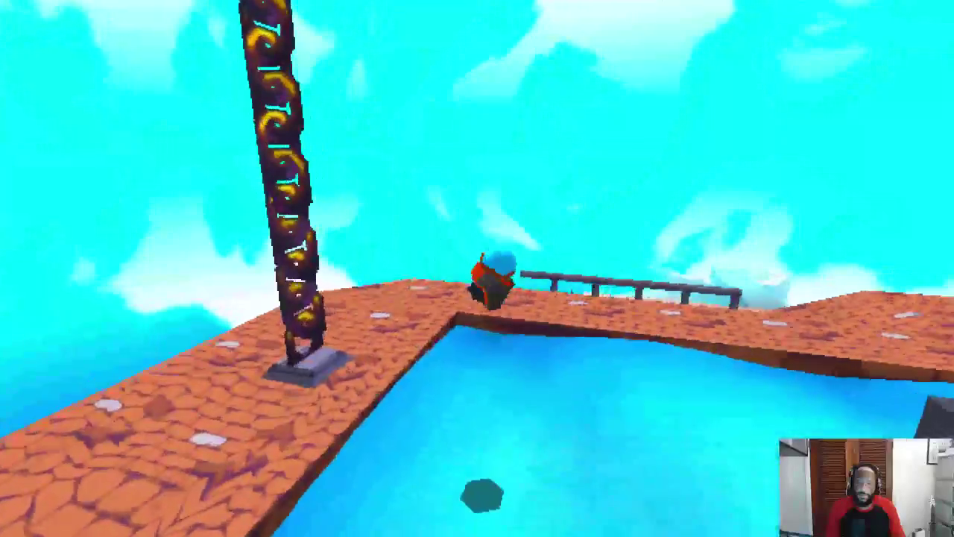
{"action": "key", "text": "w"}
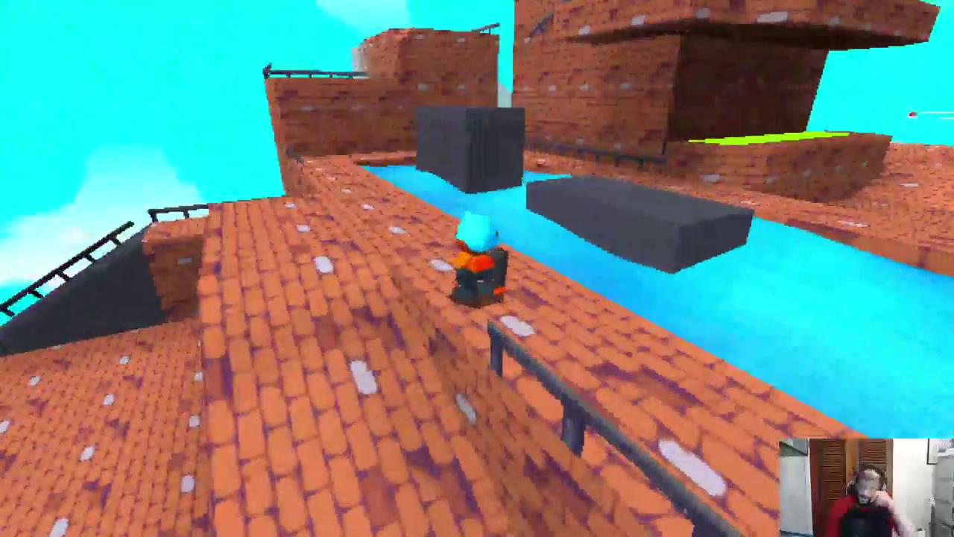
{"action": "key", "text": "w"}
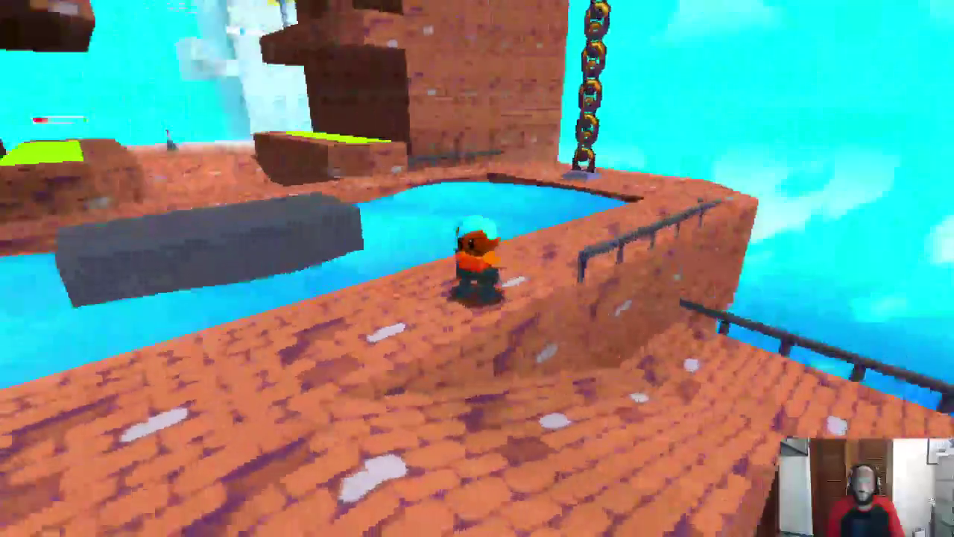
{"action": "key", "text": "w"}
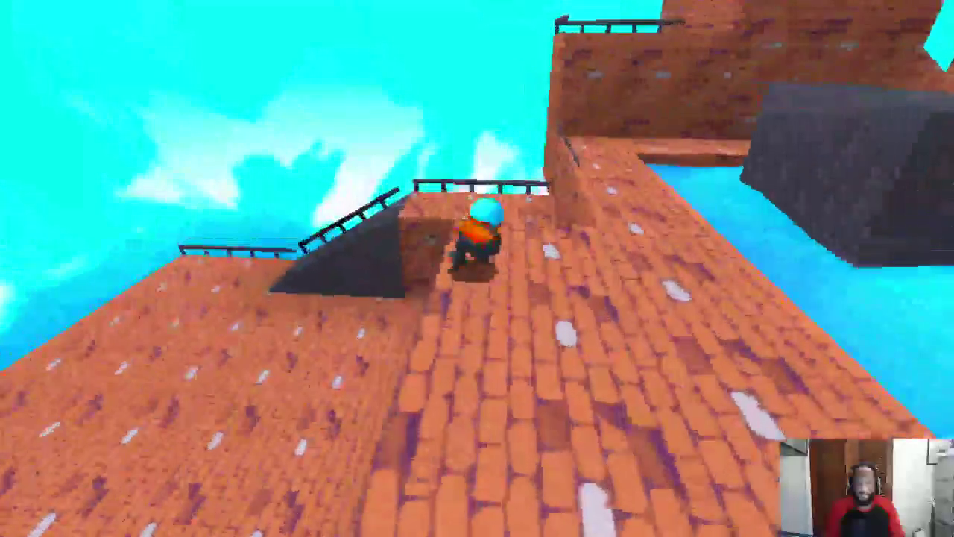
{"action": "key", "text": "w"}
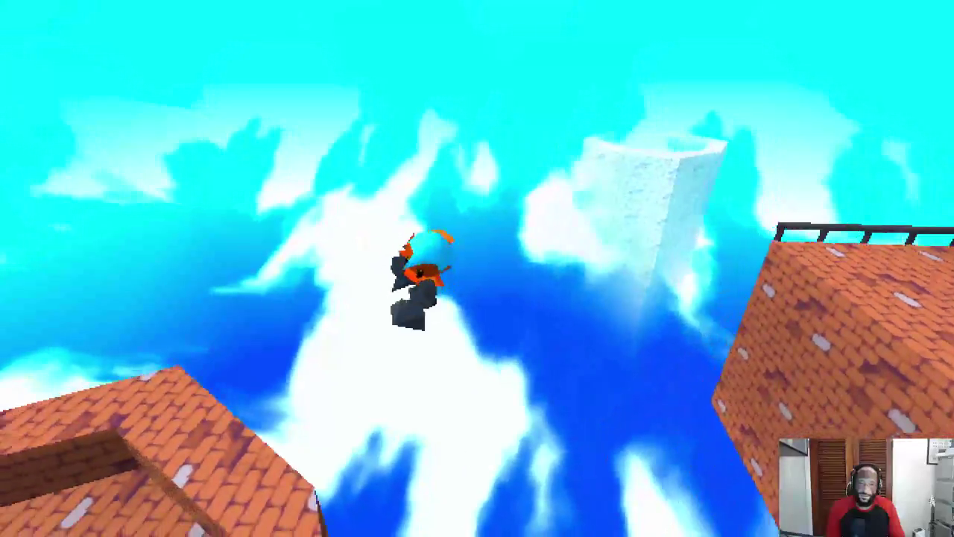
{"action": "key", "text": "w"}
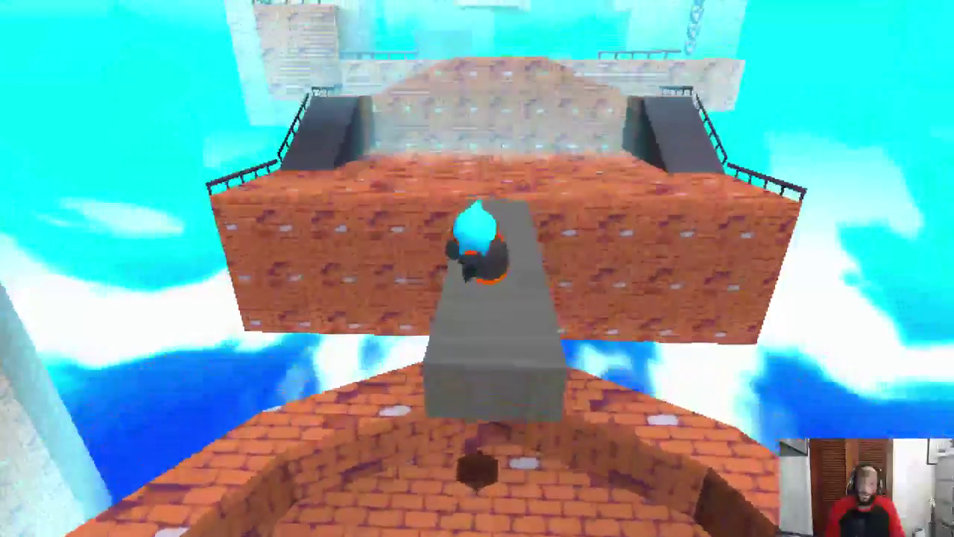
{"action": "key", "text": "w"}
{"action": "key", "text": "space"}
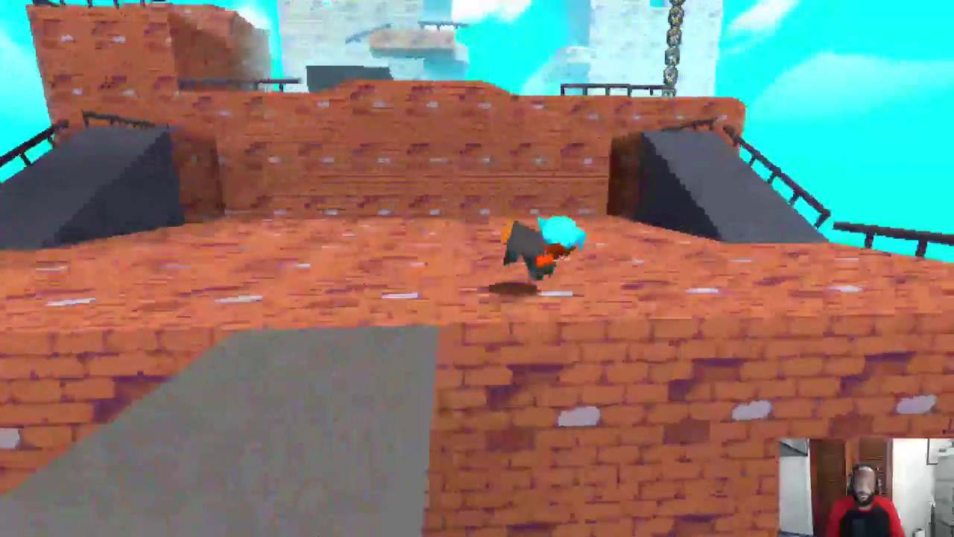
{"action": "key", "text": "w"}
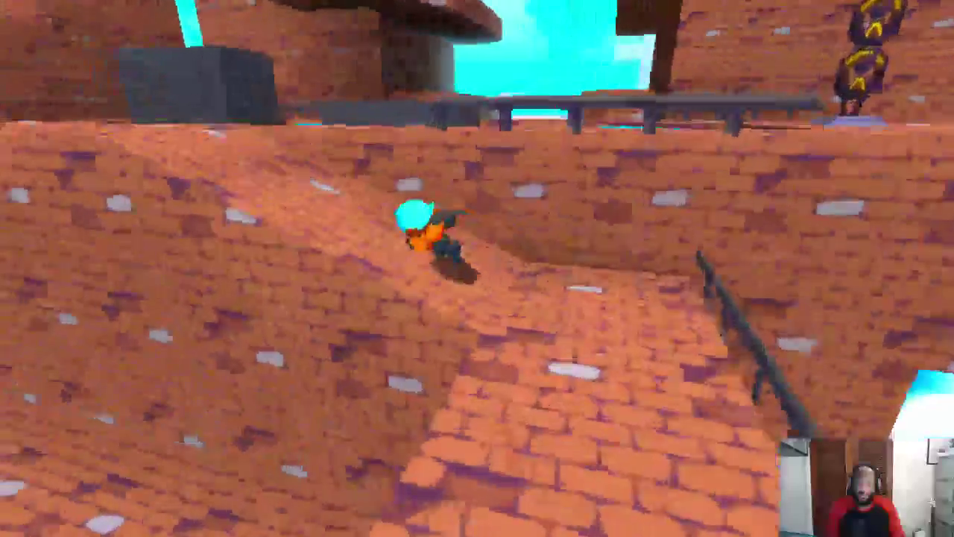
{"action": "key", "text": "w"}
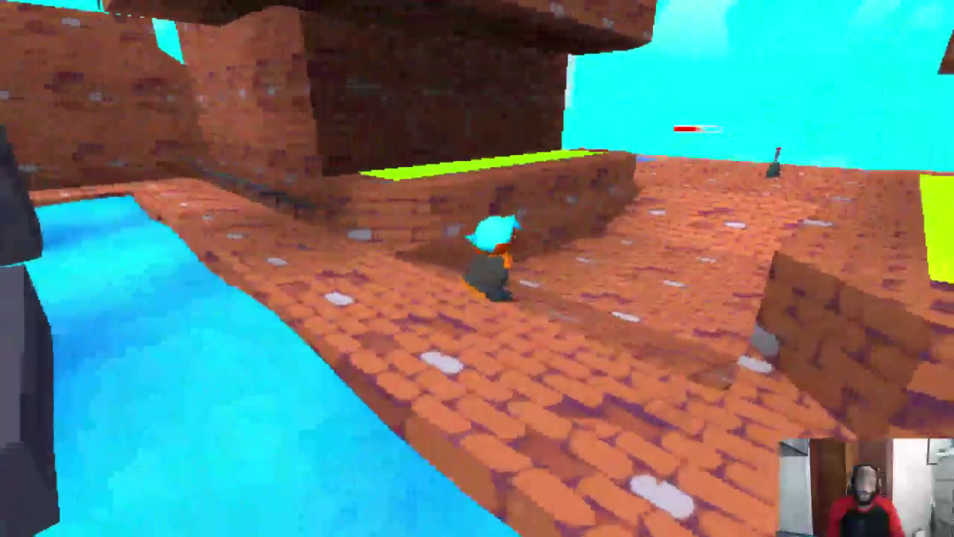
{"action": "key", "text": "space"}
{"action": "key", "text": "w"}
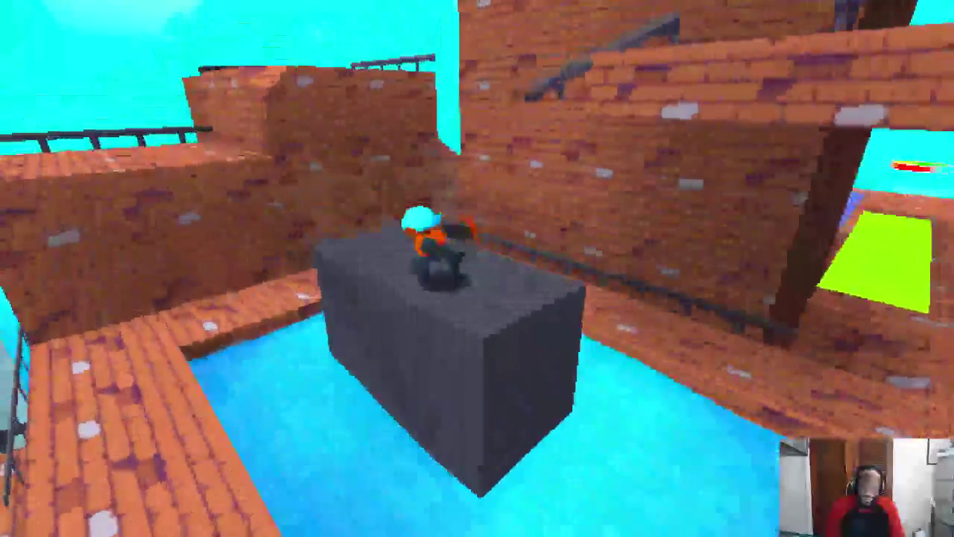
{"action": "key", "text": "space"}
{"action": "key", "text": "w"}
{"action": "key", "text": "space"}
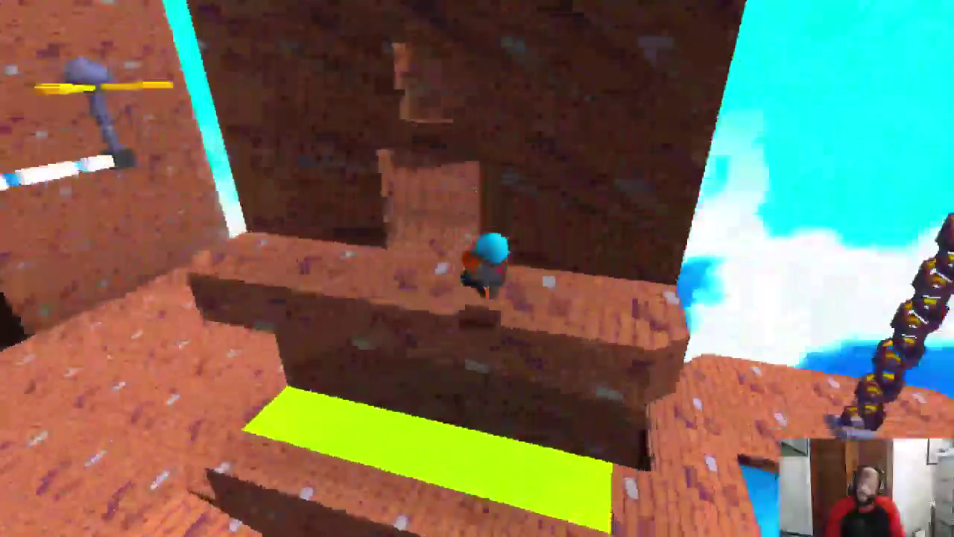
Step: Run the roofs and grey ramps past the lever, climbing up to the higher railed platform
{"action": "key", "text": "w"}
{"action": "key", "text": "space"}
{"action": "key", "text": "w"}
{"action": "key", "text": "space"}
{"action": "key", "text": "w"}
{"action": "key", "text": "space"}
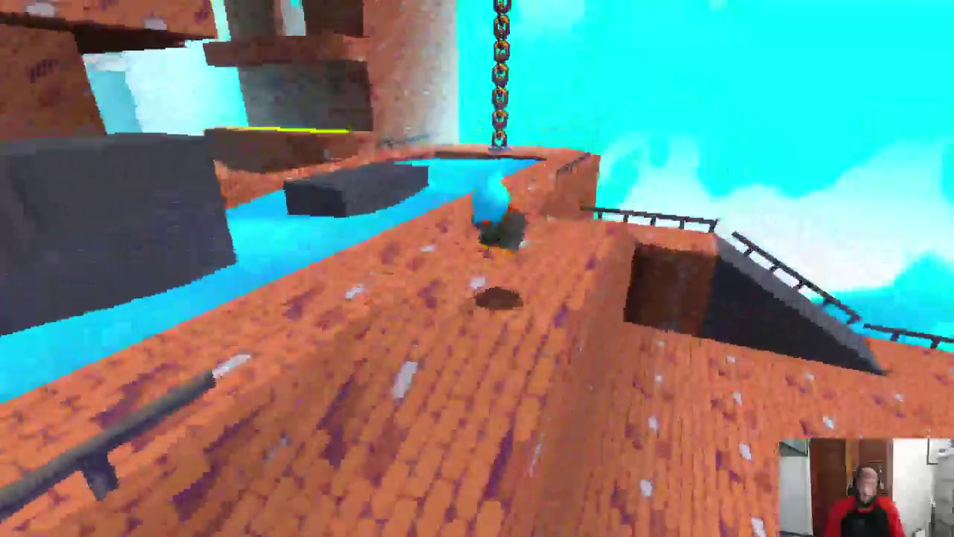
{"action": "key", "text": "w"}
{"action": "key", "text": "w"}
{"action": "key", "text": "w"}
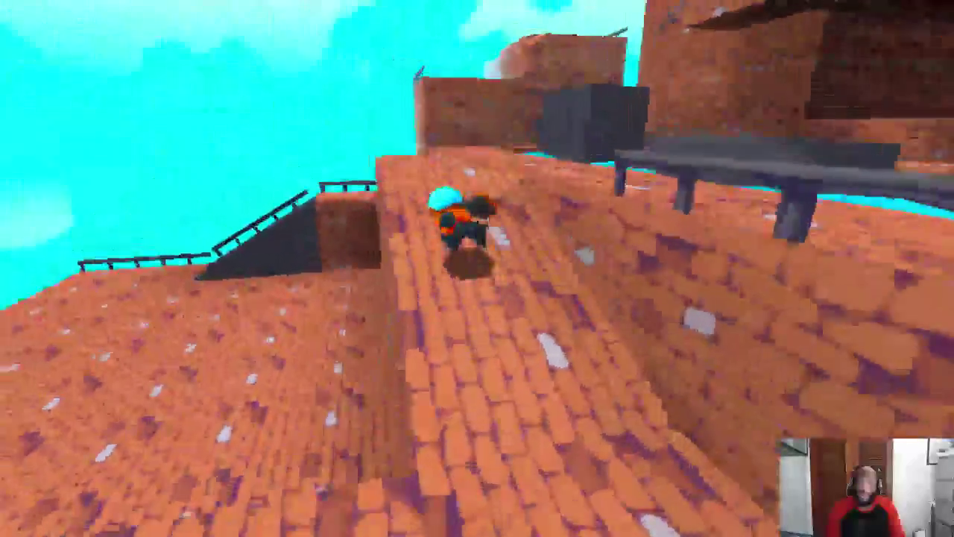
{"action": "key", "text": "w"}
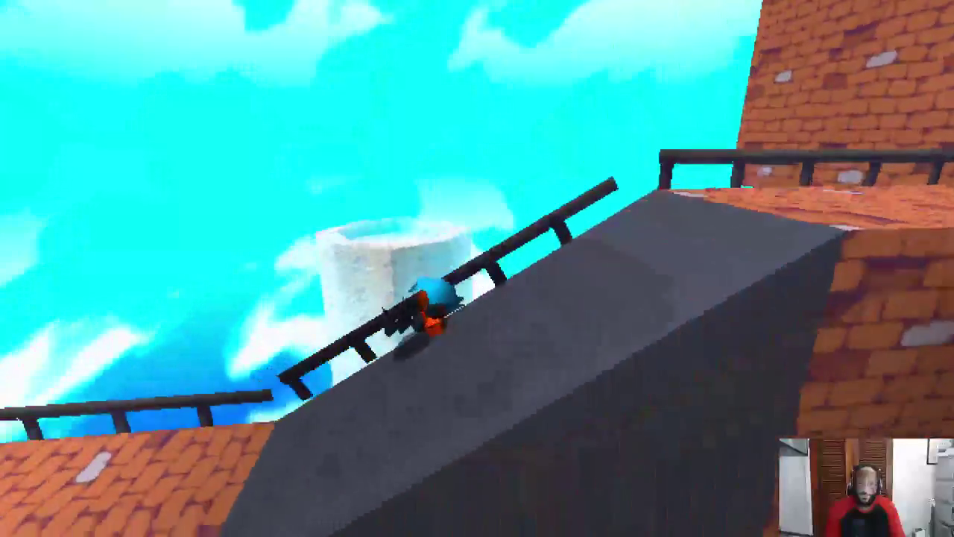
{"action": "key", "text": "w"}
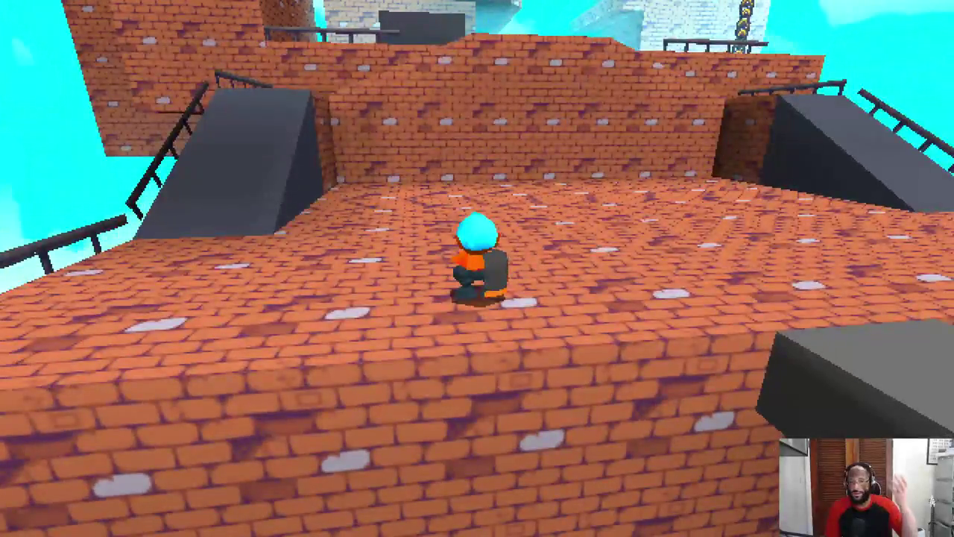
{"action": "key", "text": "w"}
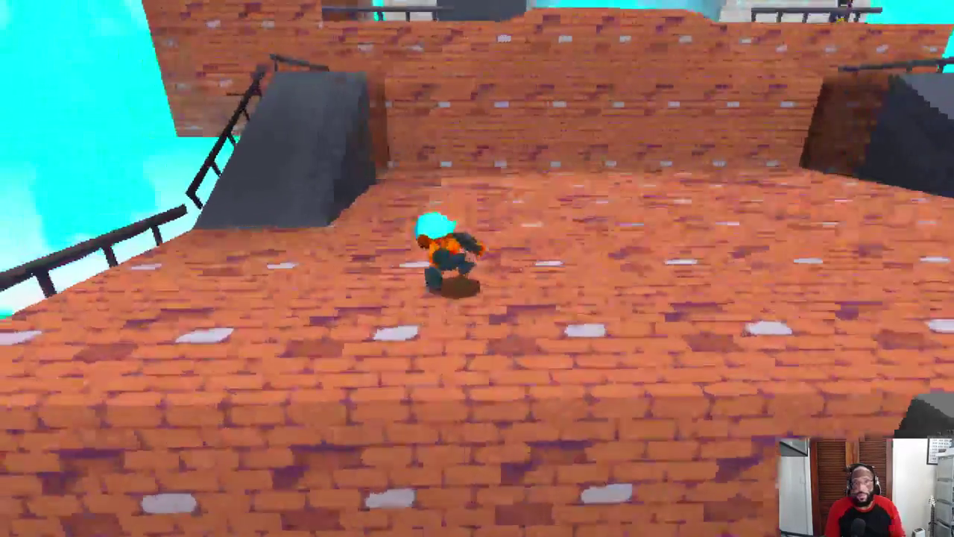
{"action": "key", "text": "w"}
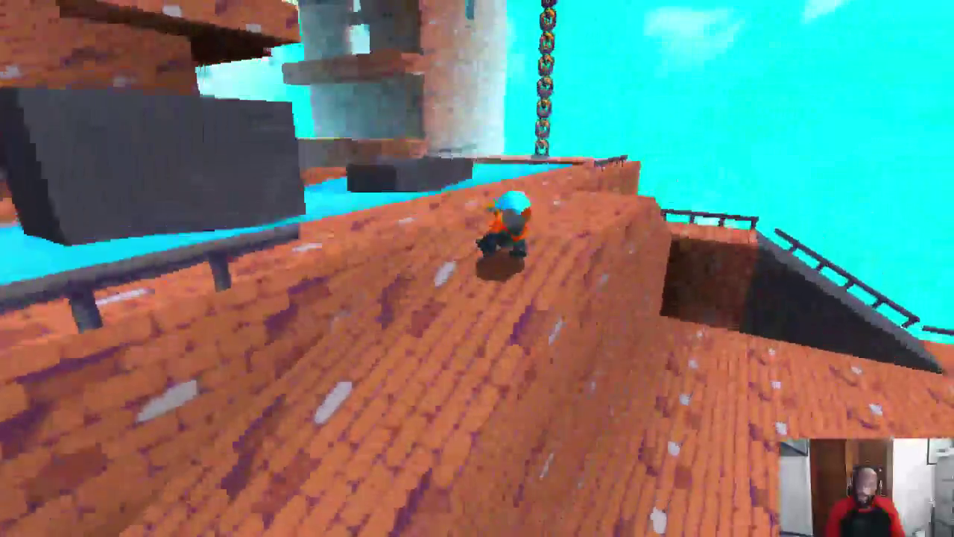
{"action": "key", "text": "w"}
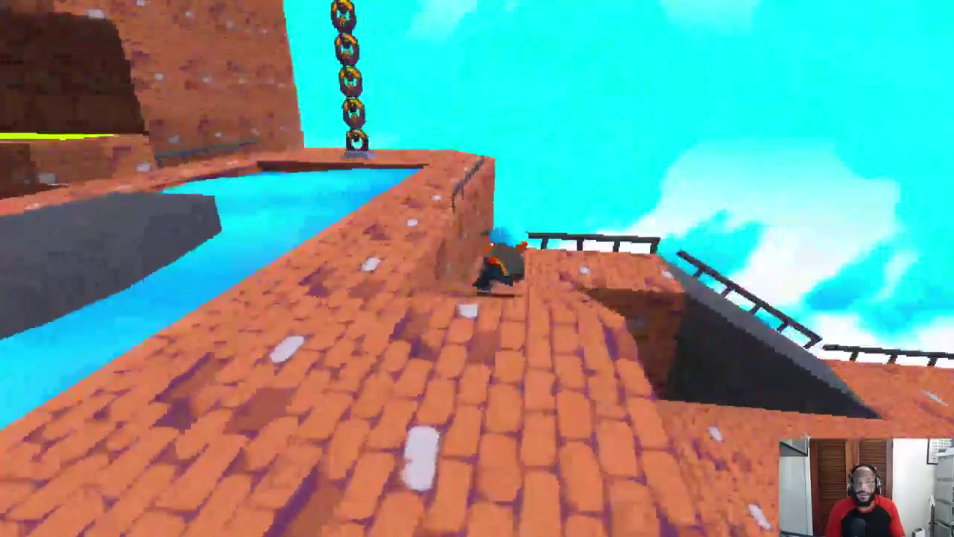
{"action": "key", "text": "w"}
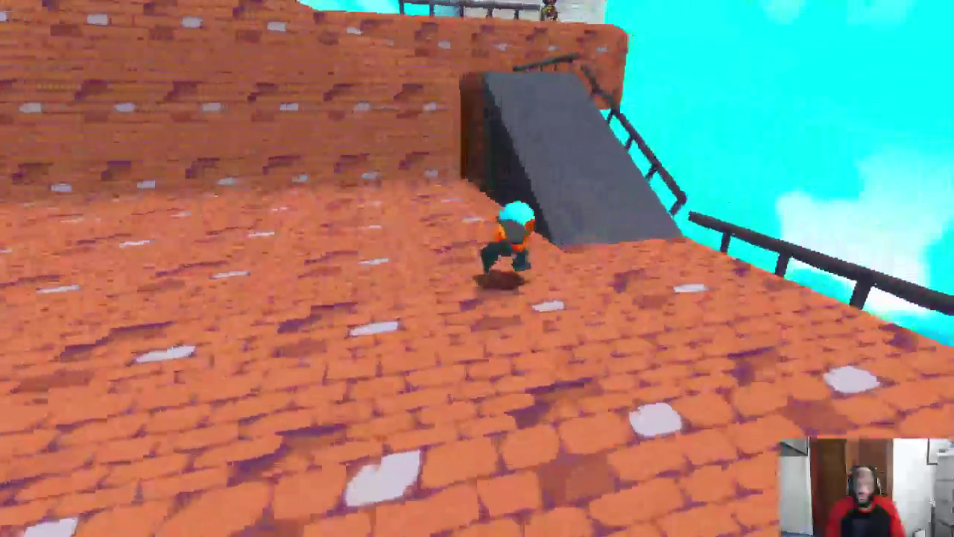
{"action": "key", "text": "w"}
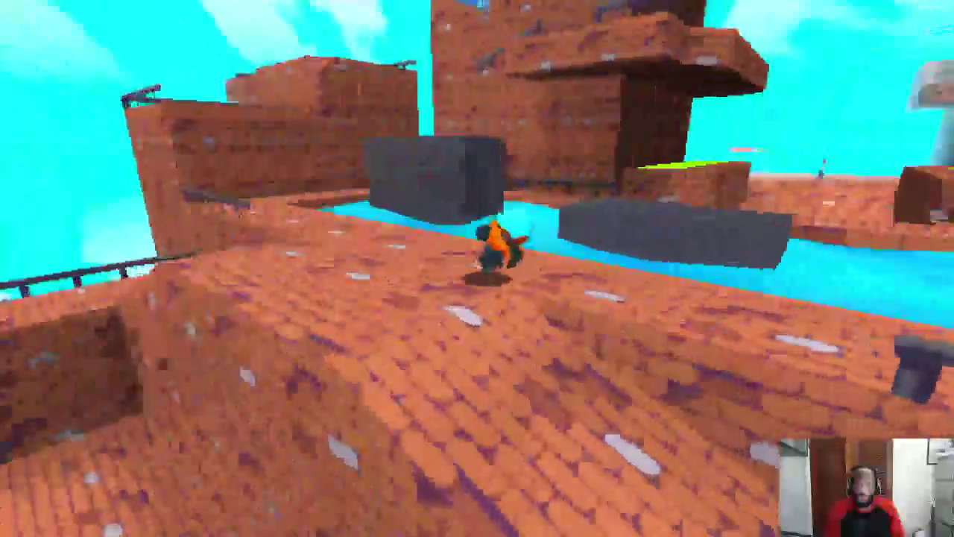
{"action": "key", "text": "w"}
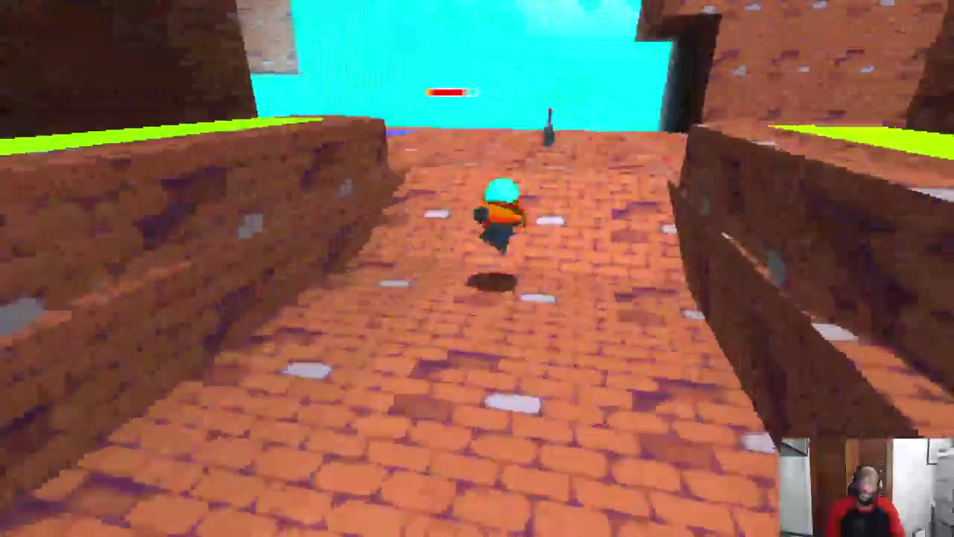
{"action": "key", "text": "w"}
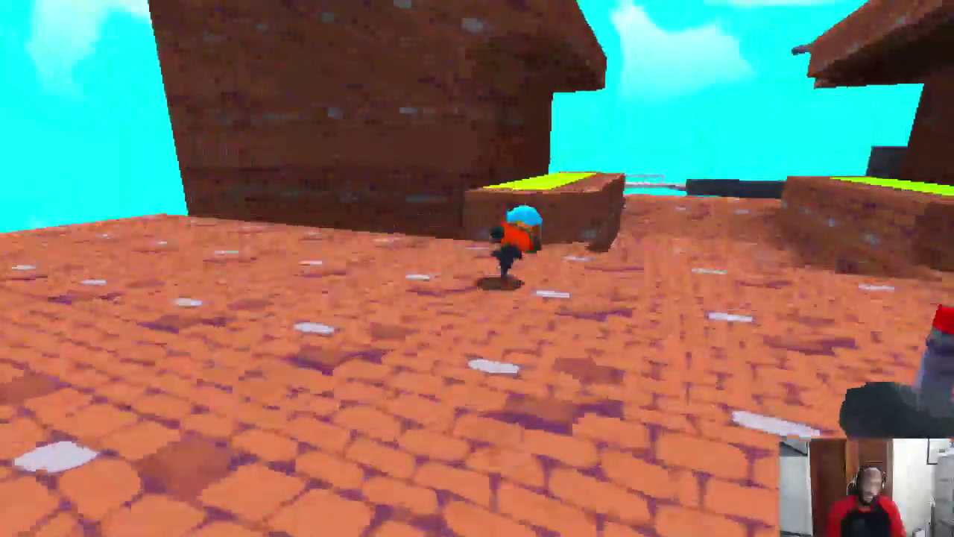
{"action": "key", "text": "space"}
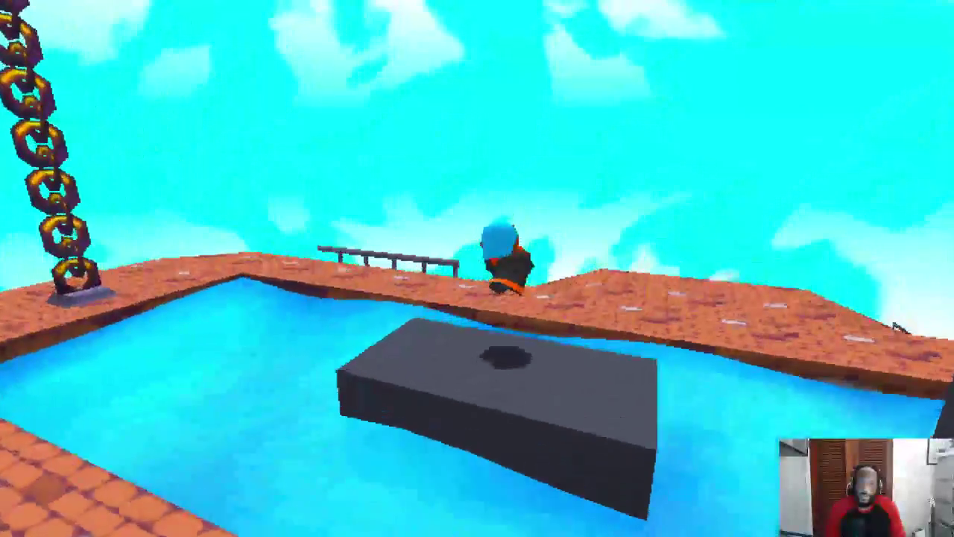
{"action": "key", "text": "w"}
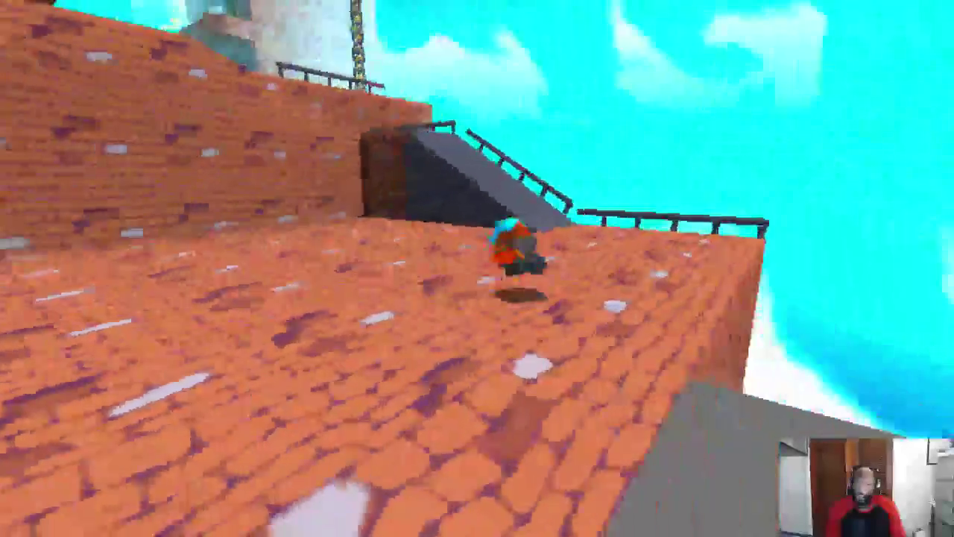
{"action": "key", "text": "w"}
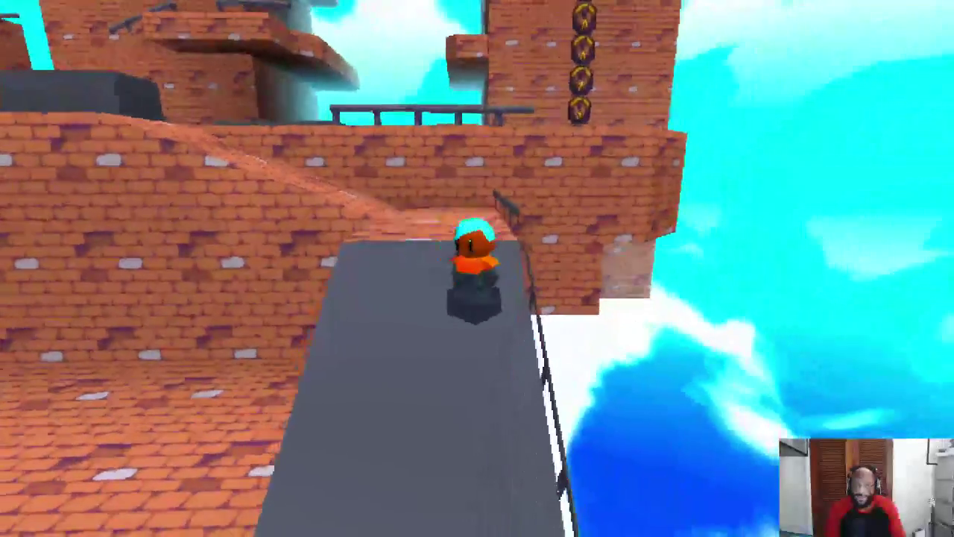
{"action": "key", "text": "w"}
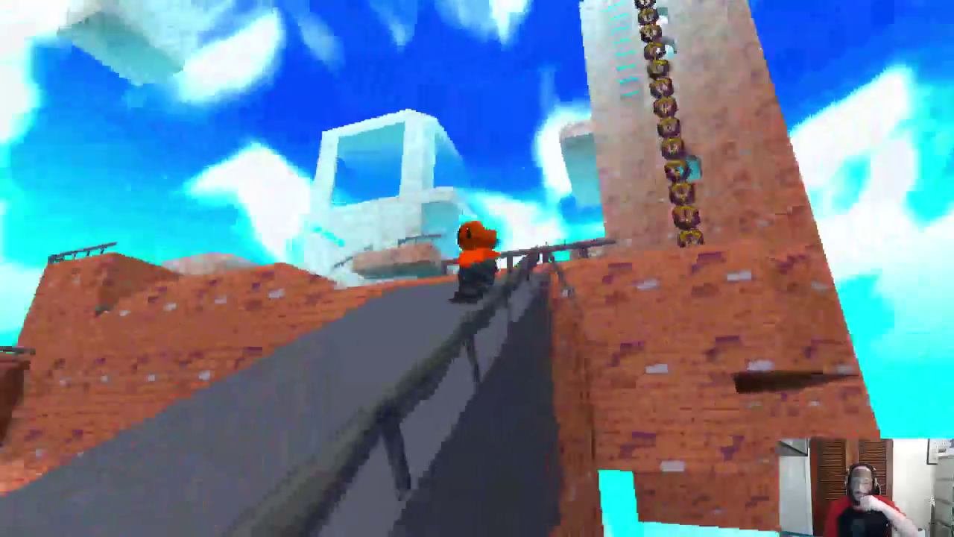
{"action": "key", "text": "w"}
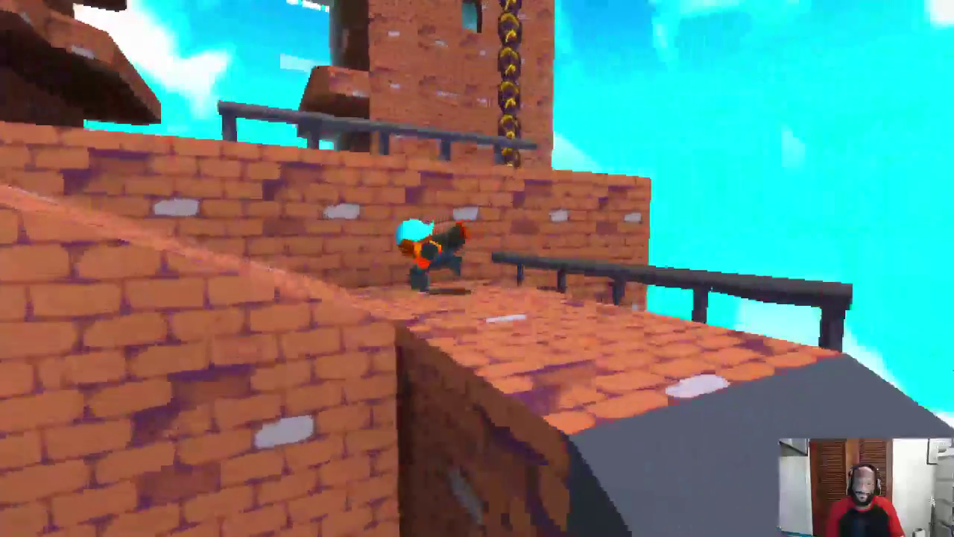
{"action": "key", "text": "w"}
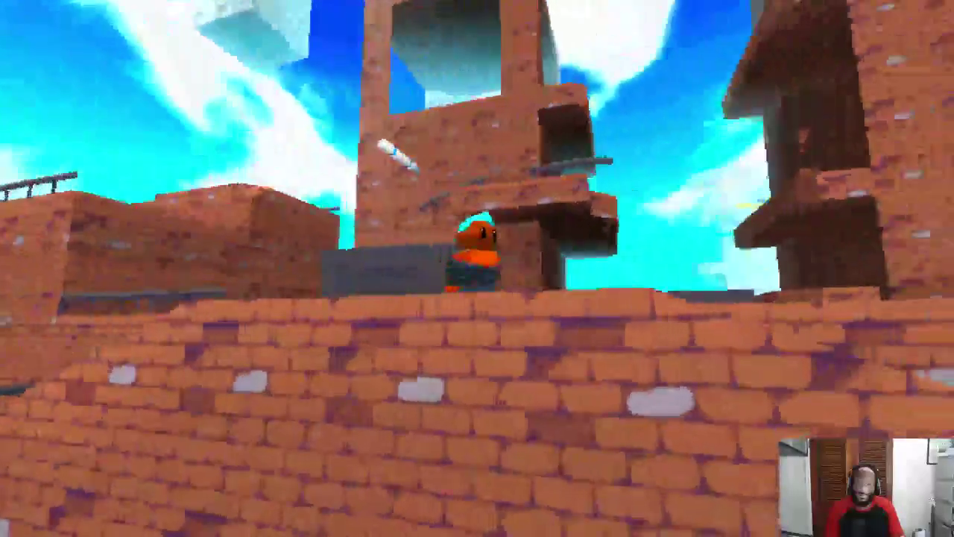
{"action": "key", "text": "w"}
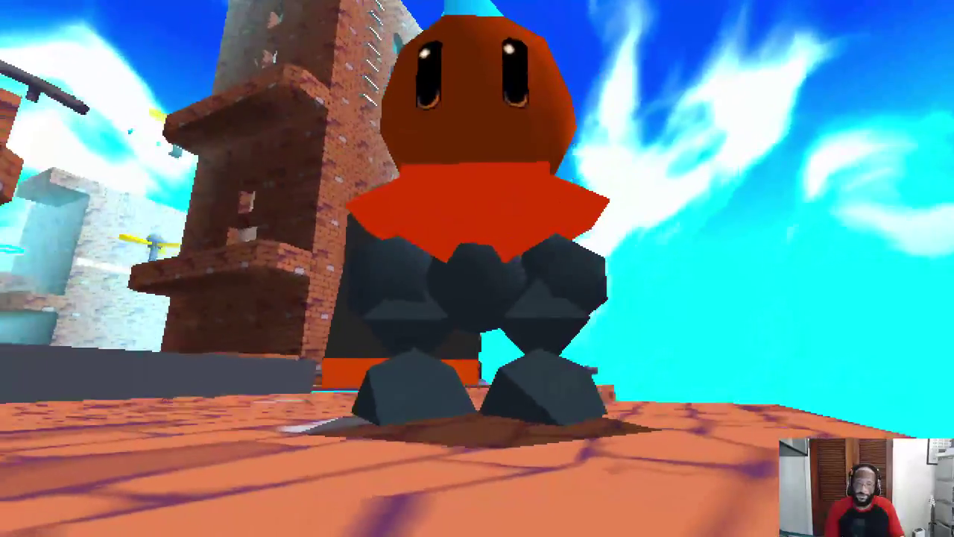
{"action": "key", "text": "w"}
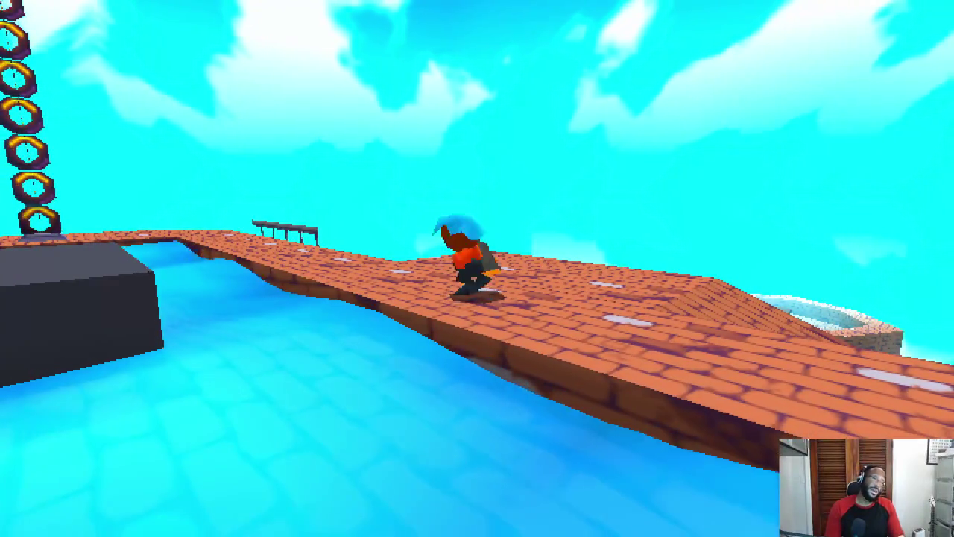
{"action": "key", "text": "w"}
{"action": "key", "text": "w"}
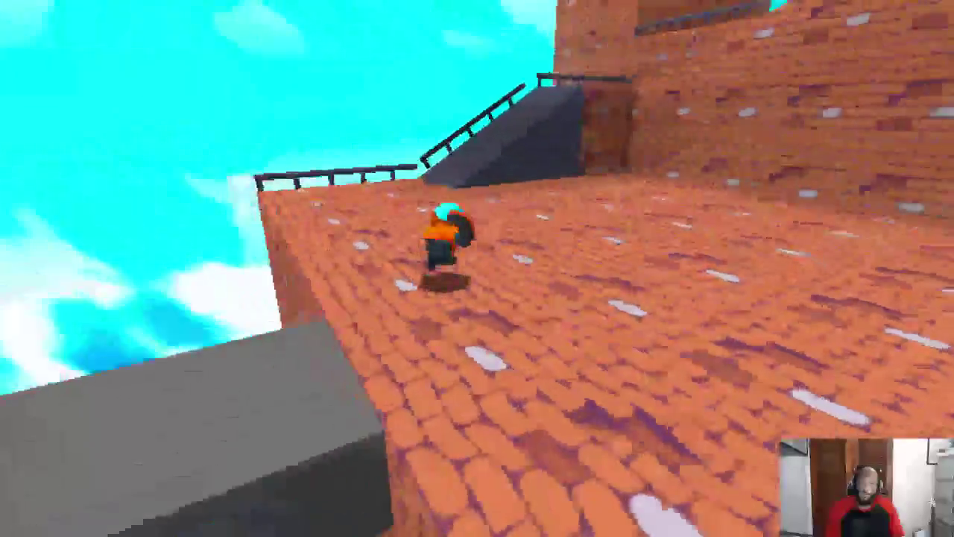
{"action": "key", "text": "w"}
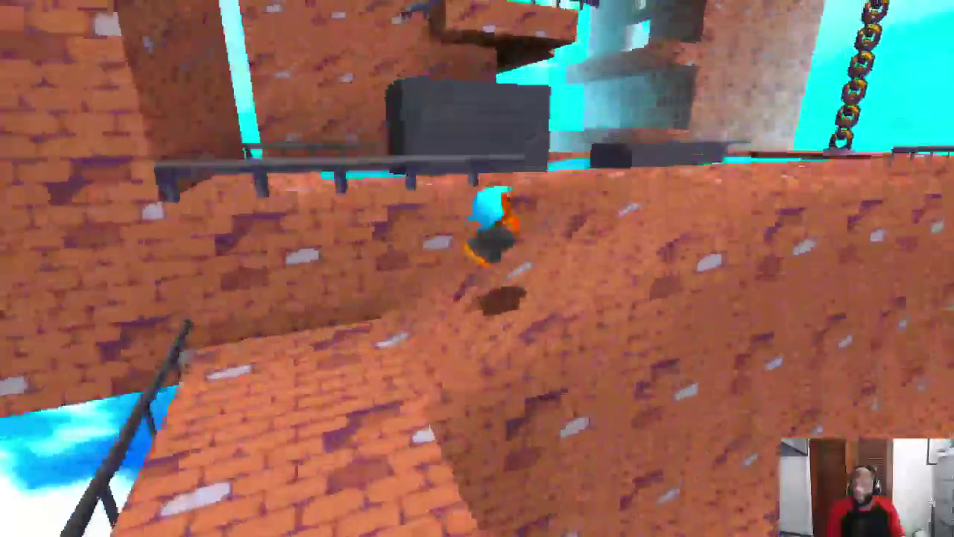
{"action": "key", "text": "w"}
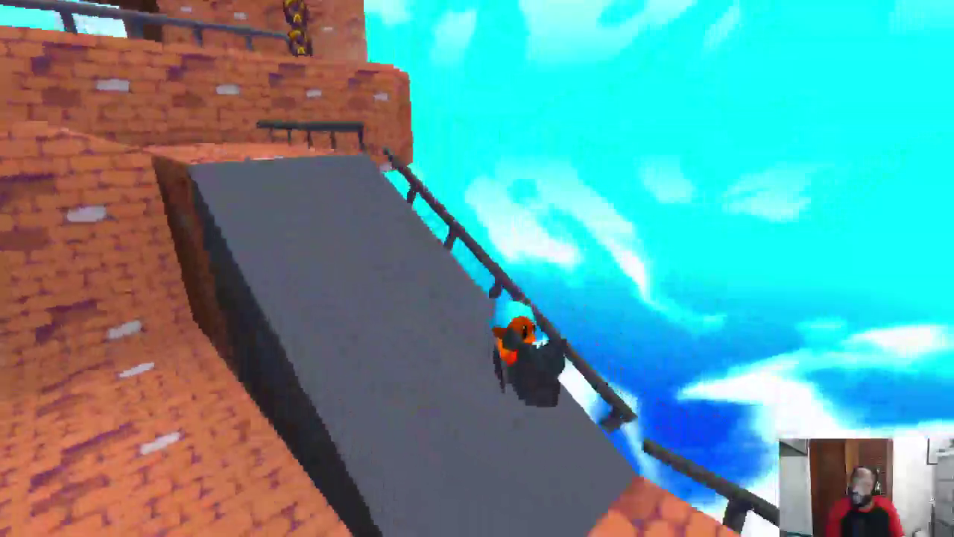
{"action": "key", "text": "w"}
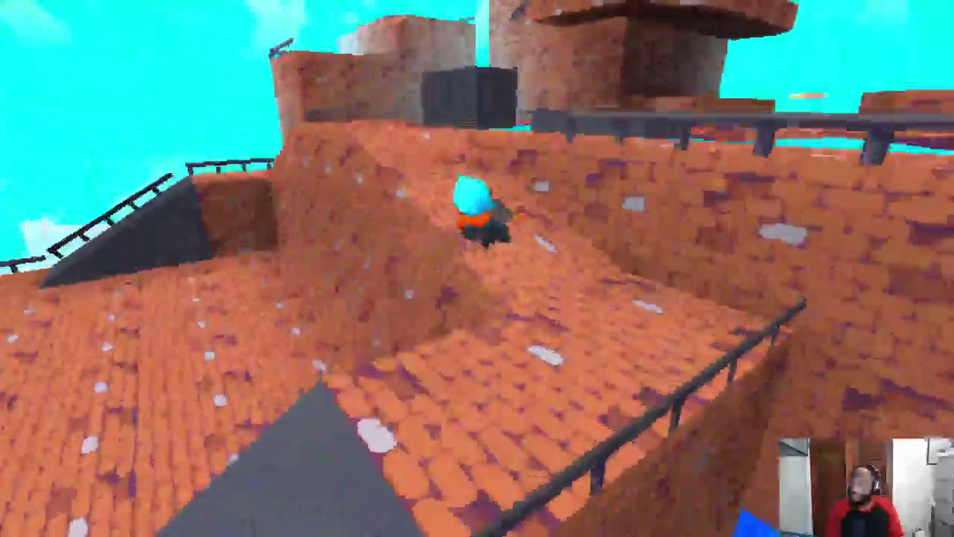
{"action": "key", "text": "w"}
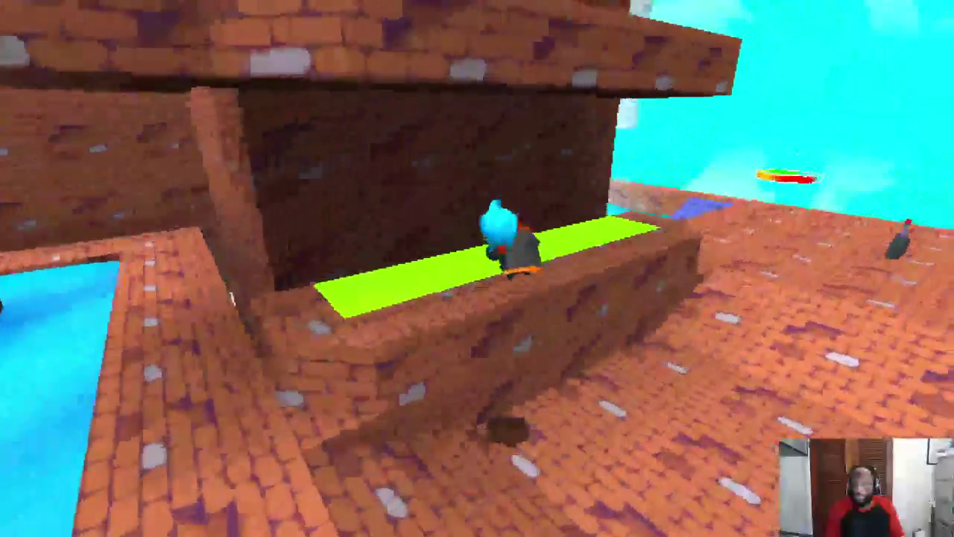
{"action": "key", "text": "w"}
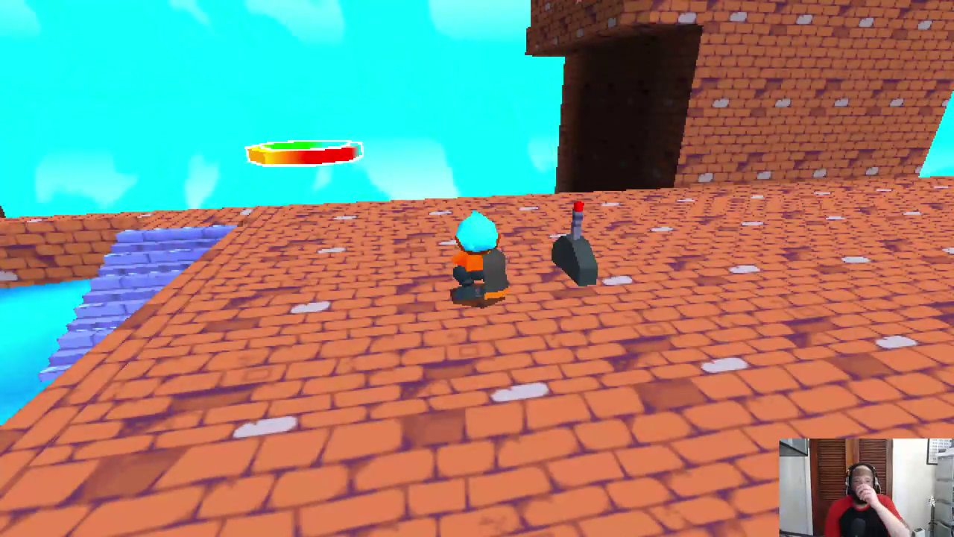
{"action": "key", "text": "w"}
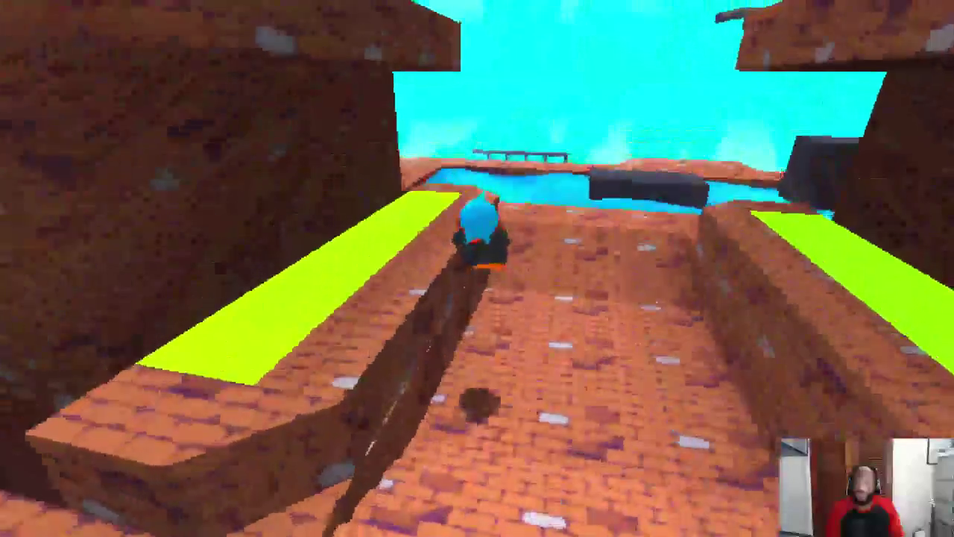
{"action": "key", "text": "w"}
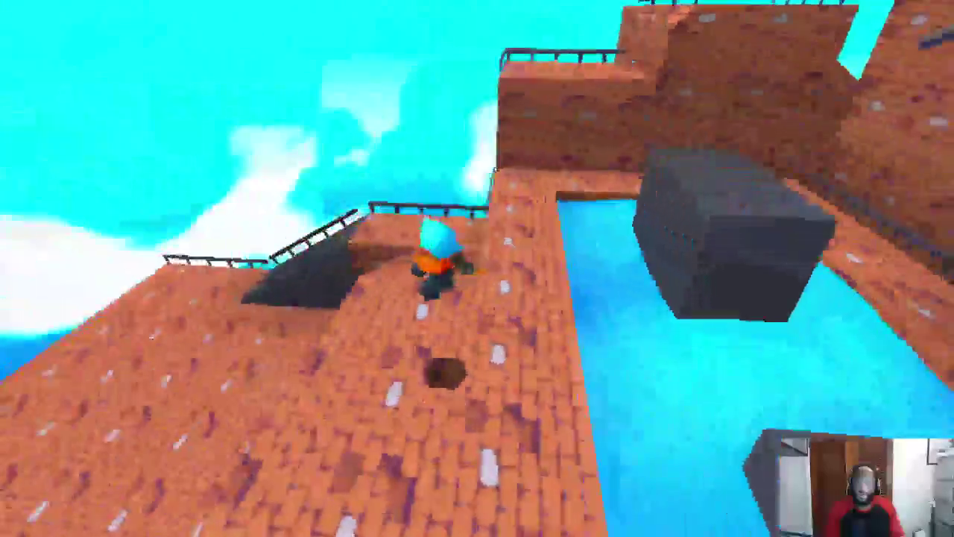
{"action": "key", "text": "w"}
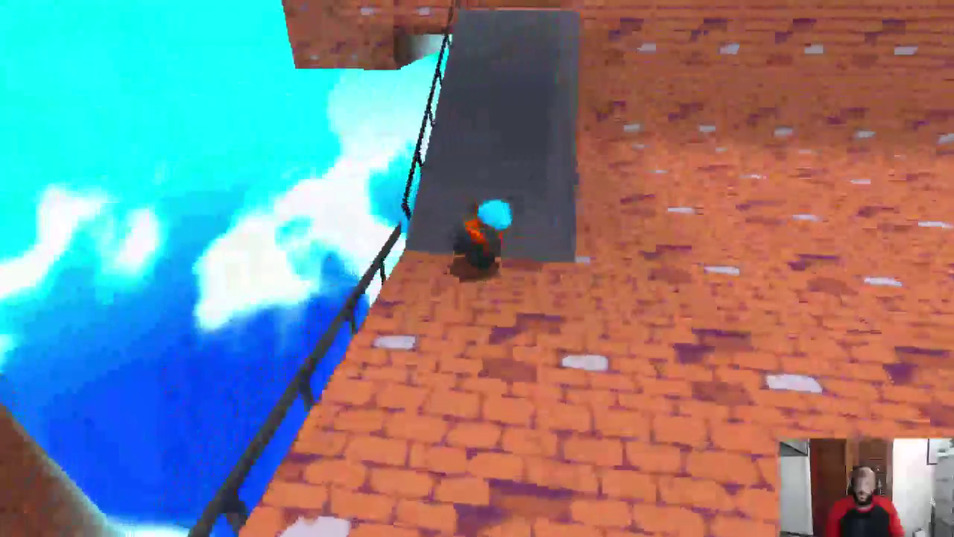
{"action": "key", "text": "w"}
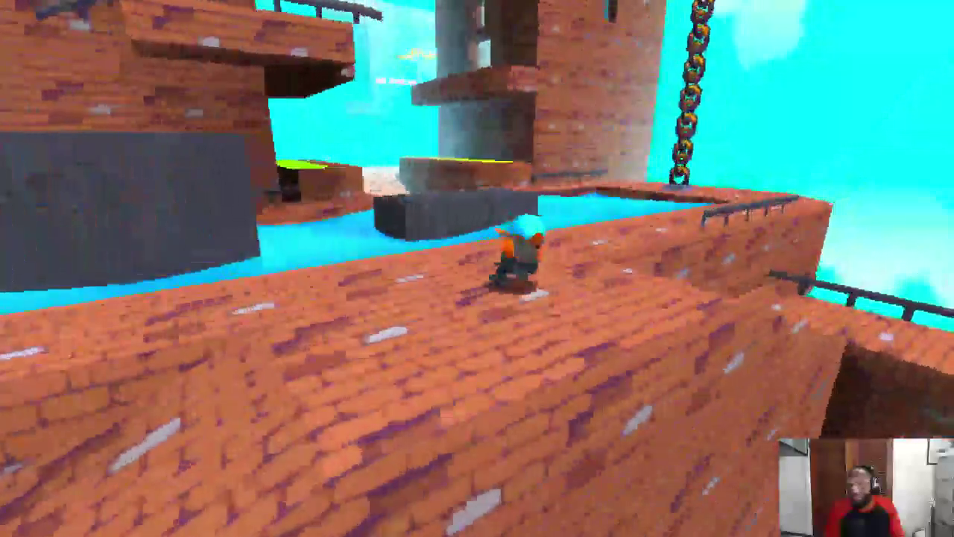
{"action": "key", "text": "w"}
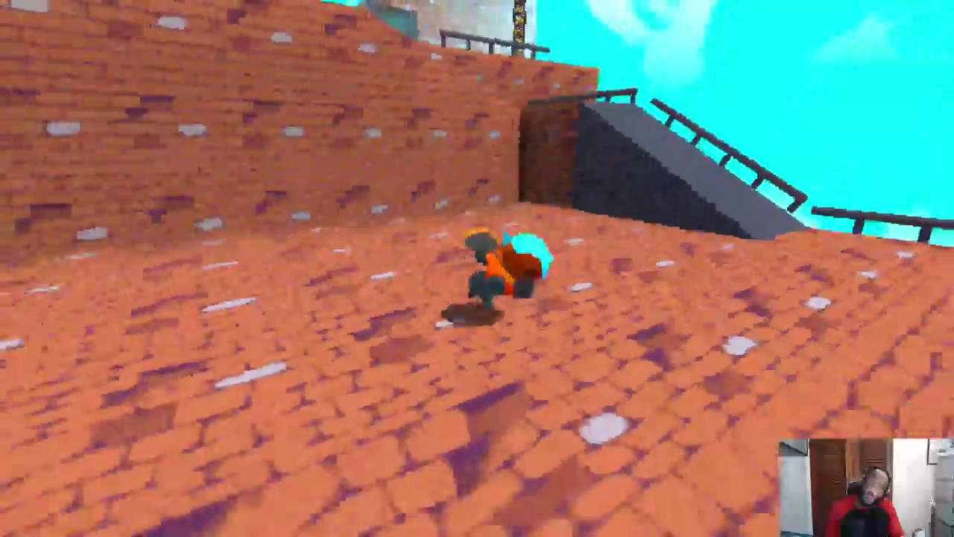
{"action": "key", "text": "w"}
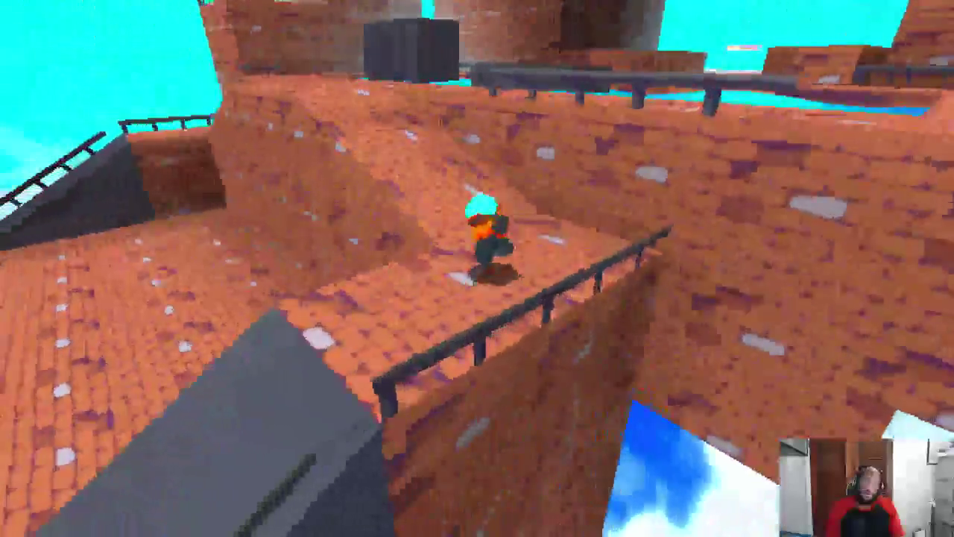
{"action": "key", "text": "w"}
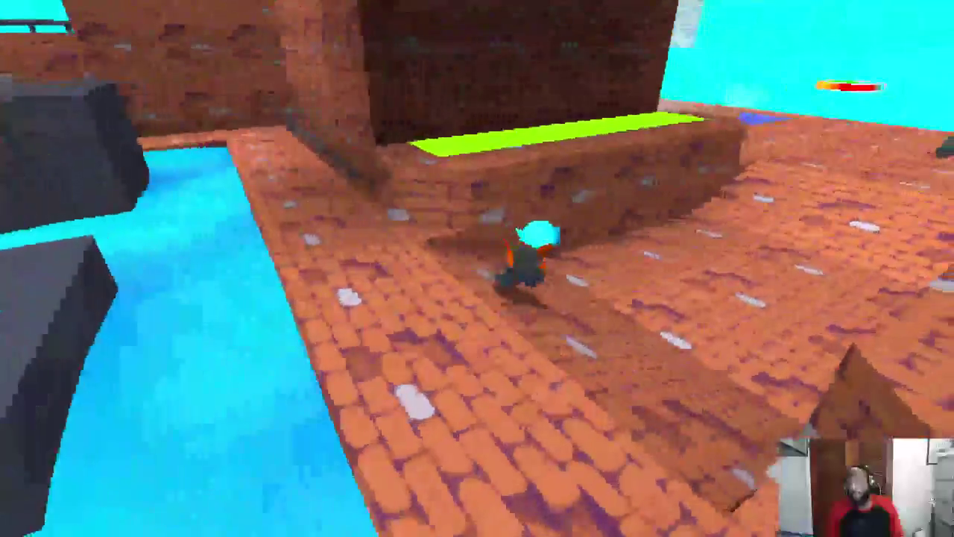
{"action": "key", "text": "w"}
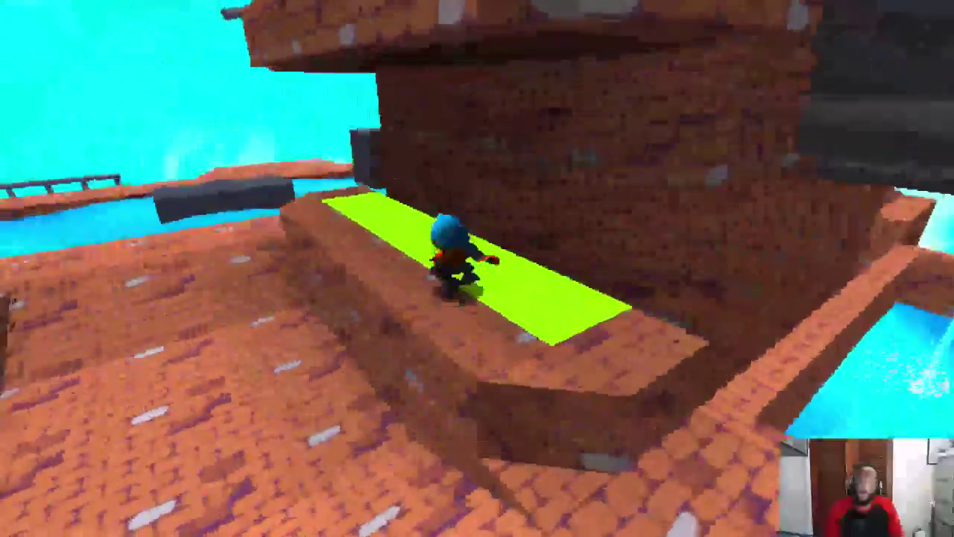
{"action": "key", "text": "w"}
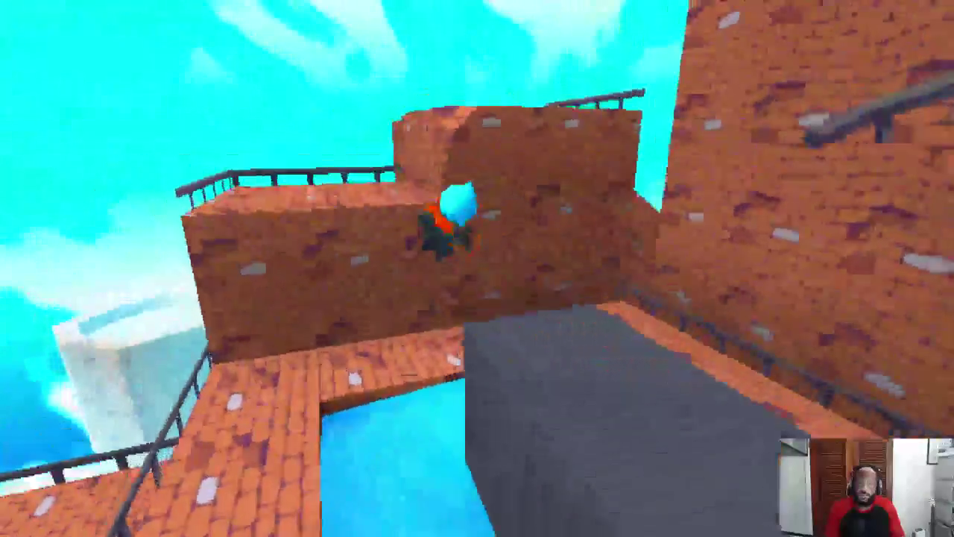
{"action": "key", "text": "w"}
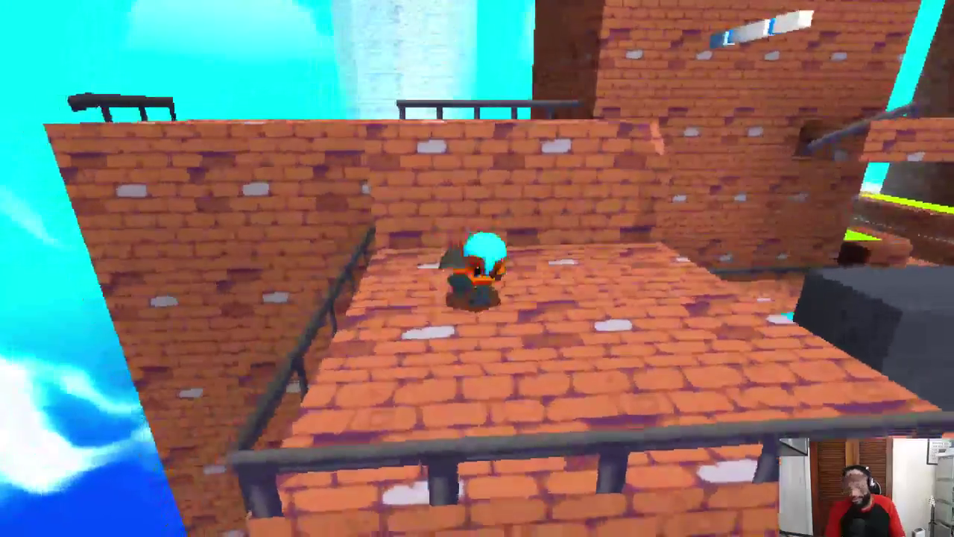
Step: Climb the tower, drop to the dark block in the water, then run back up to the lever
{"action": "key", "text": "w"}
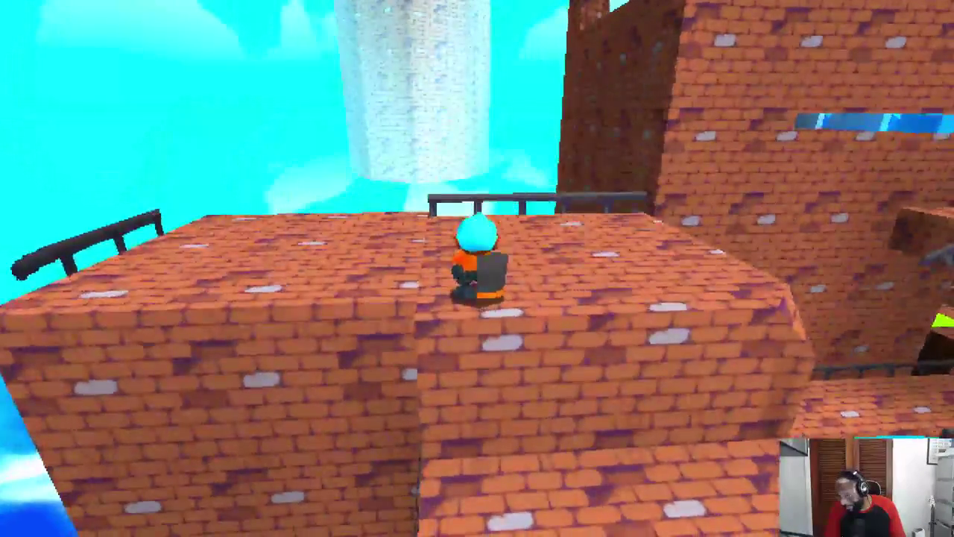
{"action": "key", "text": "w"}
{"action": "key", "text": "w"}
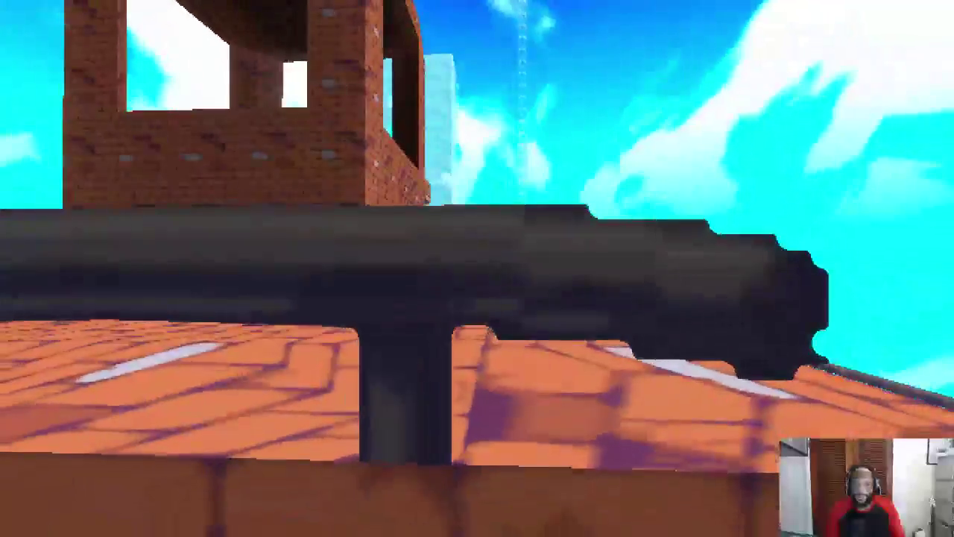
{"action": "key", "text": "w"}
{"action": "key", "text": "w"}
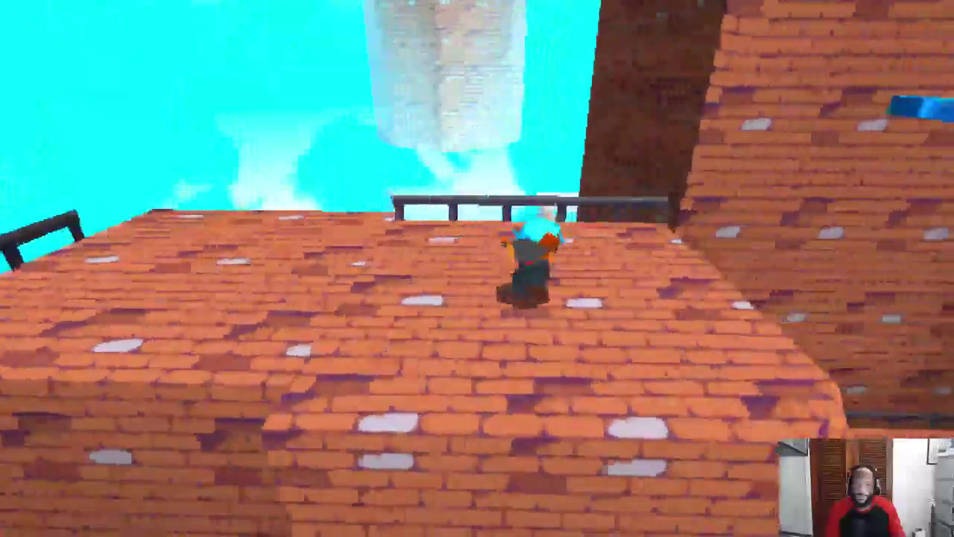
{"action": "key", "text": "w"}
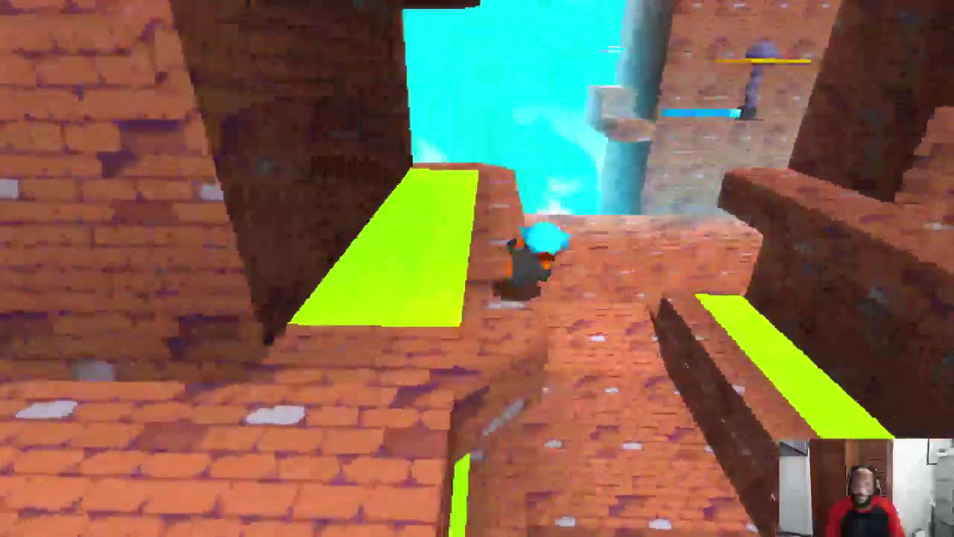
{"action": "key", "text": "w"}
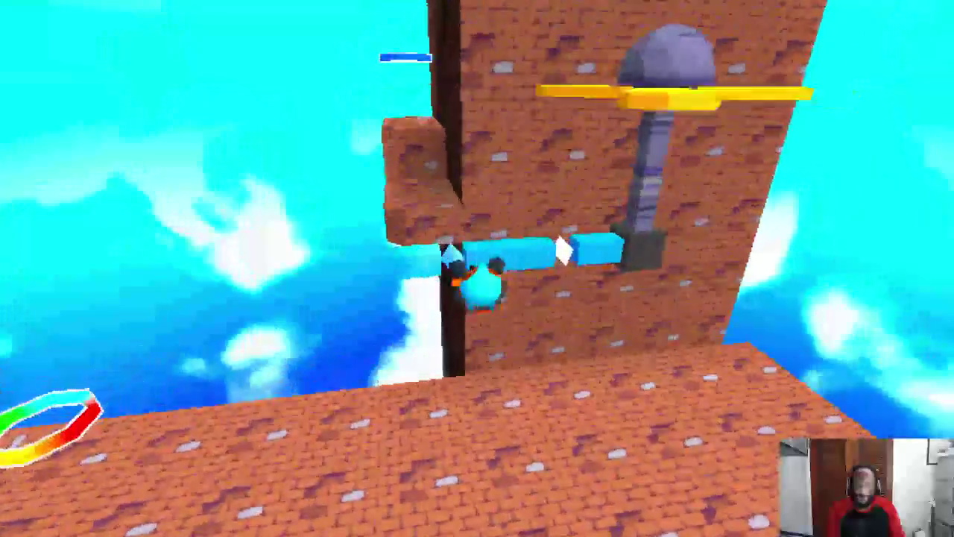
{"action": "key", "text": "w"}
{"action": "key", "text": "w"}
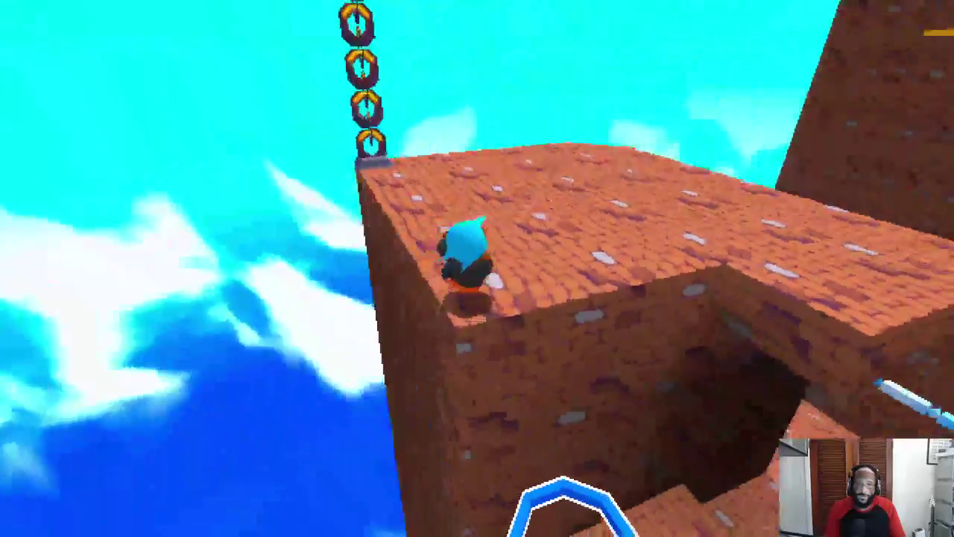
{"action": "key", "text": "w"}
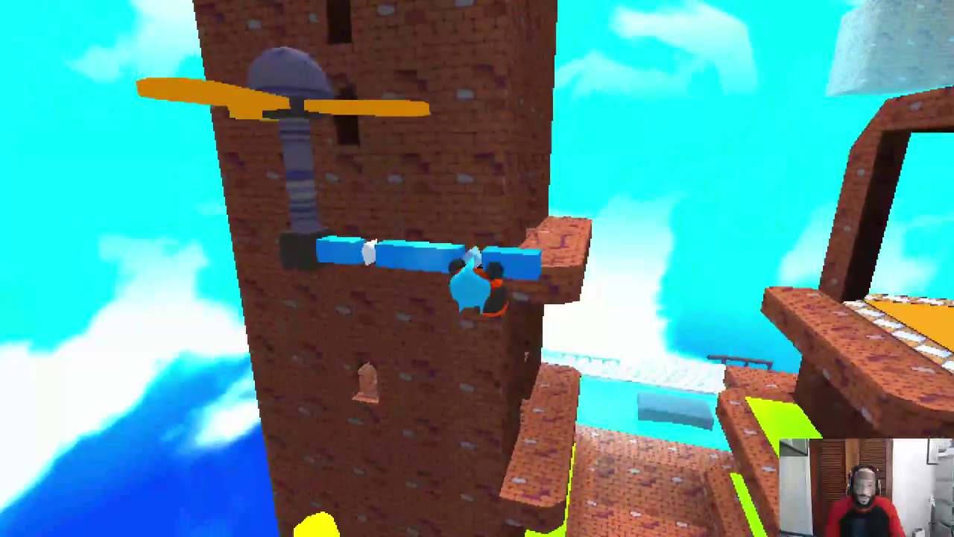
{"action": "key", "text": "space"}
{"action": "key", "text": "w"}
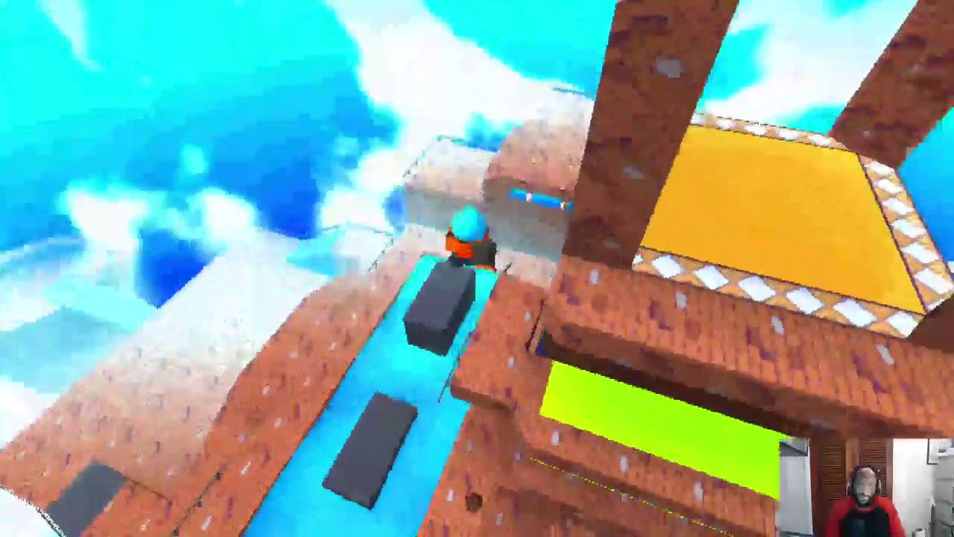
{"action": "key", "text": "w"}
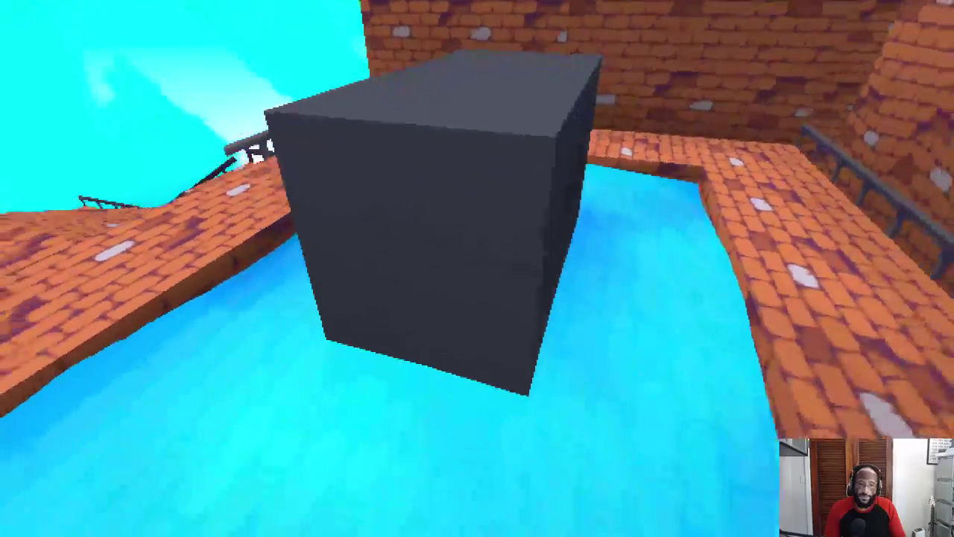
{"action": "key", "text": "space"}
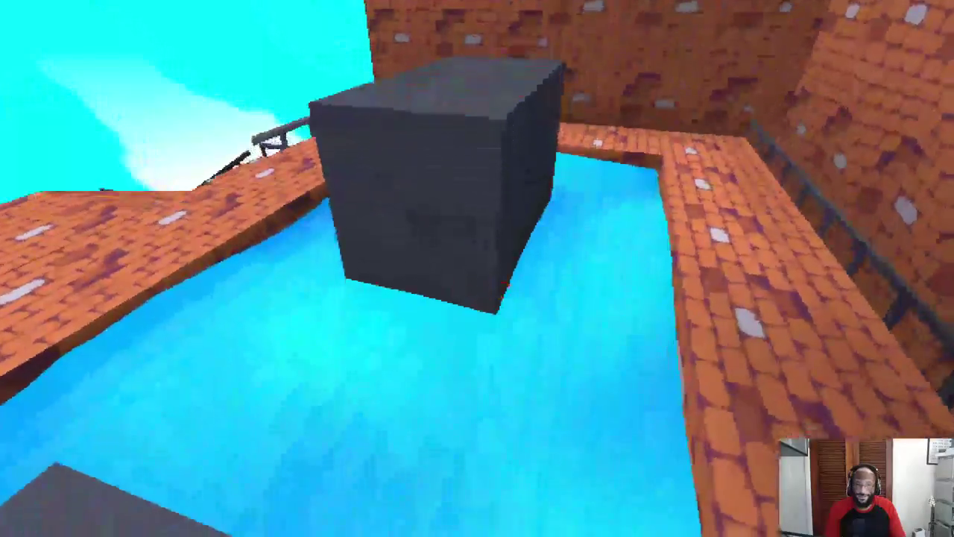
{"action": "key", "text": "w"}
{"action": "key", "text": "w"}
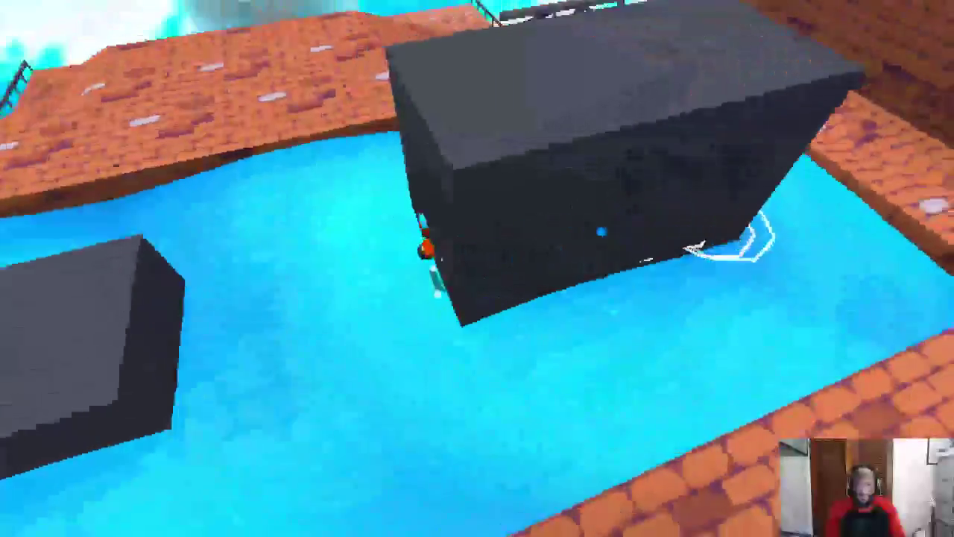
{"action": "key", "text": "w"}
{"action": "key", "text": "space"}
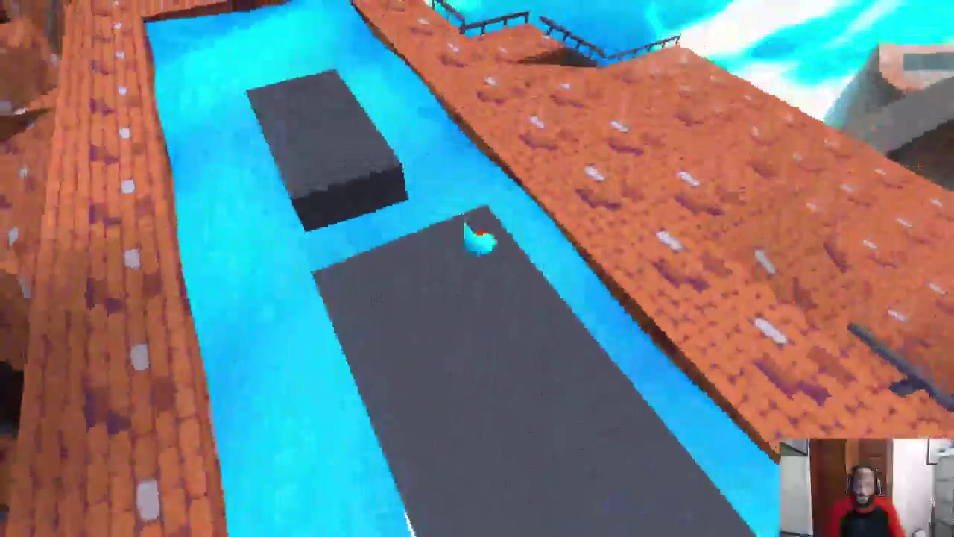
{"action": "key", "text": "w"}
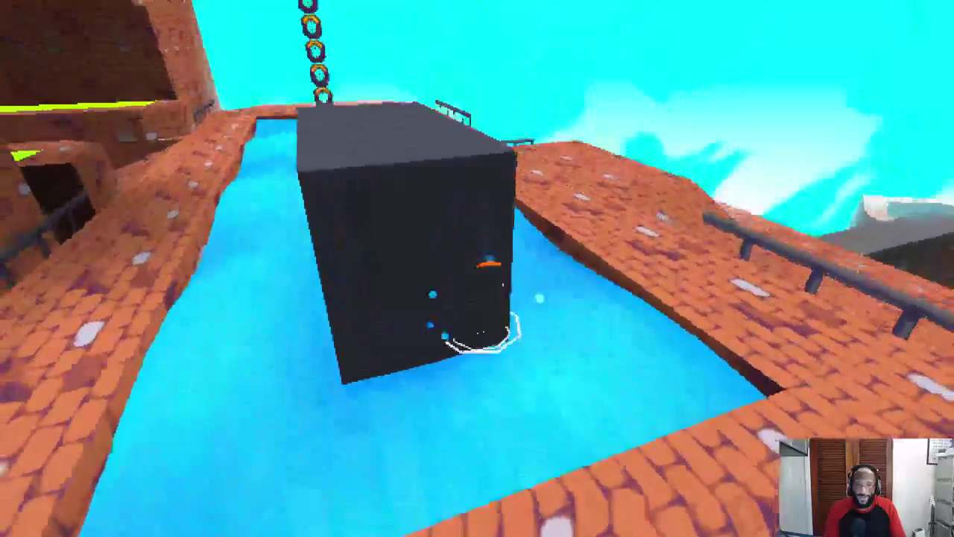
{"action": "key", "text": "w"}
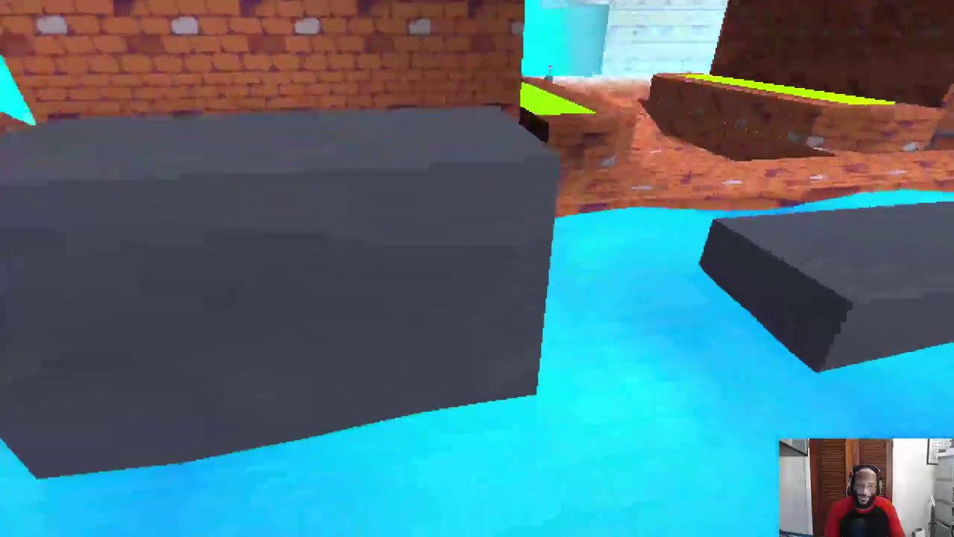
{"action": "key", "text": "w"}
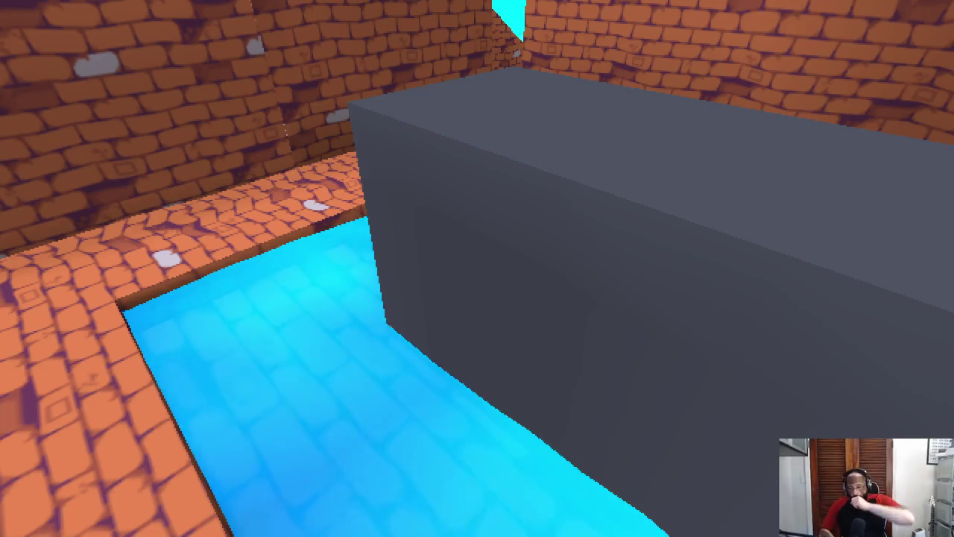
{"action": "key", "text": "w"}
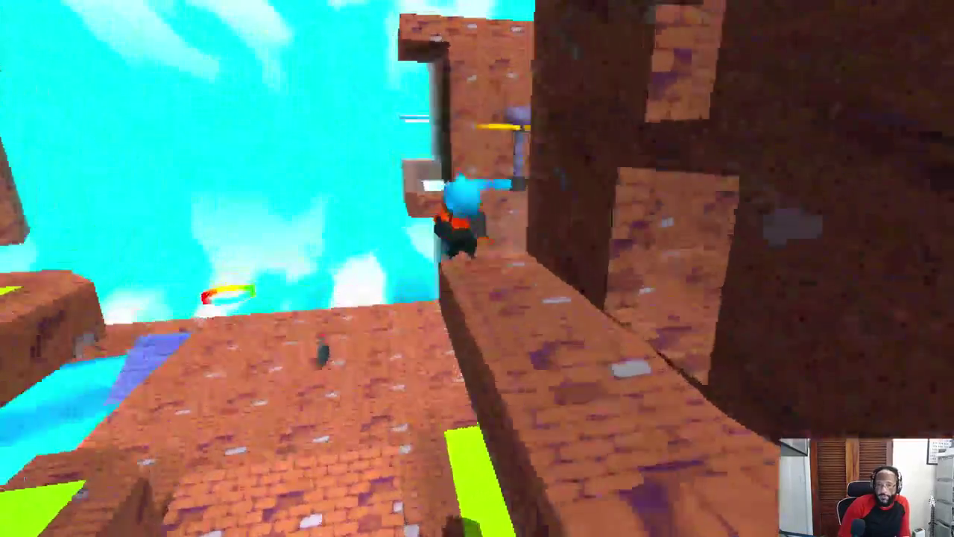
{"action": "key", "text": "w"}
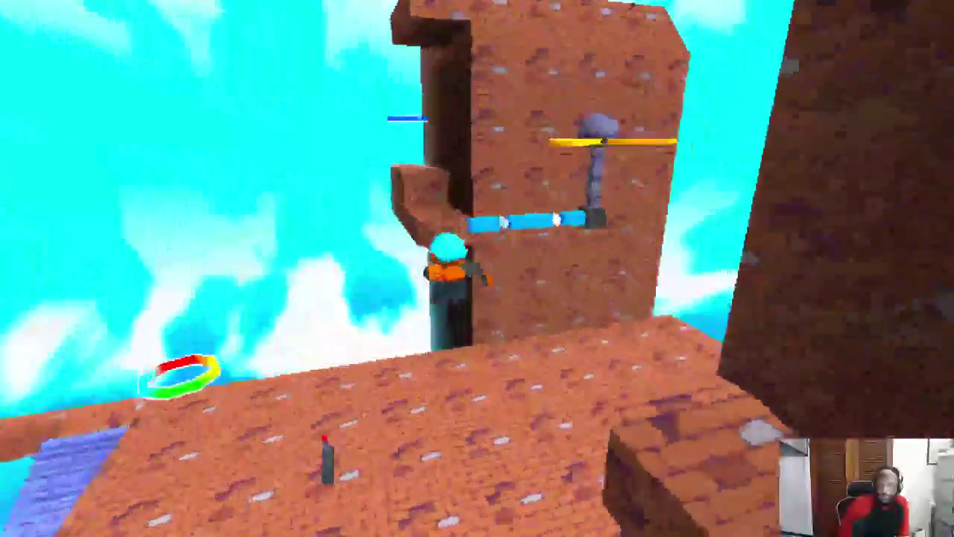
{"action": "key", "text": "w"}
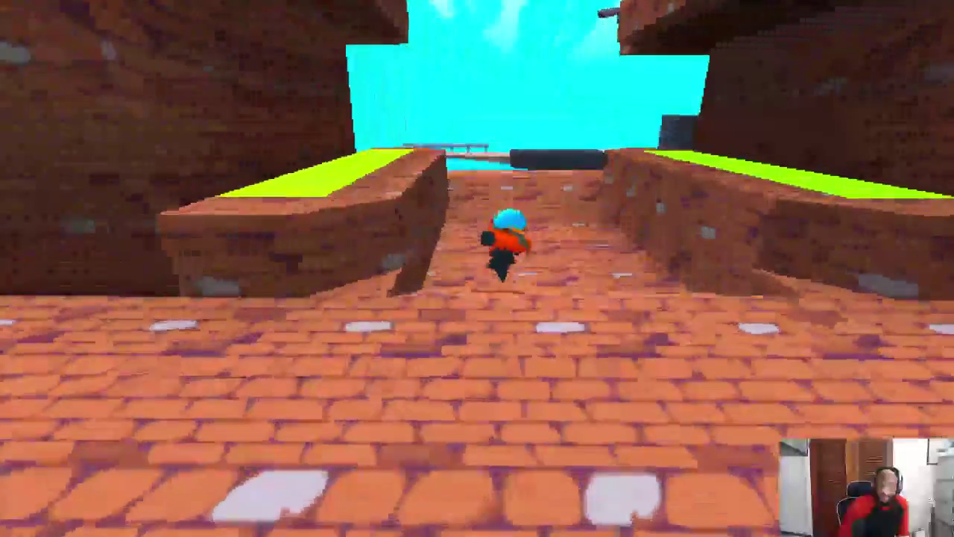
{"action": "key", "text": "w"}
{"action": "key", "text": "w"}
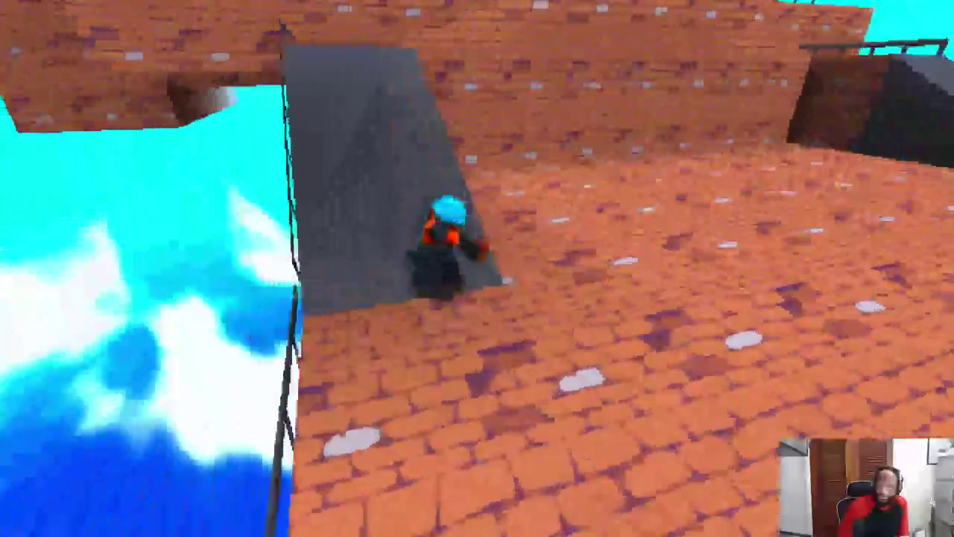
{"action": "key", "text": "w"}
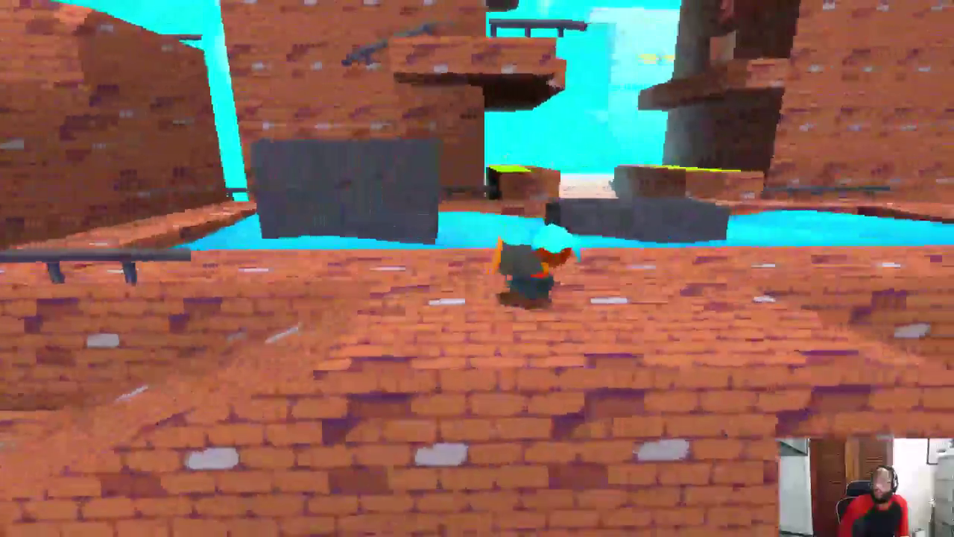
{"action": "key", "text": "w"}
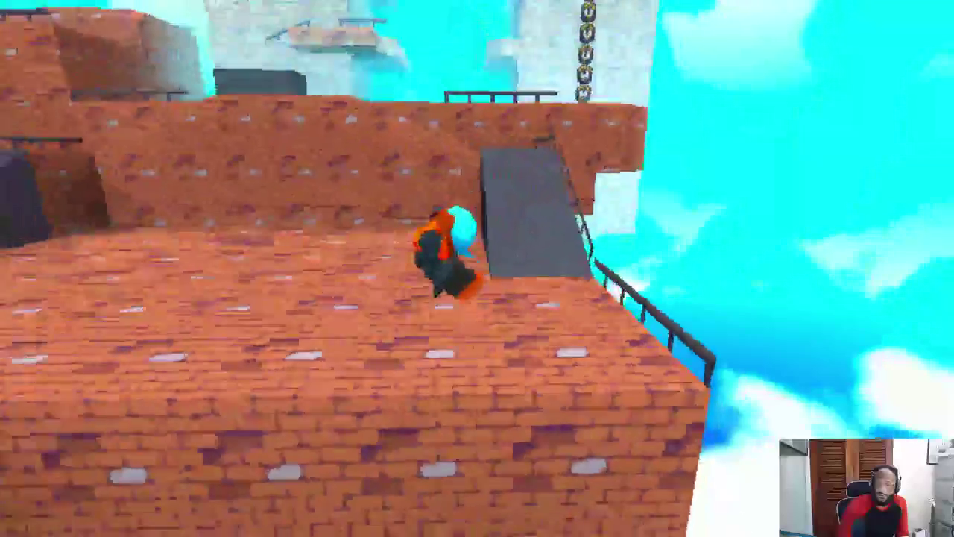
{"action": "key", "text": "w"}
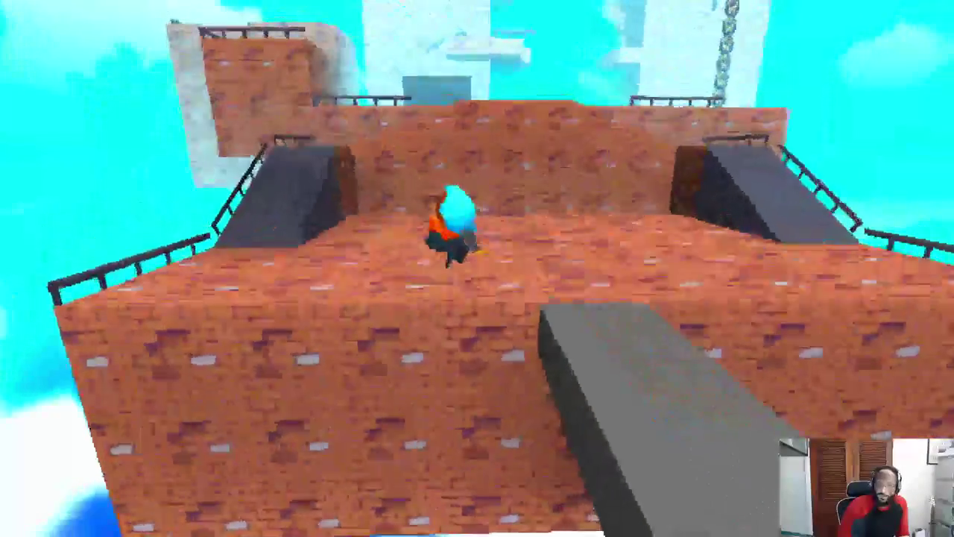
{"action": "key", "text": "w"}
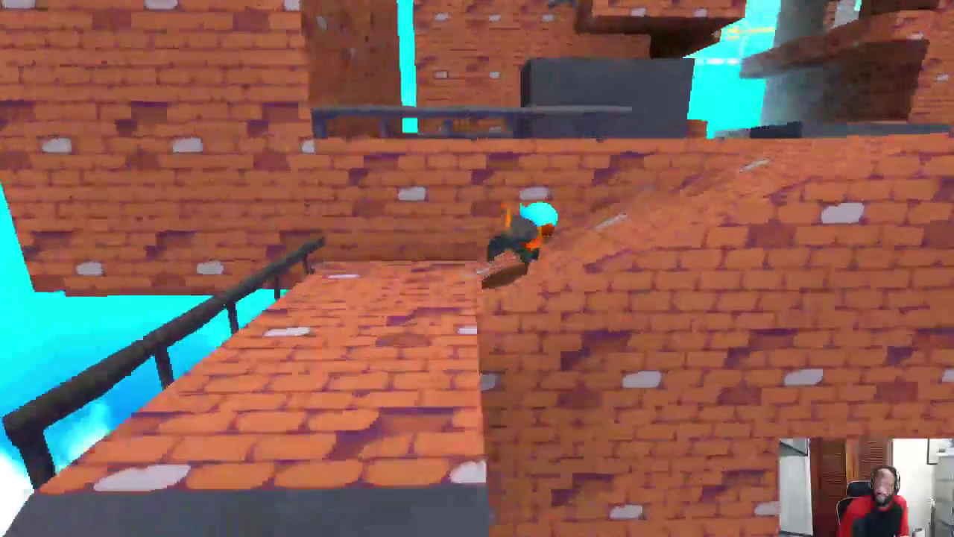
{"action": "key", "text": "space"}
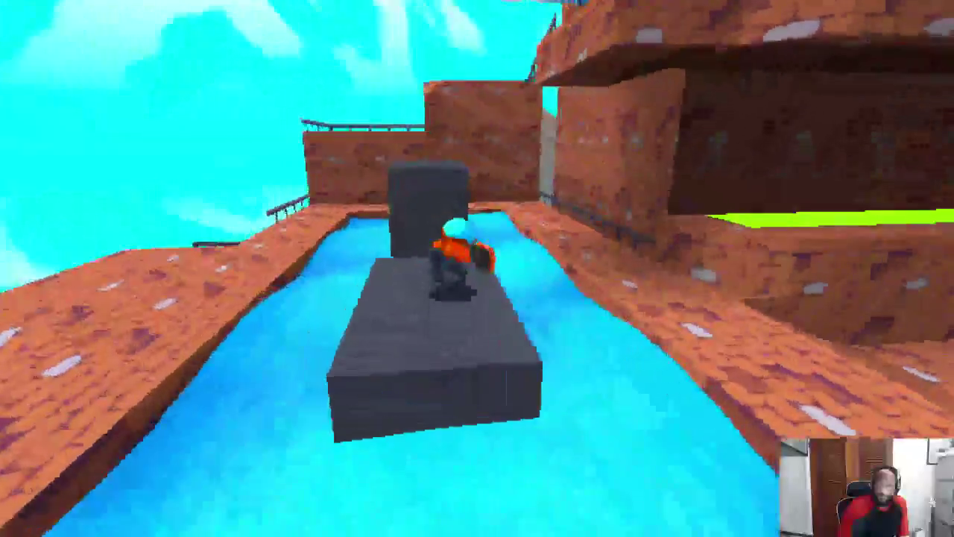
{"action": "key", "text": "space"}
{"action": "key", "text": "space"}
{"action": "key", "text": "space"}
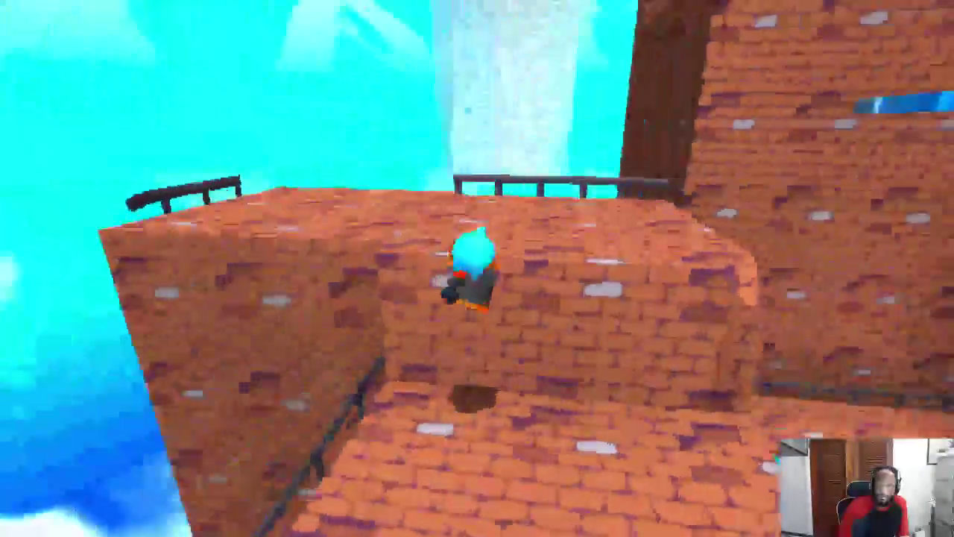
{"action": "key", "text": "space"}
{"action": "key", "text": "space"}
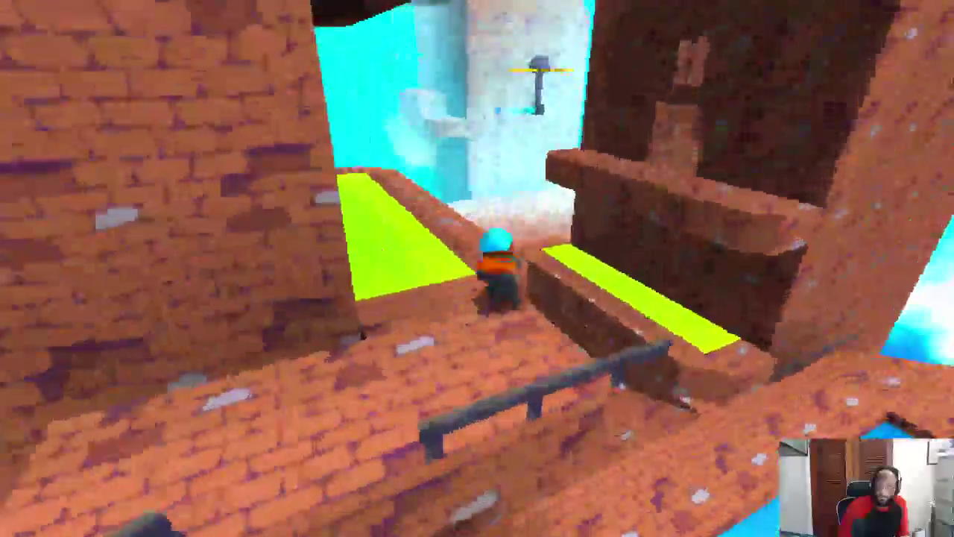
{"action": "key", "text": "space"}
{"action": "key", "text": "space"}
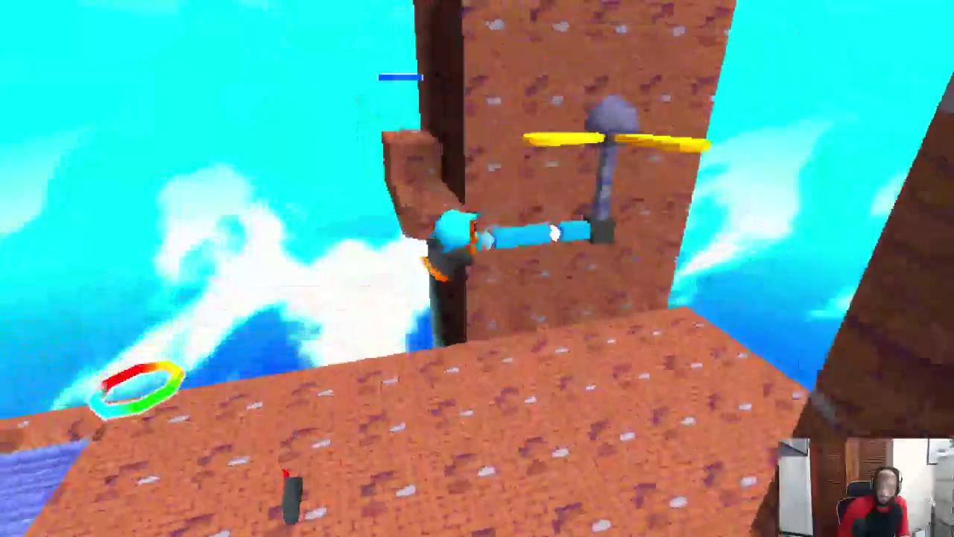
{"action": "key", "text": "space"}
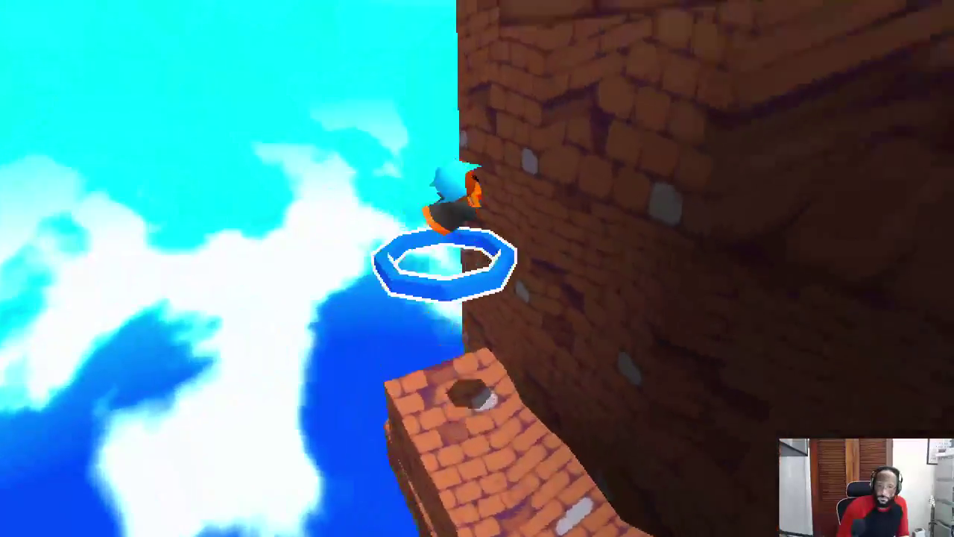
{"action": "key", "text": "space"}
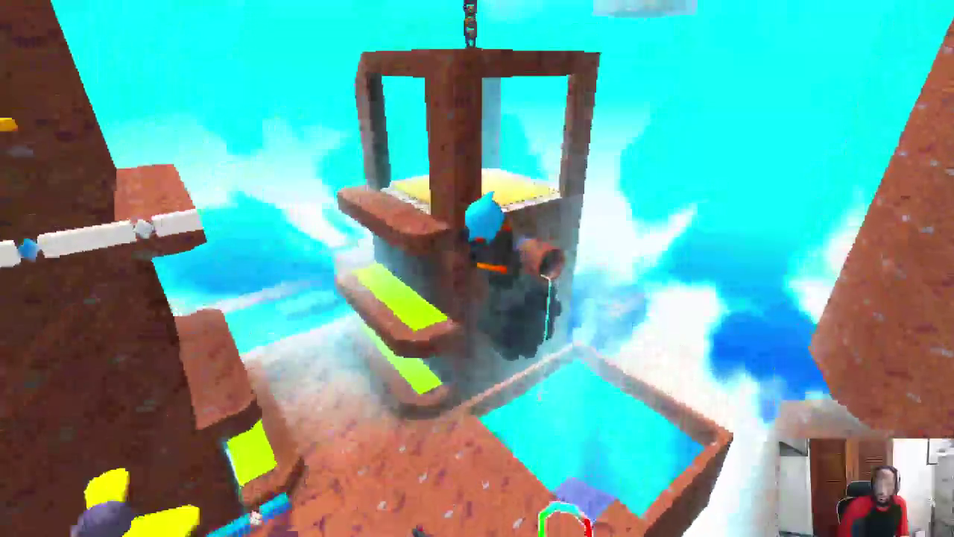
{"action": "key", "text": "w"}
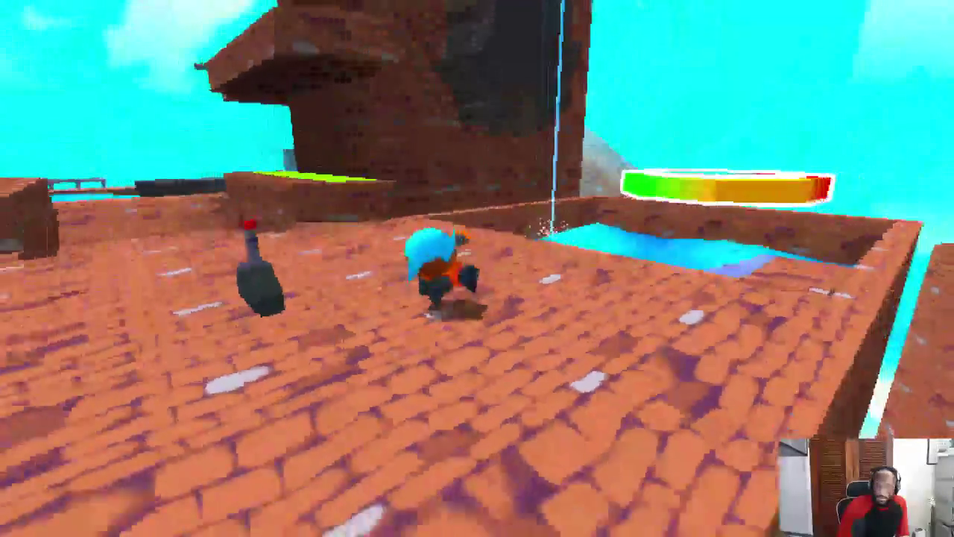
{"action": "key", "text": "w"}
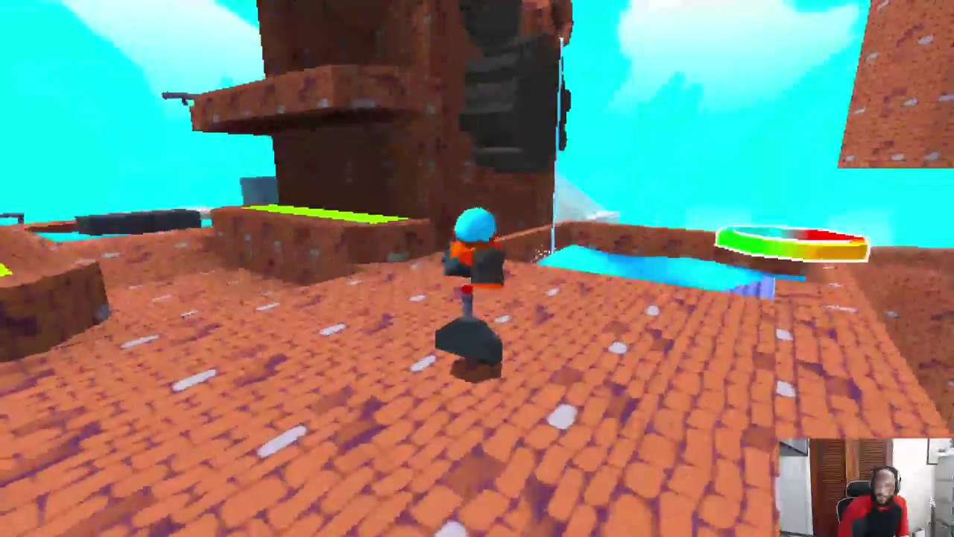
{"action": "key", "text": "w"}
{"action": "key", "text": "w"}
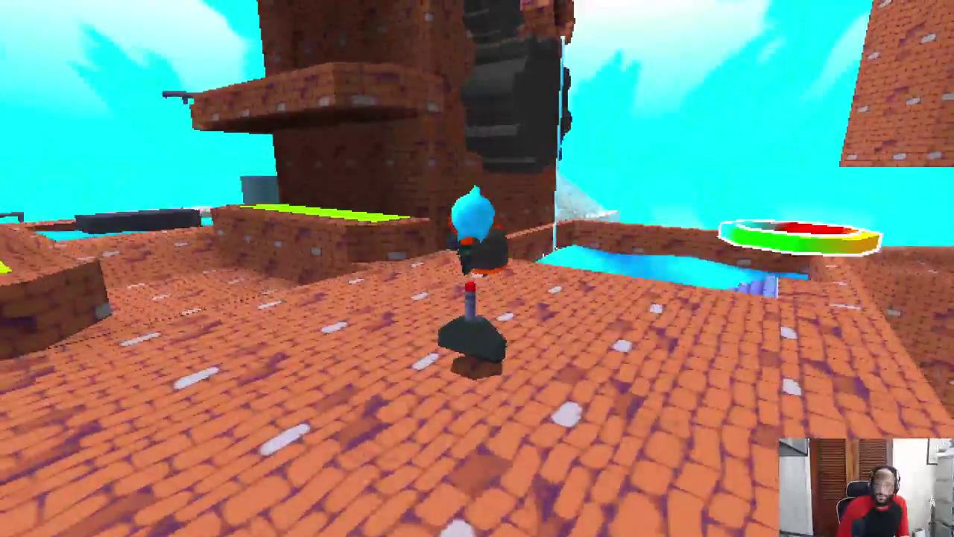
Step: Return to Blender and switch scenes from Assets to Test 2, then Aquaduct
{"action": "key", "text": "super"}
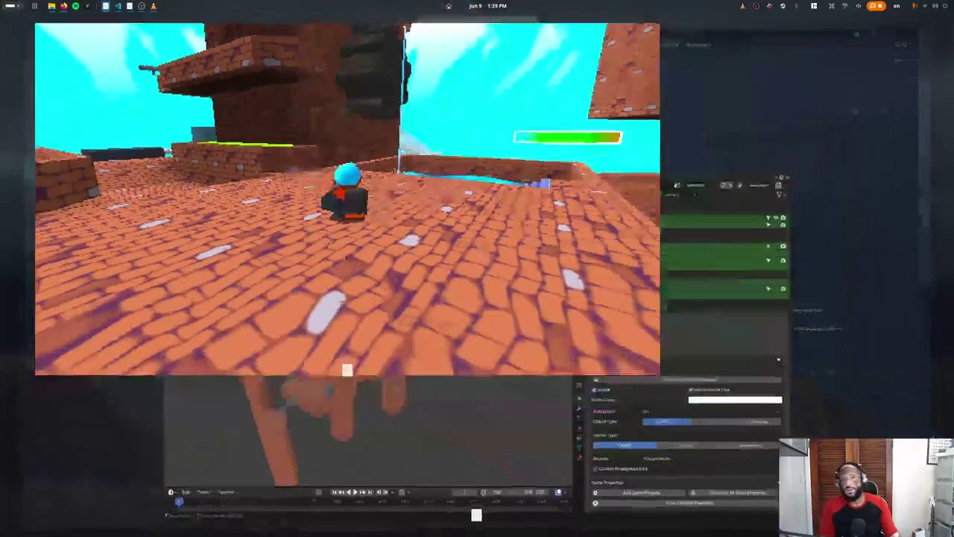
{"action": "left_click", "coordinate": [479, 341]}
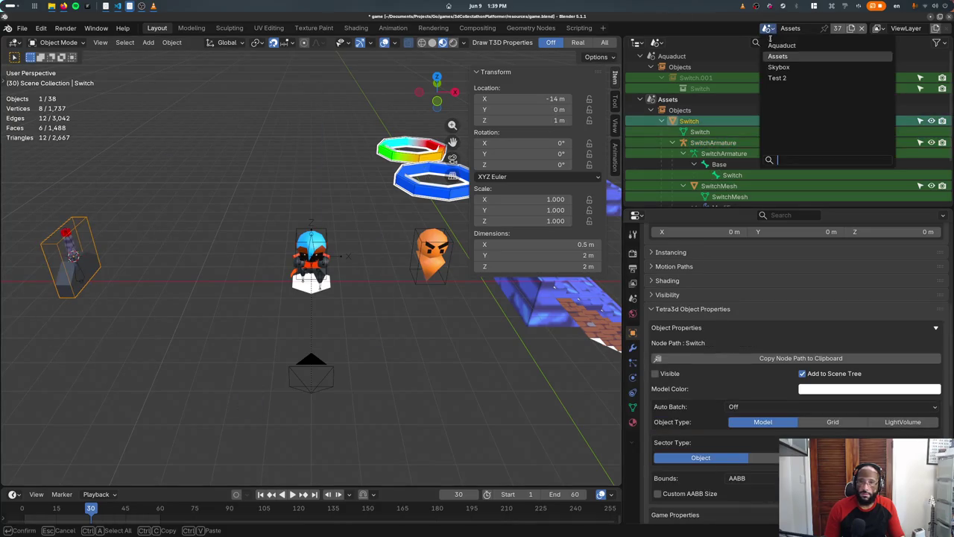
{"action": "left_click", "coordinate": [777, 78]}
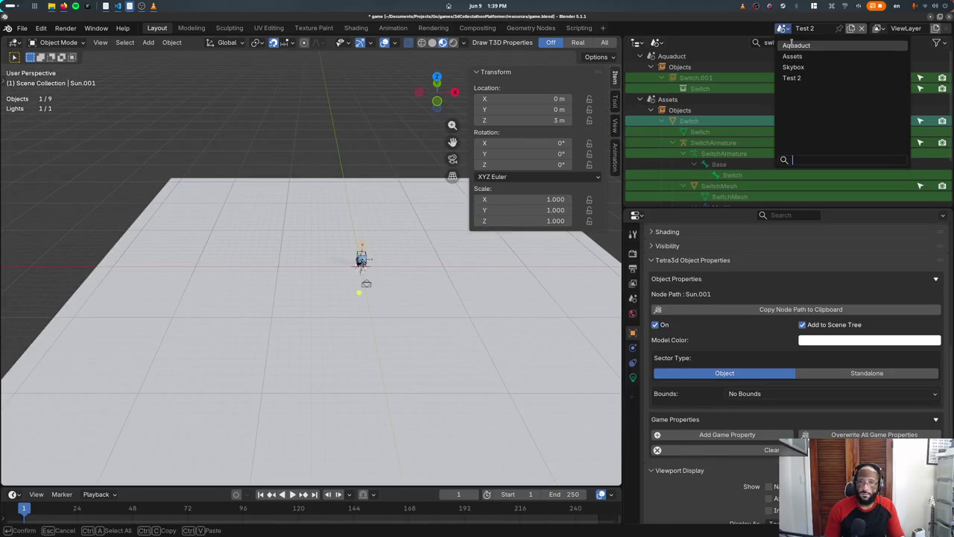
{"action": "left_click", "coordinate": [794, 46]}
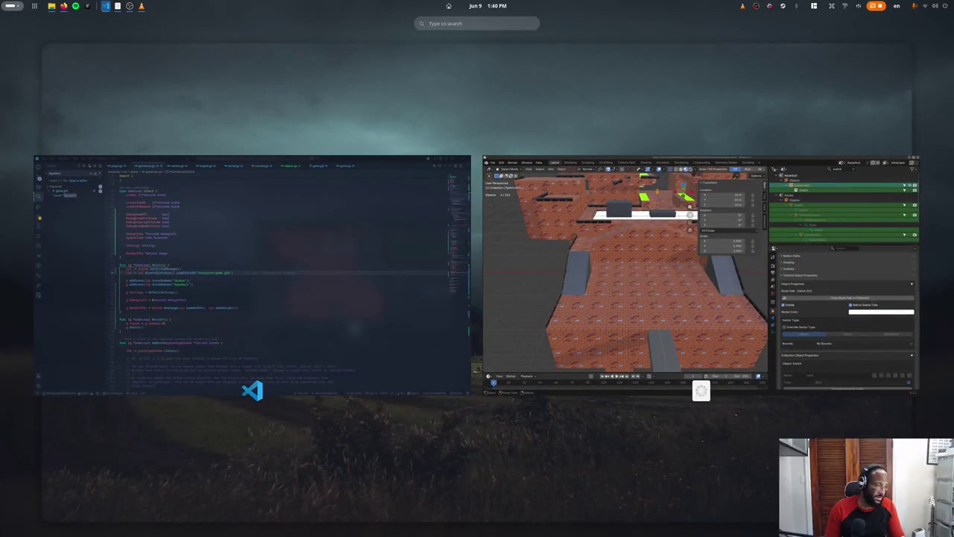
Step: Switch to VS Code and relaunch the game by running ./runDesktop.sh in the terminal
{"action": "key", "text": "super"}
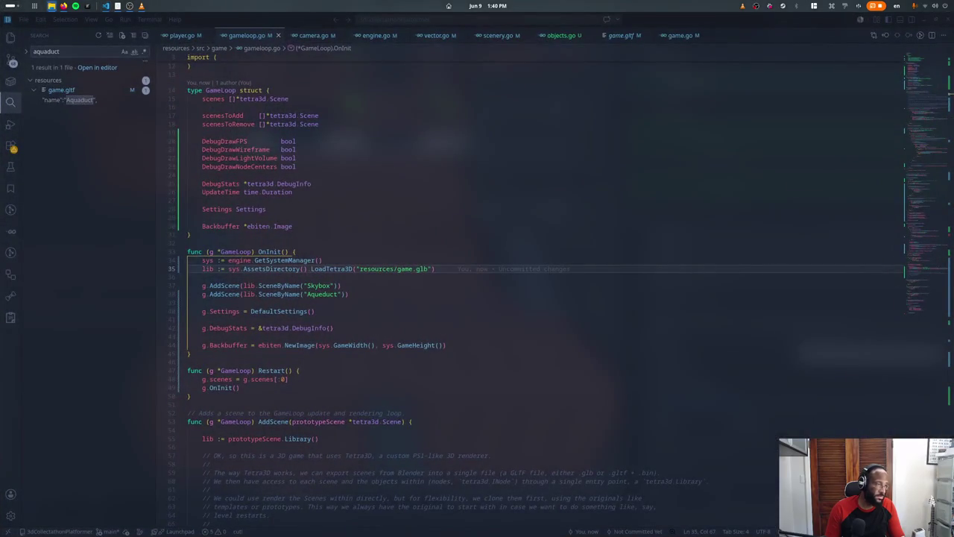
{"action": "key", "text": "super"}
{"action": "key", "text": "super"}
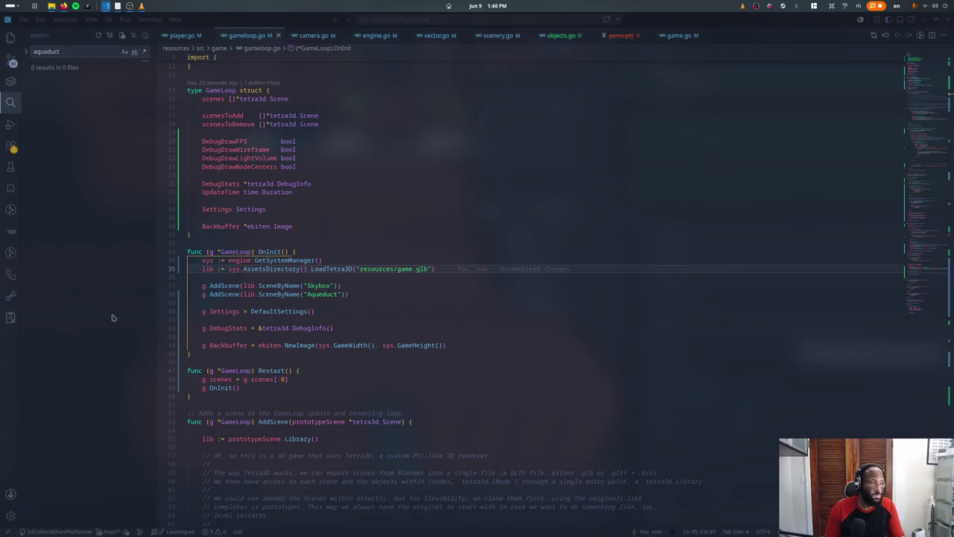
{"action": "left_click", "coordinate": [512, 379]}
{"action": "key", "text": "Up"}
{"action": "key", "text": "Return"}
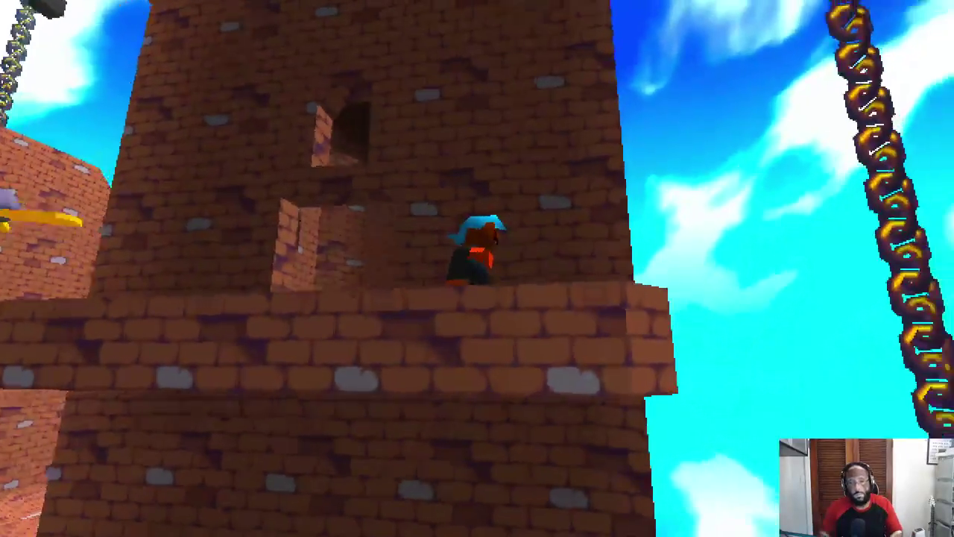
Step: Play the level: fly with the propeller and climb the brick block to the yellow platform
{"action": "key", "text": "w"}
{"action": "key", "text": "space"}
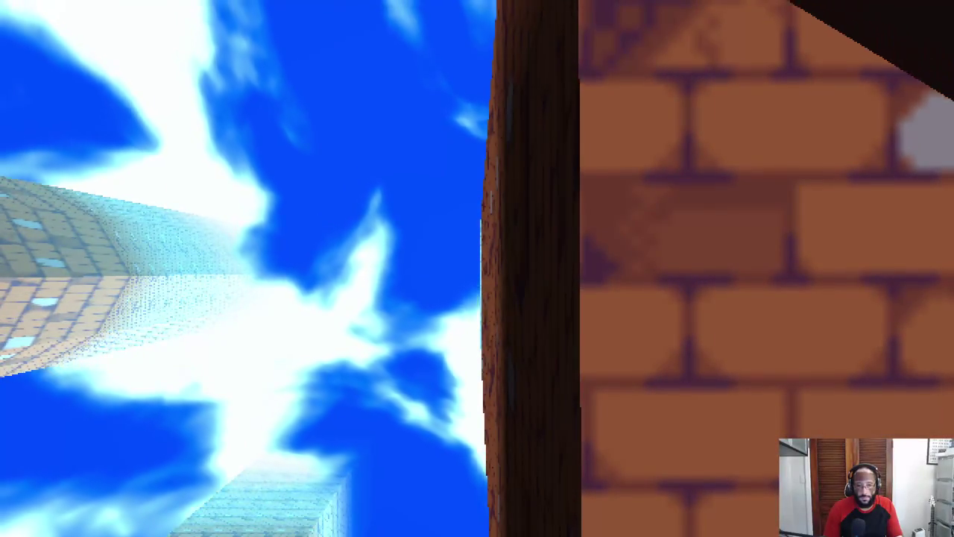
{"action": "key", "text": "space"}
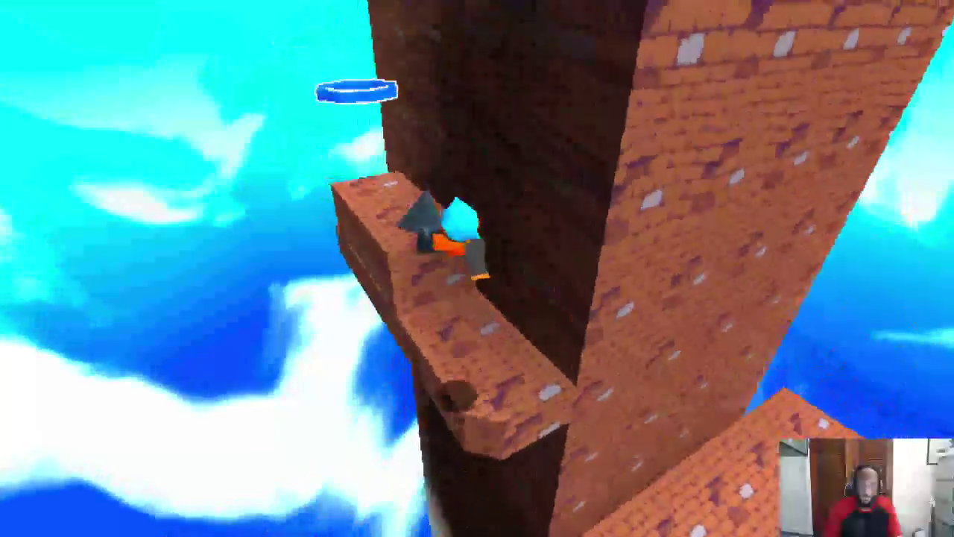
{"action": "key", "text": "space"}
{"action": "key", "text": "w"}
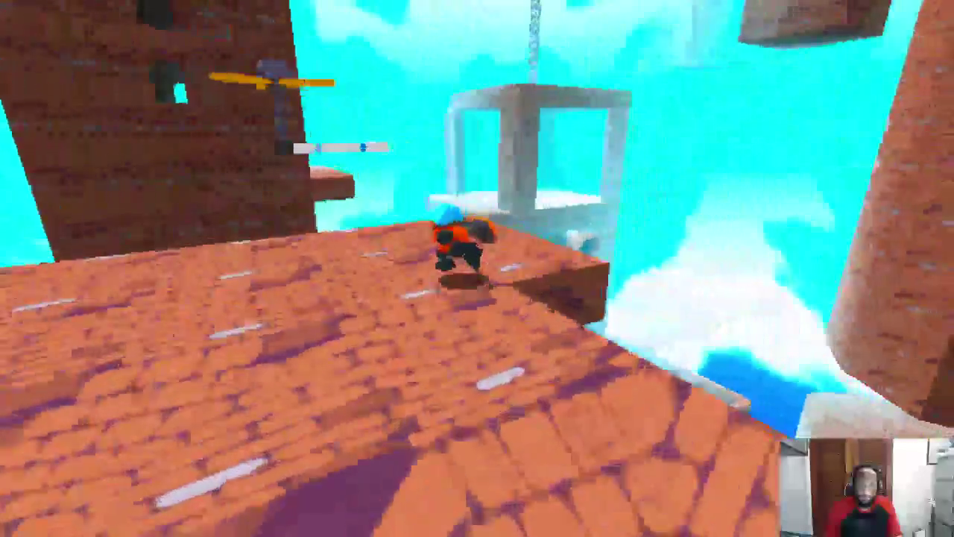
{"action": "key", "text": "w"}
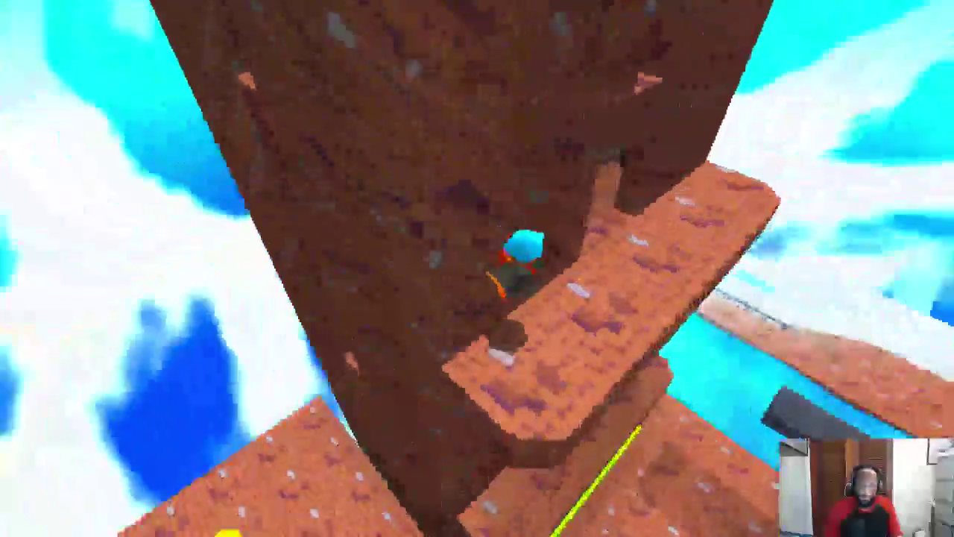
{"action": "key", "text": "w"}
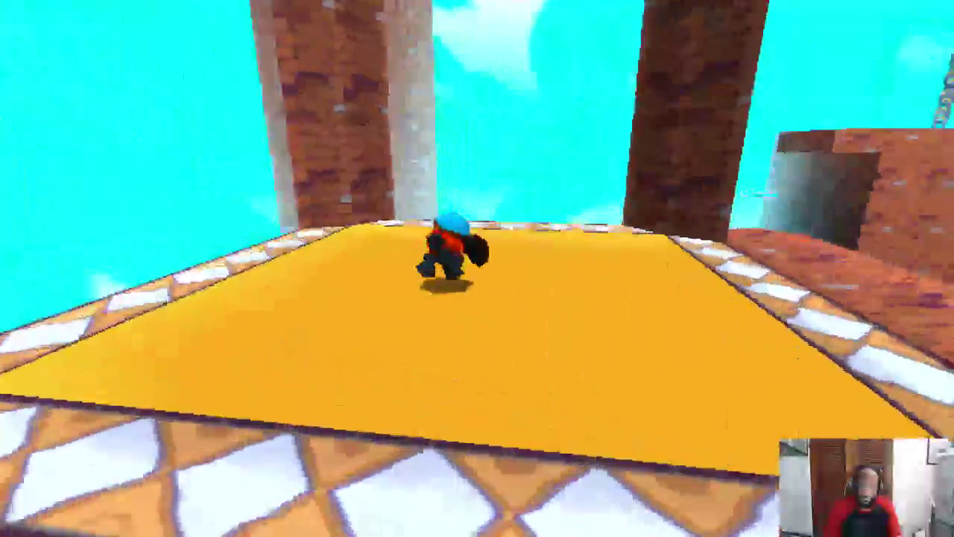
{"action": "key", "text": "space"}
Step: Climb the brick roofs to the gap near the switch, then bring Blender back to the front
{"action": "key", "text": "w"}
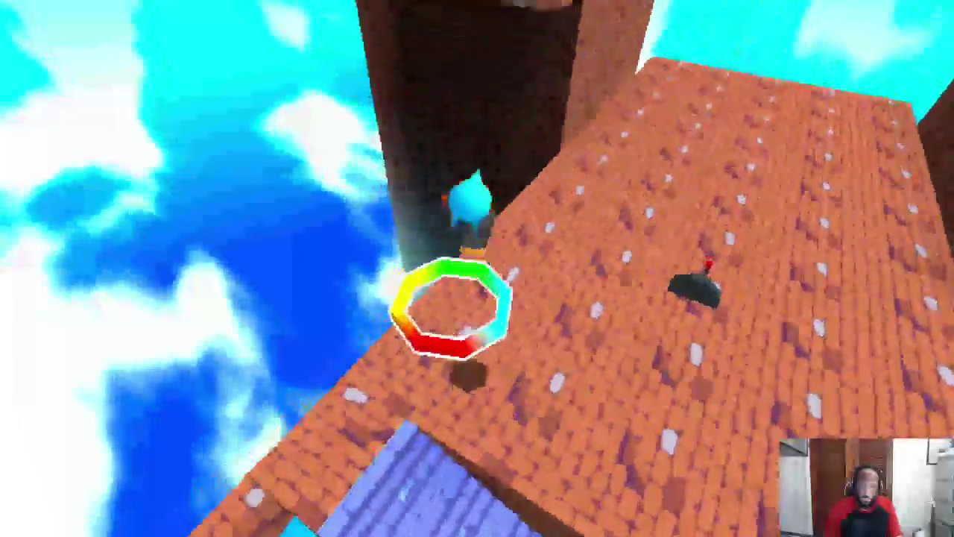
{"action": "key", "text": "space"}
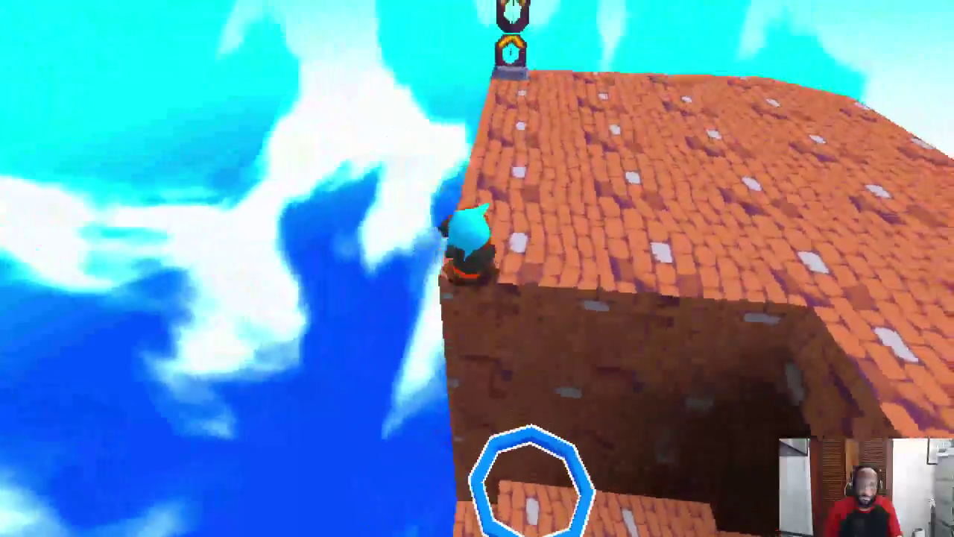
{"action": "key", "text": "w"}
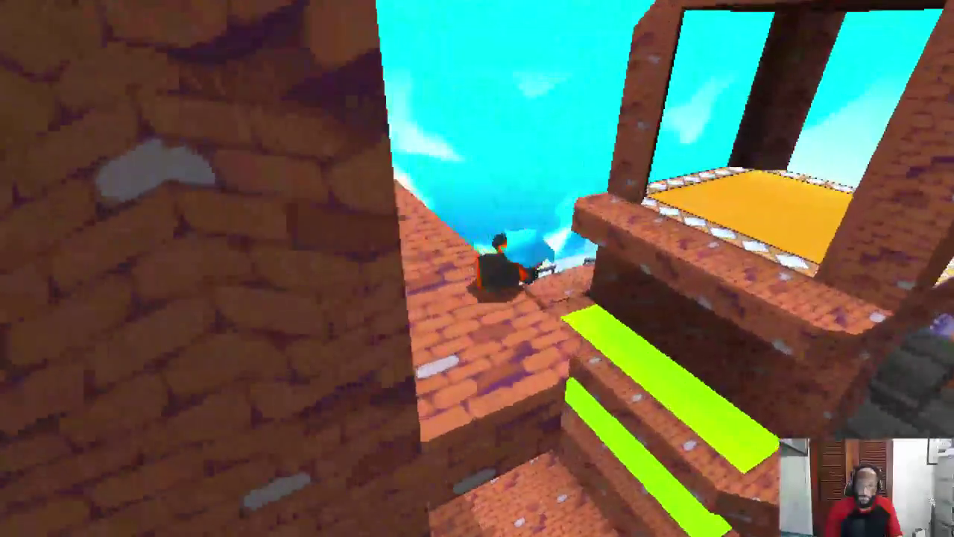
{"action": "key", "text": "space"}
{"action": "key", "text": "w"}
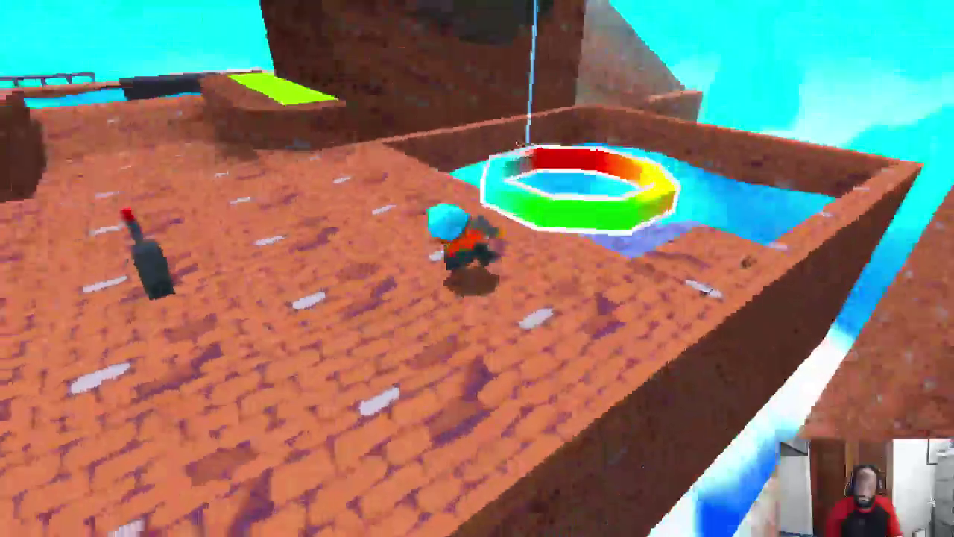
{"action": "key", "text": "w"}
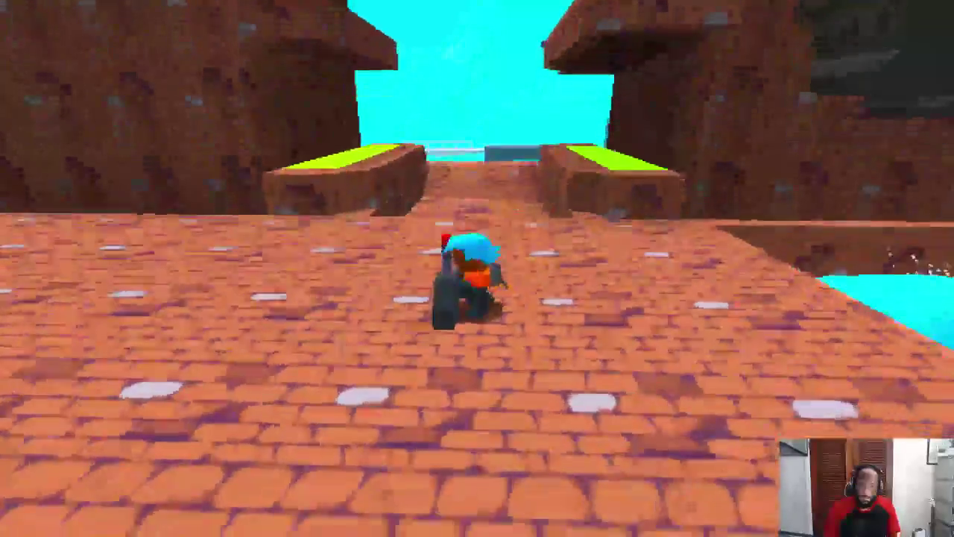
{"action": "key", "text": "s"}
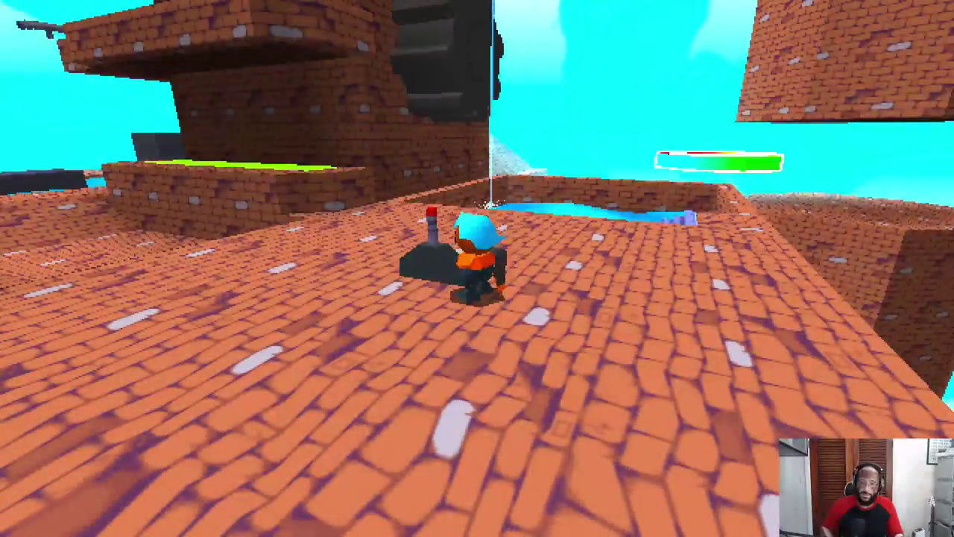
{"action": "key", "text": "super"}
{"action": "left_click", "coordinate": [656, 321]}
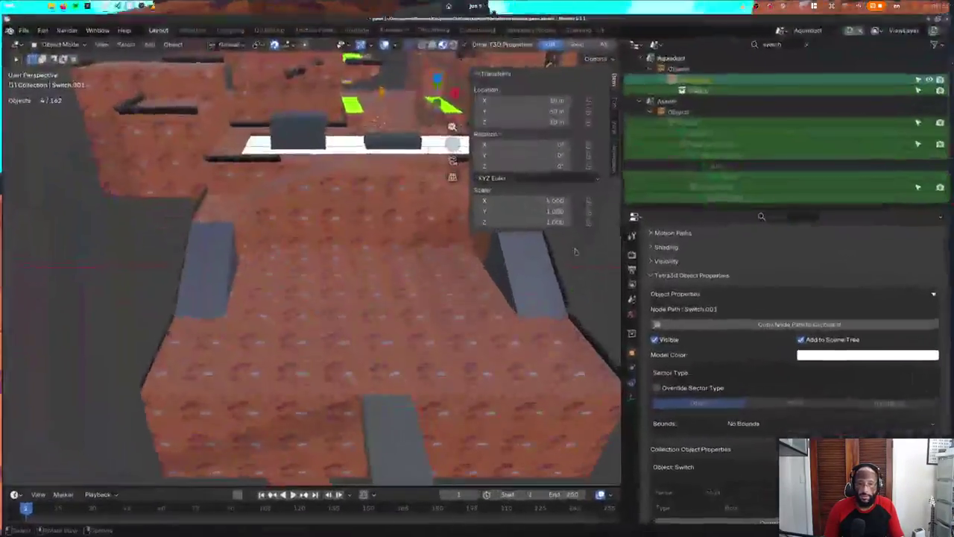
Step: Switch to the Assets scene and select the SwitchArmature
{"action": "left_click", "coordinate": [780, 27]}
{"action": "left_click", "coordinate": [783, 55]}
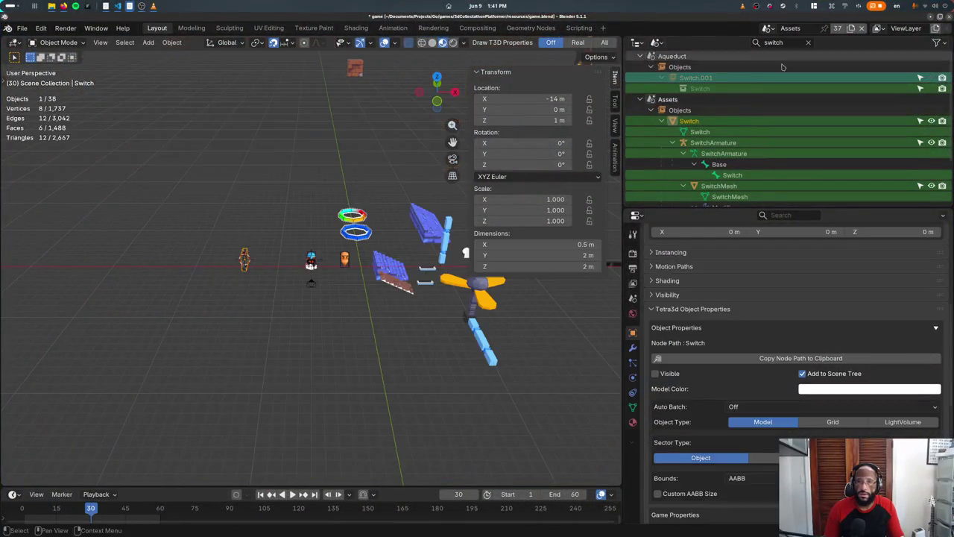
{"action": "key", "text": "KP_Decimal"}
{"action": "middle_click_drag", "start_coordinate": [366, 309], "coordinate": [366, 310]}
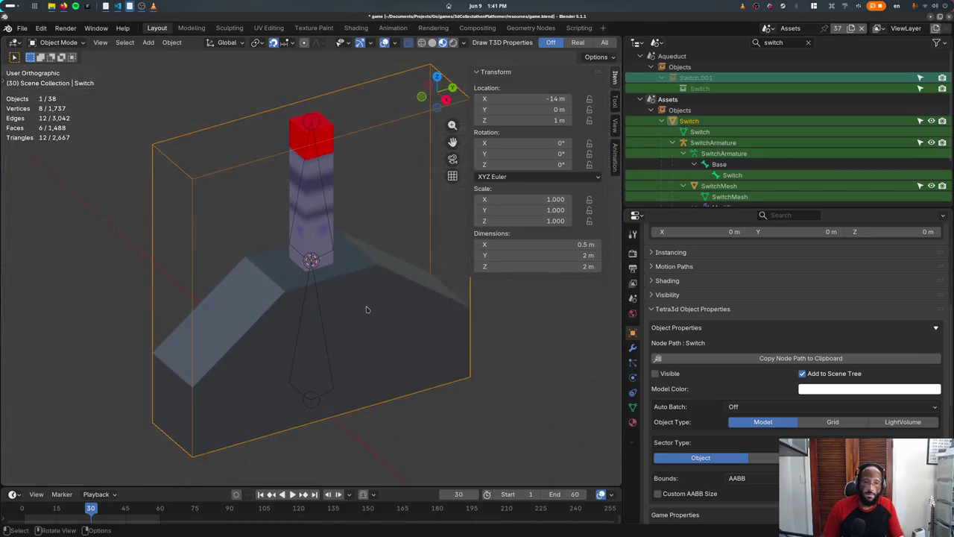
{"action": "left_click", "coordinate": [292, 164]}
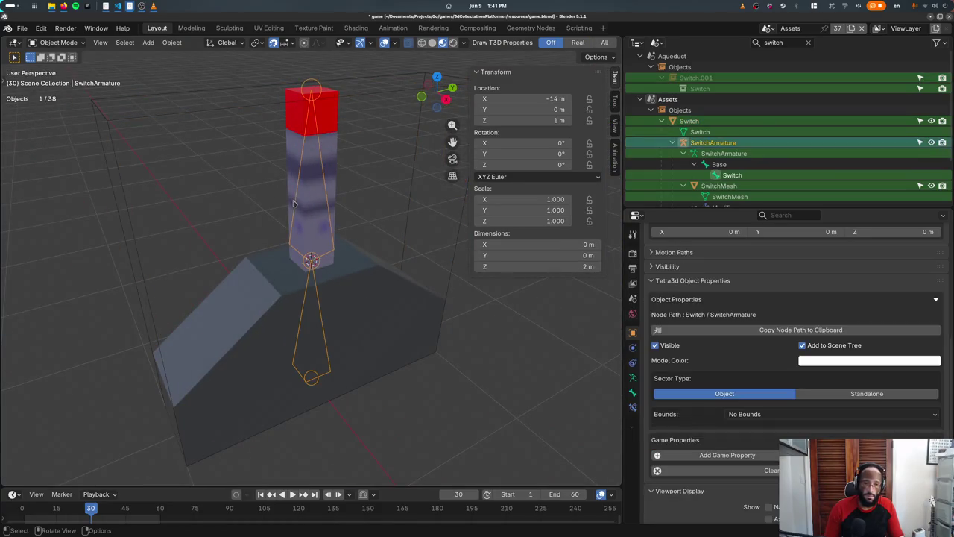
{"action": "left_click", "coordinate": [293, 186]}
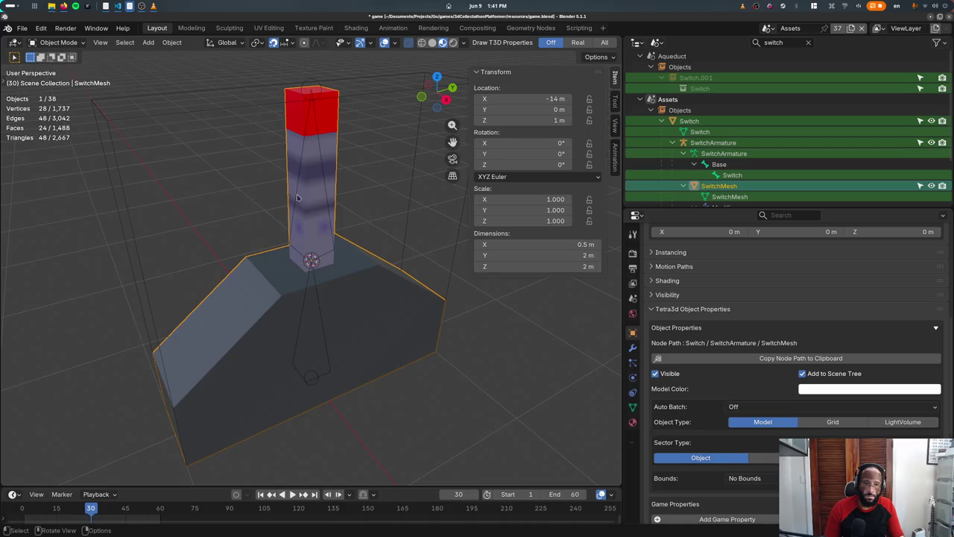
{"action": "left_click", "coordinate": [298, 197]}
Step: Lengthen the Switch bone's tail so the armature is 2 m tall, then edit the lever mesh
{"action": "key", "text": "Tab"}
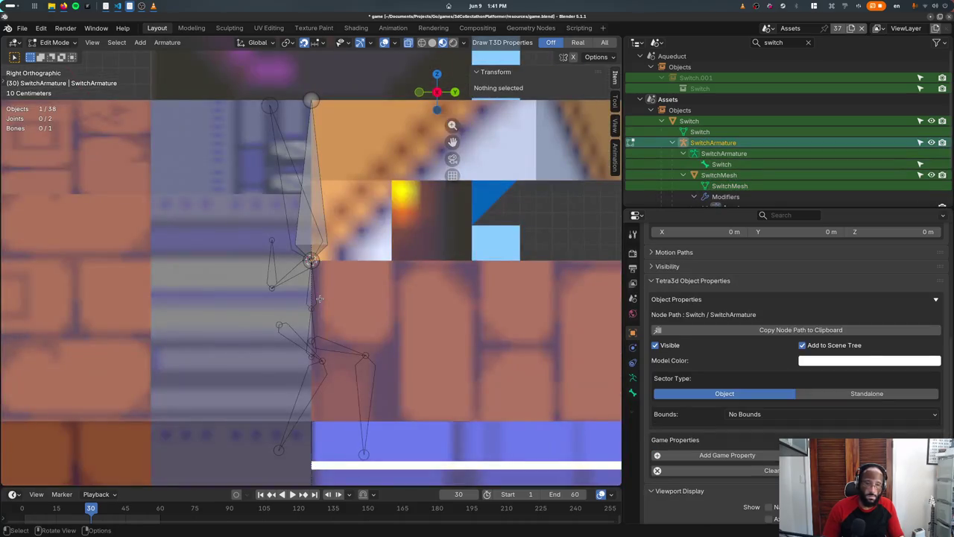
{"action": "key", "text": "Tab"}
{"action": "middle_click_drag", "start_coordinate": [320, 298], "coordinate": [335, 298]}
{"action": "key", "text": "Tab"}
{"action": "left_click", "coordinate": [311, 259]}
{"action": "key", "text": "g"}
{"action": "left_click", "coordinate": [312, 395]}
{"action": "key", "text": "Tab"}
{"action": "left_click", "coordinate": [322, 144]}
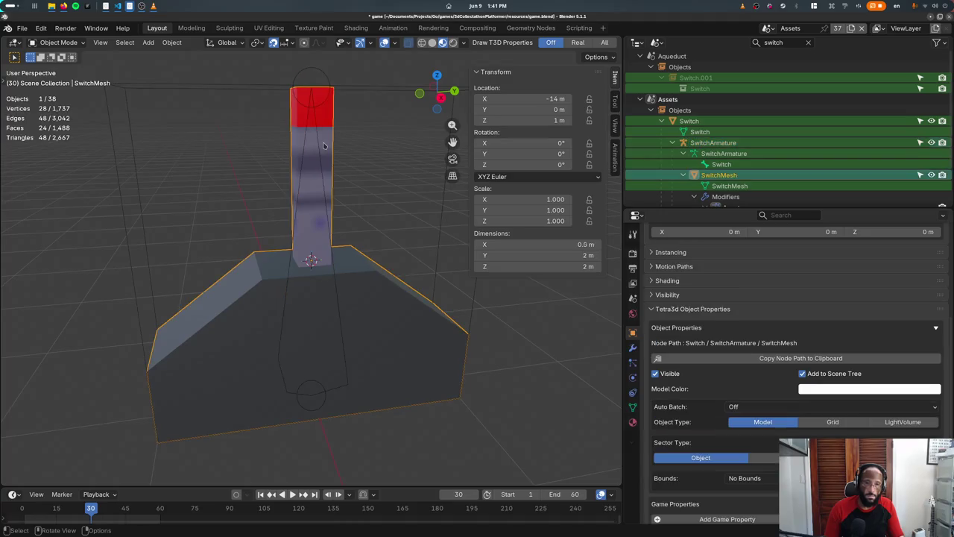
{"action": "key", "text": "Tab"}
{"action": "key", "text": "Tab"}
{"action": "key", "text": "Tab"}
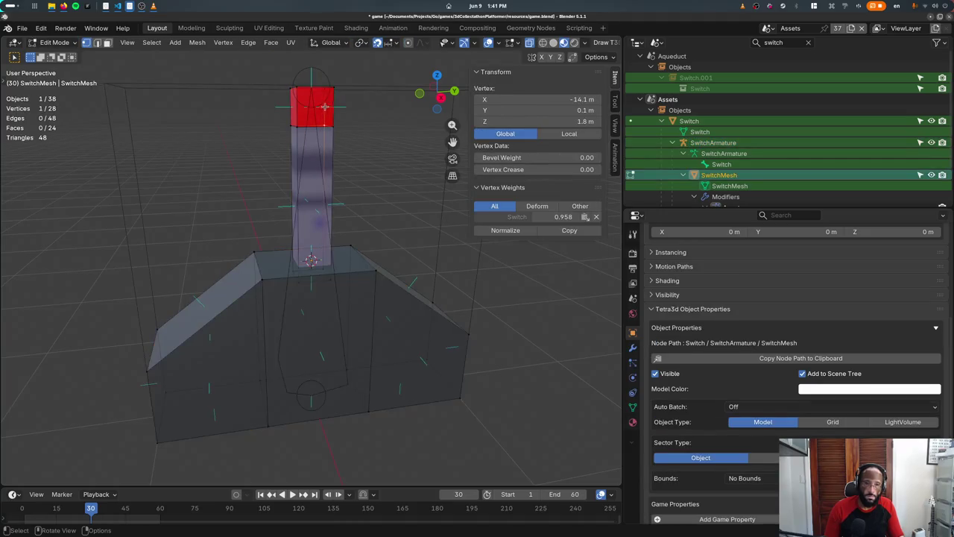
{"action": "key", "text": "KP_1"}
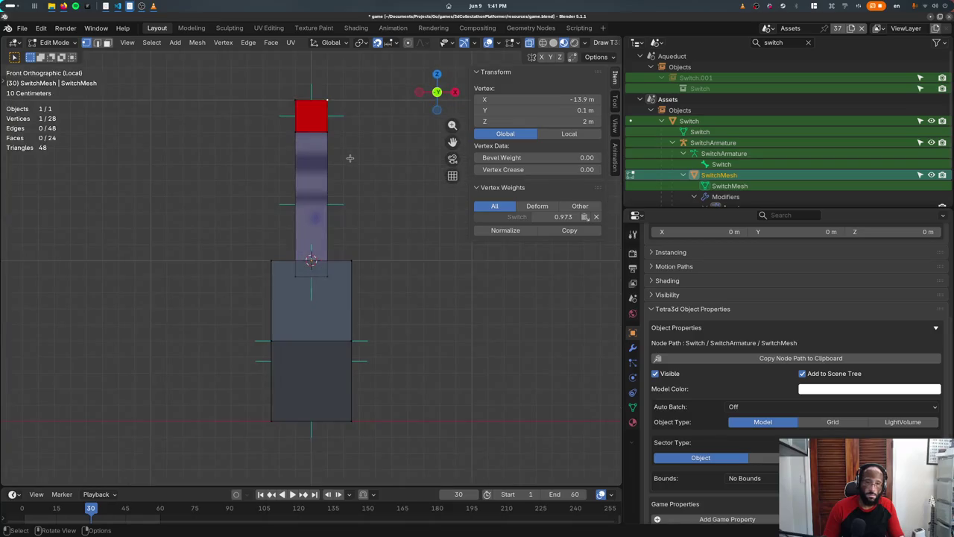
Step: Select the whole lever stick and scale it 1.5 times
{"action": "key", "text": "KP_3"}
{"action": "key", "text": "alt+z"}
{"action": "left_click_drag", "start_coordinate": [246, 104], "coordinate": [317, 142]}
{"action": "key", "text": "ctrl+KP_Add"}
{"action": "key", "text": "ctrl+KP_Add"}
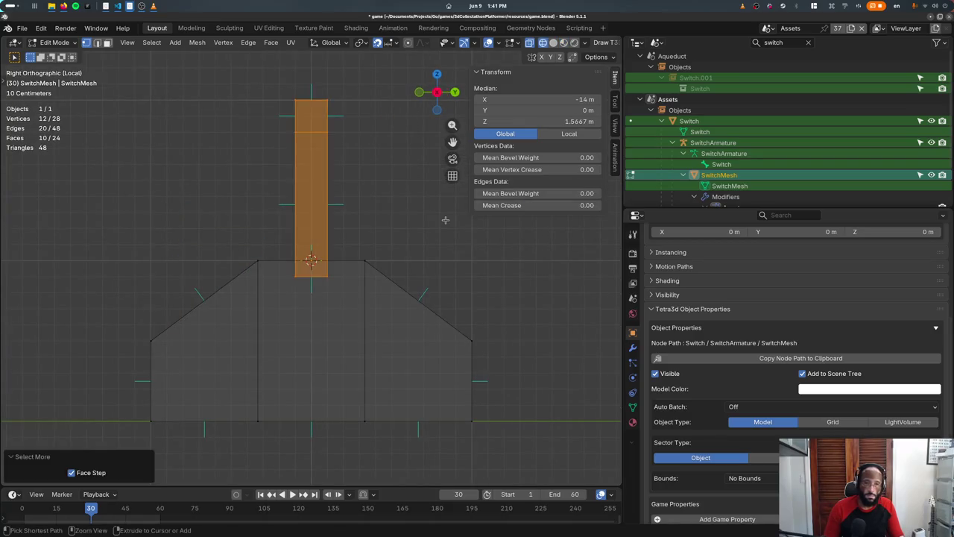
{"action": "scroll", "coordinate": [445, 220], "scroll_direction": "down", "scroll_amount": 5}
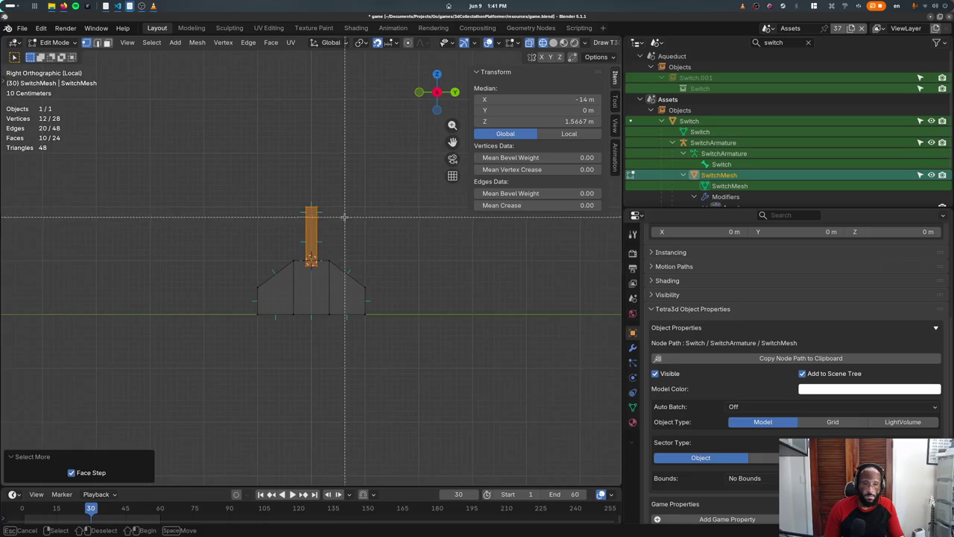
{"action": "type", "text": "s2"}
{"action": "key", "text": "Return"}
{"action": "key", "text": "ctrl+z"}
{"action": "type", "text": "s1.5"}
{"action": "key", "text": "Return"}
Step: Raise the stick 0.4 m, discard a trial widening of its top, and leave Edit Mode
{"action": "key", "text": "g"}
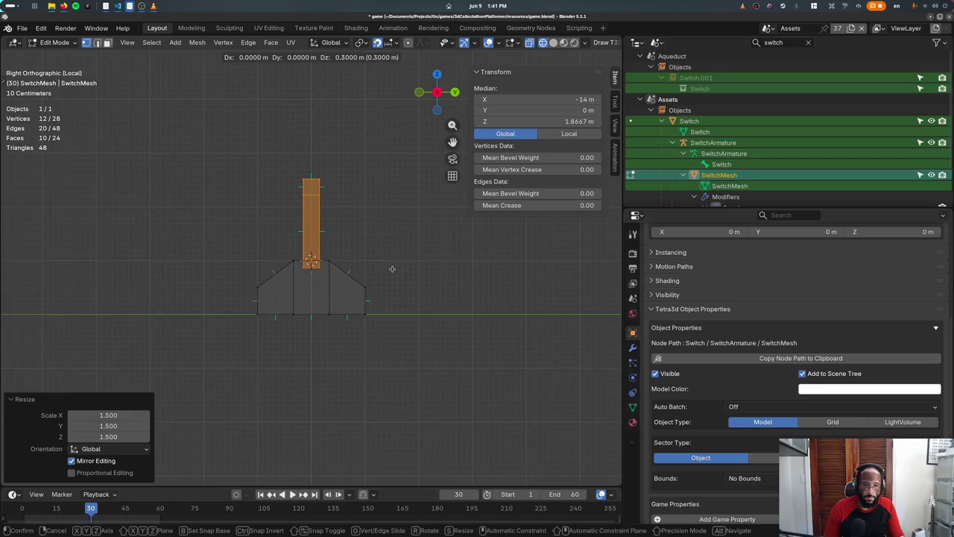
{"action": "left_click", "coordinate": [393, 263]}
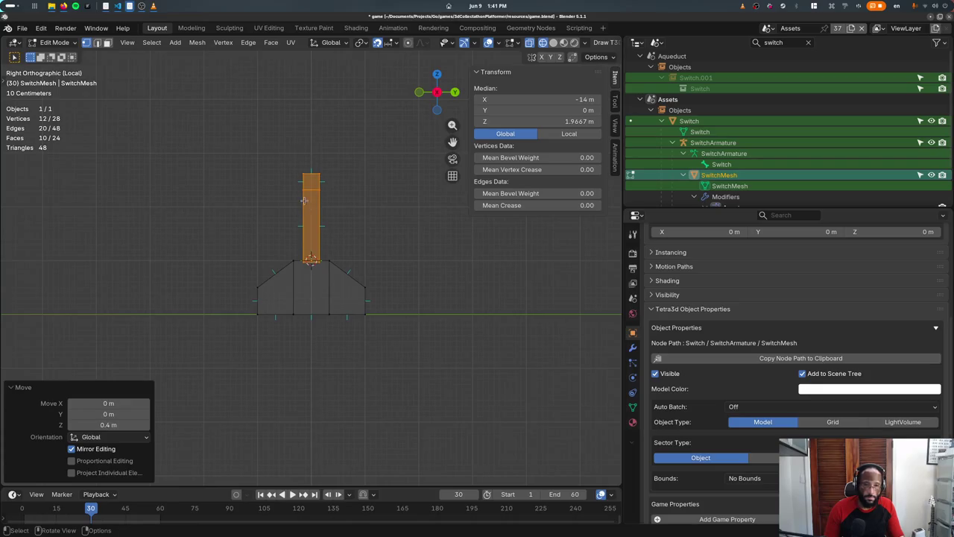
{"action": "scroll", "coordinate": [156, 236], "scroll_direction": "up", "scroll_amount": 2}
{"action": "left_click_drag", "start_coordinate": [235, 145], "coordinate": [333, 179]}
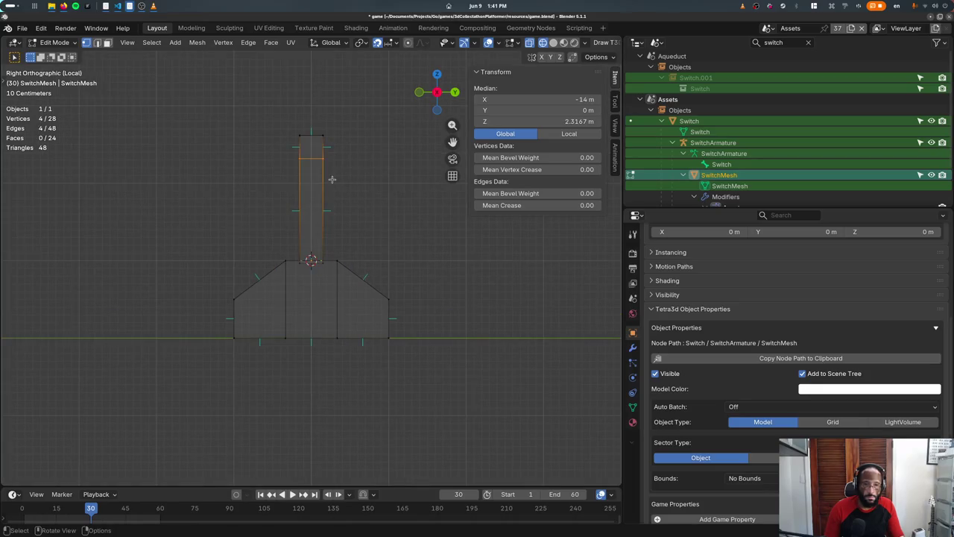
{"action": "key", "text": "s"}
{"action": "key", "text": "2"}
{"action": "key", "text": "Return"}
{"action": "mouse_move", "coordinate": [378, 182]}
{"action": "middle_mouse_down"}
{"action": "mouse_move", "coordinate": [495, 322]}
{"action": "mouse_move", "coordinate": [316, 302]}
{"action": "mouse_move", "coordinate": [481, 283]}
{"action": "mouse_move", "coordinate": [418, 276]}
{"action": "middle_mouse_up"}
{"action": "key", "text": "ctrl+z"}
{"action": "key", "text": "Tab"}
{"action": "scroll", "coordinate": [323, 267], "scroll_direction": "up", "scroll_amount": 5}
{"action": "scroll", "coordinate": [323, 267], "scroll_direction": "up", "scroll_amount": 3}
{"action": "key", "text": "KP_1"}
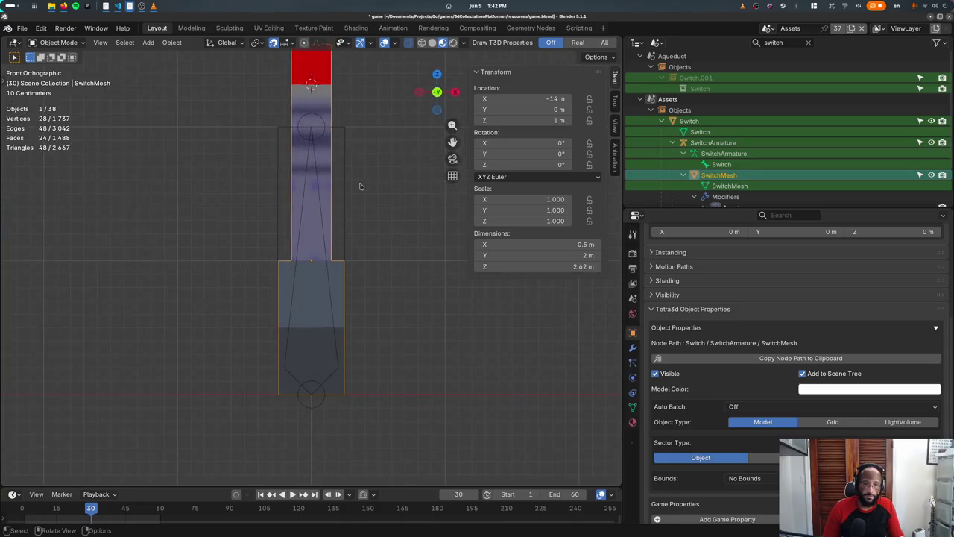
Step: Raise the top face of the Switch box by 1 m
{"action": "left_click", "coordinate": [351, 120]}
{"action": "left_click", "coordinate": [349, 128]}
{"action": "key", "text": "KP_3"}
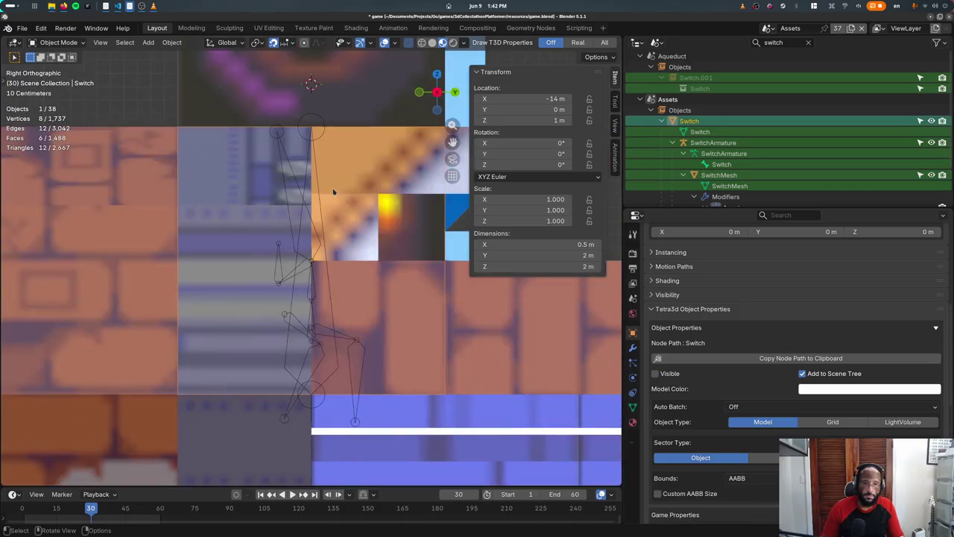
{"action": "key", "text": "Tab"}
{"action": "key", "text": "shift+z"}
{"action": "left_click_drag", "start_coordinate": [156, 116], "coordinate": [475, 185]}
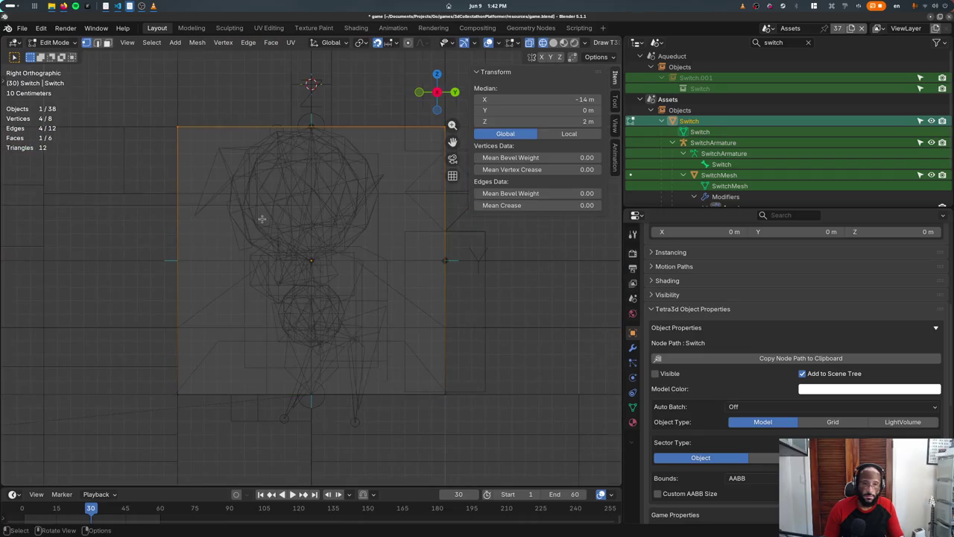
{"action": "scroll", "coordinate": [260, 221], "scroll_direction": "down", "scroll_amount": 2}
{"action": "key", "text": "g"}
{"action": "key", "text": "z"}
{"action": "key", "text": "1"}
{"action": "key", "text": "Return"}
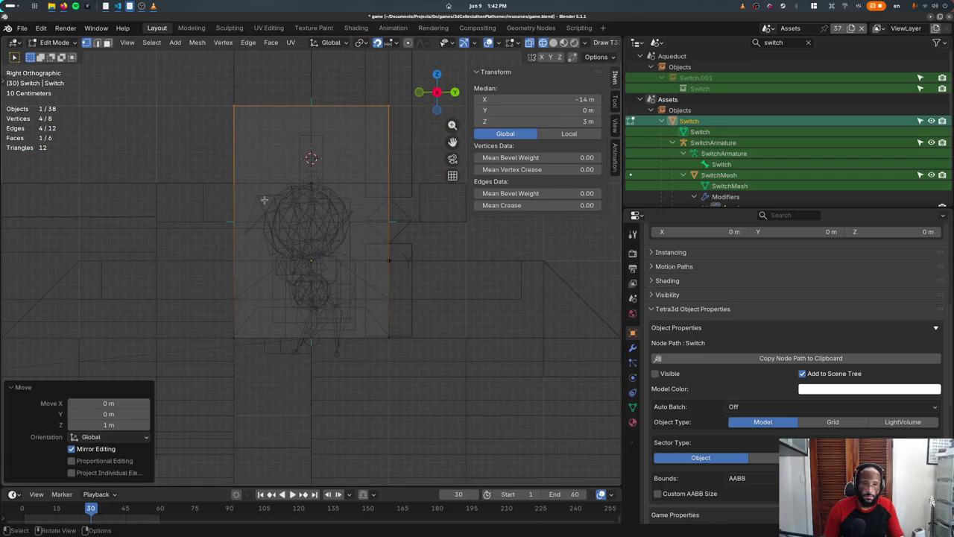
{"action": "key", "text": "Tab"}
{"action": "key", "text": "shift+z"}
Step: Lengthen the armature bone to 3 m tall and save game.blend in the Animation workspace
{"action": "middle_click_drag", "start_coordinate": [296, 224], "coordinate": [354, 322]}
{"action": "left_click", "coordinate": [312, 209]}
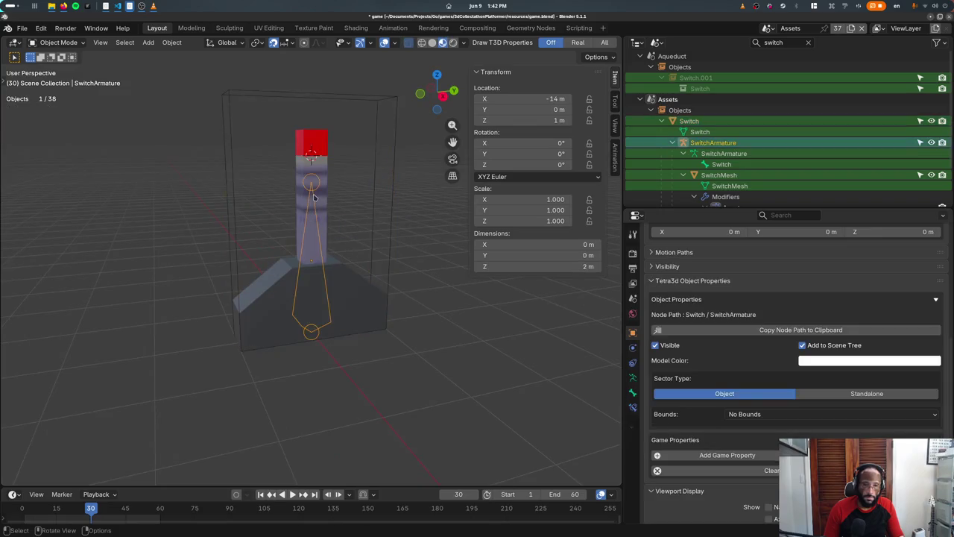
{"action": "key", "text": "Tab"}
{"action": "key", "text": "g"}
{"action": "key", "text": "z"}
{"action": "key", "text": "Return"}
{"action": "key", "text": "Tab"}
{"action": "middle_click_drag", "start_coordinate": [305, 179], "coordinate": [276, 239]}
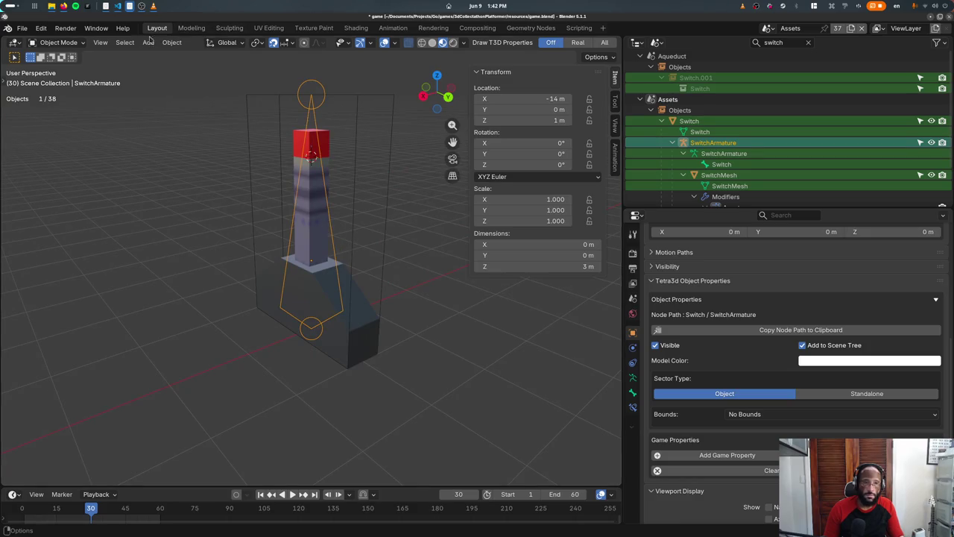
{"action": "left_click", "coordinate": [393, 27]}
{"action": "key", "text": "ctrl+s"}
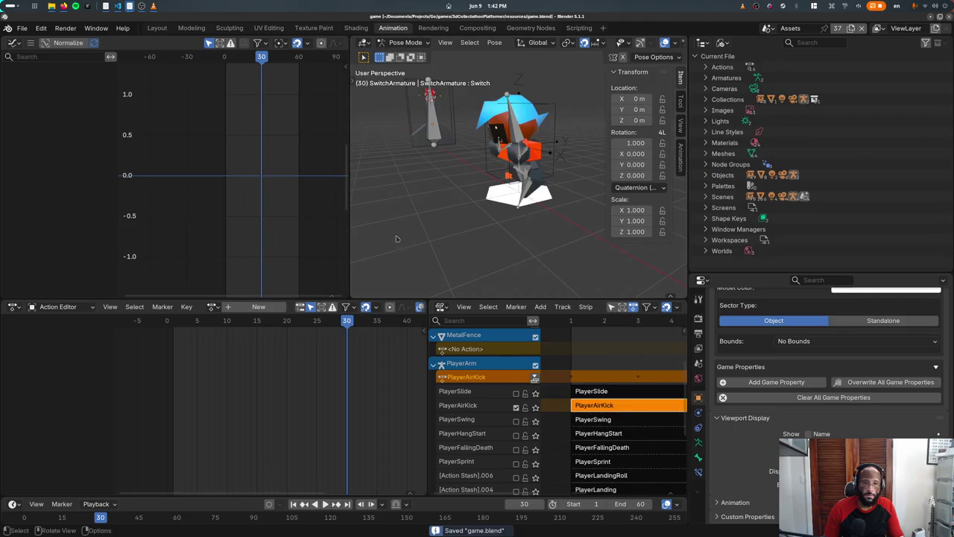
Step: Create a new action for the lever armature named Switch
{"action": "key", "text": "KP_3"}
{"action": "middle_click_drag", "start_coordinate": [412, 167], "coordinate": [477, 179]}
{"action": "left_click", "coordinate": [211, 307]}
{"action": "type", "text": "sw"}
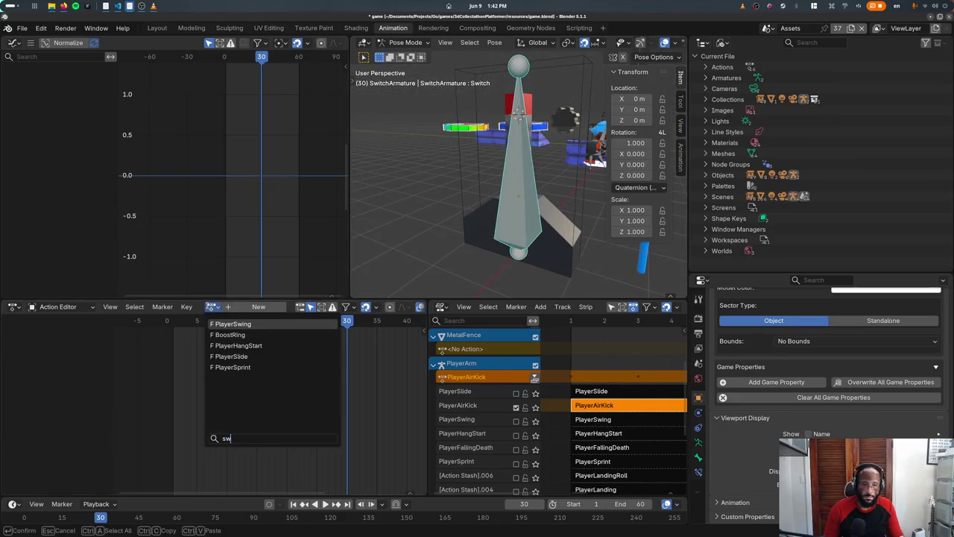
{"action": "left_click", "coordinate": [258, 307]}
{"action": "left_click", "coordinate": [294, 306]}
{"action": "type", "text": "Switch"}
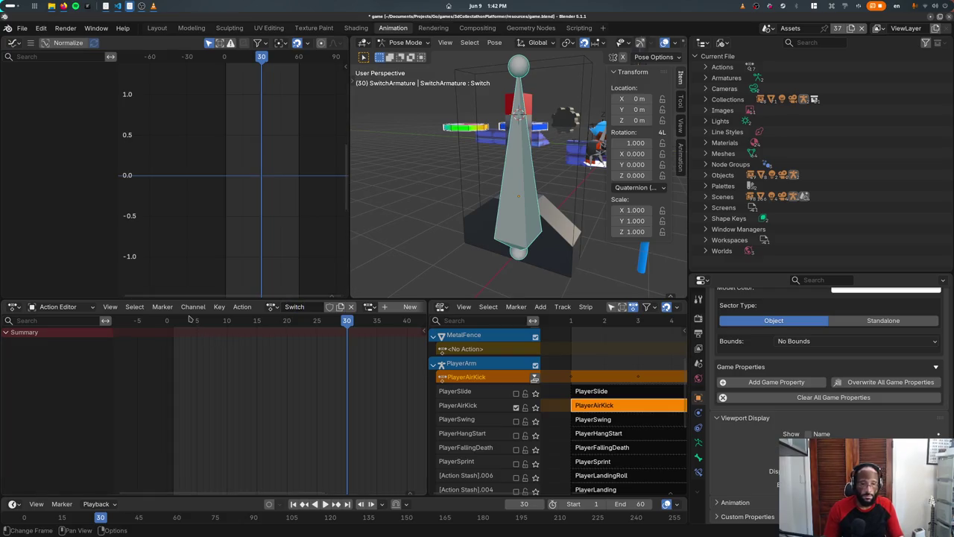
Step: Tilt the lever bone about 40° at frame 1
{"action": "left_click_drag", "start_coordinate": [191, 319], "coordinate": [173, 333]}
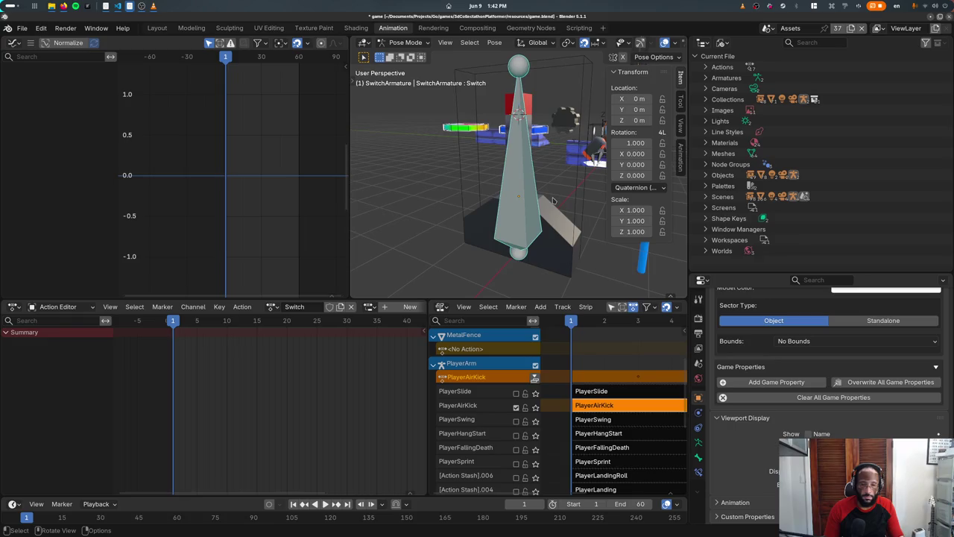
{"action": "key", "text": "KP_3"}
{"action": "key", "text": "r"}
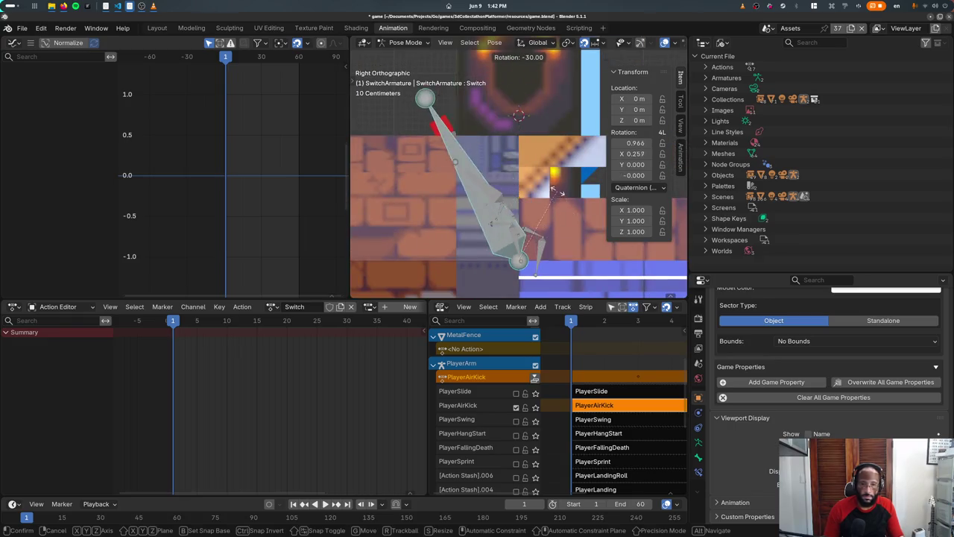
{"action": "left_click", "coordinate": [555, 196]}
{"action": "mouse_move", "coordinate": [556, 196]}
{"action": "middle_mouse_down"}
{"action": "mouse_move", "coordinate": [574, 214]}
{"action": "mouse_move", "coordinate": [529, 226]}
{"action": "middle_mouse_up"}
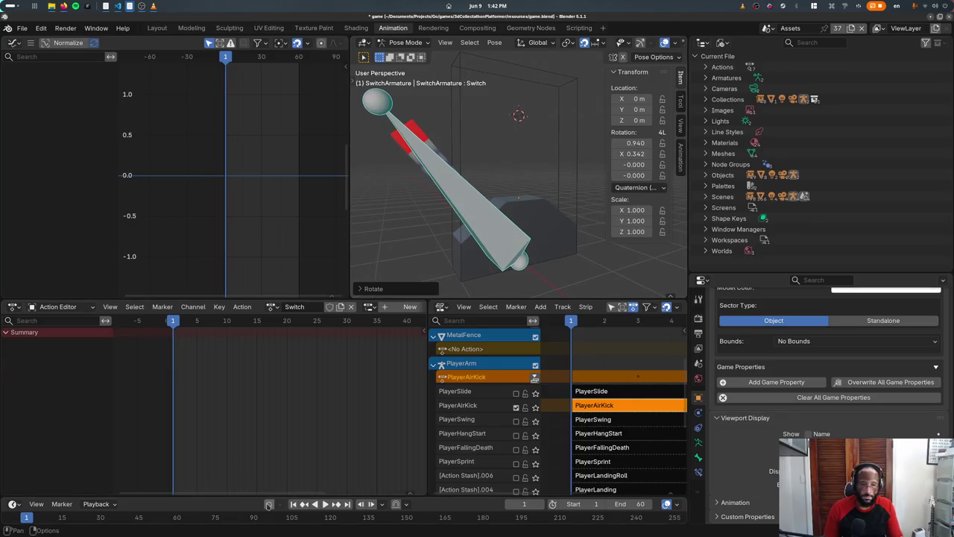
Step: Keyframe the tilted lever pose at frame 1 and play it back
{"action": "key", "text": "i"}
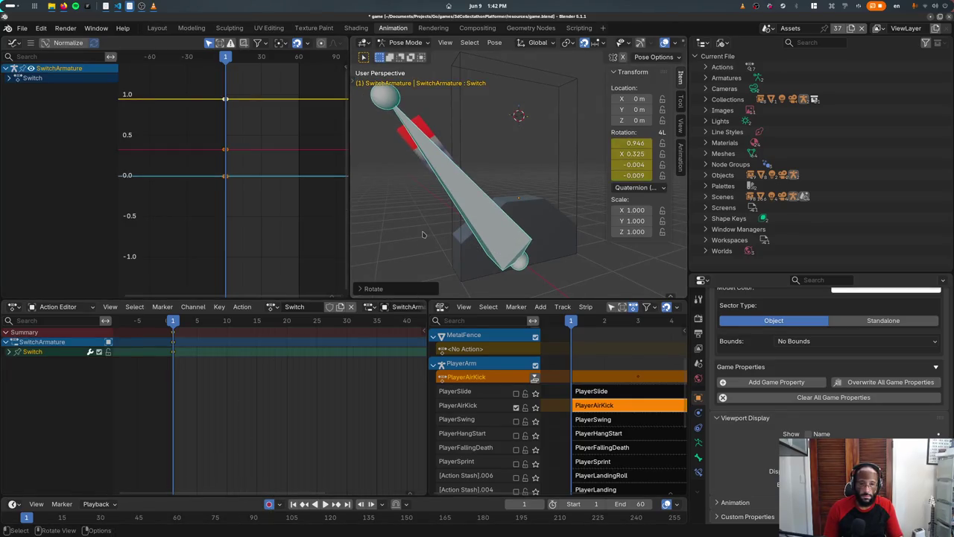
{"action": "key", "text": "ctrl+z"}
{"action": "key", "text": "r"}
{"action": "left_click", "coordinate": [423, 233]}
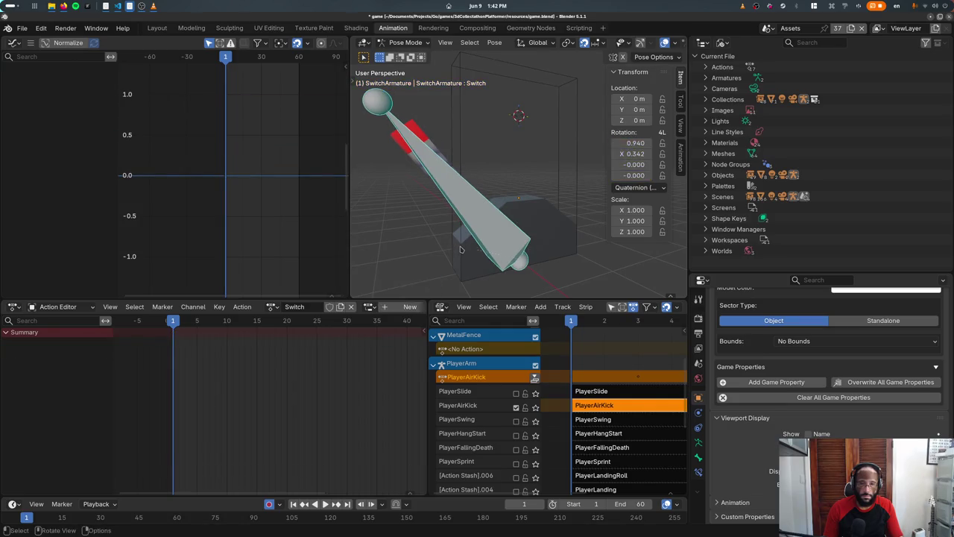
{"action": "key", "text": "space"}
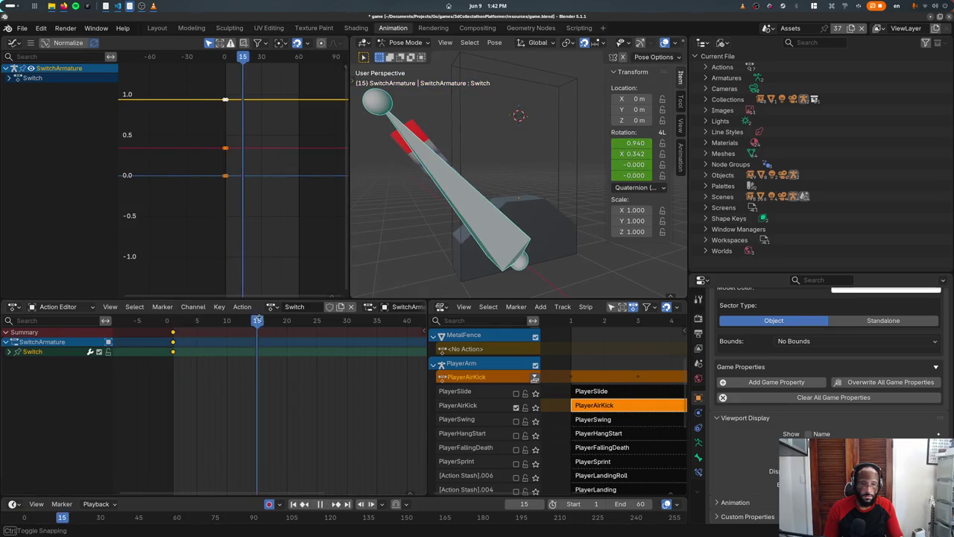
{"action": "left_click_drag", "start_coordinate": [333, 336], "coordinate": [347, 337]}
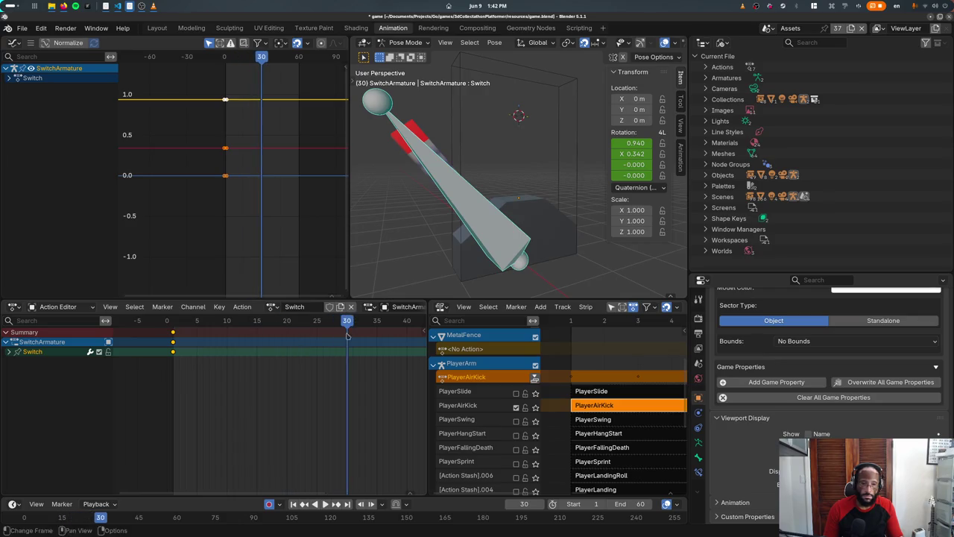
Step: Key the lever arm rotated -90° on X at frame 30 and preview the swing
{"action": "type", "text": "rx-90"}
{"action": "key", "text": "Return"}
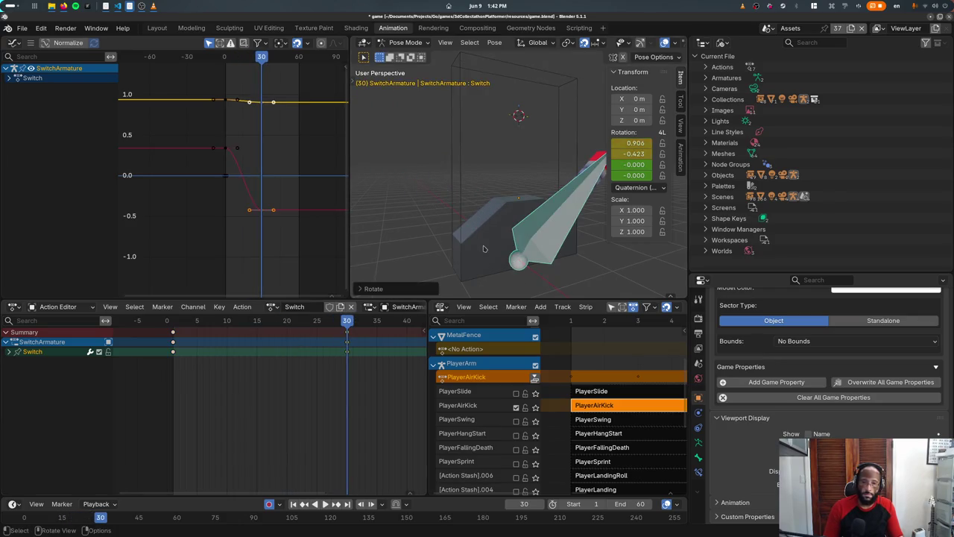
{"action": "key", "text": "space"}
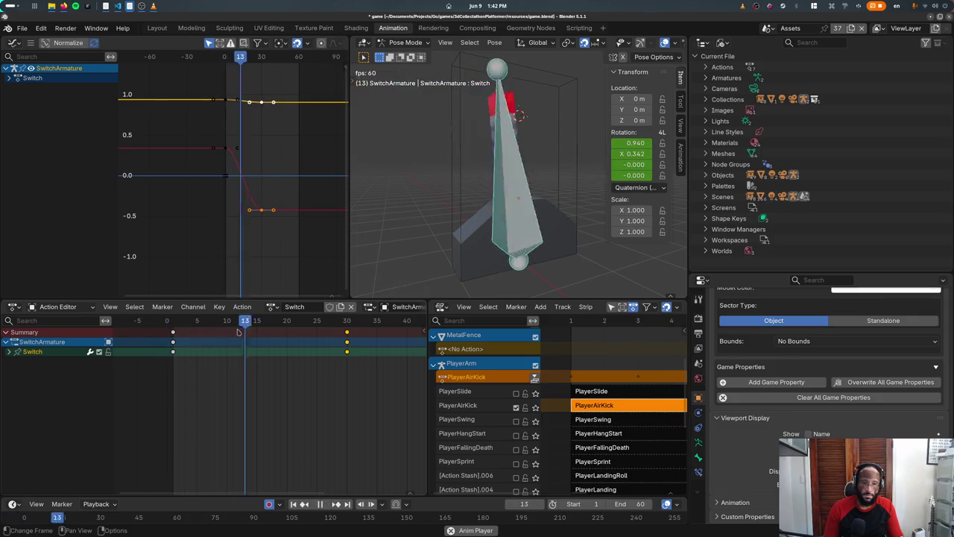
{"action": "mouse_move", "coordinate": [522, 223]}
{"action": "middle_mouse_down"}
{"action": "mouse_move", "coordinate": [562, 241]}
{"action": "mouse_move", "coordinate": [537, 209]}
{"action": "mouse_move", "coordinate": [507, 194]}
{"action": "middle_mouse_up"}
{"action": "scroll", "coordinate": [537, 209], "scroll_direction": "down", "scroll_amount": 5}
Step: Duplicate the frame-30 keys and retime the copies to frame 10
{"action": "key", "text": "shift+d"}
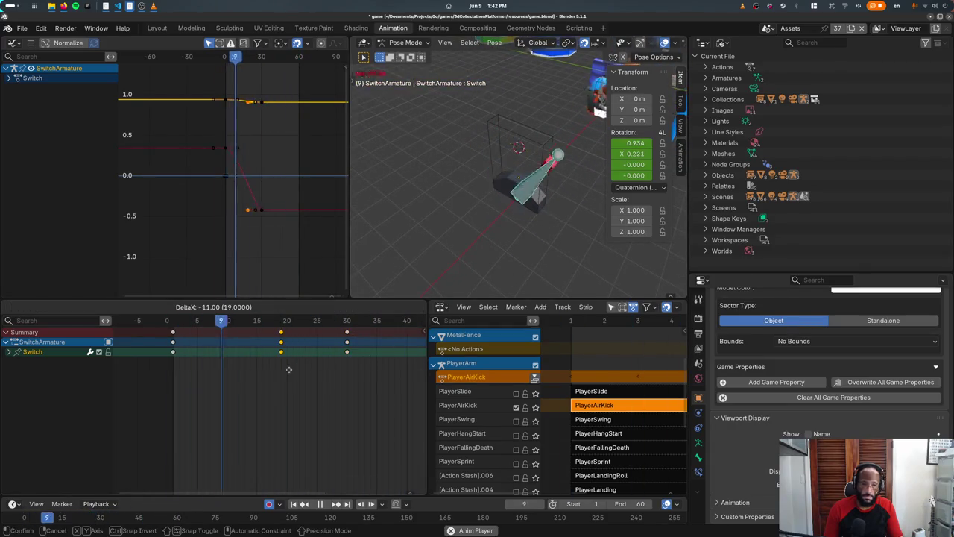
{"action": "left_click", "coordinate": [297, 369]}
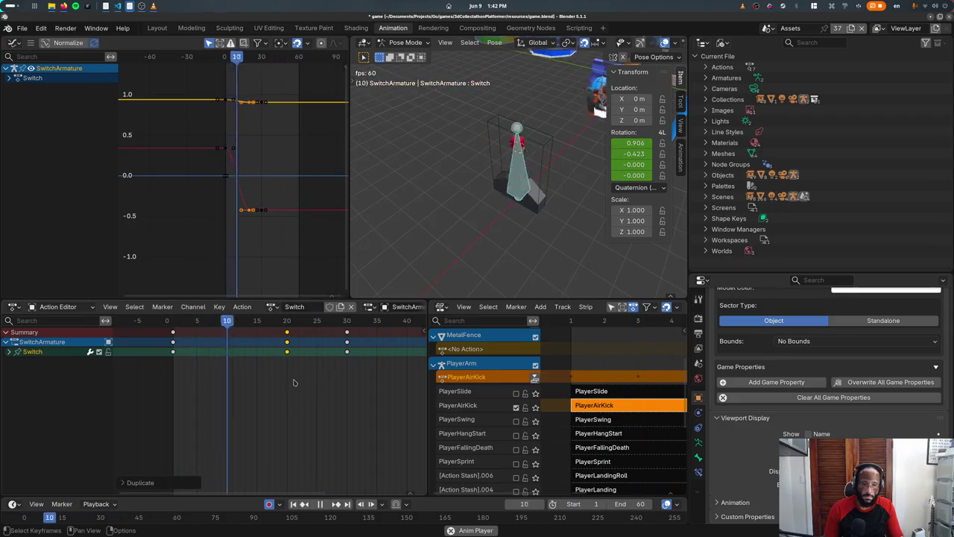
{"action": "key", "text": "g"}
{"action": "left_click", "coordinate": [262, 385]}
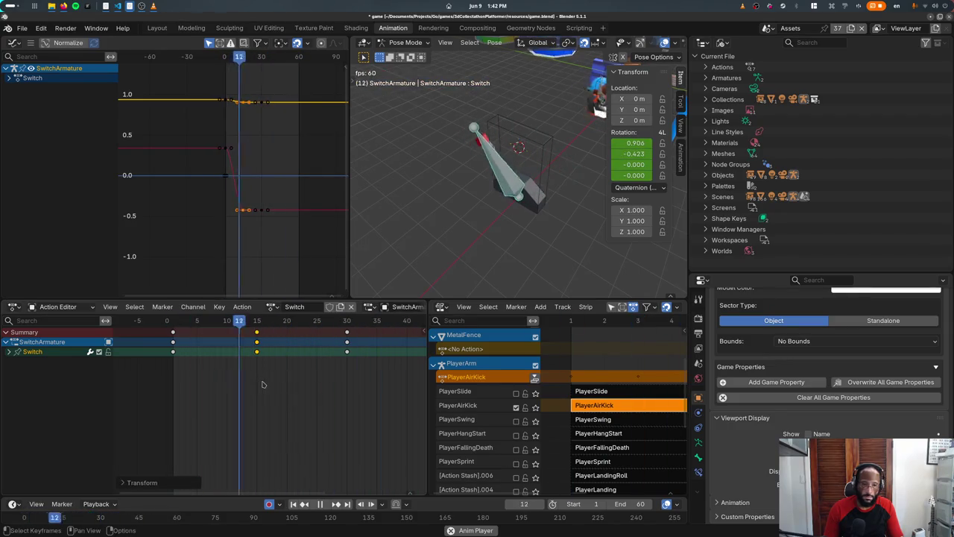
{"action": "key", "text": "g"}
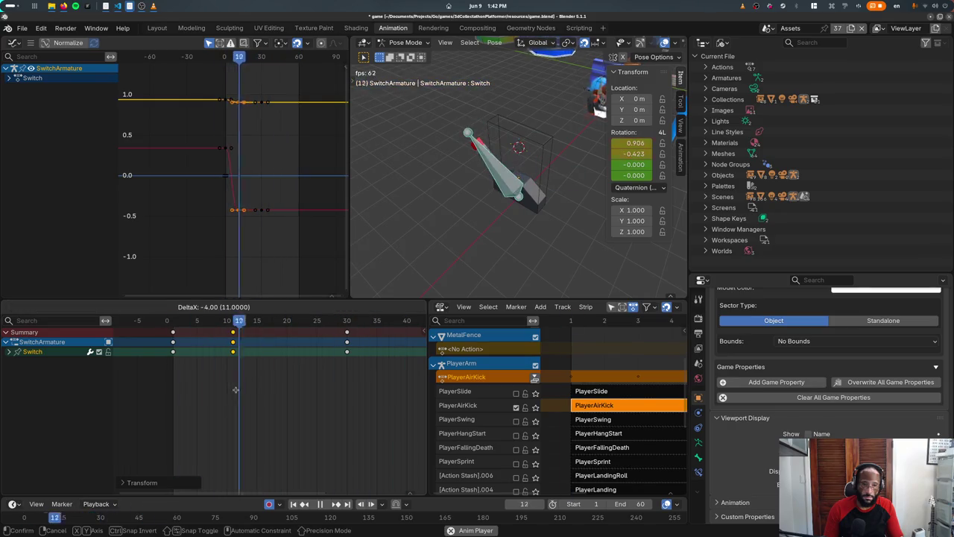
{"action": "left_click", "coordinate": [235, 395]}
Step: Key an in-between X-rotated lever pose around frame 15 and replay the animation
{"action": "left_click_drag", "start_coordinate": [240, 321], "coordinate": [251, 321]}
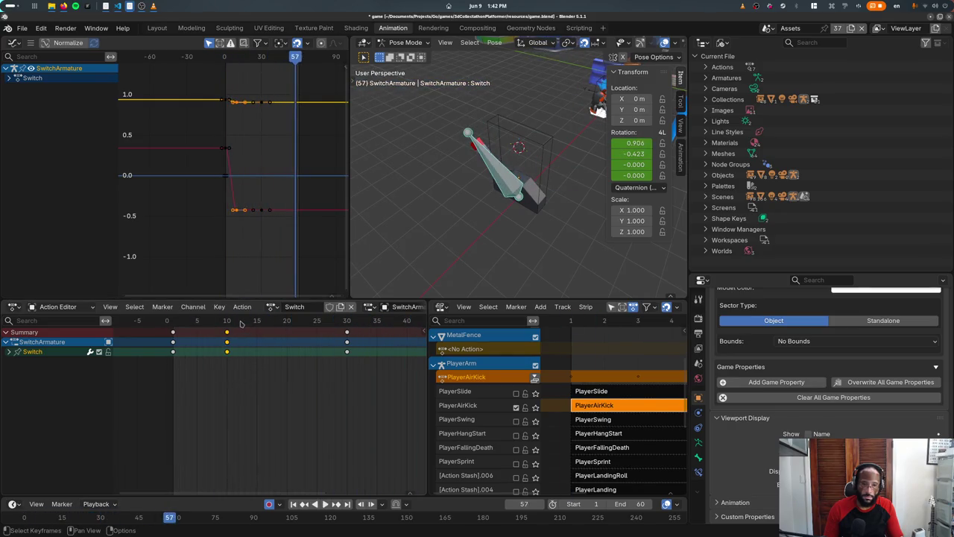
{"action": "key", "text": "r"}
{"action": "key", "text": "x"}
{"action": "key", "text": "Escape"}
{"action": "key", "text": "r"}
{"action": "key", "text": "x"}
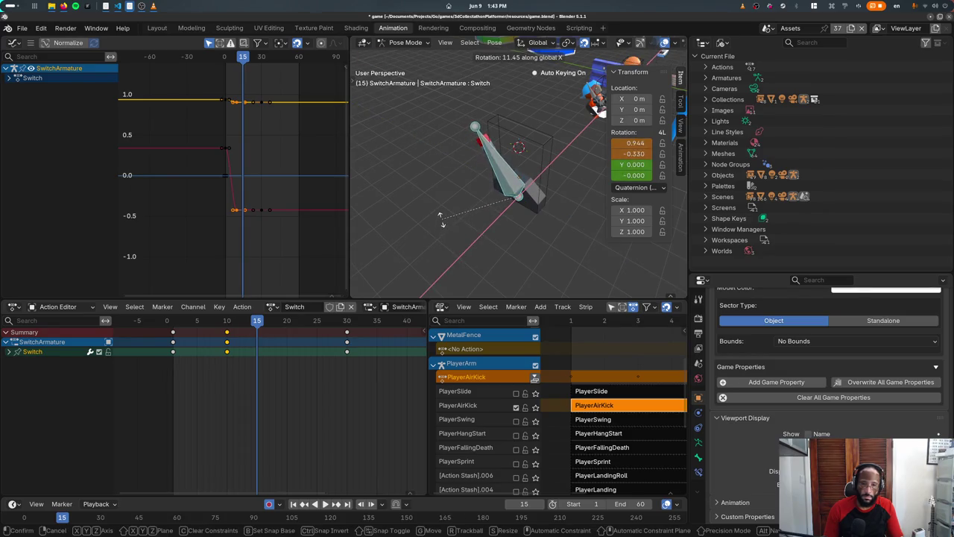
{"action": "left_click", "coordinate": [396, 267]}
{"action": "key", "text": "space"}
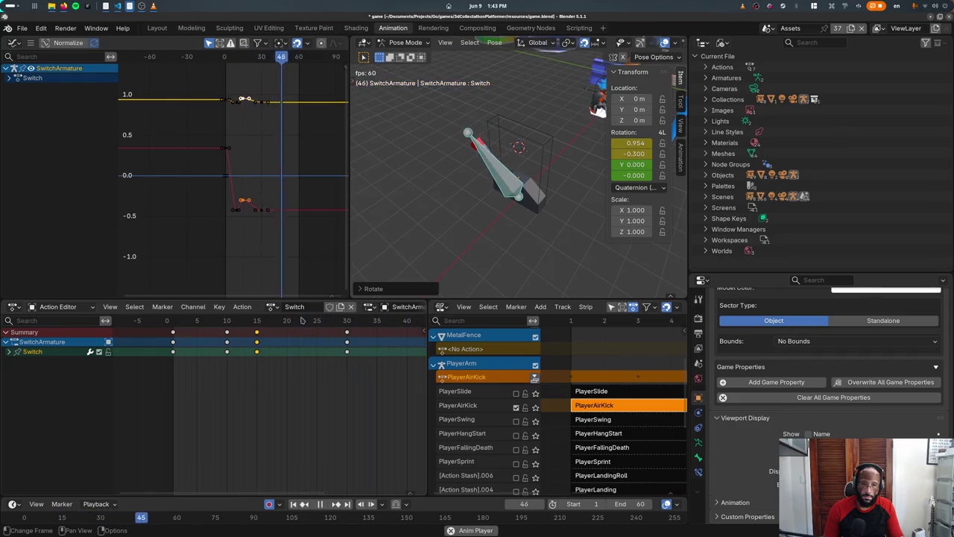
Step: Retime the new keys, trying frames 25, 15 and 13 before settling on 20
{"action": "key", "text": "g"}
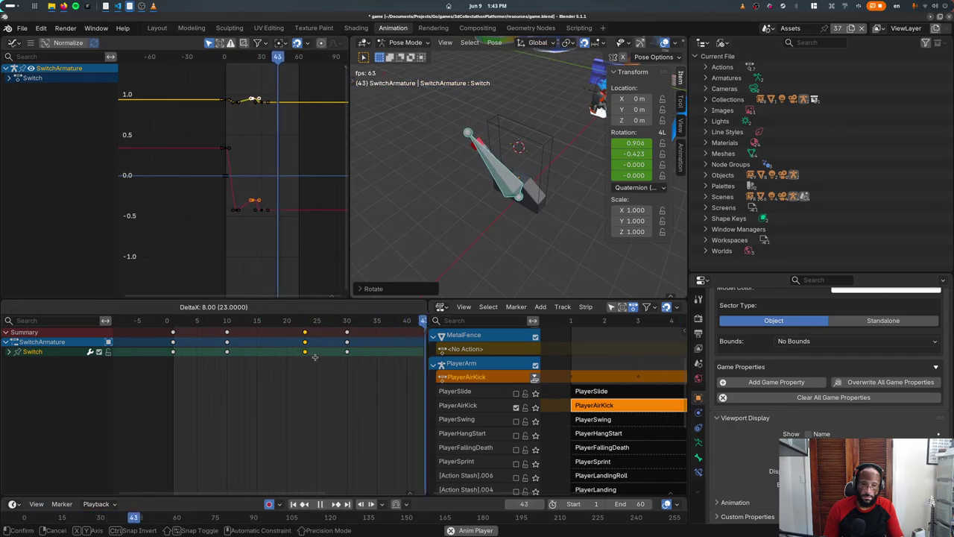
{"action": "left_click", "coordinate": [332, 360]}
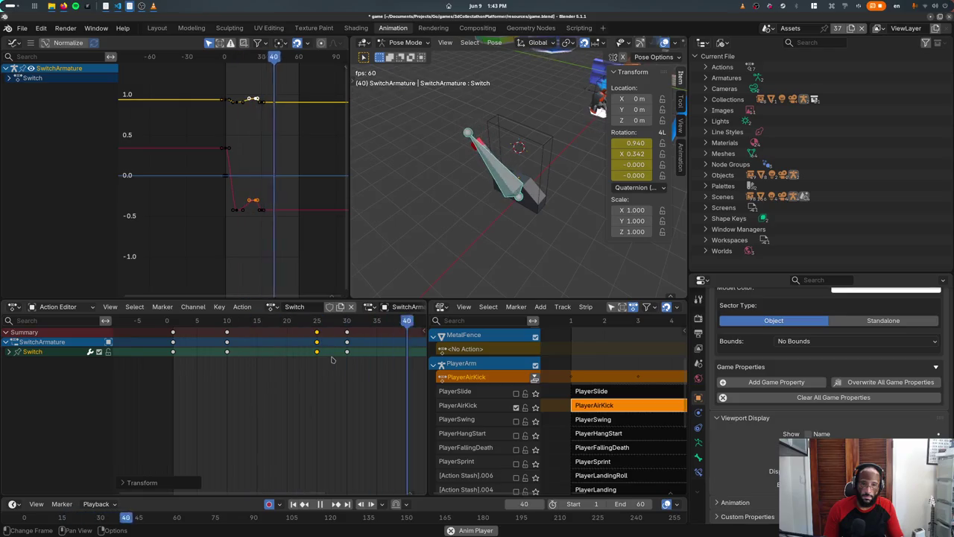
{"action": "key", "text": "g"}
{"action": "left_click", "coordinate": [299, 369]}
{"action": "key", "text": "g"}
{"action": "left_click", "coordinate": [272, 374]}
{"action": "key", "text": "g"}
{"action": "left_click", "coordinate": [261, 373]}
{"action": "key", "text": "g"}
{"action": "left_click", "coordinate": [293, 370]}
Step: Delete the leftover keyframes at frame 13
{"action": "left_click", "coordinate": [262, 367]}
{"action": "left_click", "coordinate": [244, 342]}
{"action": "key", "text": "x"}
{"action": "left_click", "coordinate": [290, 338]}
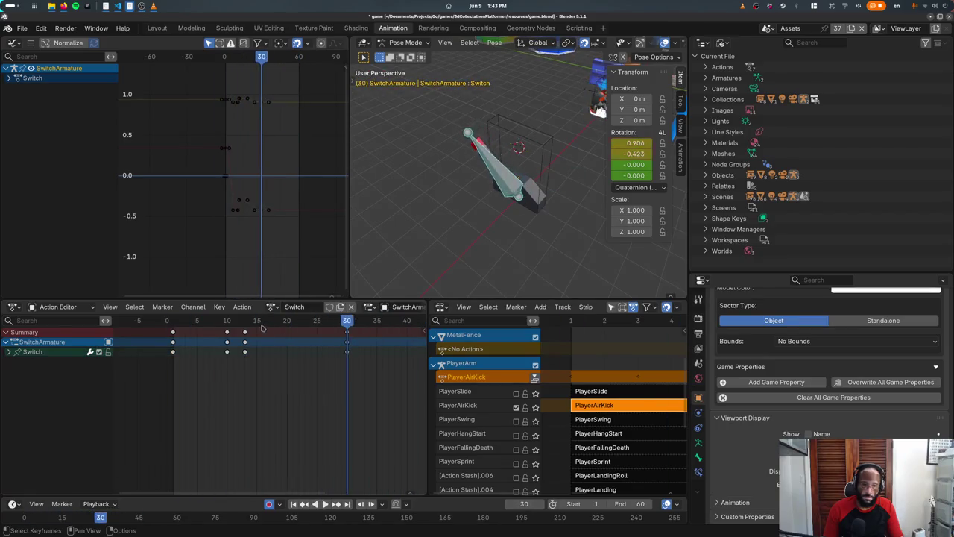
Step: Shift the frame-13 lever keys later and preview the timing by playing and scrubbing
{"action": "key", "text": "g"}
{"action": "left_click", "coordinate": [264, 328]}
{"action": "key", "text": "space"}
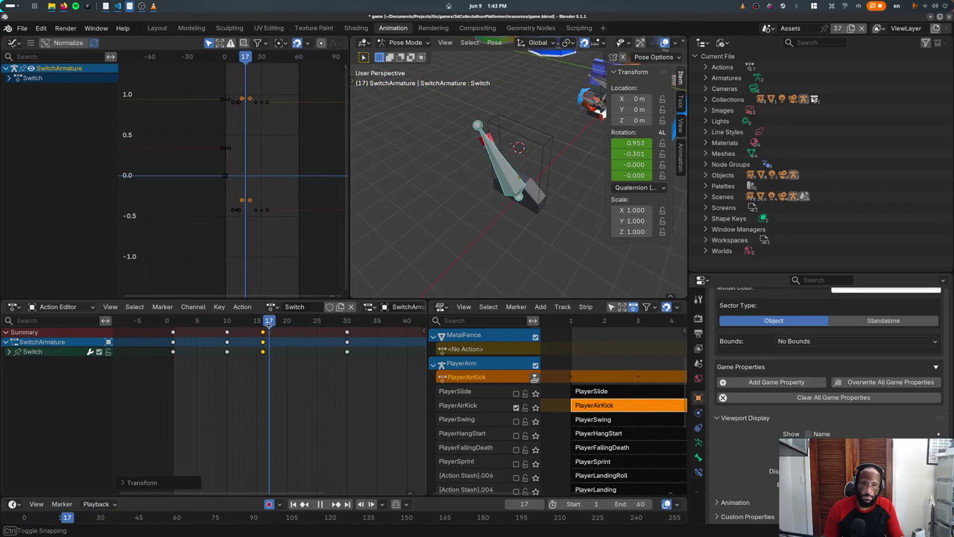
{"action": "key", "text": "Escape"}
{"action": "key", "text": "space"}
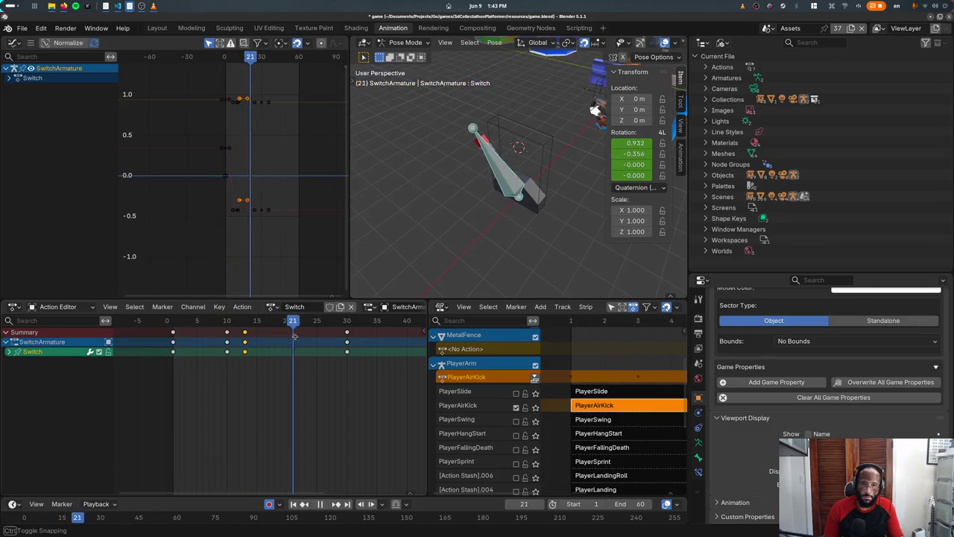
{"action": "left_click_drag", "start_coordinate": [290, 337], "coordinate": [243, 341]}
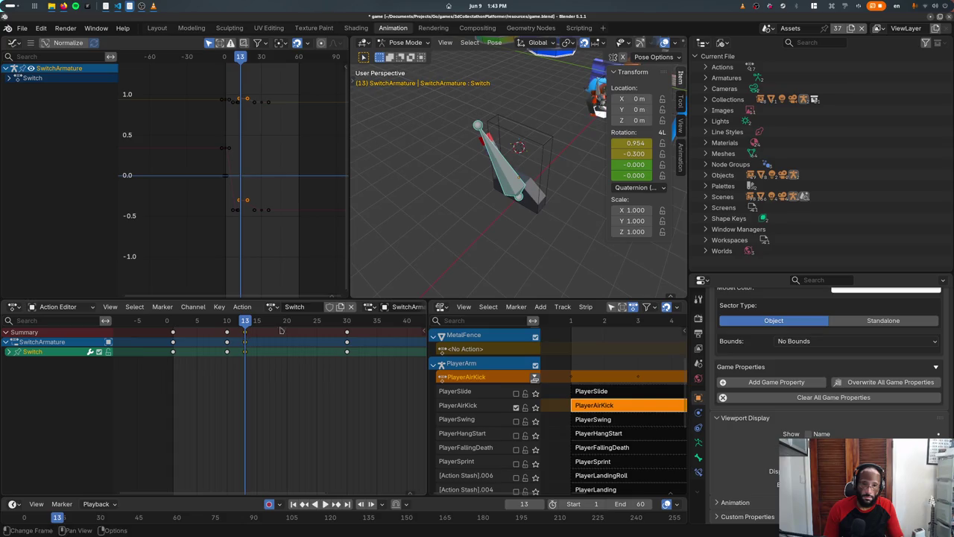
{"action": "middle_click_drag", "start_coordinate": [459, 246], "coordinate": [459, 217]}
{"action": "mouse_move", "coordinate": [216, 321]}
{"action": "left_mouse_down"}
{"action": "mouse_move", "coordinate": [226, 321]}
{"action": "mouse_move", "coordinate": [166, 321]}
{"action": "left_mouse_up"}
{"action": "left_click_drag", "start_coordinate": [125, 320], "coordinate": [245, 325]}
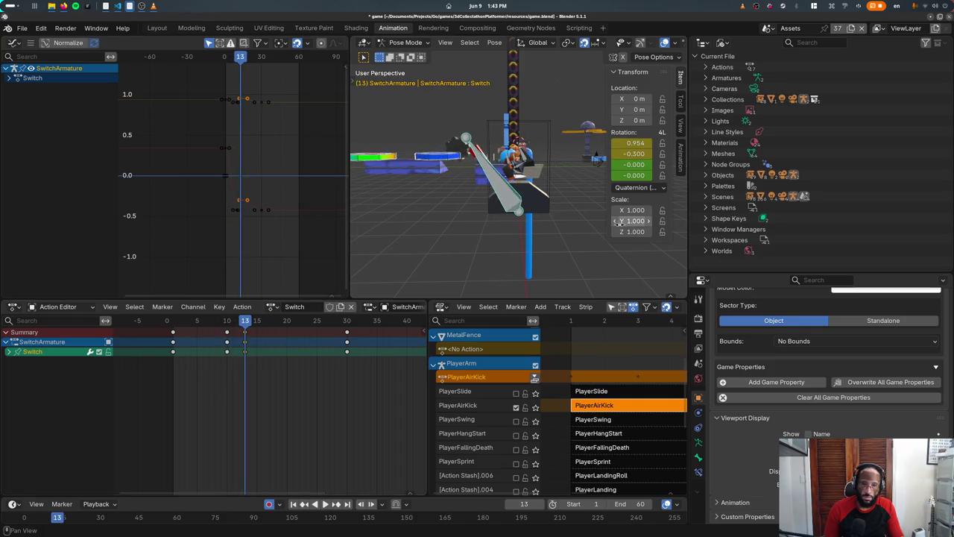
Step: Re-pose the lever arm with Y and X rotations, keying the new pose, and preview the swing
{"action": "key", "text": "r"}
{"action": "key", "text": "y"}
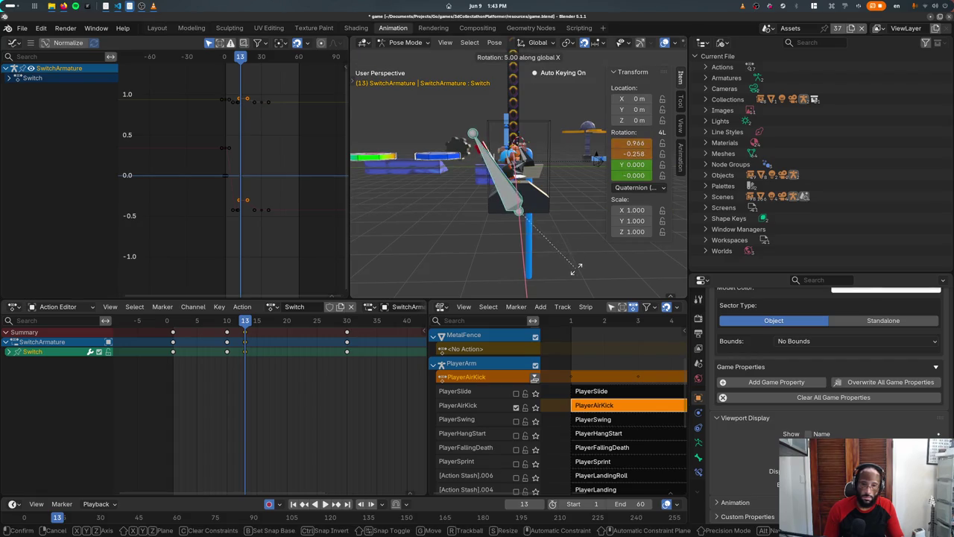
{"action": "left_click", "coordinate": [576, 275]}
{"action": "mouse_move", "coordinate": [245, 332]}
{"action": "left_mouse_down"}
{"action": "mouse_move", "coordinate": [257, 332]}
{"action": "mouse_move", "coordinate": [227, 320]}
{"action": "mouse_move", "coordinate": [287, 325]}
{"action": "left_mouse_up"}
{"action": "key", "text": "r"}
{"action": "key", "text": "x"}
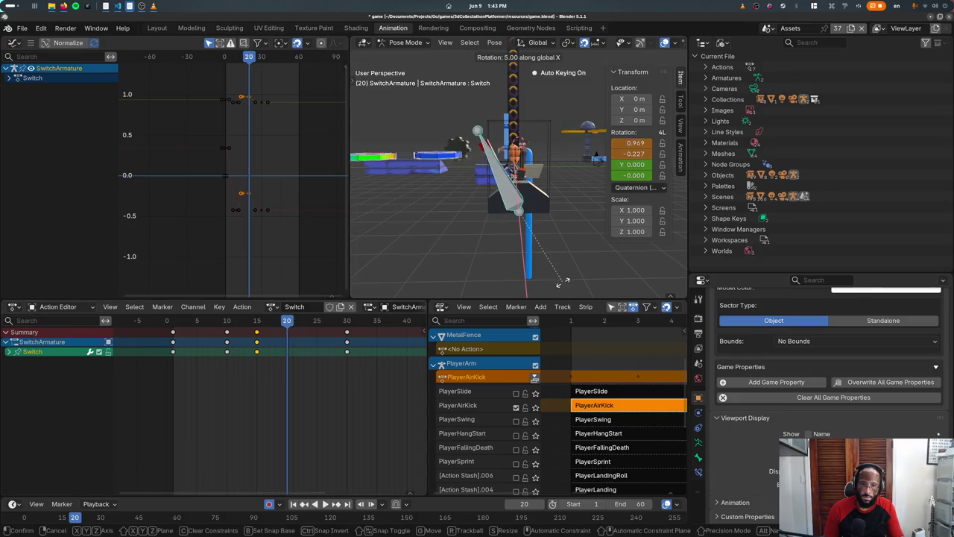
{"action": "key", "text": "Return"}
{"action": "left_click_drag", "start_coordinate": [287, 322], "coordinate": [288, 322]}
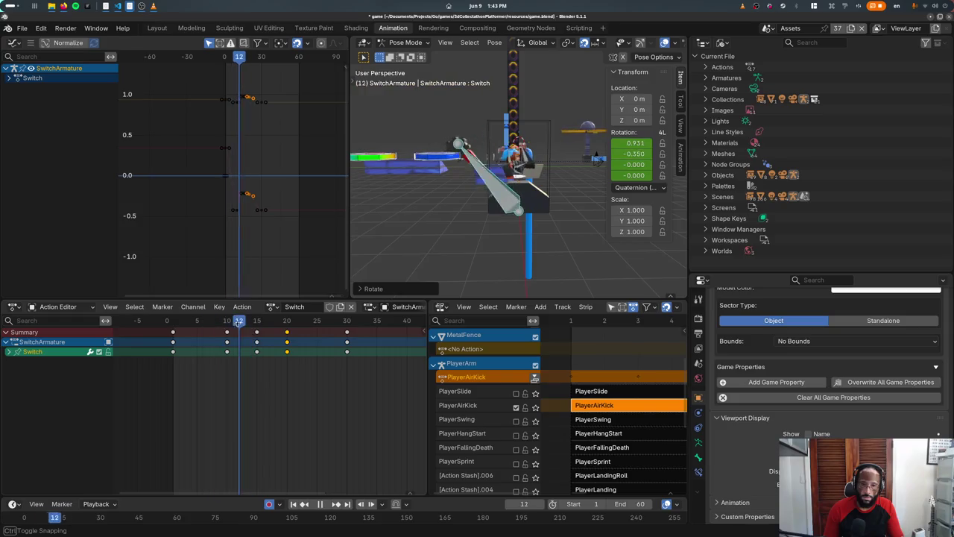
{"action": "key", "text": "space"}
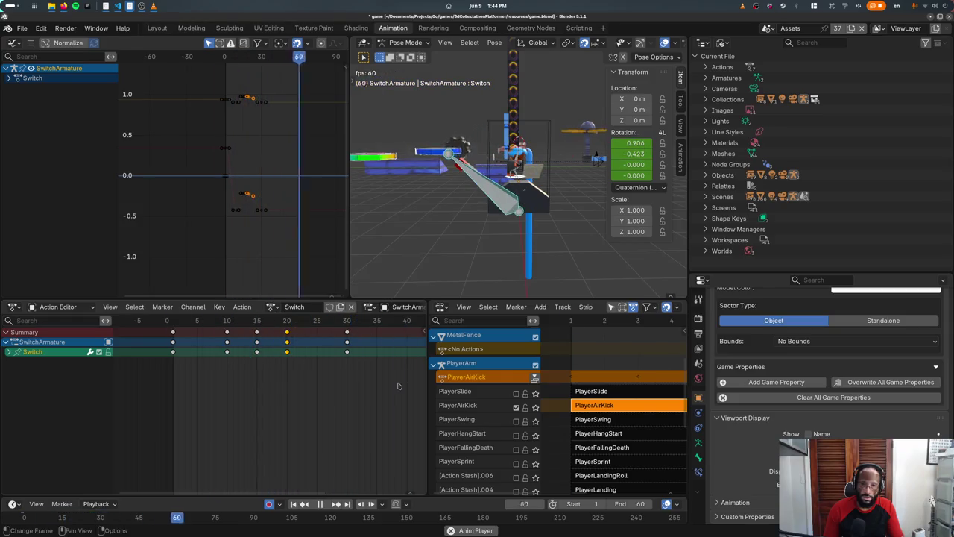
Step: Try several timings for the new keys (frames 18, 22, 17, 20), ending at frame 25
{"action": "key", "text": "g"}
{"action": "left_click", "coordinate": [287, 363]}
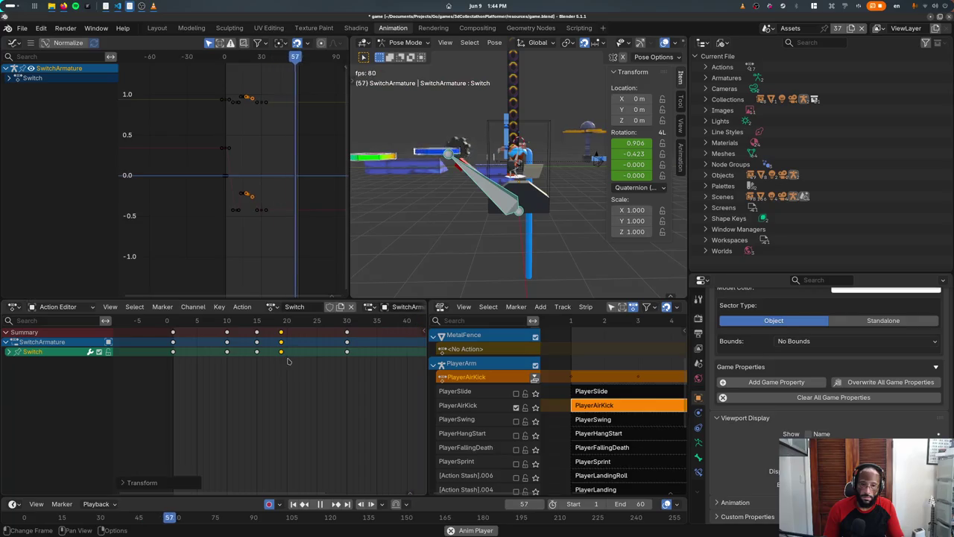
{"action": "key", "text": "g"}
{"action": "left_click", "coordinate": [324, 352]}
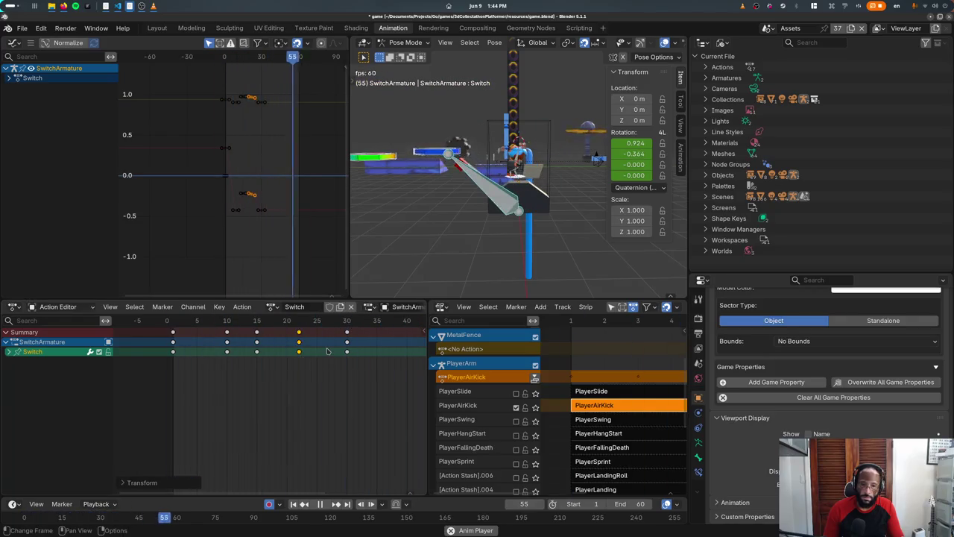
{"action": "key", "text": "g"}
{"action": "left_click", "coordinate": [293, 357]}
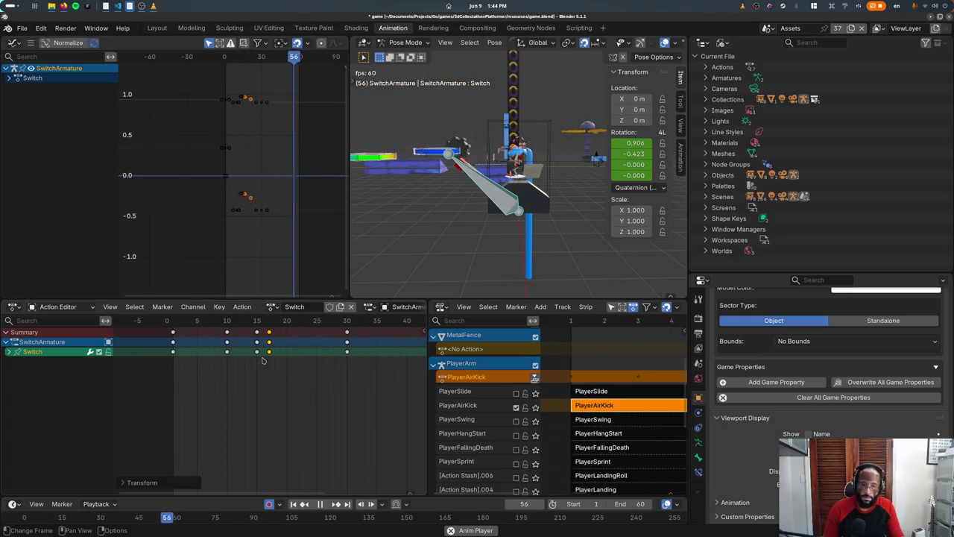
{"action": "key", "text": "g"}
{"action": "left_click", "coordinate": [292, 359]}
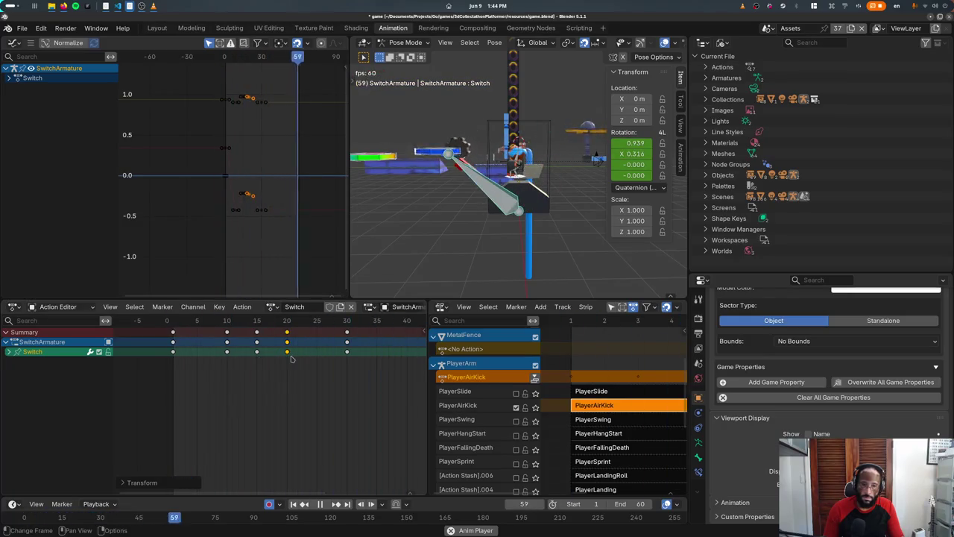
{"action": "key", "text": "g"}
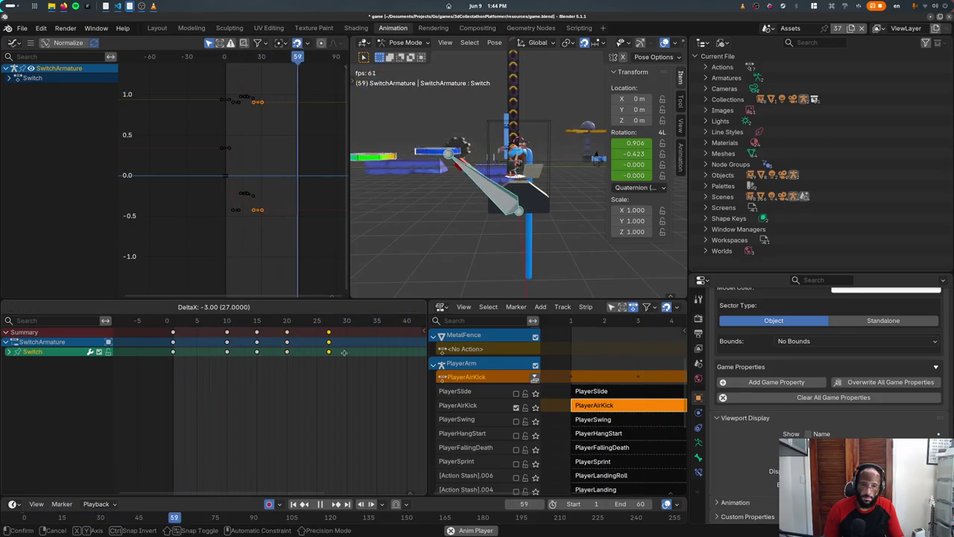
{"action": "left_click", "coordinate": [329, 356]}
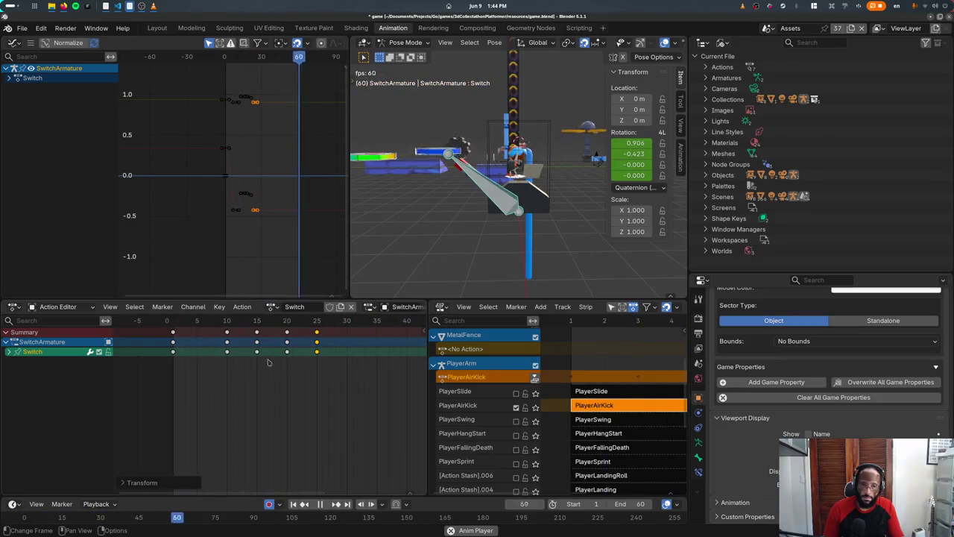
Step: Retime the keys around frames 15 and 20, settling them two frames later
{"action": "left_click_drag", "start_coordinate": [246, 360], "coordinate": [298, 334]}
{"action": "key", "text": "g"}
{"action": "left_click", "coordinate": [241, 355]}
{"action": "key", "text": "ctrl+z"}
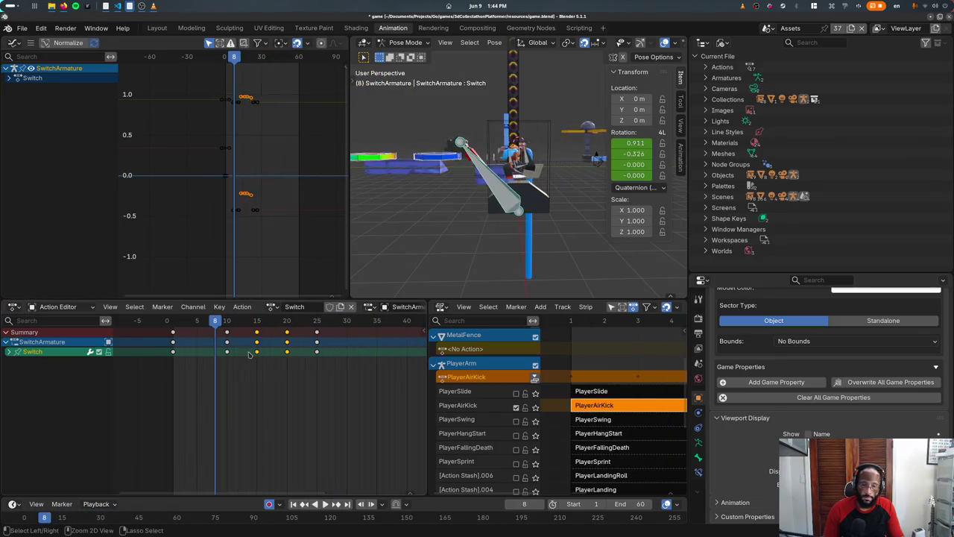
{"action": "key", "text": "g"}
{"action": "left_click", "coordinate": [272, 361]}
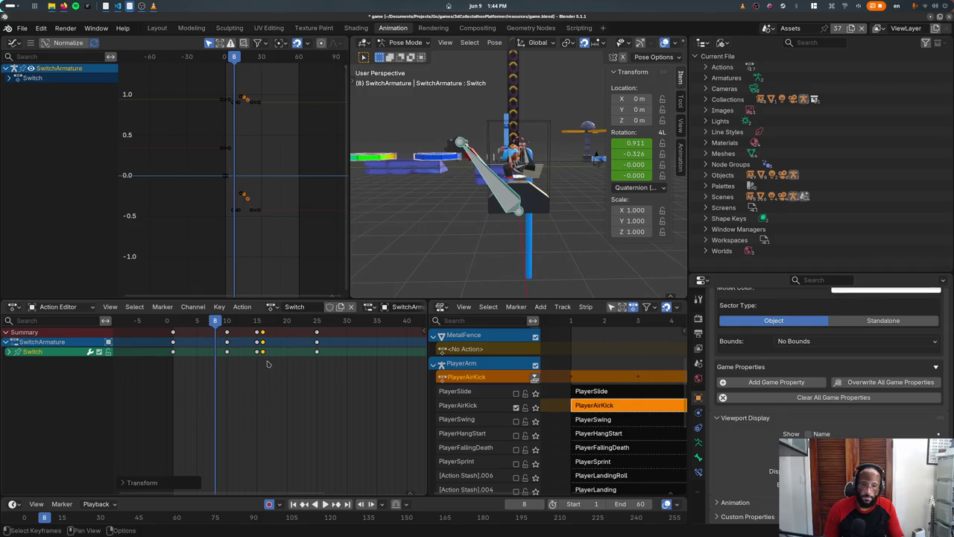
{"action": "key", "text": "space"}
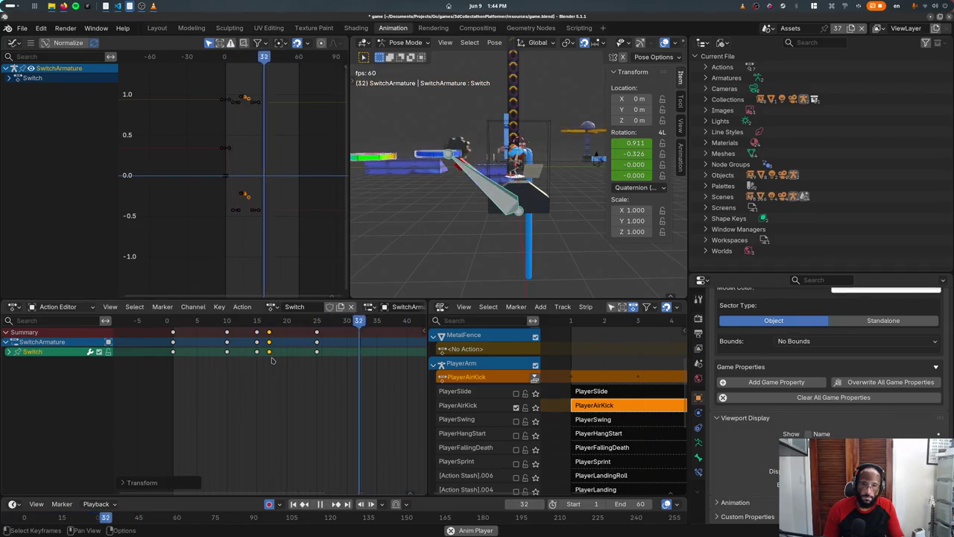
{"action": "key", "text": "g"}
{"action": "left_click", "coordinate": [325, 354]}
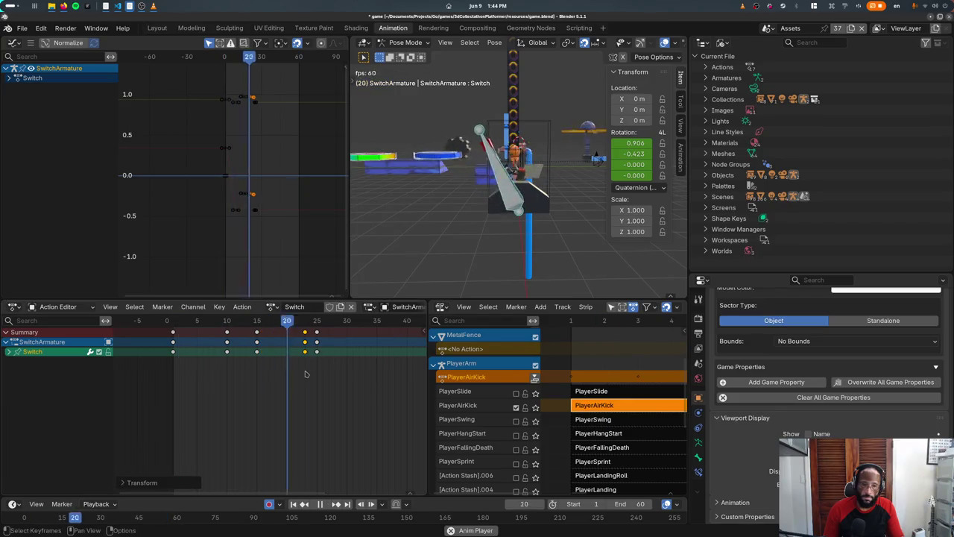
{"action": "key", "text": "g"}
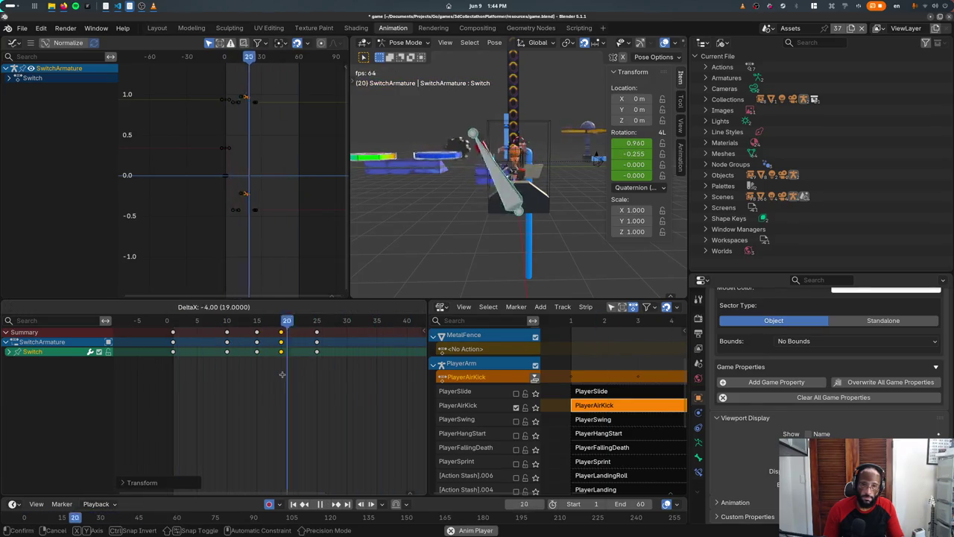
{"action": "left_click", "coordinate": [284, 375]}
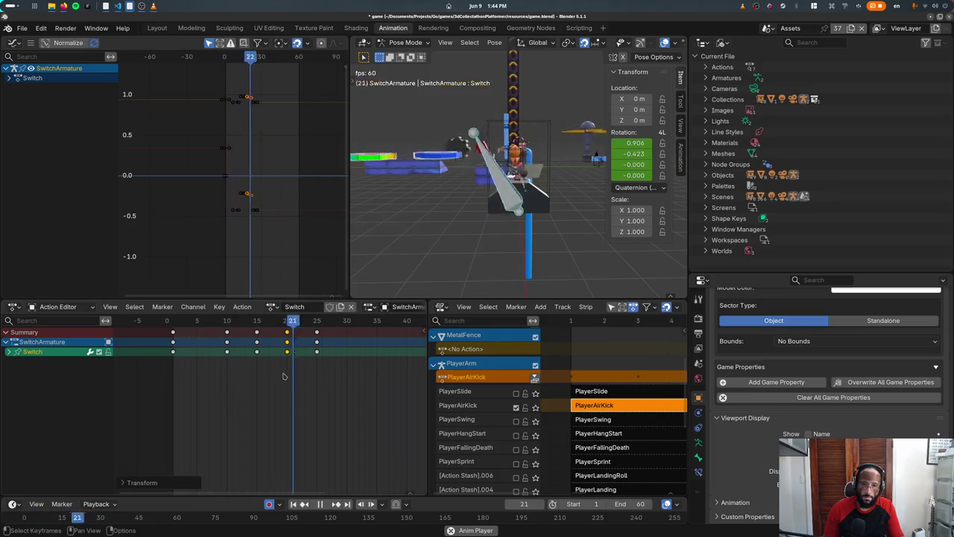
{"action": "key", "text": "g"}
{"action": "left_click", "coordinate": [314, 364]}
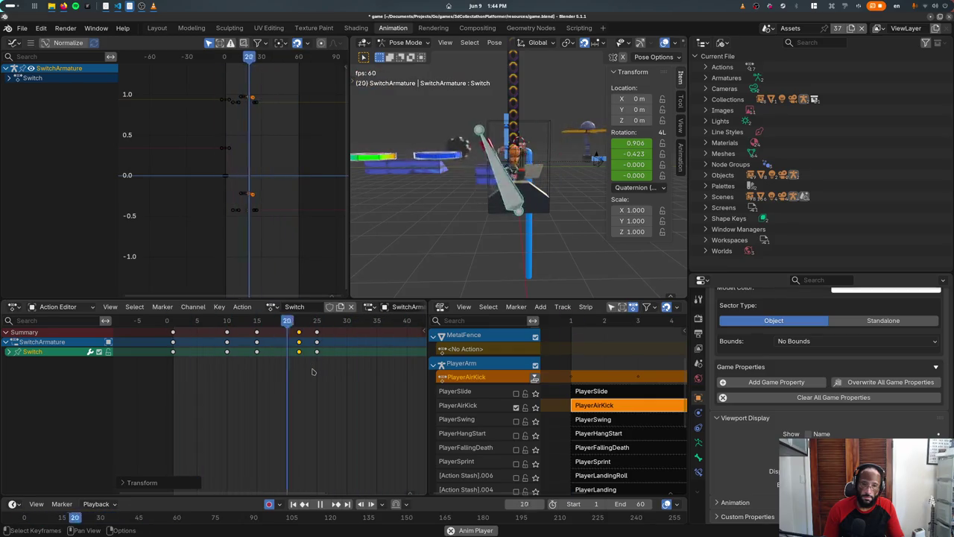
Step: Rotate the lever bone further about X and key the pose (W 0.954, X -0.300)
{"action": "middle_click_drag", "start_coordinate": [380, 238], "coordinate": [470, 216]}
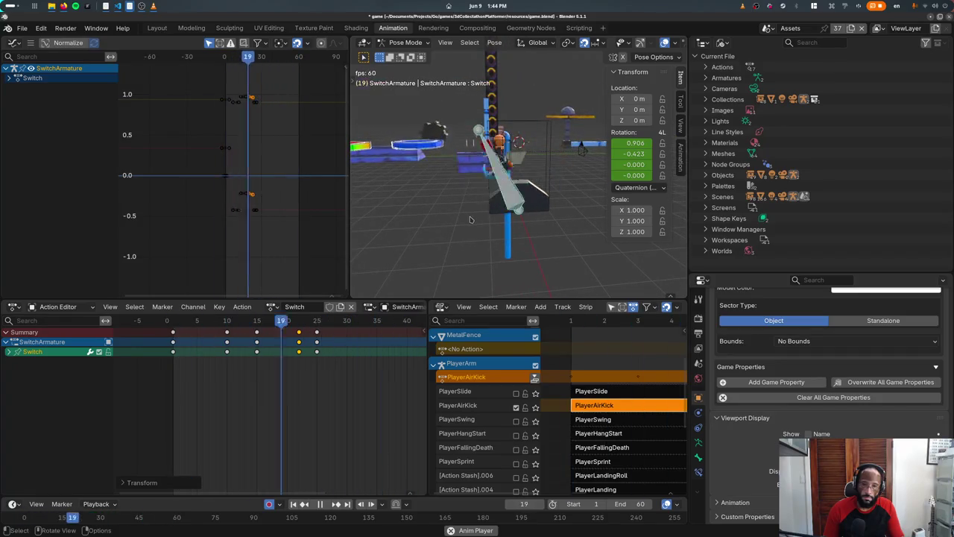
{"action": "left_click_drag", "start_coordinate": [42, 516], "coordinate": [62, 516]}
{"action": "key", "text": "r"}
{"action": "key", "text": "x"}
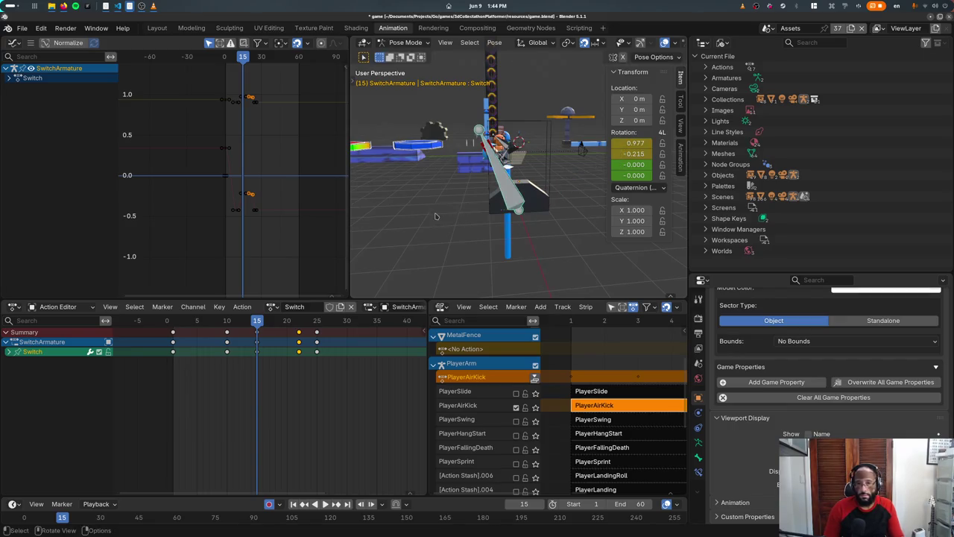
{"action": "key", "text": "Return"}
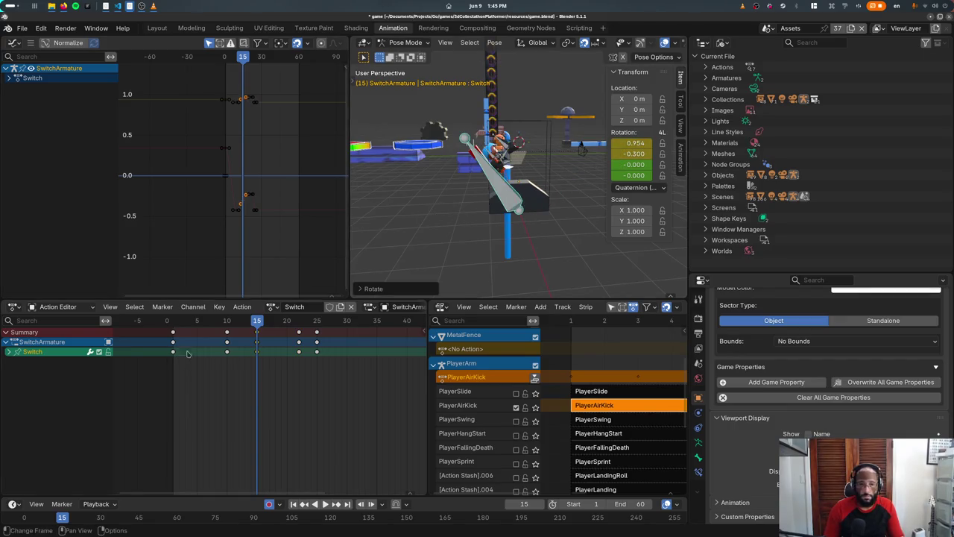
Step: Move the key column near frame 22 to frame 19 and delete it, previewing playback
{"action": "left_click_drag", "start_coordinate": [228, 321], "coordinate": [308, 341]}
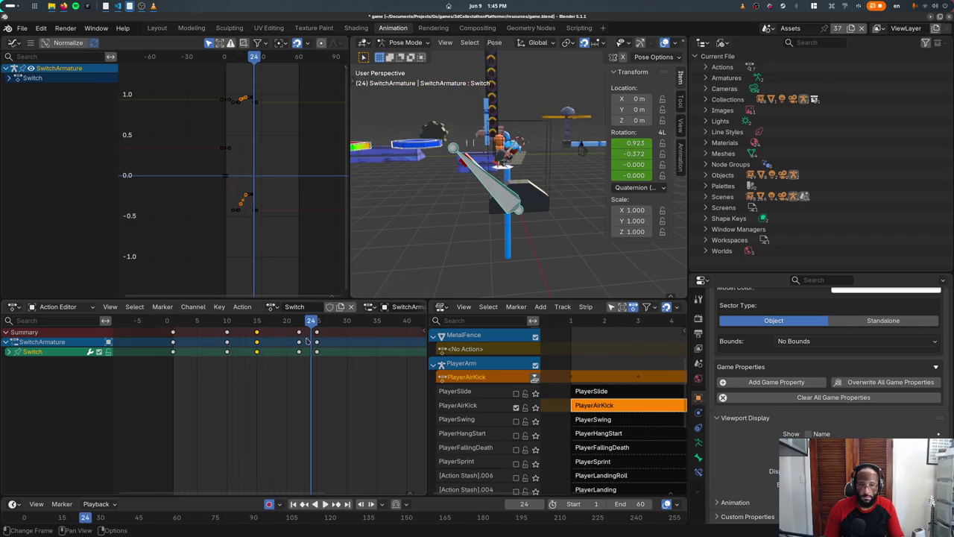
{"action": "key", "text": "space"}
{"action": "left_click", "coordinate": [300, 336]}
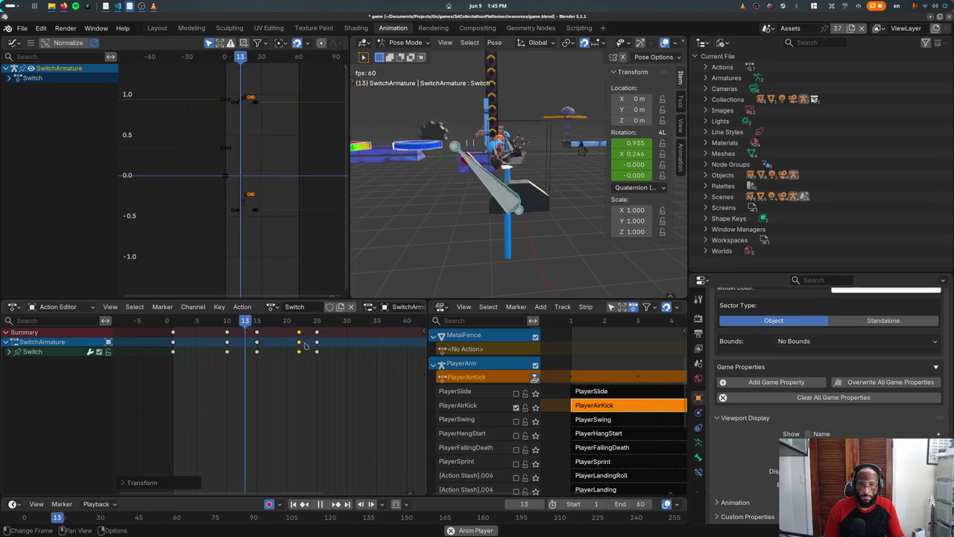
{"action": "left_click_drag", "start_coordinate": [304, 337], "coordinate": [286, 363]}
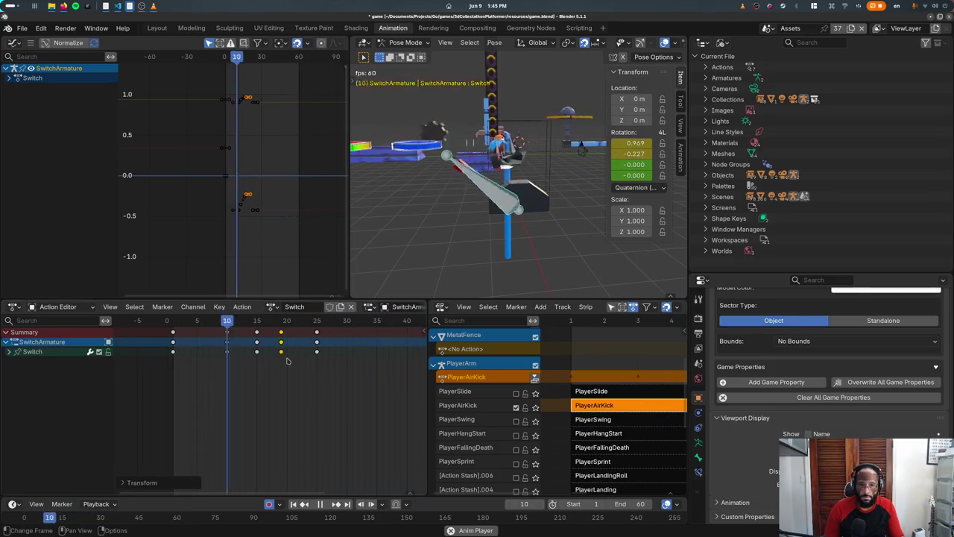
{"action": "key", "text": "x"}
{"action": "left_click", "coordinate": [291, 360]}
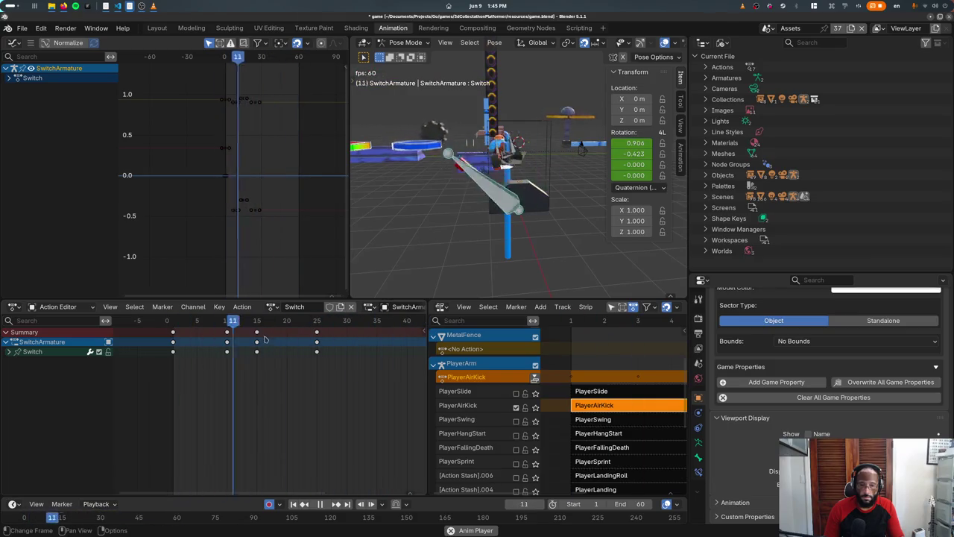
{"action": "mouse_move", "coordinate": [258, 321]}
{"action": "left_mouse_down"}
{"action": "mouse_move", "coordinate": [215, 320]}
{"action": "mouse_move", "coordinate": [264, 330]}
{"action": "mouse_move", "coordinate": [275, 343]}
{"action": "left_mouse_up"}
{"action": "key", "text": "space"}
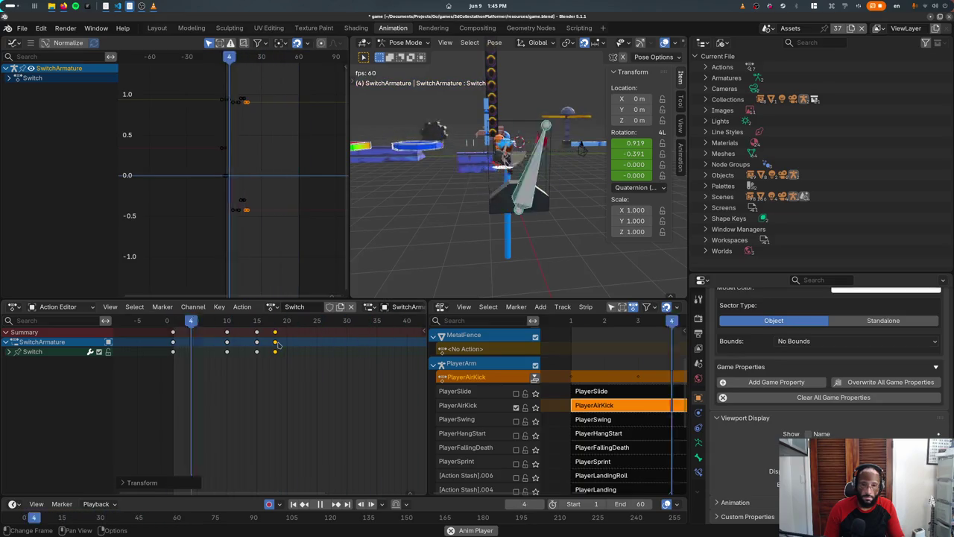
Step: Try moving the selected keys to frames 20 and 13, undoing a further shift
{"action": "mouse_move", "coordinate": [276, 343]}
{"action": "left_mouse_down"}
{"action": "mouse_move", "coordinate": [292, 341]}
{"action": "mouse_move", "coordinate": [275, 342]}
{"action": "left_mouse_up"}
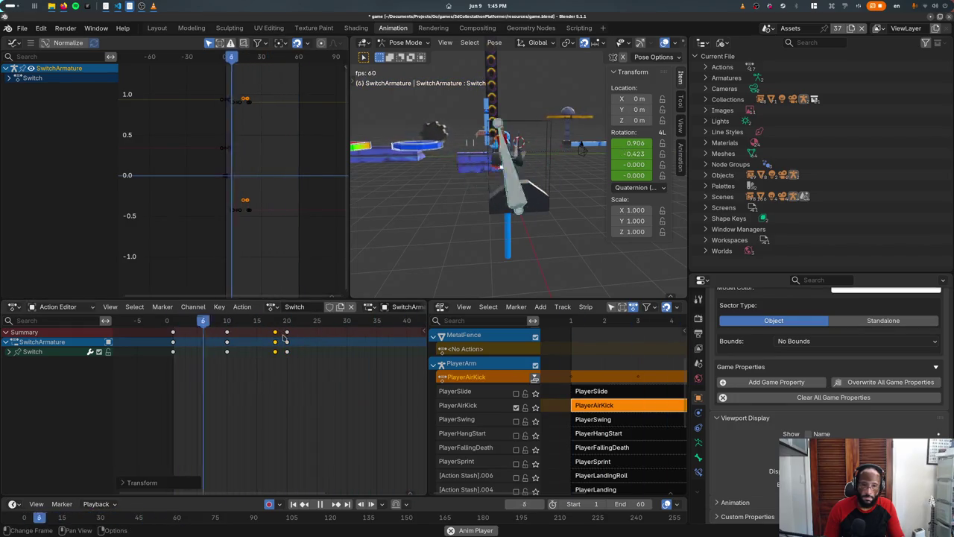
{"action": "key", "text": "g"}
{"action": "left_click", "coordinate": [255, 342]}
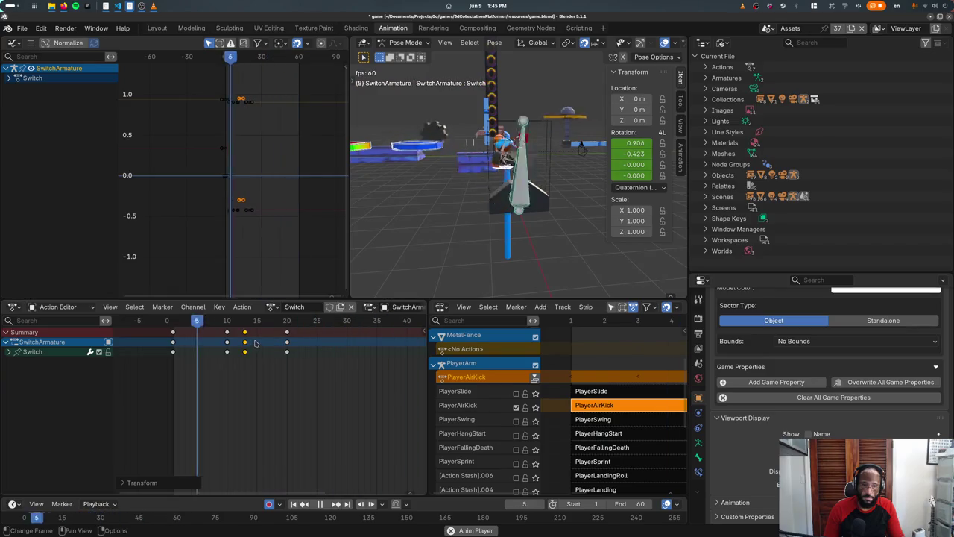
{"action": "left_click", "coordinate": [286, 341], "text": "shift"}
{"action": "key", "text": "g"}
{"action": "left_click", "coordinate": [317, 341]}
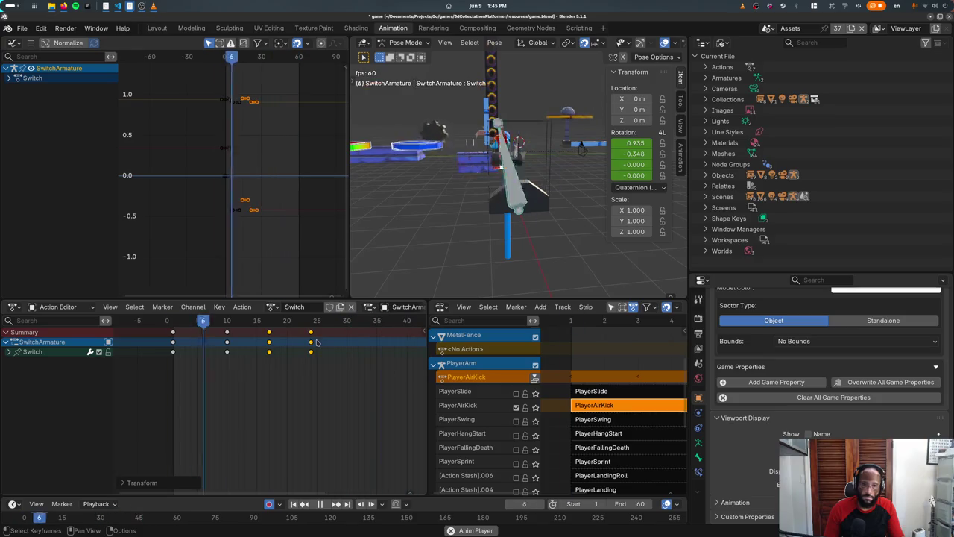
{"action": "key", "text": "ctrl+z"}
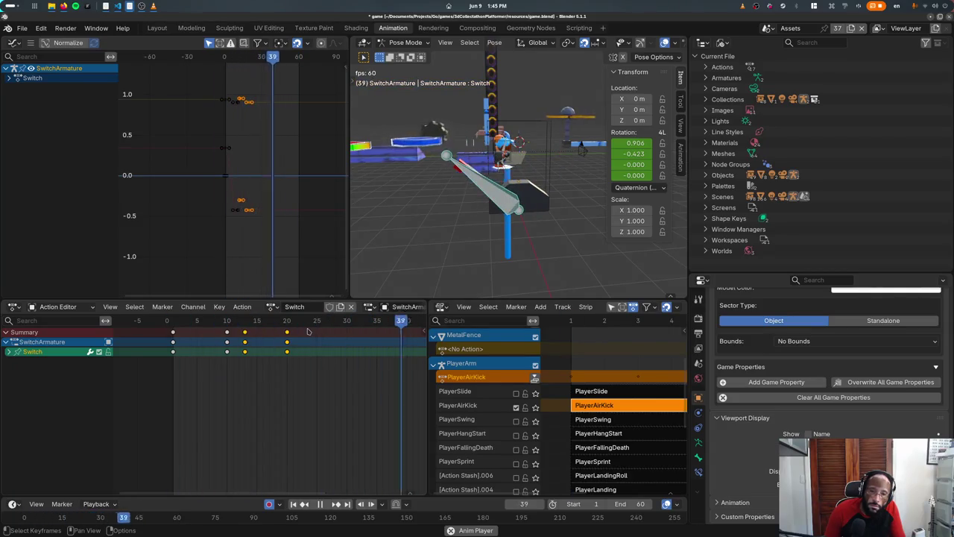
Step: Move the frame-13 key column to frame 15 while previewing from the start
{"action": "left_click_drag", "start_coordinate": [231, 322], "coordinate": [166, 329]}
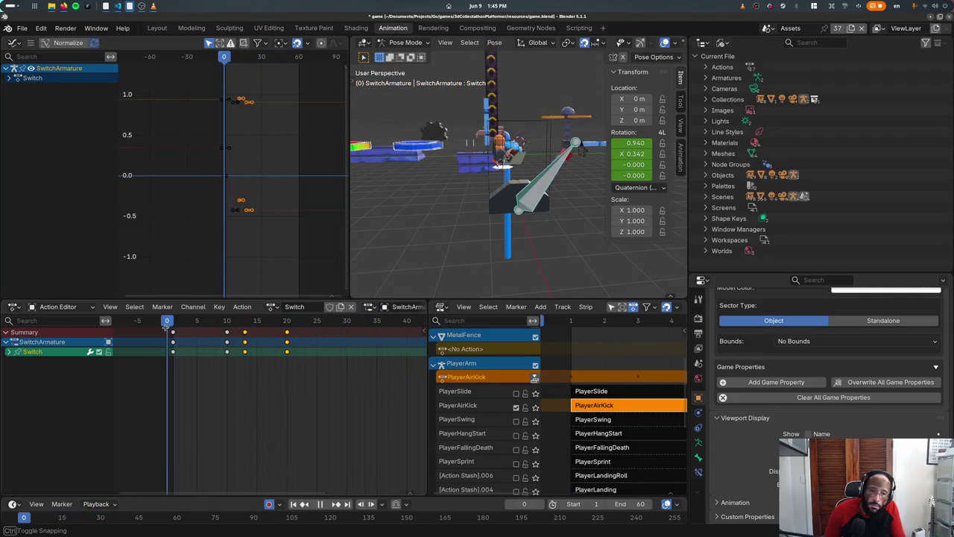
{"action": "key", "text": "space"}
{"action": "key", "text": "space"}
{"action": "left_click", "coordinate": [245, 332]}
{"action": "key", "text": "g"}
{"action": "left_click", "coordinate": [263, 337]}
Step: Place a key near frame 17 and move the frame-20 keys to frame 23
{"action": "key", "text": "space"}
{"action": "key", "text": "space"}
{"action": "key", "text": "g"}
{"action": "left_click", "coordinate": [285, 341]}
{"action": "key", "text": "space"}
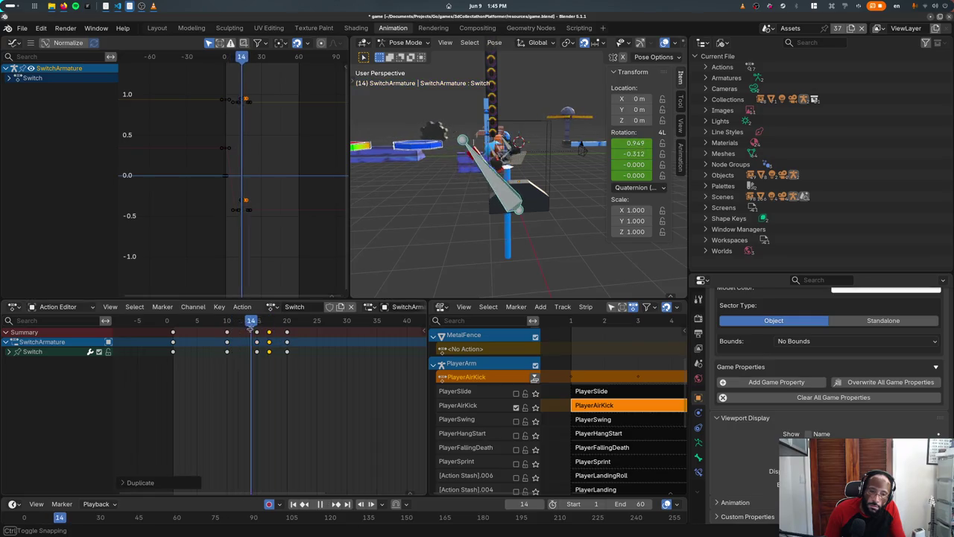
{"action": "key", "text": "space"}
{"action": "left_click_drag", "start_coordinate": [287, 335], "coordinate": [305, 337]}
{"action": "key", "text": "space"}
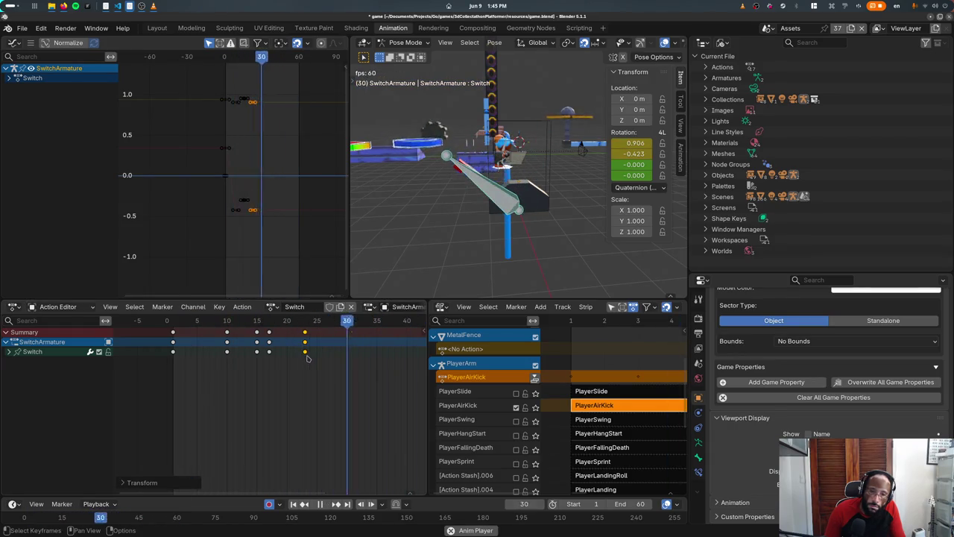
Step: Save game.blend and return the timeline to frame 1
{"action": "middle_click_drag", "start_coordinate": [418, 193], "coordinate": [463, 201]}
{"action": "key", "text": "ctrl+s"}
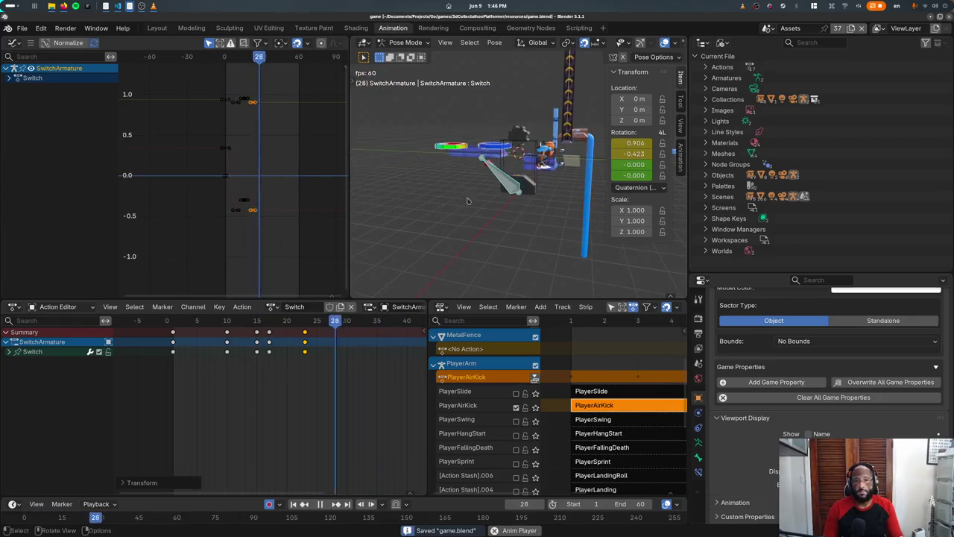
{"action": "key", "text": "space"}
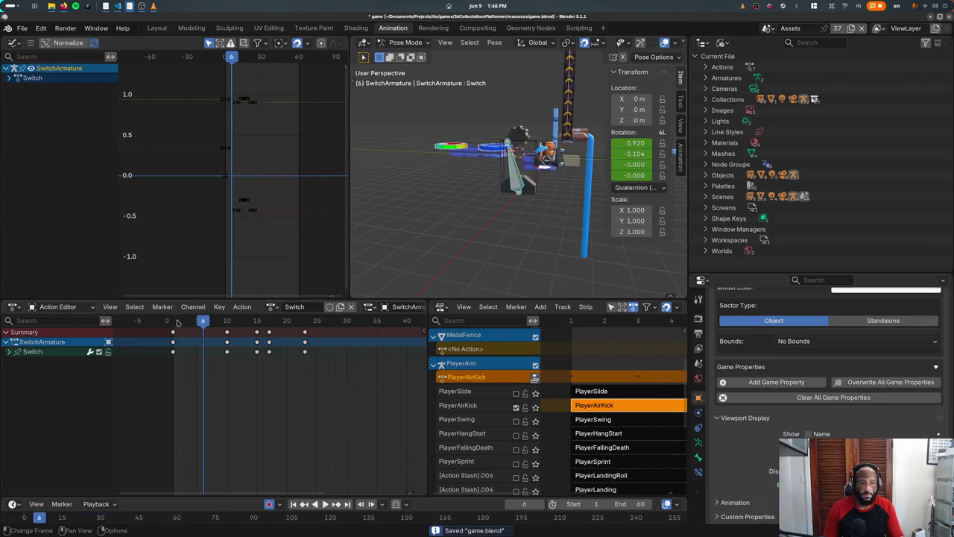
{"action": "left_click", "coordinate": [174, 321]}
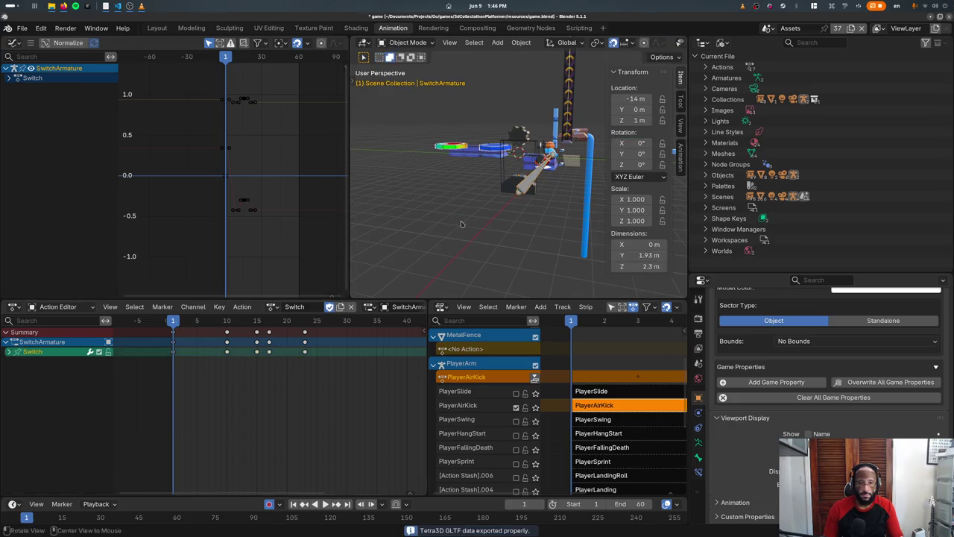
Step: In Visual Studio Code, hide the terminal and select the word Duration on line 26
{"action": "key", "text": "alt+Tab"}
{"action": "key", "text": "ctrl+j"}
{"action": "double_click", "coordinate": [278, 192]}
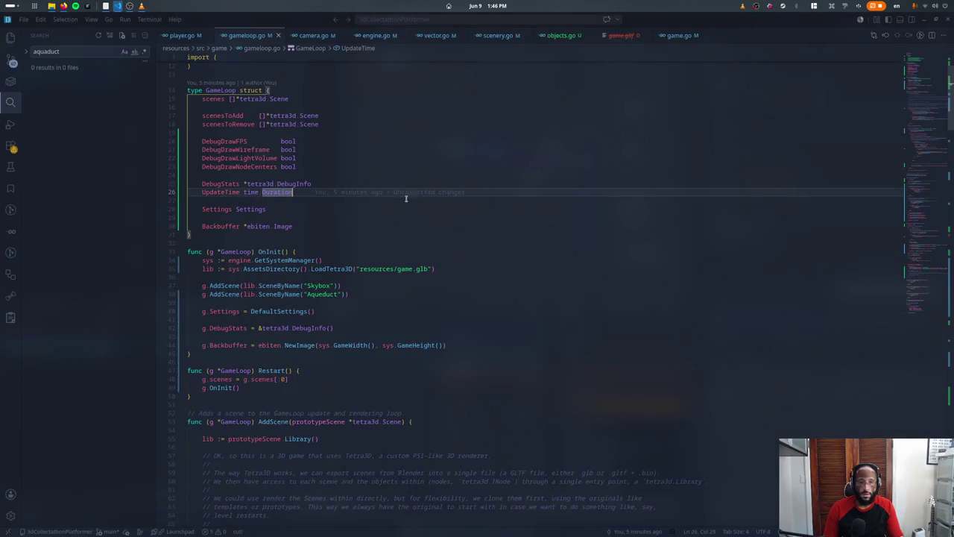
Step: Close game.gltf, then search player.go for 'kick' to reach the air kick state
{"action": "left_click", "coordinate": [613, 36]}
{"action": "key", "text": "ctrl+w"}
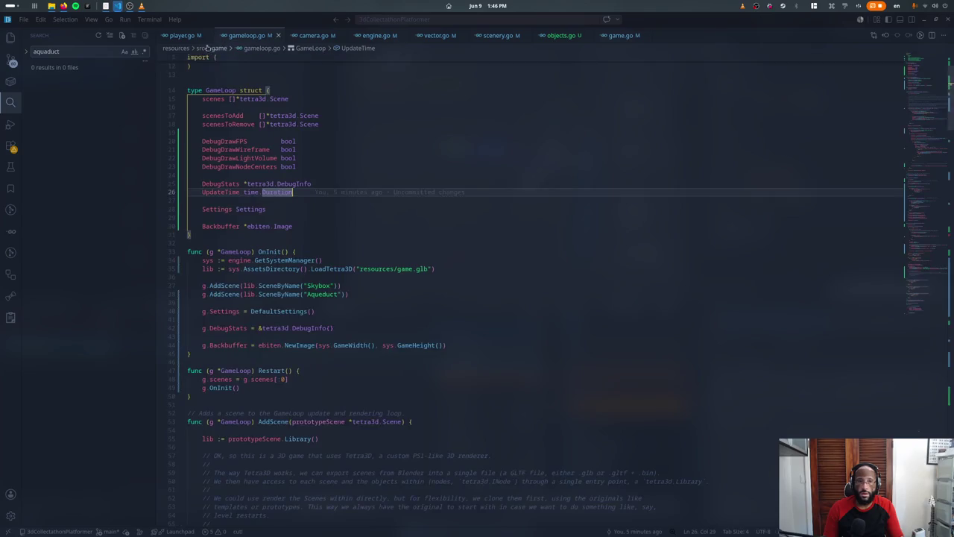
{"action": "key", "text": "ctrl+Tab"}
{"action": "key", "text": "ctrl+f"}
{"action": "type", "text": "kick"}
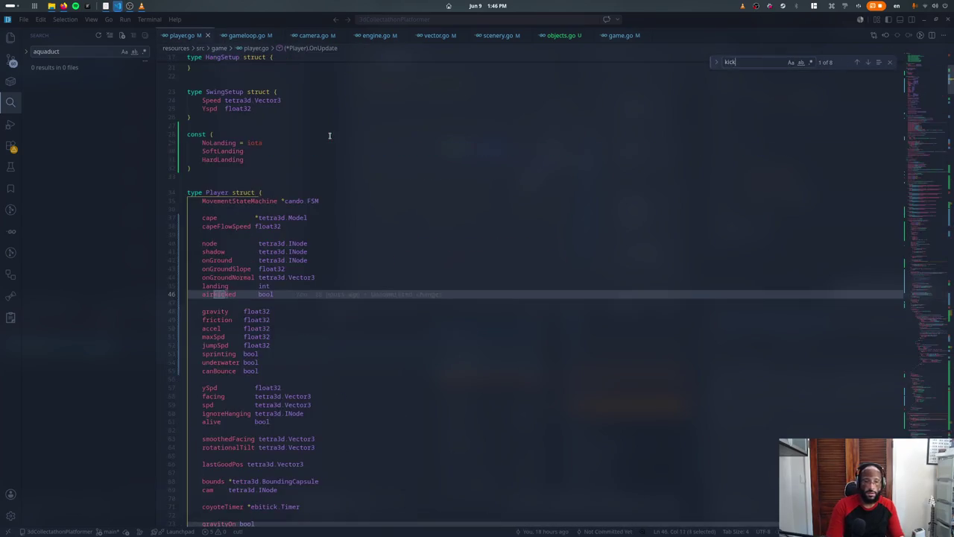
{"action": "key", "text": "Return"}
{"action": "key", "text": "Return"}
{"action": "key", "text": "Escape"}
Step: Inspect the air kick state code block and select the word Allowed on line 488
{"action": "key", "text": "Down"}
{"action": "key", "text": "Down"}
{"action": "key", "text": "Down"}
{"action": "key", "text": "Down"}
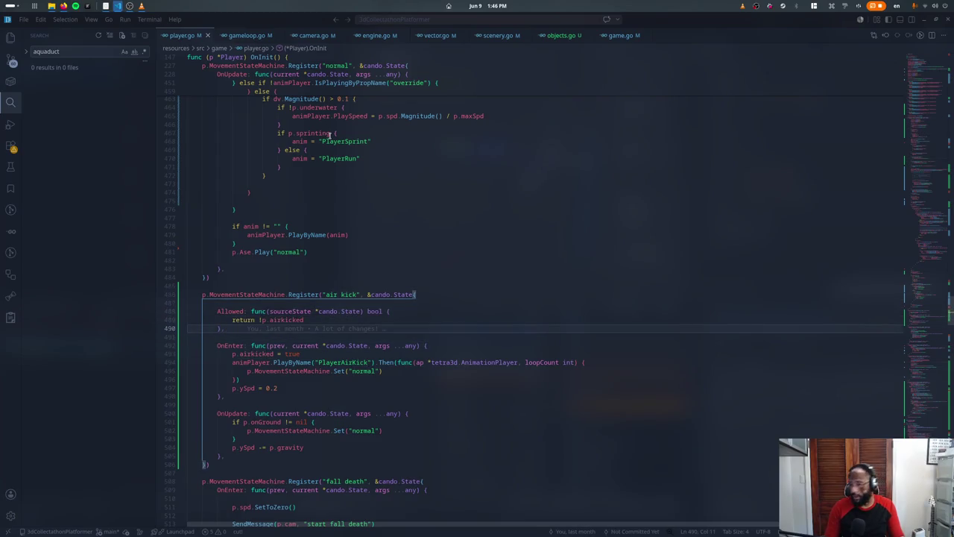
{"action": "scroll", "coordinate": [331, 135], "scroll_direction": "down", "scroll_amount": 2}
{"action": "scroll", "coordinate": [265, 261], "scroll_direction": "down", "scroll_amount": 2}
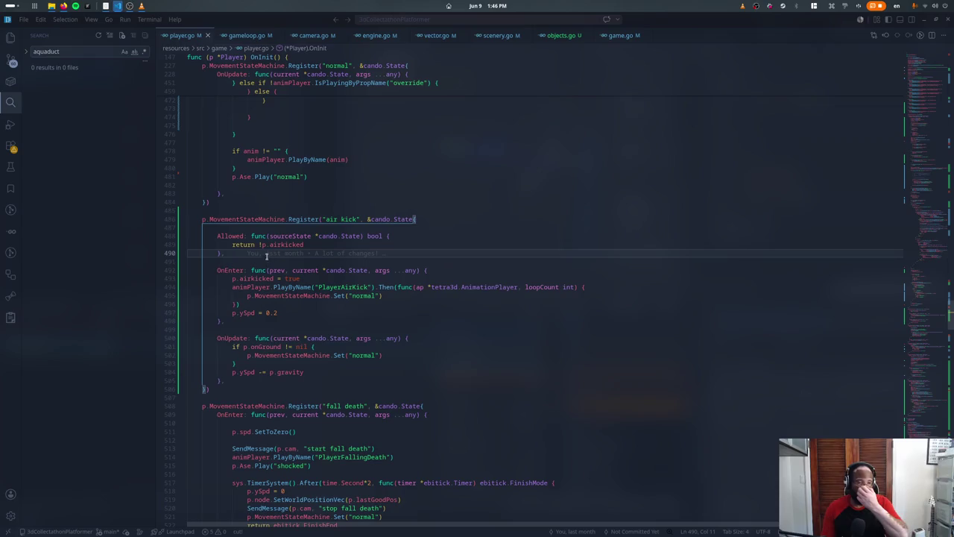
{"action": "key", "text": "shift+alt+Right"}
{"action": "left_click", "coordinate": [562, 153]}
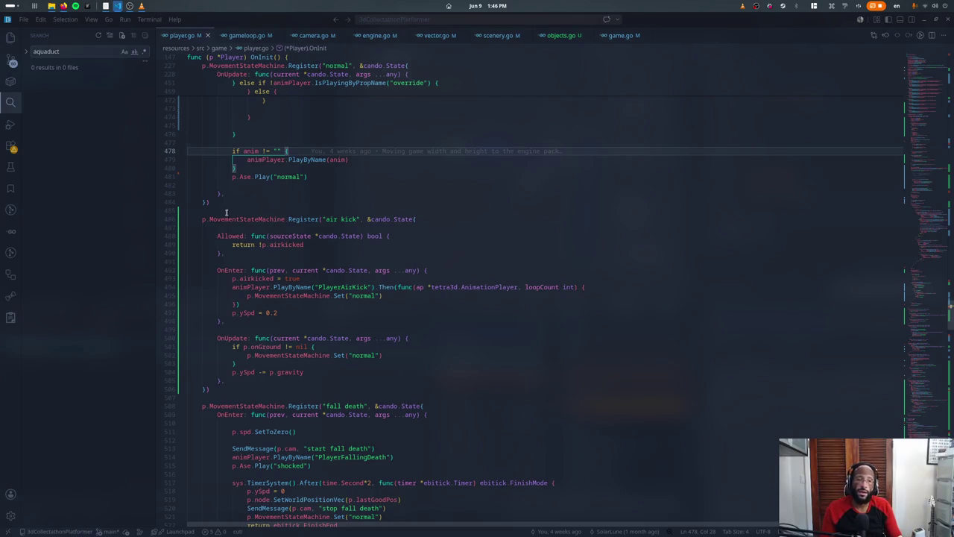
{"action": "double_click", "coordinate": [232, 235]}
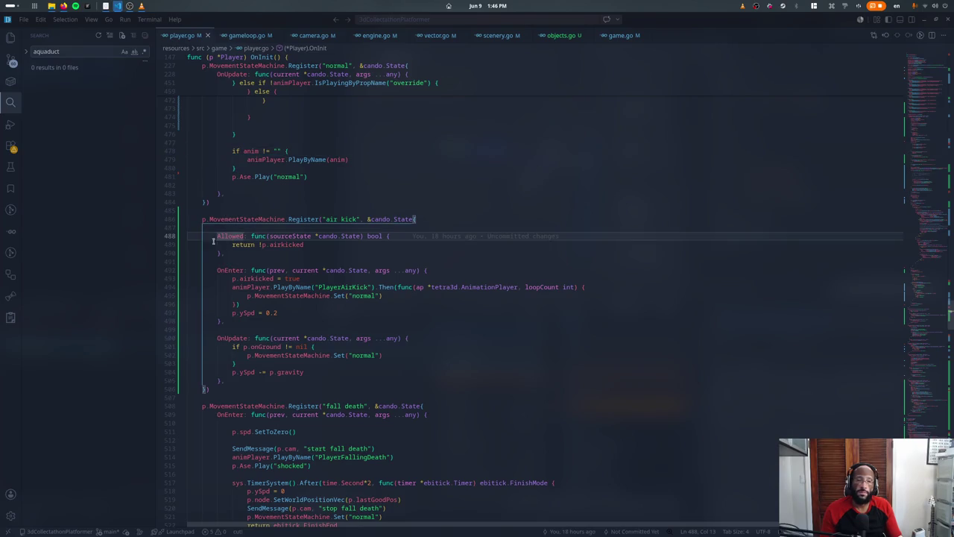
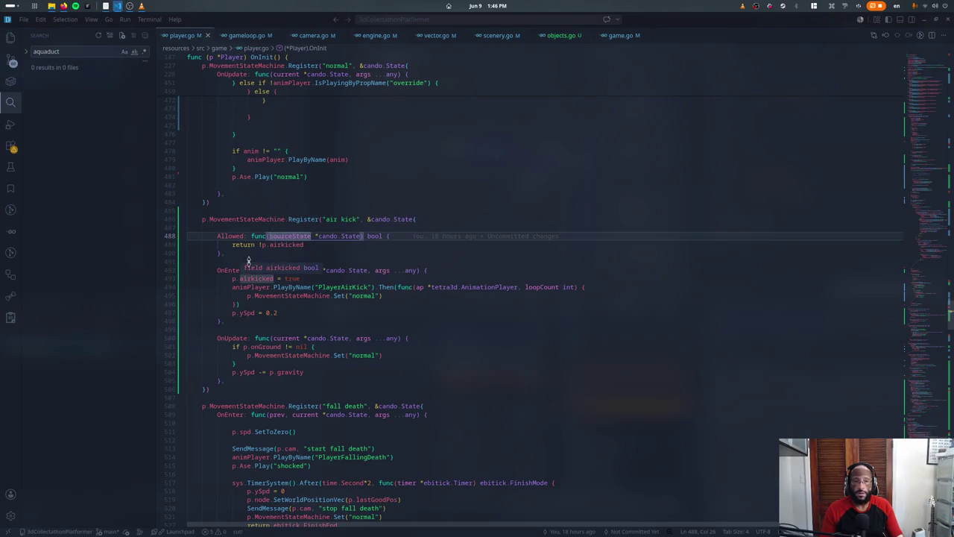
Step: Review the air kick state's Allowed p.airkicked check and OnEnter, then switch to Blender
{"action": "left_click", "coordinate": [258, 255]}
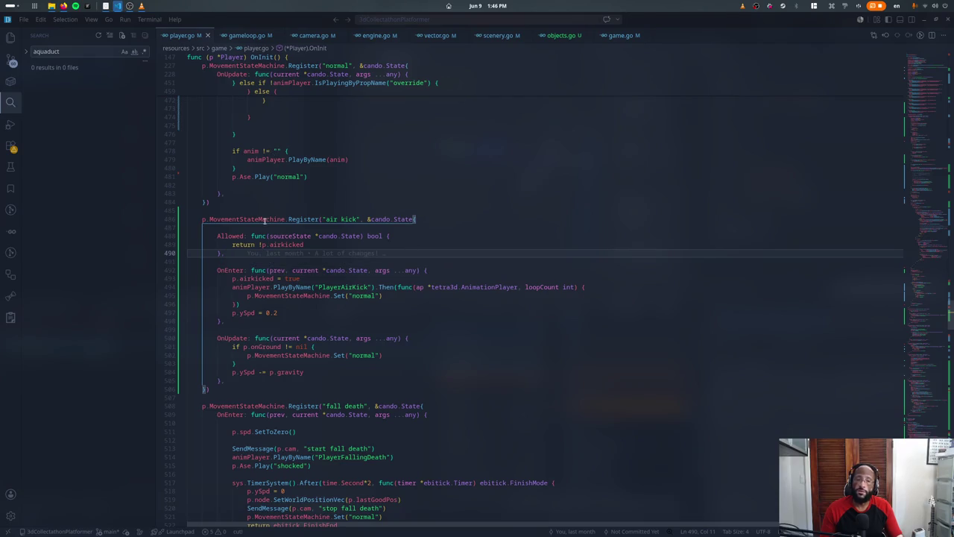
{"action": "left_click", "coordinate": [291, 236]}
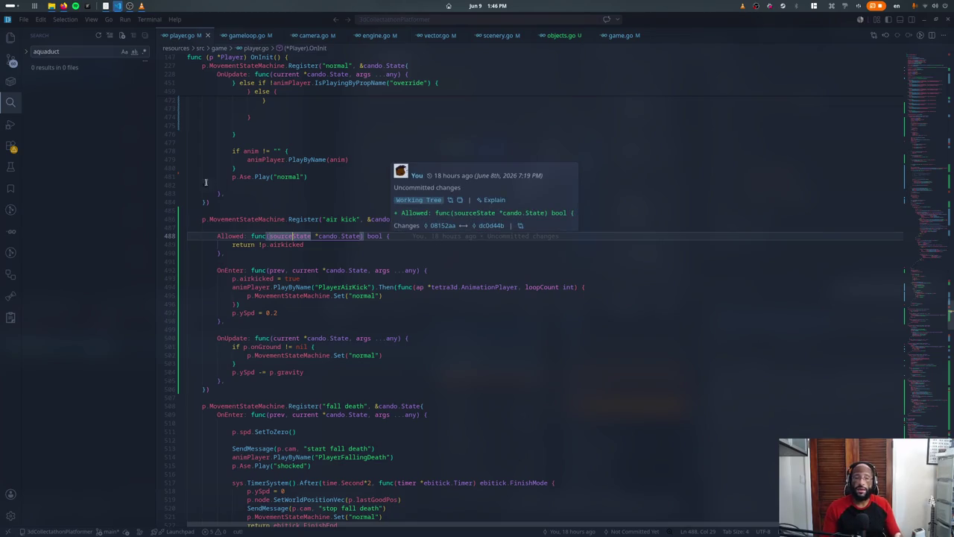
{"action": "left_click", "coordinate": [333, 219]}
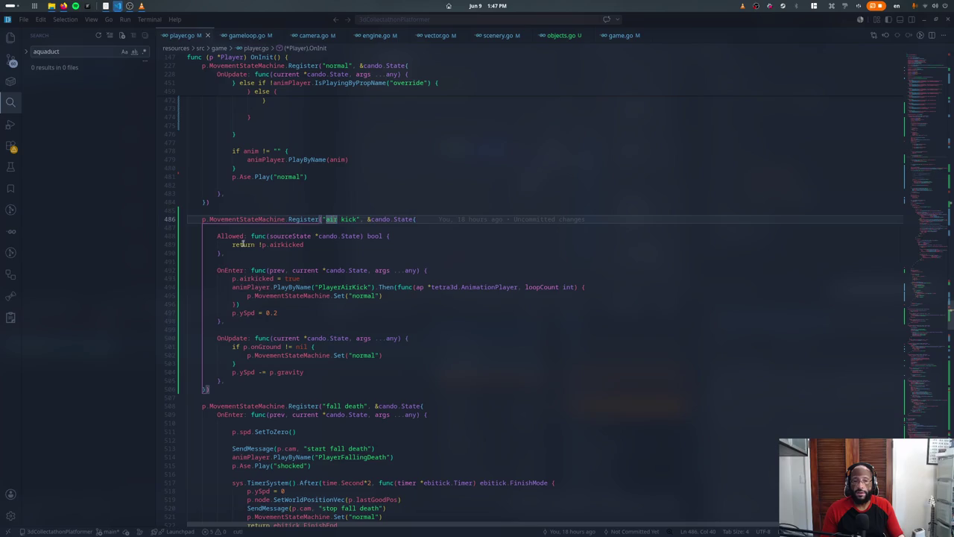
{"action": "left_click_drag", "start_coordinate": [259, 245], "coordinate": [307, 245]}
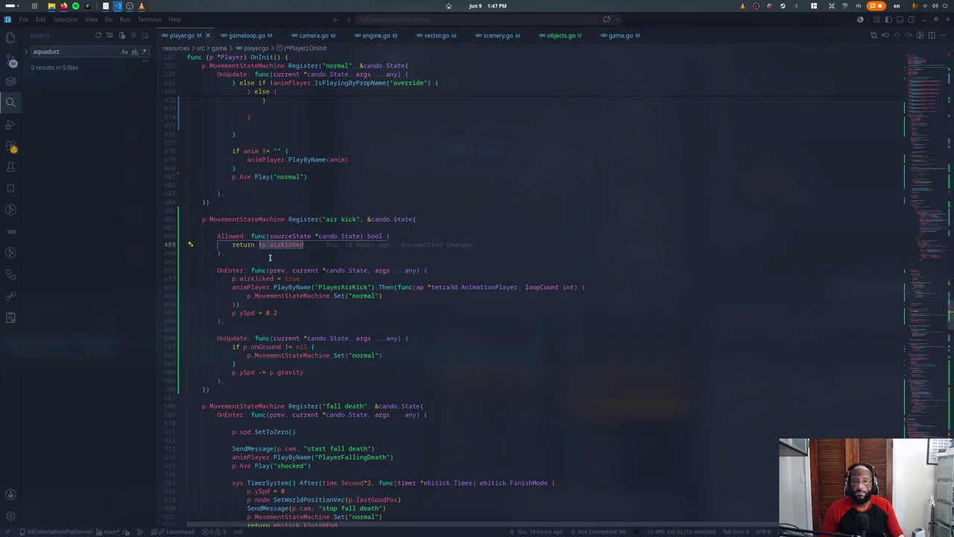
{"action": "left_click", "coordinate": [278, 254]}
{"action": "mouse_move", "coordinate": [313, 253]}
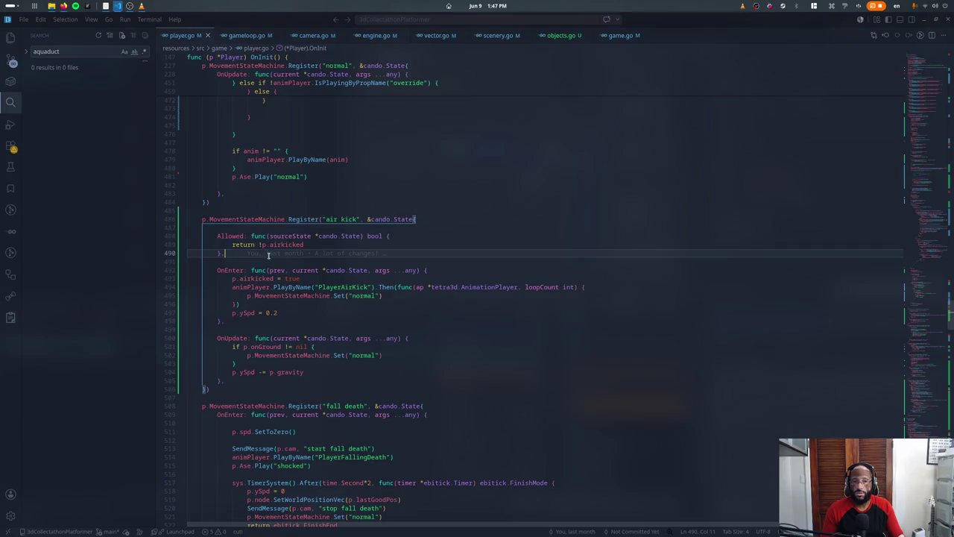
{"action": "left_click_drag", "start_coordinate": [253, 279], "coordinate": [232, 278]}
{"action": "left_click_drag", "start_coordinate": [262, 221], "coordinate": [259, 235]}
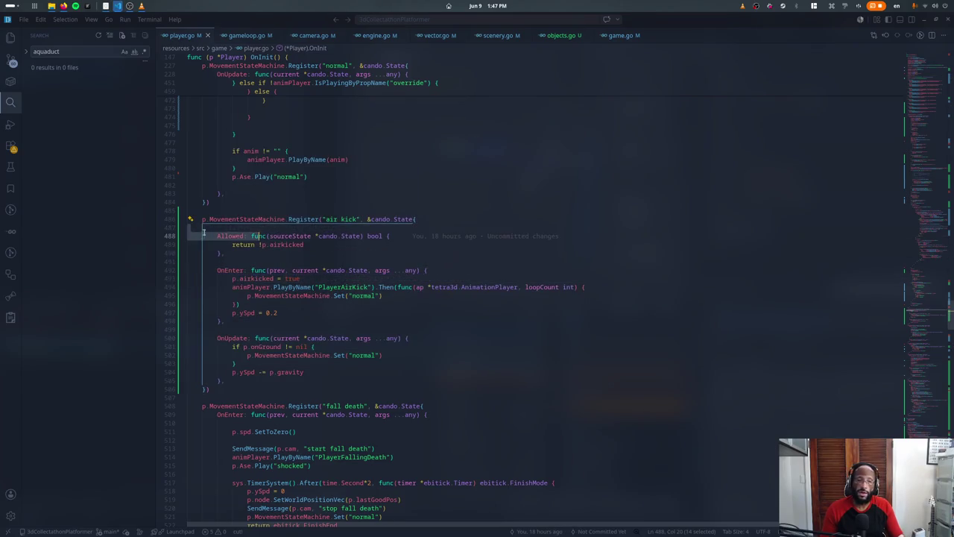
{"action": "key", "text": "alt+Tab"}
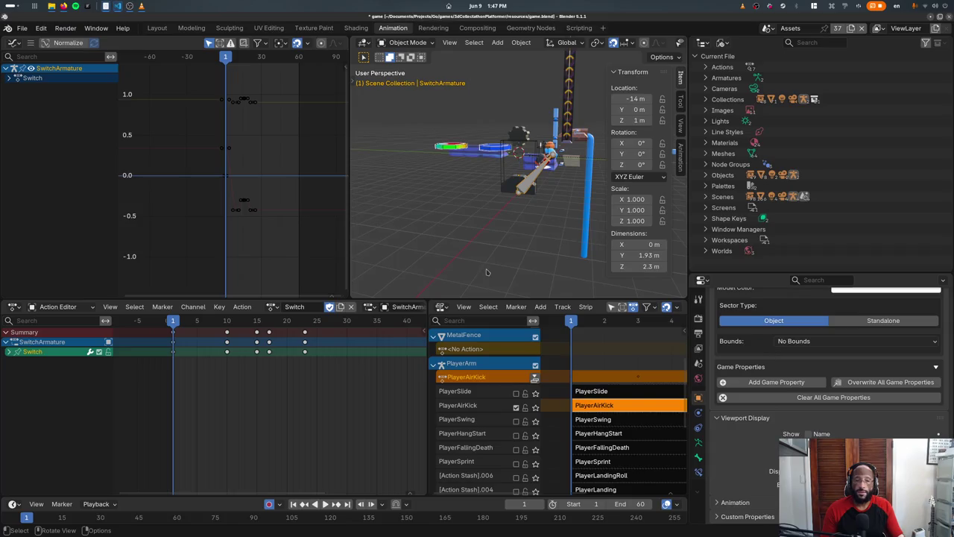
Step: Relaunch the game fullscreen and jump the character around the rooftops and off the edge
{"action": "key", "text": "alt+Tab"}
{"action": "key", "text": "Up"}
{"action": "key", "text": "Return"}
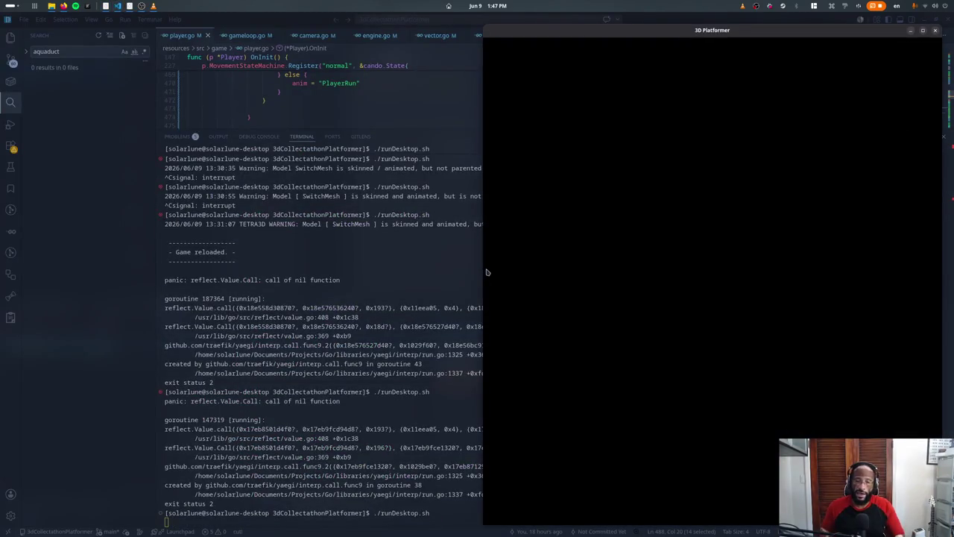
{"action": "key", "text": "F4"}
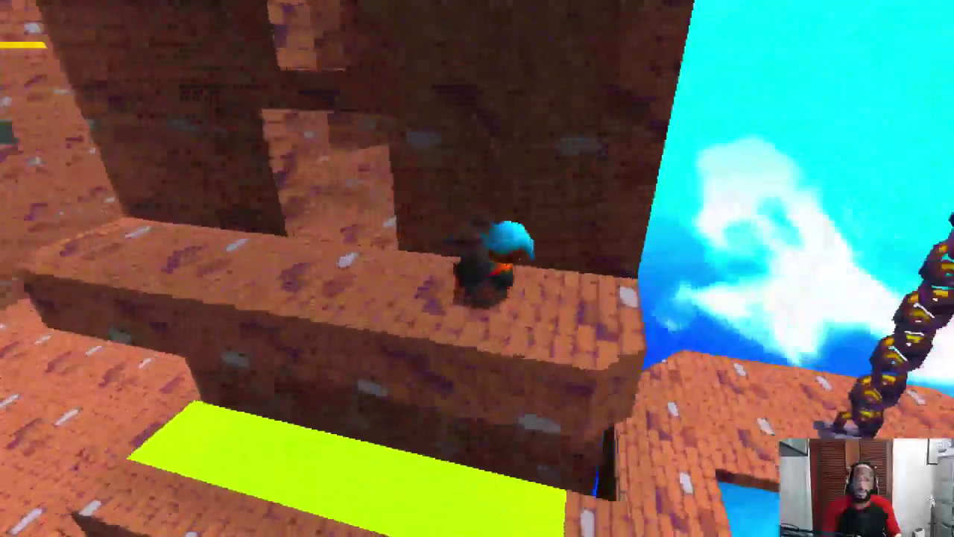
{"action": "key", "text": "space"}
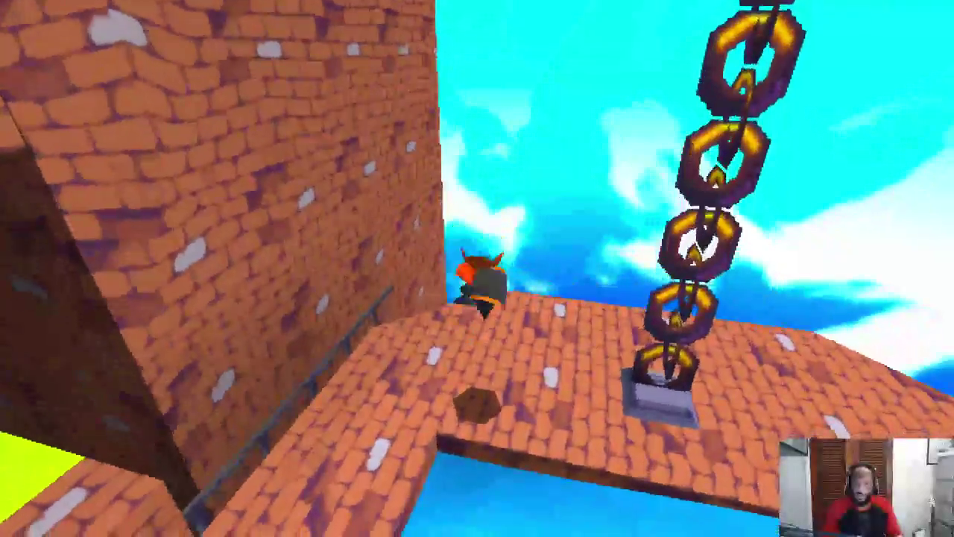
{"action": "key", "text": "space"}
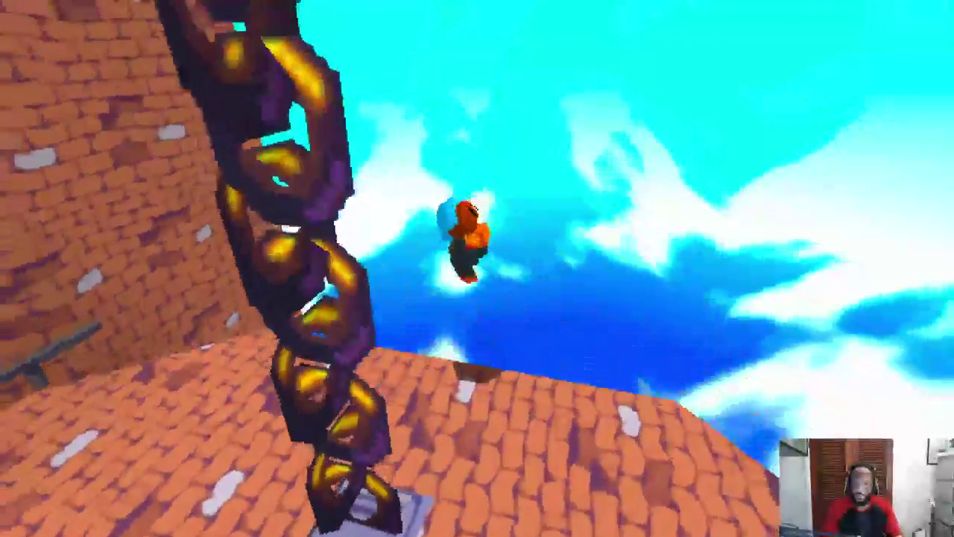
{"action": "key", "text": "space"}
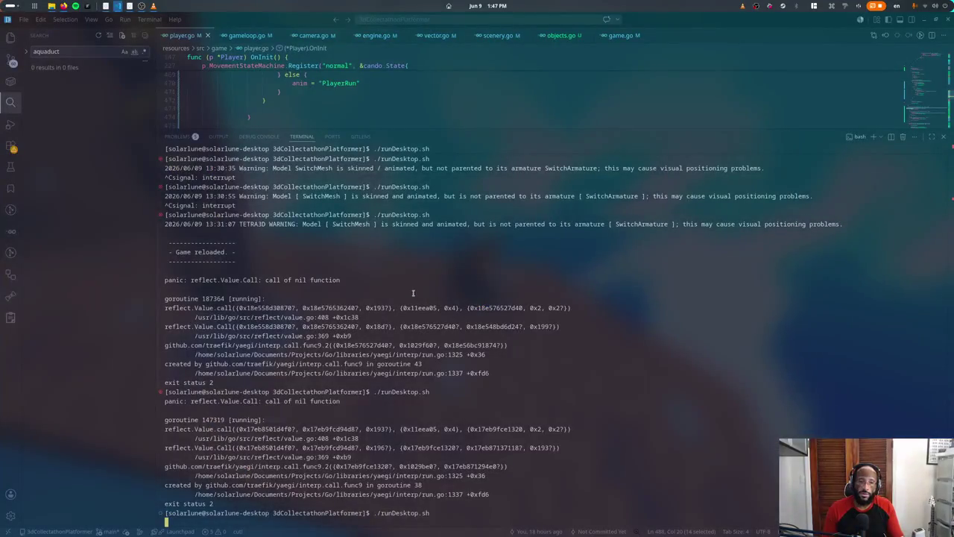
{"action": "key", "text": "ctrl+j"}
Step: Add a tetra3d.CollisionTestSphereVec call below the animation callback in the air kick OnEnter
{"action": "scroll", "coordinate": [355, 242], "scroll_direction": "down", "scroll_amount": 3}
{"action": "scroll", "coordinate": [355, 242], "scroll_direction": "down", "scroll_amount": 3}
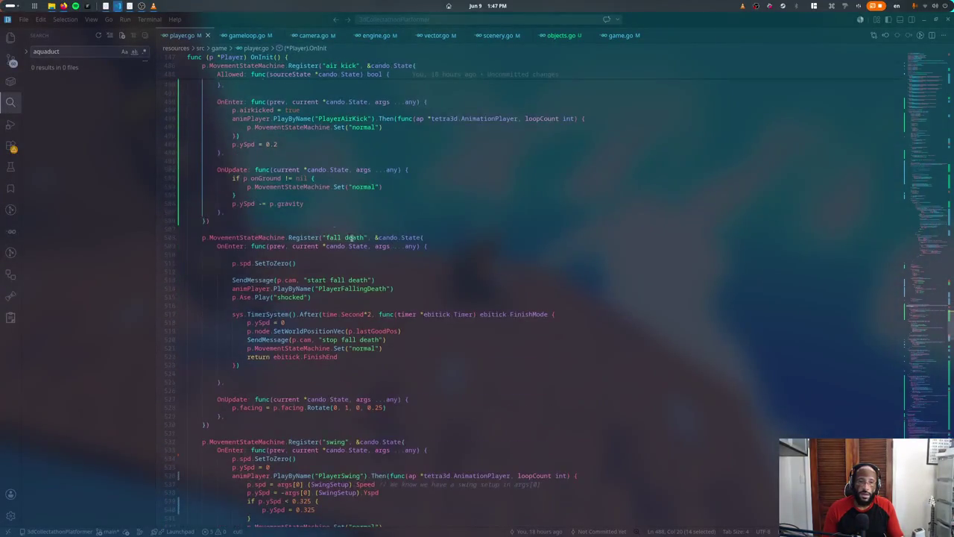
{"action": "left_click", "coordinate": [307, 220]}
{"action": "scroll", "coordinate": [319, 194], "scroll_direction": "up", "scroll_amount": 3}
{"action": "scroll", "coordinate": [321, 186], "scroll_direction": "up", "scroll_amount": 1}
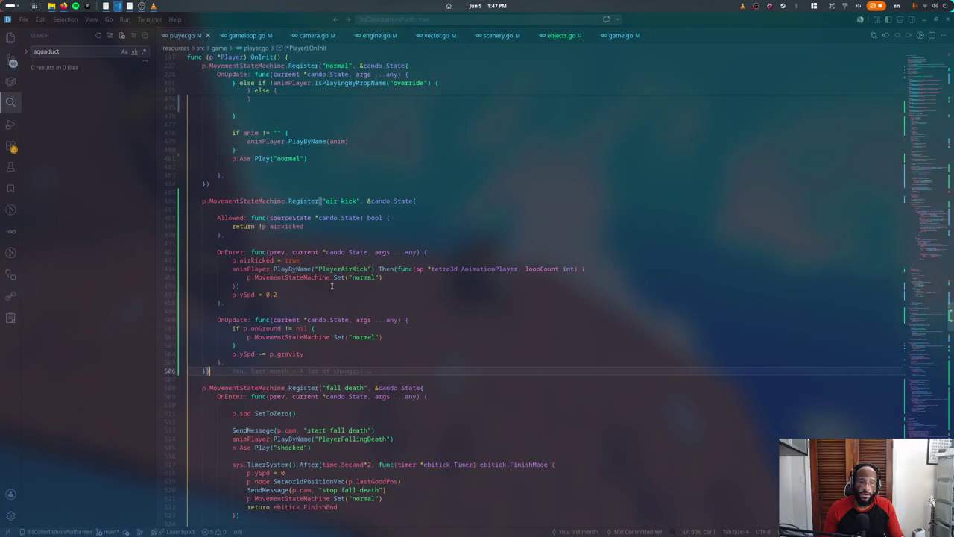
{"action": "left_click", "coordinate": [246, 286]}
{"action": "key", "text": "Return"}
{"action": "key", "text": "Return"}
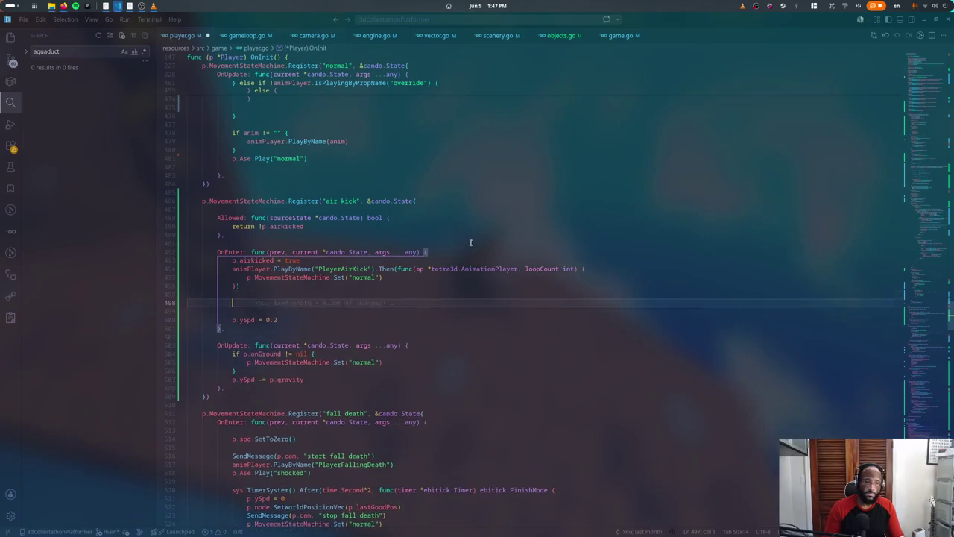
{"action": "key", "text": "Return"}
{"action": "type", "text": "tetra3d.Col"}
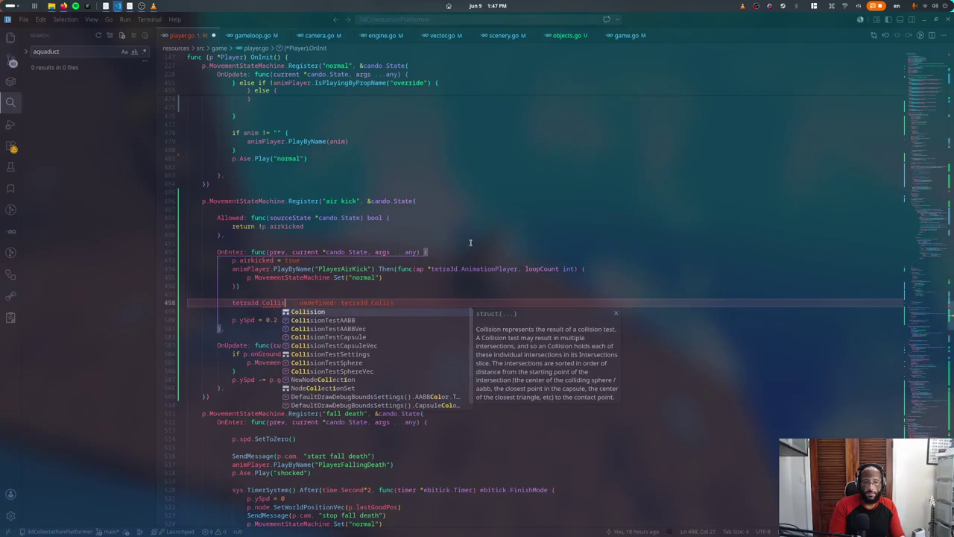
{"action": "type", "text": "lisionTestSphereVec"}
{"action": "key", "text": "Return"}
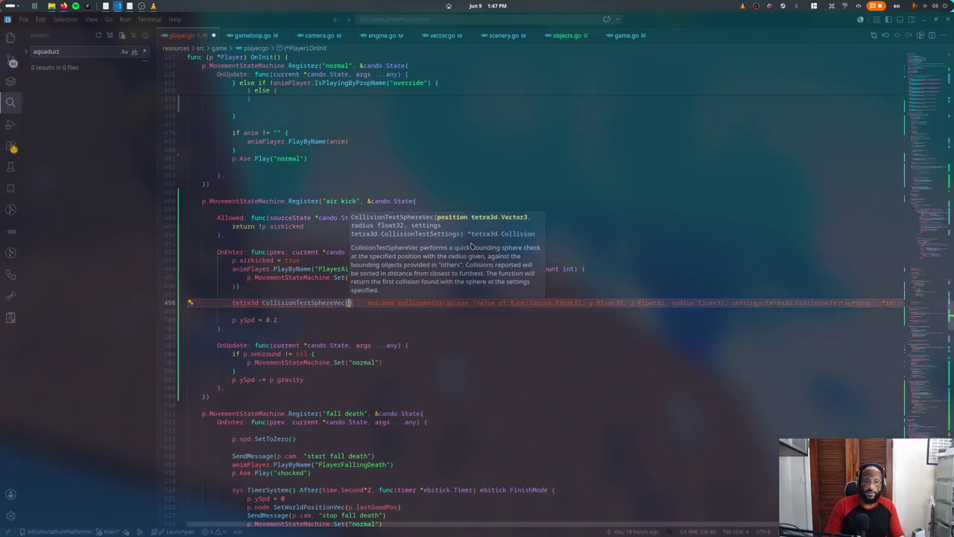
Step: Insert pos := p.node.WorldPosition().Add(p.facing) above the collision call
{"action": "key", "text": "ctrl+shift+Return"}
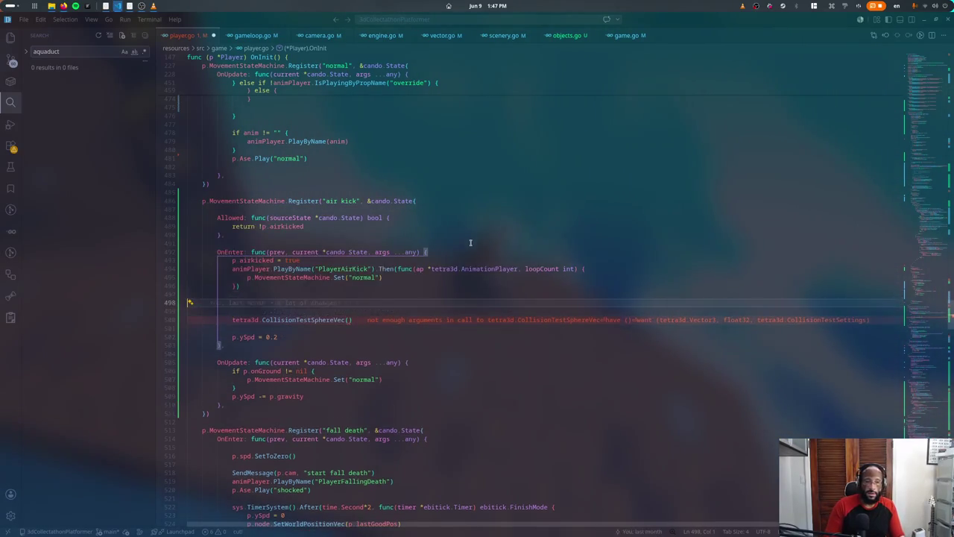
{"action": "type", "text": "p :="}
{"action": "key", "text": "BackSpace"}
{"action": "key", "text": "BackSpace"}
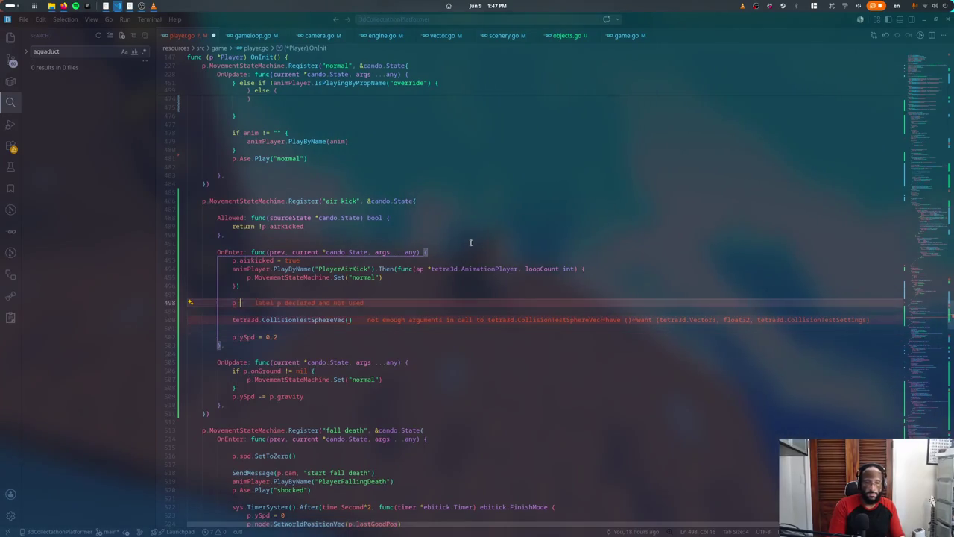
{"action": "type", "text": "p."}
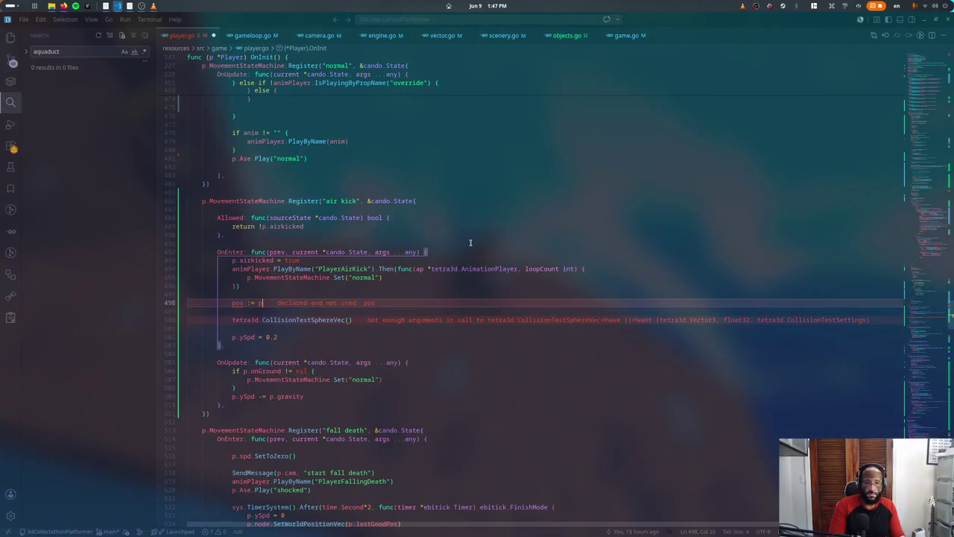
{"action": "type", "text": "W"}
{"action": "key", "text": "BackSpace"}
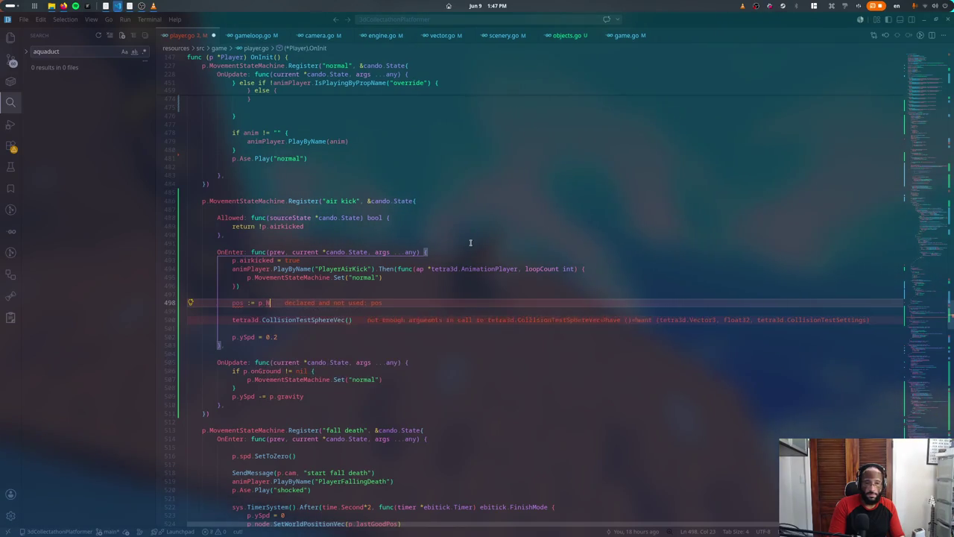
{"action": "type", "text": "node.WorldP"}
{"action": "key", "text": "Return"}
{"action": "key", "text": "Return"}
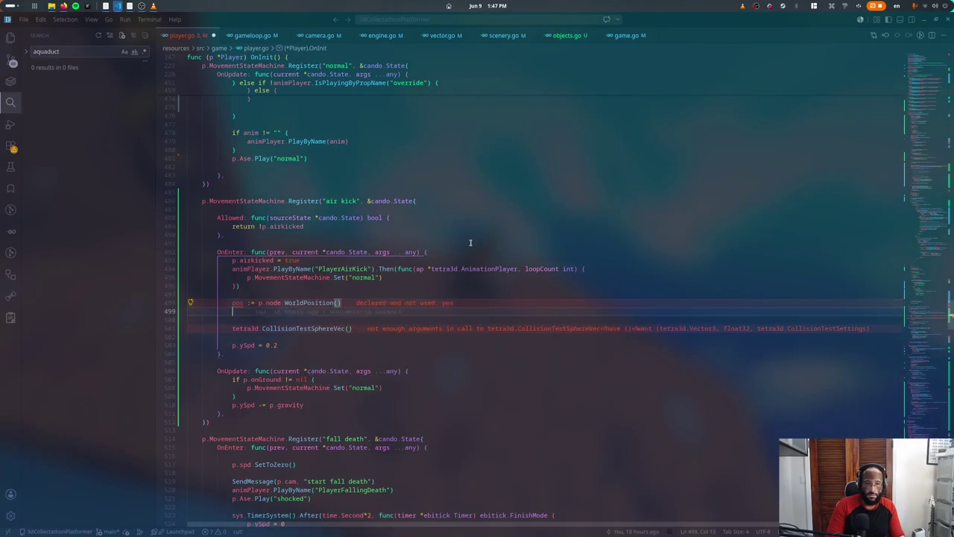
{"action": "key", "text": "BackSpace"}
{"action": "type", "text": ".Add("}
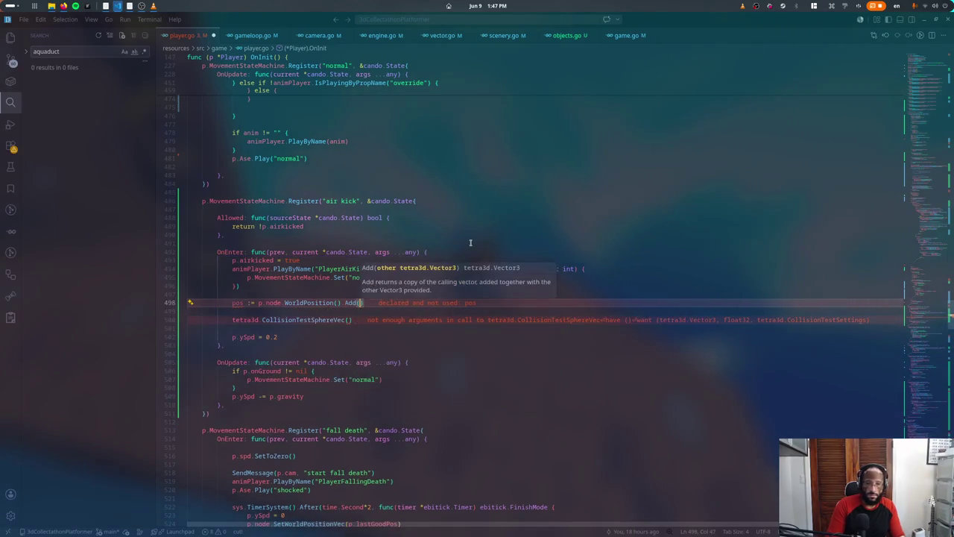
{"action": "type", "text": "p.facing"}
{"action": "key", "text": "Down"}
{"action": "key", "text": "Down"}
Step: Pass pos, radius 1 and CollisionTestSettings{TestAgainst: } to the collision call
{"action": "key", "text": "Left"}
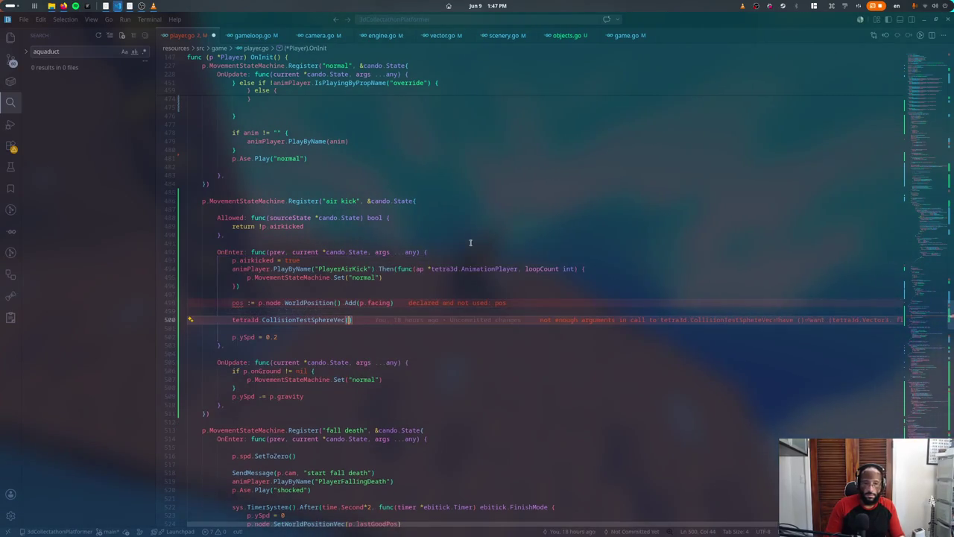
{"action": "type", "text": "pos, "}
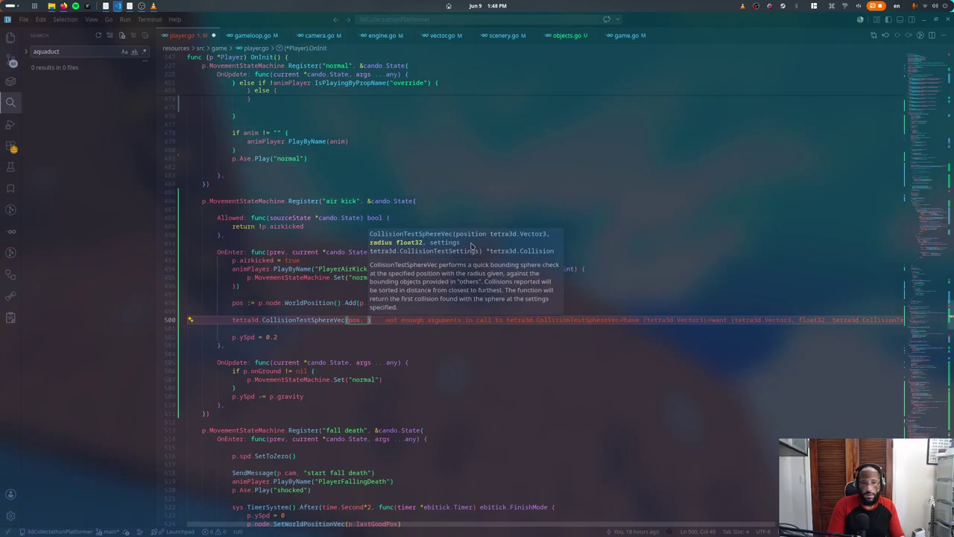
{"action": "type", "text": "1, "}
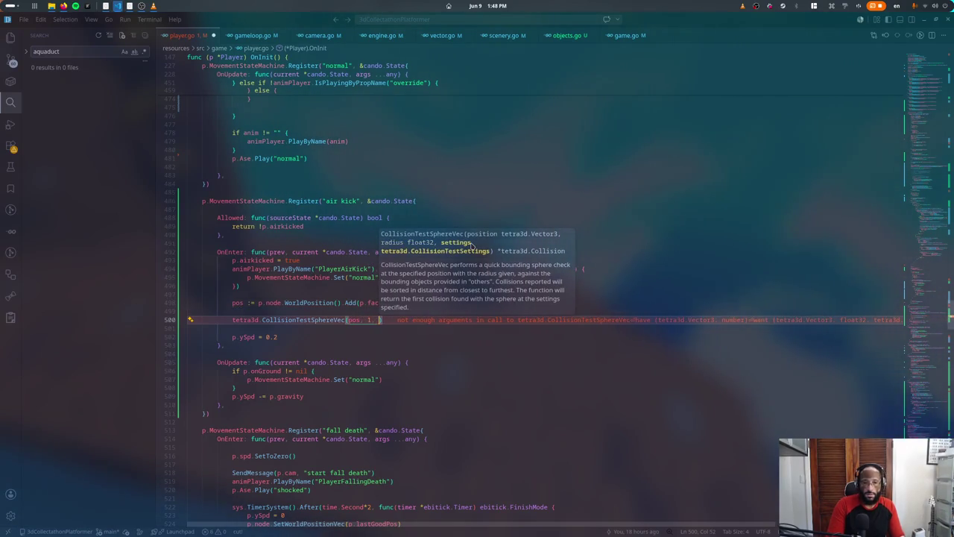
{"action": "type", "text": "tetra3d.CollisionTestSettings{"}
{"action": "key", "text": "Return"}
{"action": "type", "text": "TestAgainst:"}
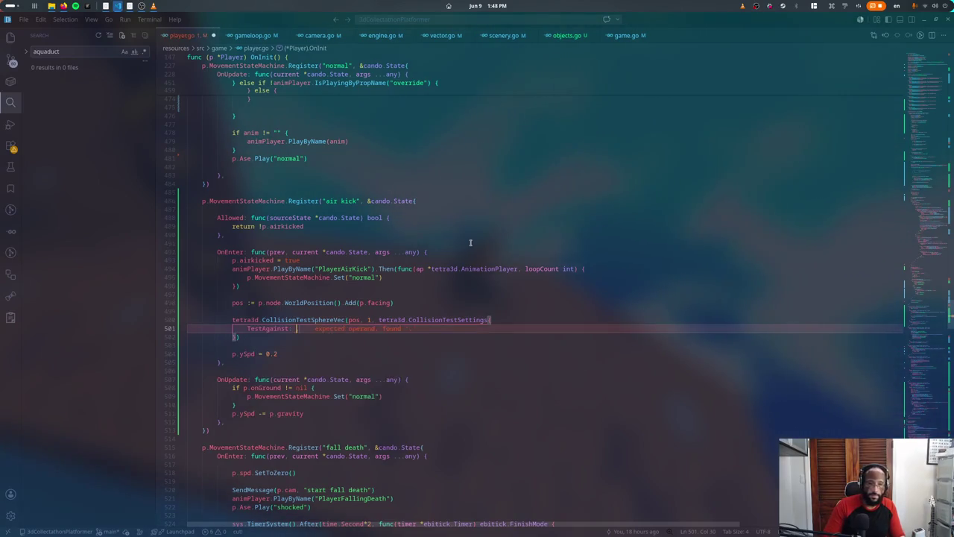
{"action": "key", "text": "Escape"}
{"action": "key", "text": "Up"}
{"action": "key", "text": "ctrl+shift+Return"}
{"action": "key", "text": "ctrl+shift+Return"}
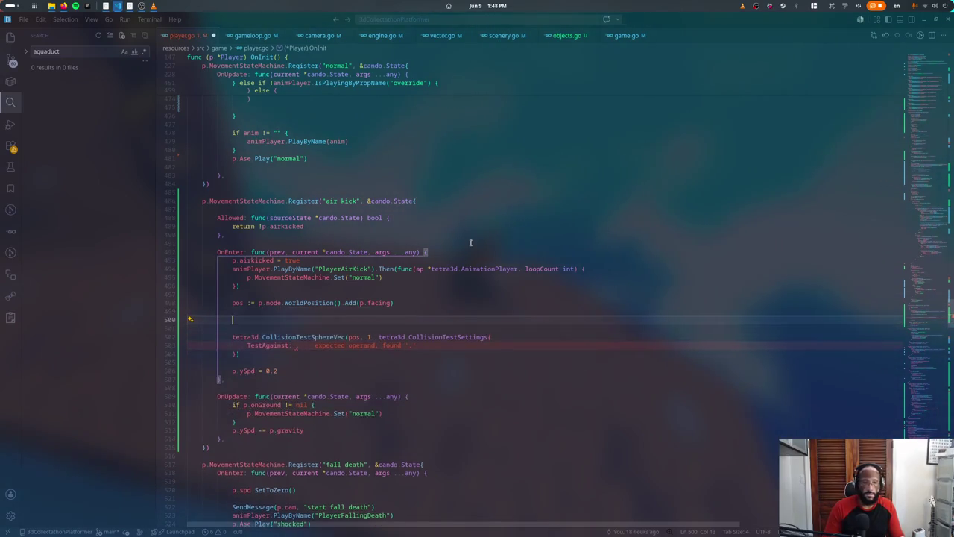
Step: Set switches := p.node.Root().Search(SearchOptions().ByPropNames("kickable"))
{"action": "key", "text": "shift+Home"}
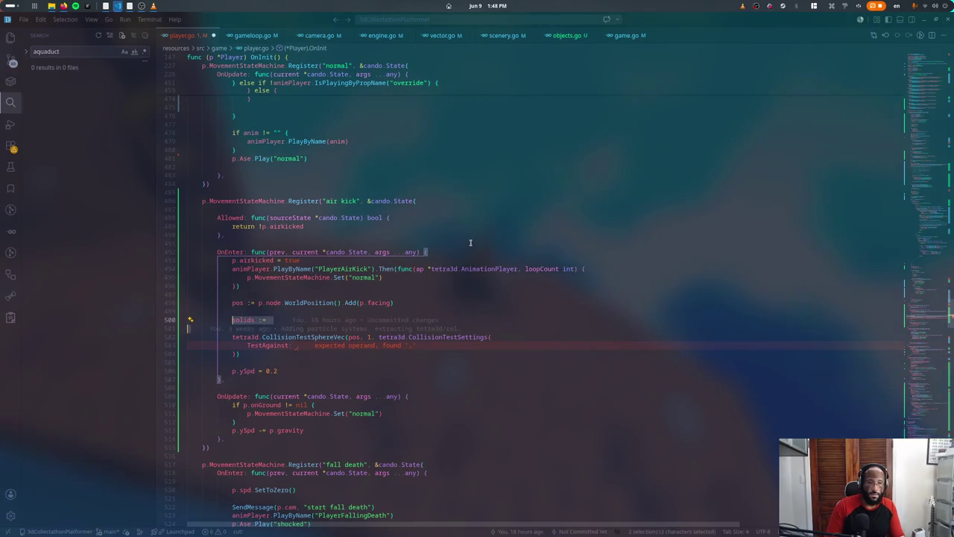
{"action": "type", "text": "switches :="}
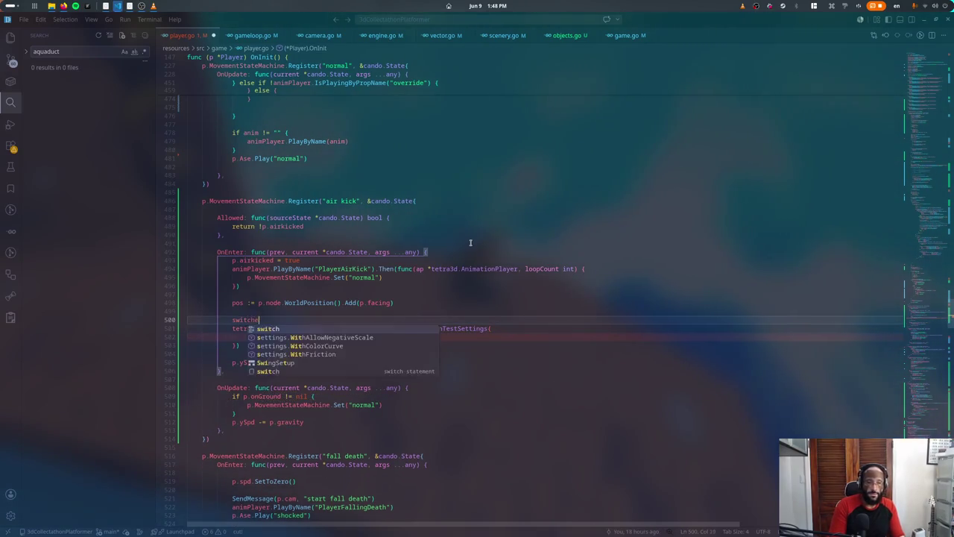
{"action": "key", "text": "Down"}
{"action": "key", "text": "Up"}
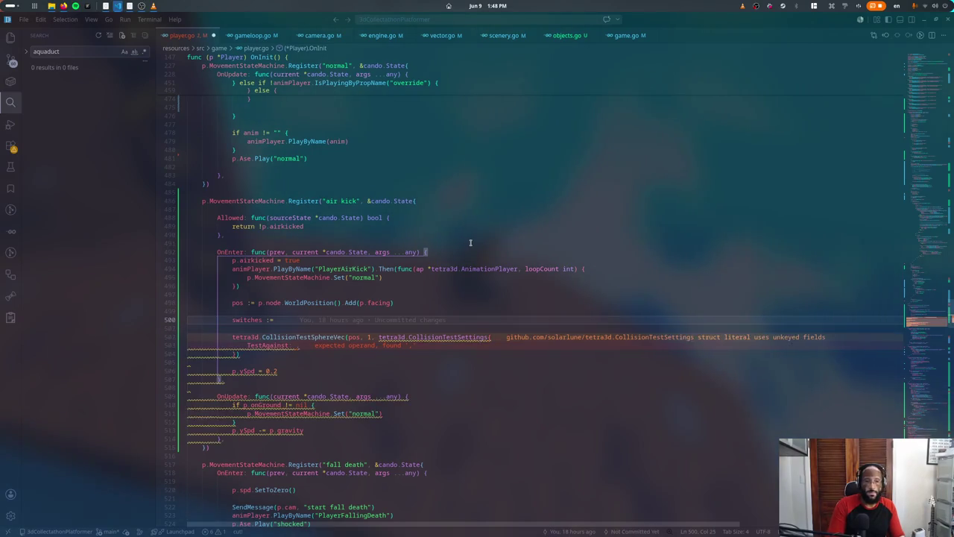
{"action": "type", "text": "p.node.Root().Search"}
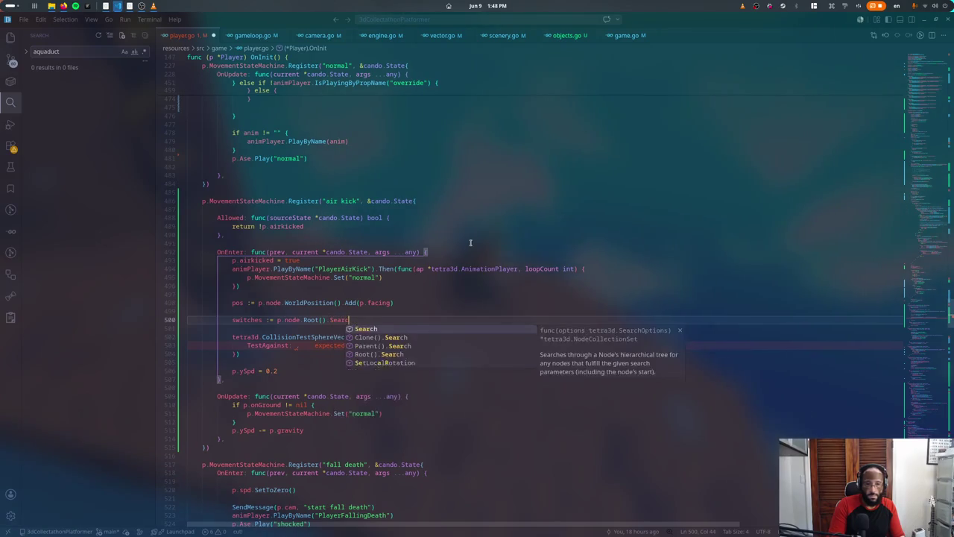
{"action": "type", "text": "("}
{"action": "key", "text": "Return"}
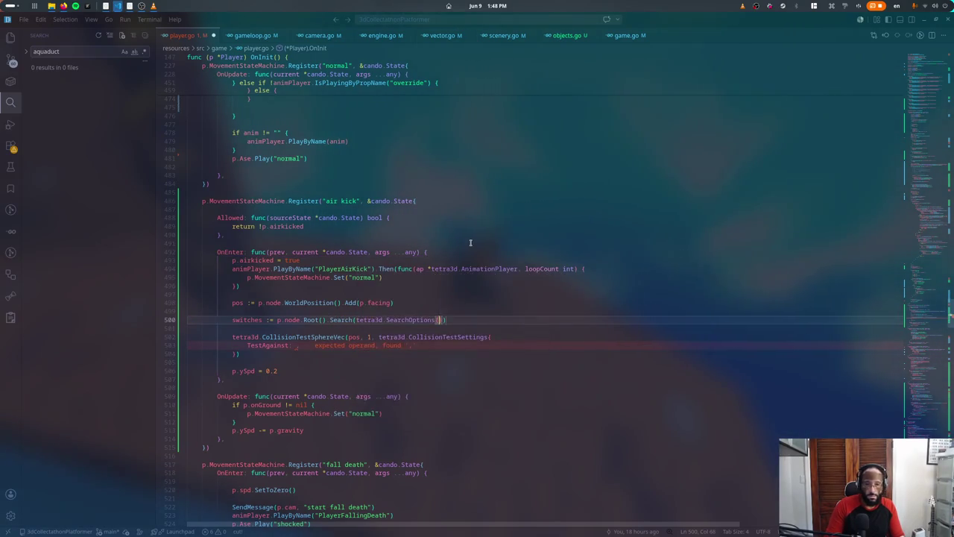
{"action": "type", "text": ".ByPro"}
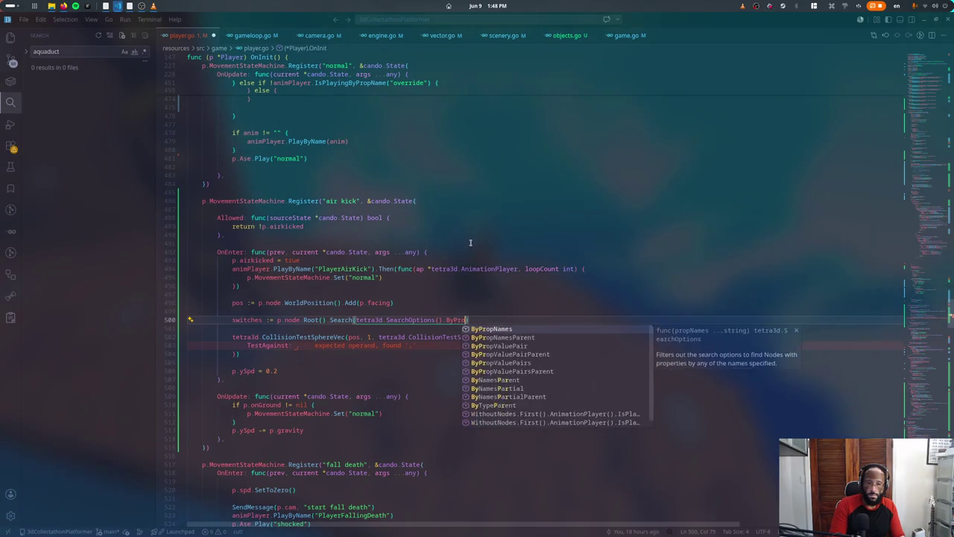
{"action": "type", "text": "p"}
{"action": "key", "text": "Return"}
{"action": "type", "text": "\"inte"}
{"action": "key", "text": "BackSpace"}
{"action": "key", "text": "BackSpace"}
{"action": "key", "text": "BackSpace"}
{"action": "type", "text": "kick"}
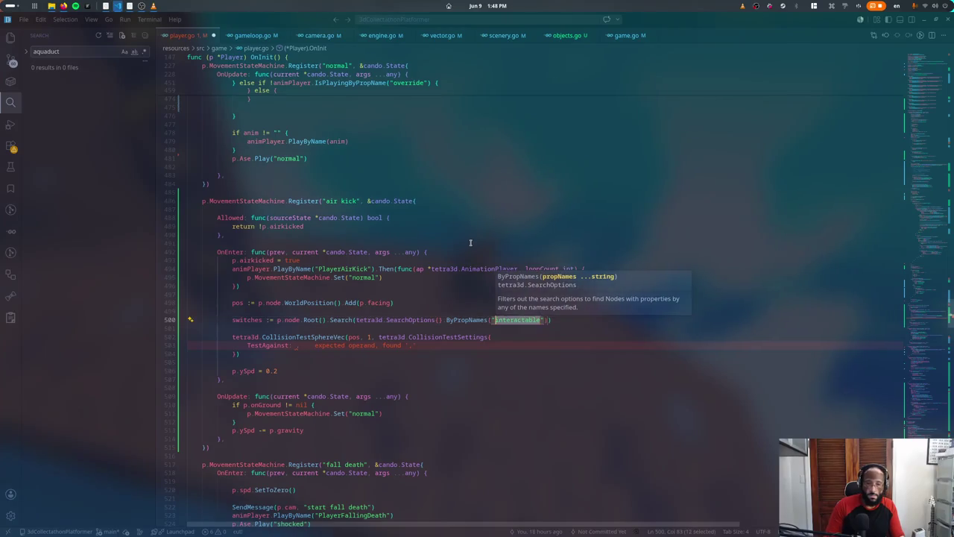
{"action": "type", "text": "able"}
{"action": "key", "text": "Down"}
{"action": "key", "text": "Down"}
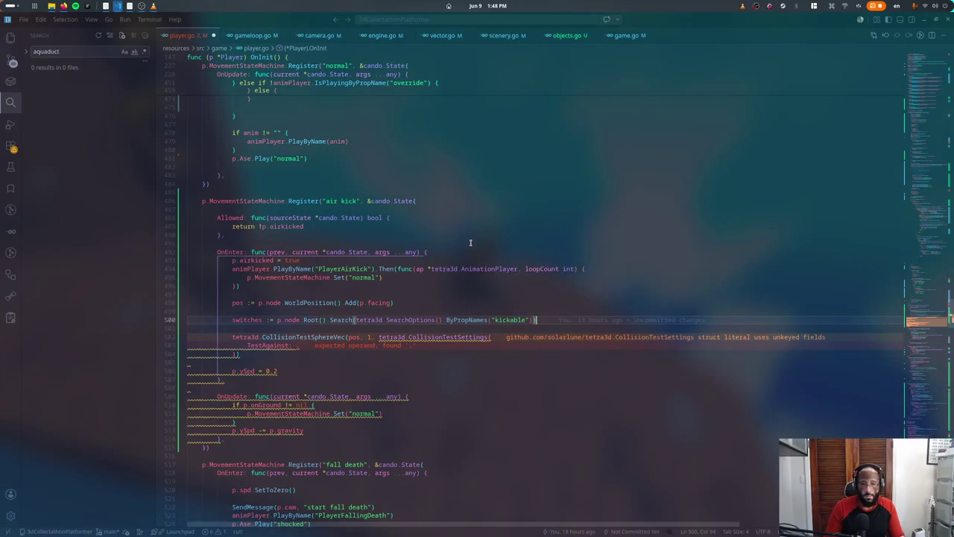
Step: Set TestAgainst to switches and add an OnCollision callback that returns true
{"action": "key", "text": "Down"}
{"action": "type", "text": "switches,"}
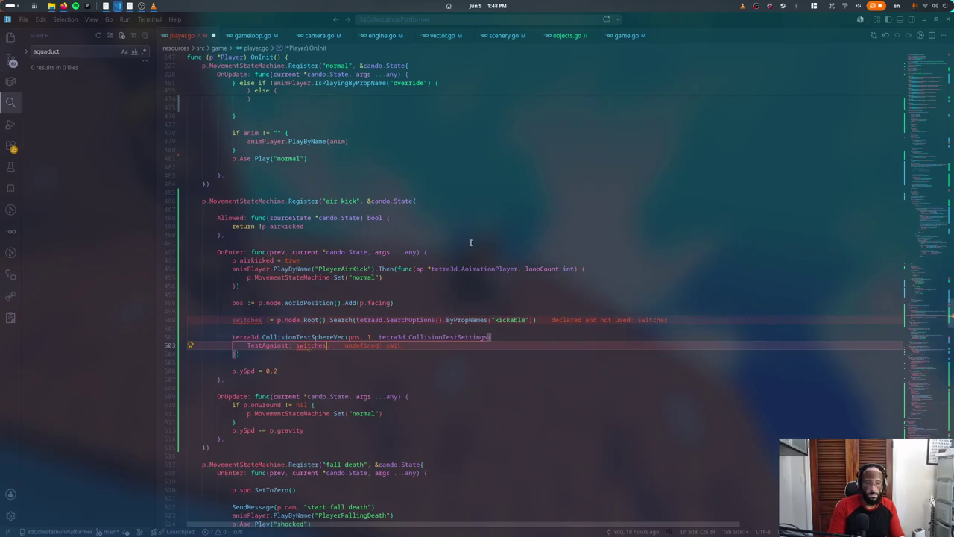
{"action": "key", "text": "Return"}
{"action": "type", "text": "On"}
{"action": "key", "text": "Return"}
{"action": "type", "text": "f"}
{"action": "key", "text": "Return"}
{"action": "key", "text": "Return"}
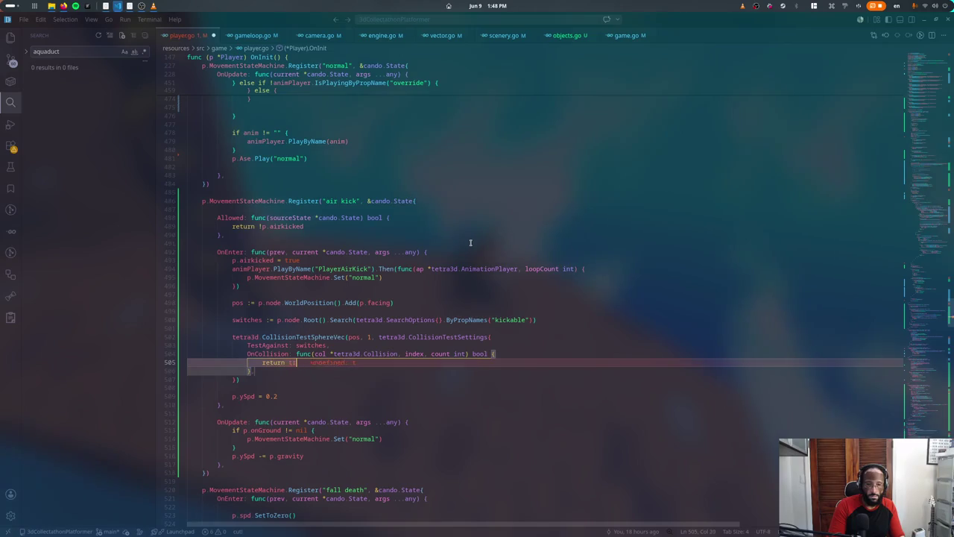
{"action": "type", "text": "ue"}
{"action": "key", "text": "Up"}
{"action": "key", "text": "End"}
{"action": "key", "text": "Return"}
Step: Make the callback call SendMessage(col.Object.Parent(), "kick") and save player.go
{"action": "type", "text": "col.O"}
{"action": "key", "text": "Return"}
{"action": "type", "text": ".Par"}
{"action": "key", "text": "Return"}
{"action": "key", "text": "shift+Home"}
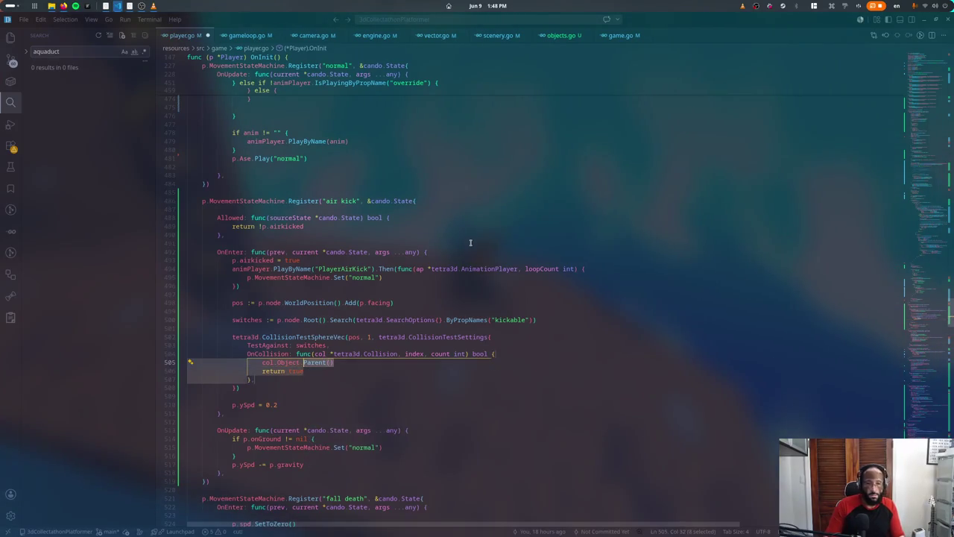
{"action": "type", "text": "SendM"}
{"action": "key", "text": "Return"}
{"action": "type", "text": "("}
{"action": "type", "text": "col.Object.Parent()"}
{"action": "type", "text": ", \"kick"}
{"action": "key", "text": "ctrl+s"}
{"action": "key", "text": "Up"}
{"action": "key", "text": "Up"}
{"action": "key", "text": "Up"}
{"action": "key", "text": "End"}
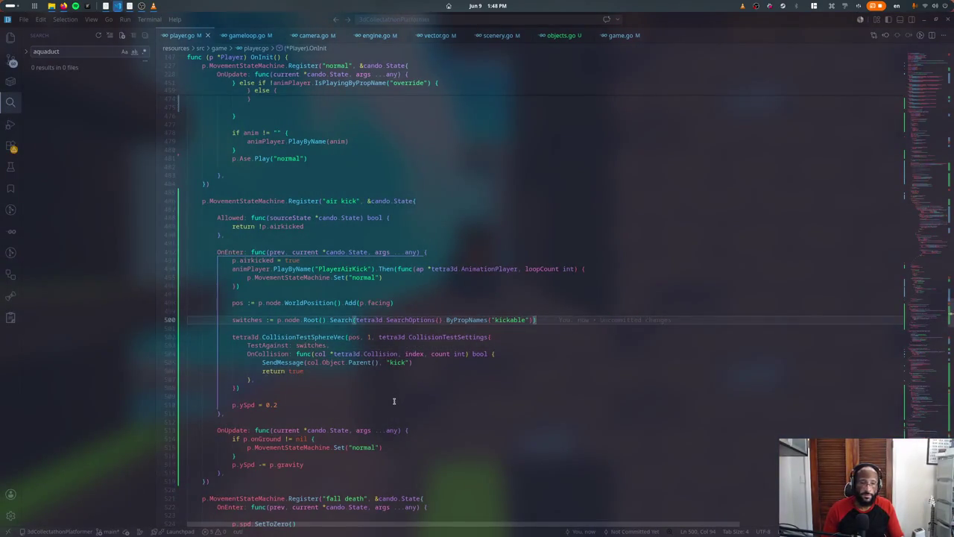
{"action": "double_click", "coordinate": [394, 401]}
{"action": "left_click", "coordinate": [375, 379]}
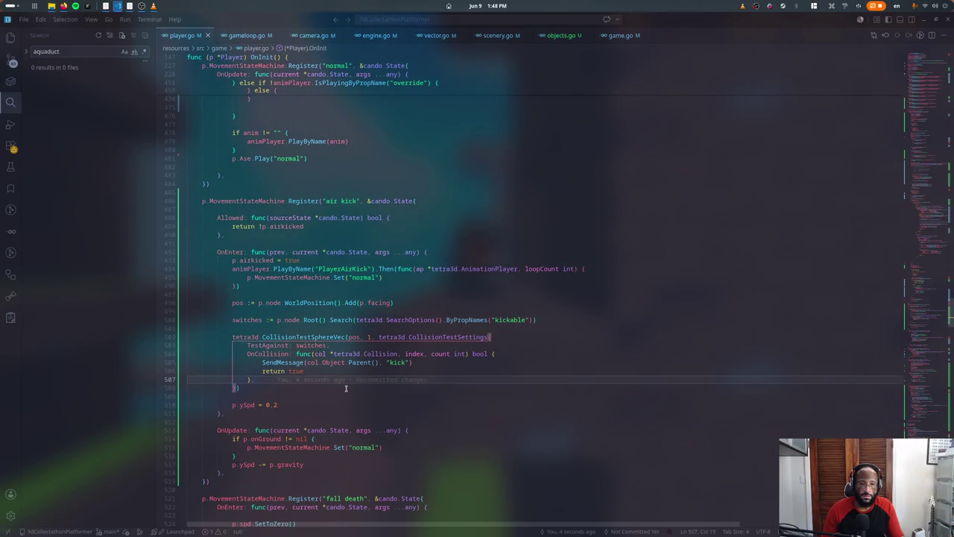
{"action": "key", "text": "super"}
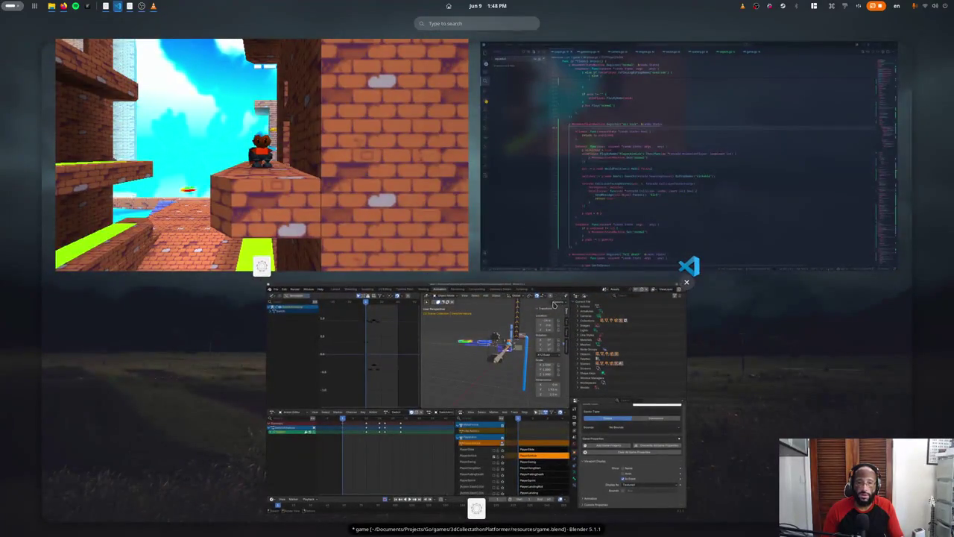
Step: Select the Switch object in Blender and scroll its properties panel
{"action": "left_click", "coordinate": [477, 358]}
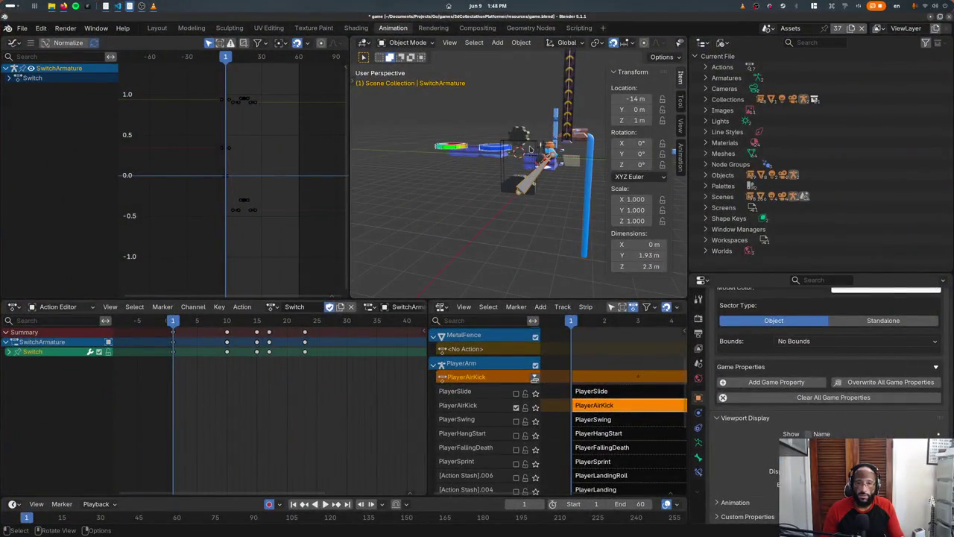
{"action": "left_click", "coordinate": [531, 149]}
{"action": "scroll", "coordinate": [749, 414], "scroll_direction": "up", "scroll_amount": 3}
{"action": "scroll", "coordinate": [749, 414], "scroll_direction": "up", "scroll_amount": 3}
{"action": "scroll", "coordinate": [749, 413], "scroll_direction": "up", "scroll_amount": 3}
{"action": "scroll", "coordinate": [750, 413], "scroll_direction": "up", "scroll_amount": 3}
{"action": "scroll", "coordinate": [750, 414], "scroll_direction": "down", "scroll_amount": 5}
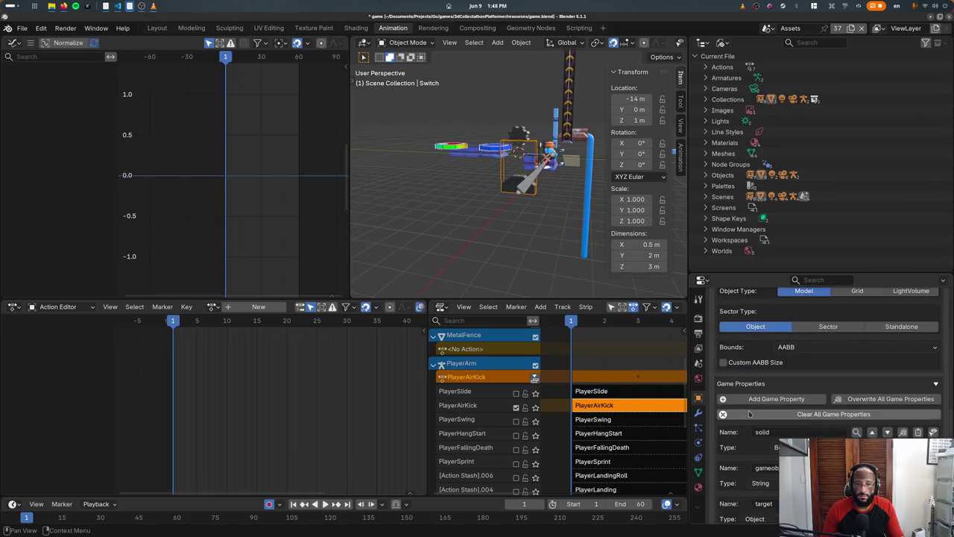
{"action": "scroll", "coordinate": [749, 410], "scroll_direction": "down", "scroll_amount": 3}
{"action": "scroll", "coordinate": [847, 413], "scroll_direction": "up", "scroll_amount": 2}
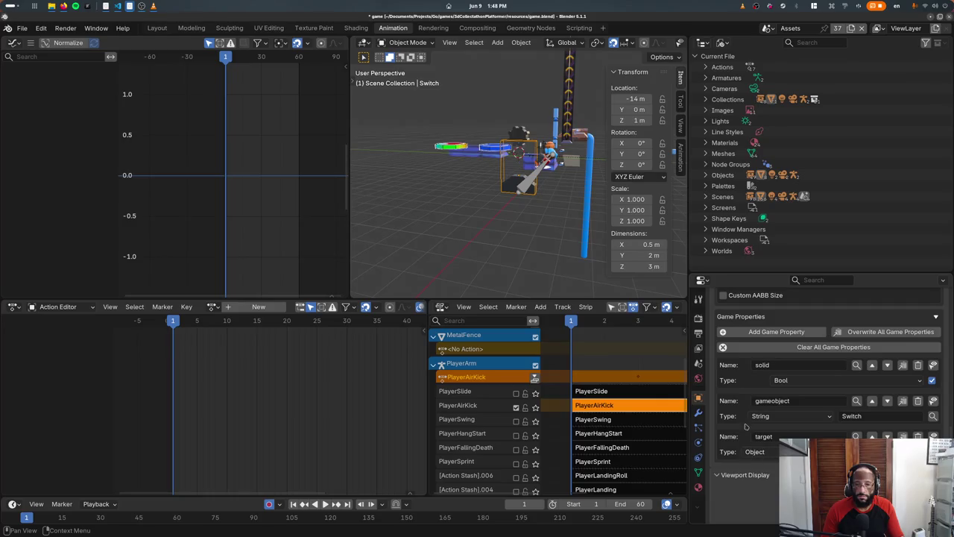
Step: Add a game property named kickable to Switch and save game.blend
{"action": "left_click", "coordinate": [776, 331]}
{"action": "left_click", "coordinate": [776, 469]}
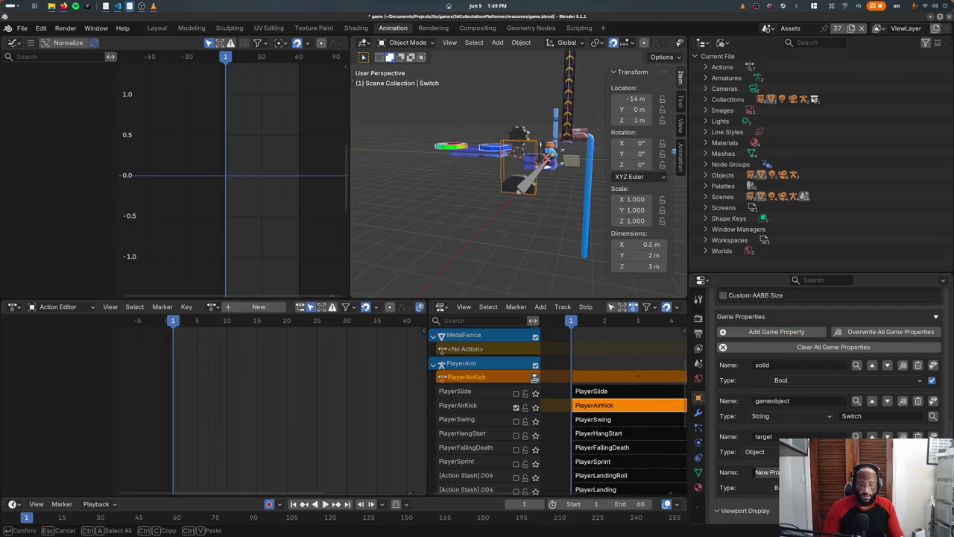
{"action": "type", "text": "ble"}
{"action": "key", "text": "Return"}
{"action": "left_click", "coordinate": [768, 472]}
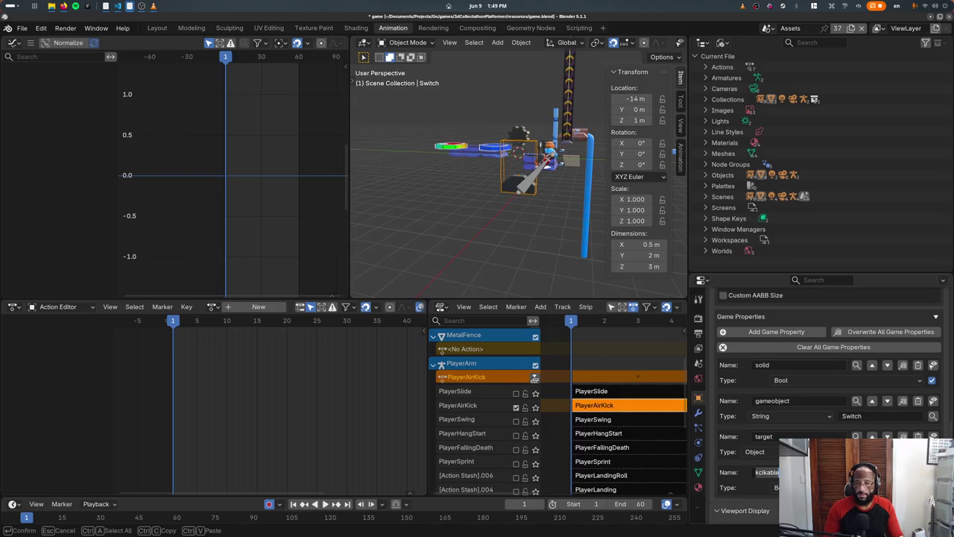
{"action": "type", "text": "able"}
{"action": "key", "text": "Return"}
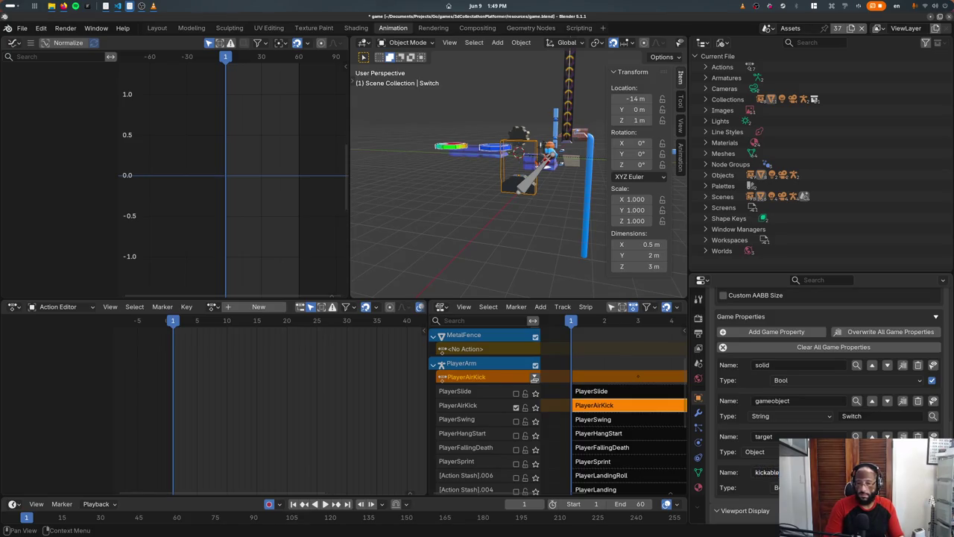
{"action": "key", "text": "ctrl+s"}
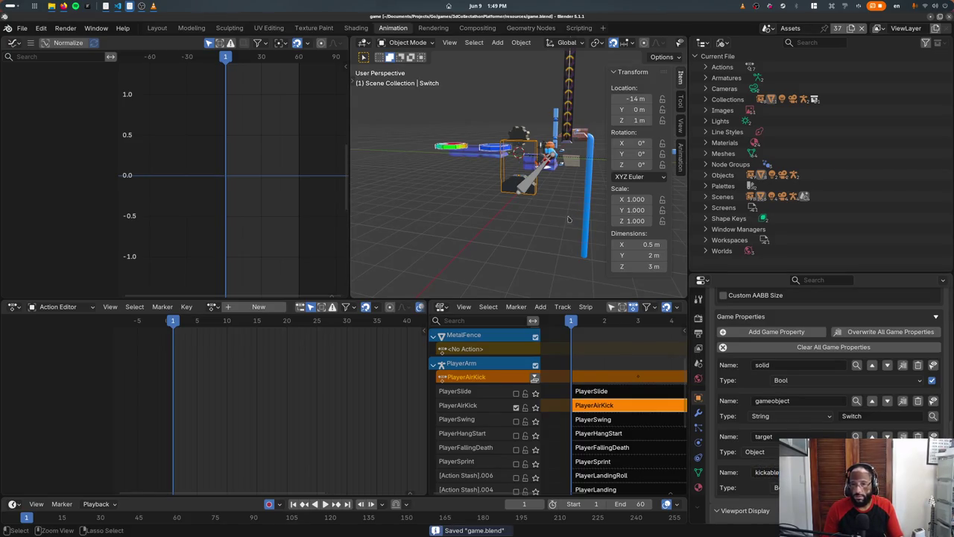
Step: Change the search filter to ByPropValuePairParent("kickable", true) and save player.go
{"action": "key", "text": "alt+Tab"}
{"action": "key", "text": "Down"}
{"action": "key", "text": "Down"}
{"action": "key", "text": "Down"}
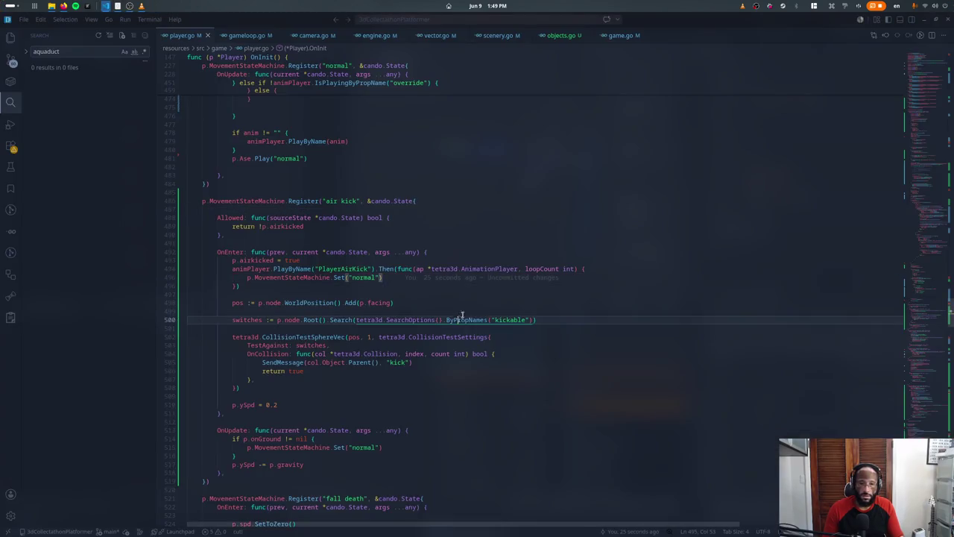
{"action": "key", "text": "BackSpace"}
{"action": "key", "text": "BackSpace"}
{"action": "key", "text": "BackSpace"}
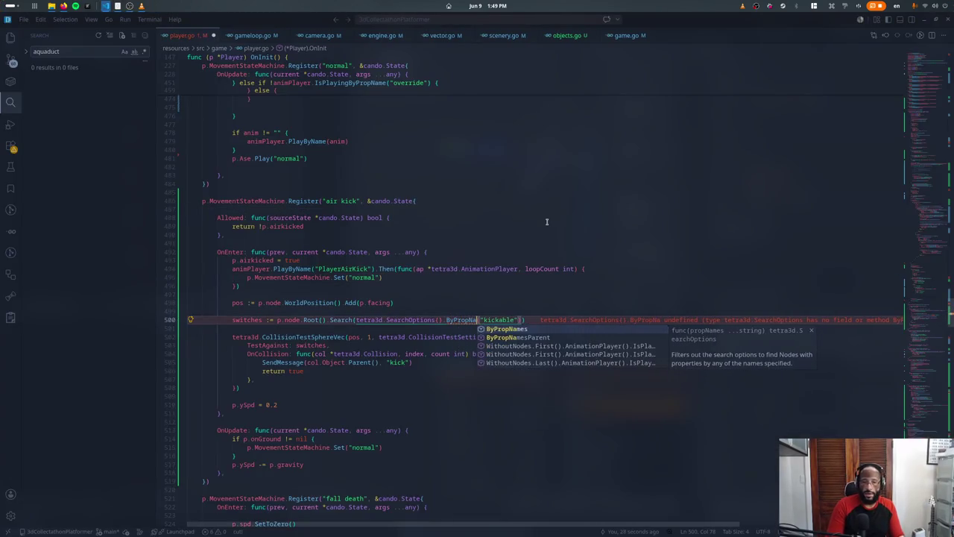
{"action": "key", "text": "BackSpace"}
{"action": "key", "text": "BackSpace"}
{"action": "key", "text": "Down"}
{"action": "key", "text": "Down"}
{"action": "key", "text": "Down"}
{"action": "key", "text": "Return"}
{"action": "type", "text": ", "}
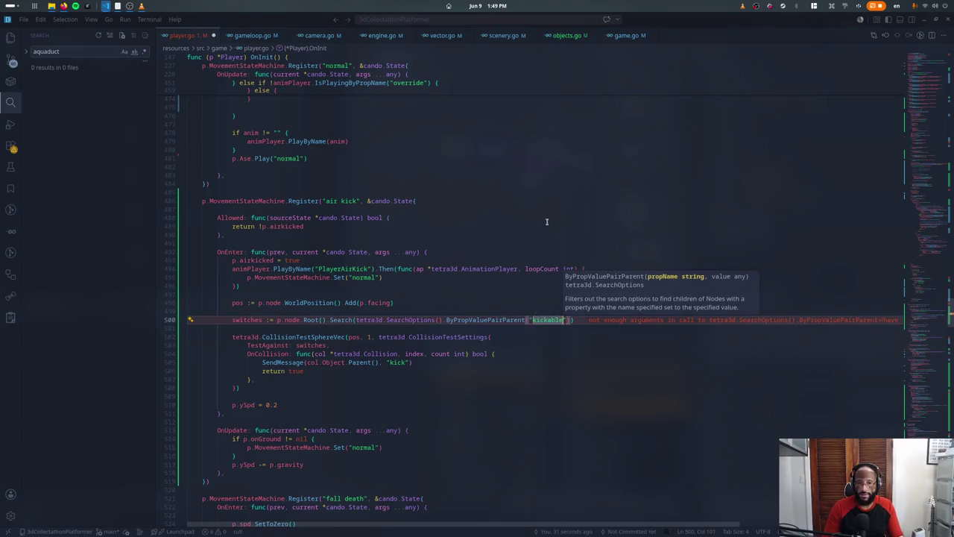
{"action": "type", "text": "true"}
{"action": "key", "text": "ctrl+s"}
{"action": "key", "text": "Up"}
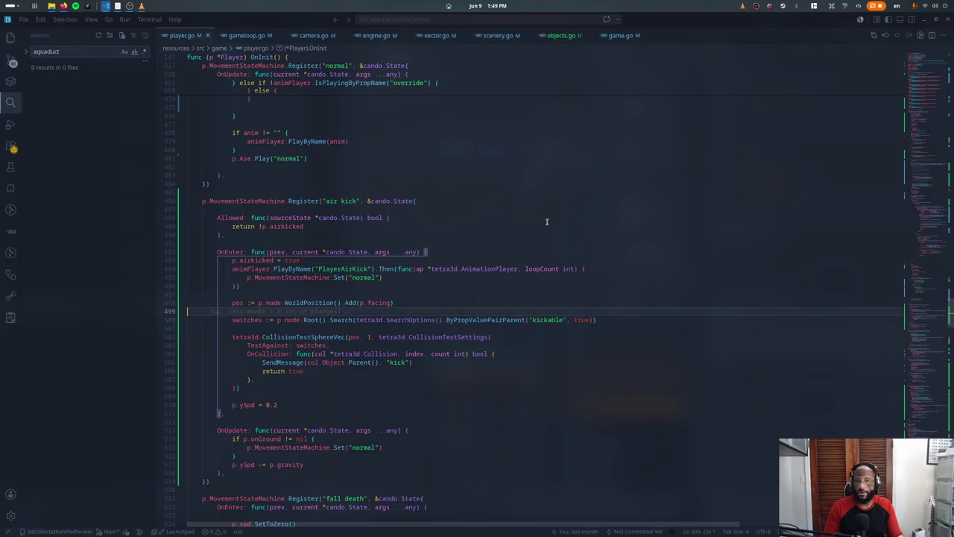
Step: Rename the switches variable to kickable with F2 and bring up objects.go
{"action": "left_click", "coordinate": [252, 319]}
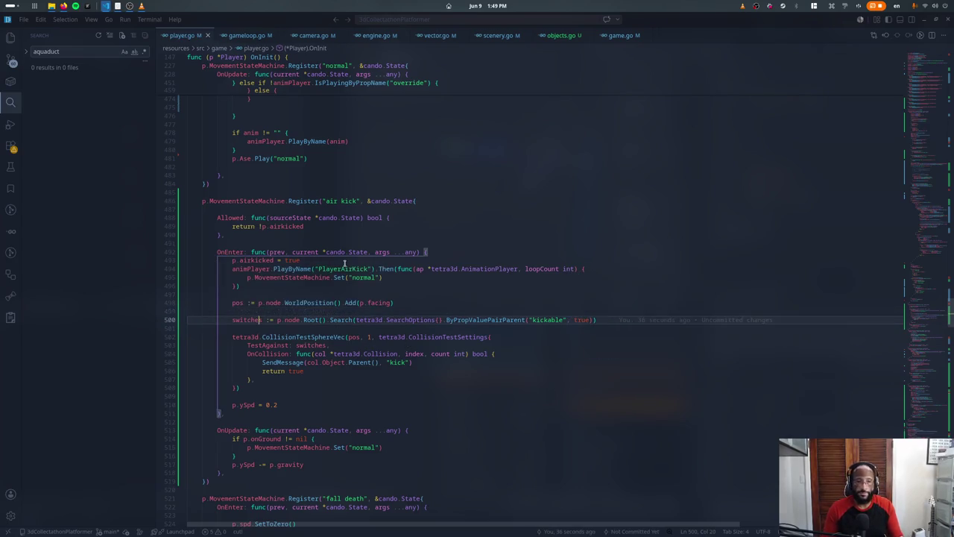
{"action": "key", "text": "F2"}
{"action": "type", "text": "kic"}
{"action": "key", "text": "Return"}
{"action": "key", "text": "Up"}
{"action": "key", "text": "Up"}
{"action": "key", "text": "End"}
{"action": "scroll", "coordinate": [379, 310], "scroll_direction": "down", "scroll_amount": 5}
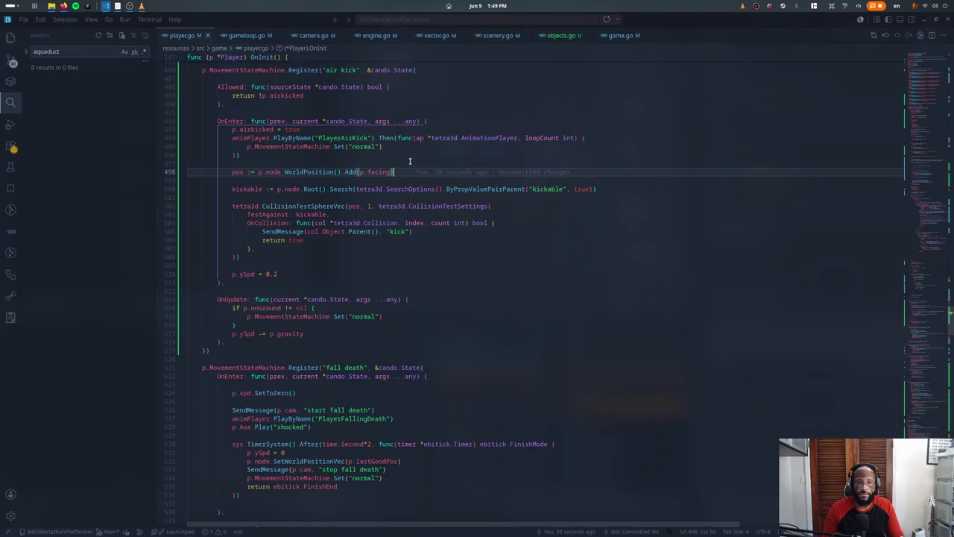
{"action": "left_click", "coordinate": [563, 36]}
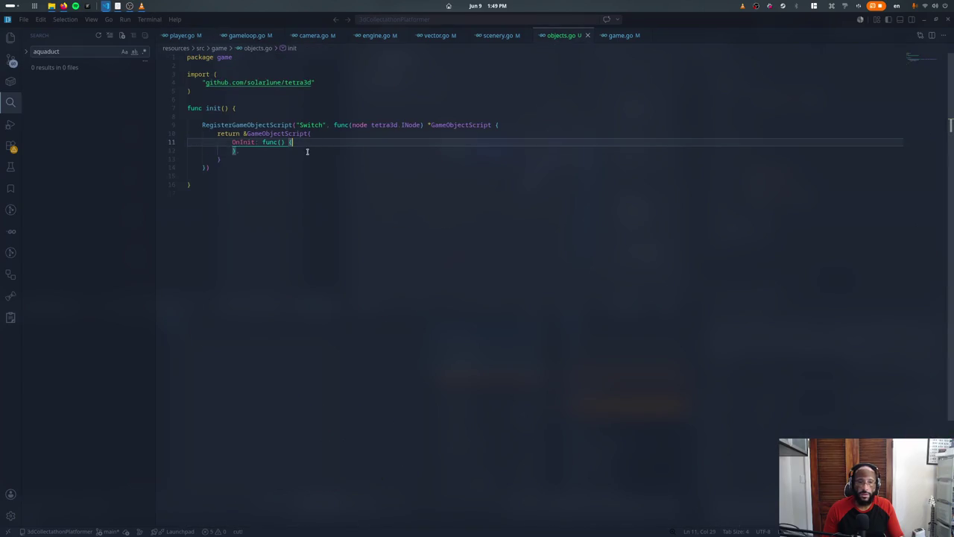
Step: Add an OnMessage handler to Switch that calls fmt.Println(msg) and returns Message()
{"action": "key", "text": "Return"}
{"action": "type", "text": "OnM"}
{"action": "key", "text": "Tab"}
{"action": "key", "text": "Tab"}
{"action": "key", "text": "Return"}
{"action": "type", "text": "fmt.println"}
{"action": "key", "text": "Tab"}
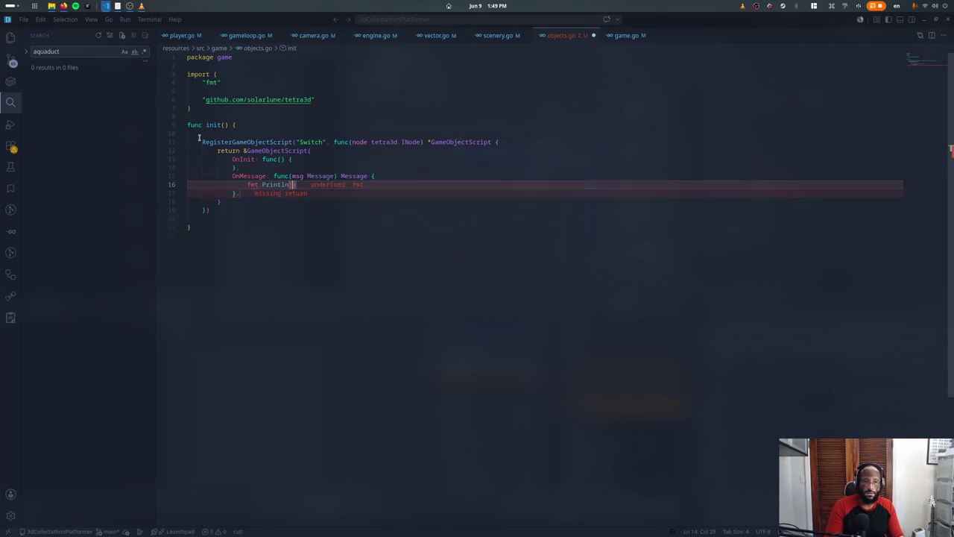
{"action": "type", "text": "msg"}
{"action": "key", "text": "End"}
{"action": "key", "text": "Return"}
{"action": "type", "text": "re"}
{"action": "type", "text": "ess"}
{"action": "key", "text": "Tab"}
{"action": "key", "text": "ctrl+z"}
{"action": "type", "text": "("}
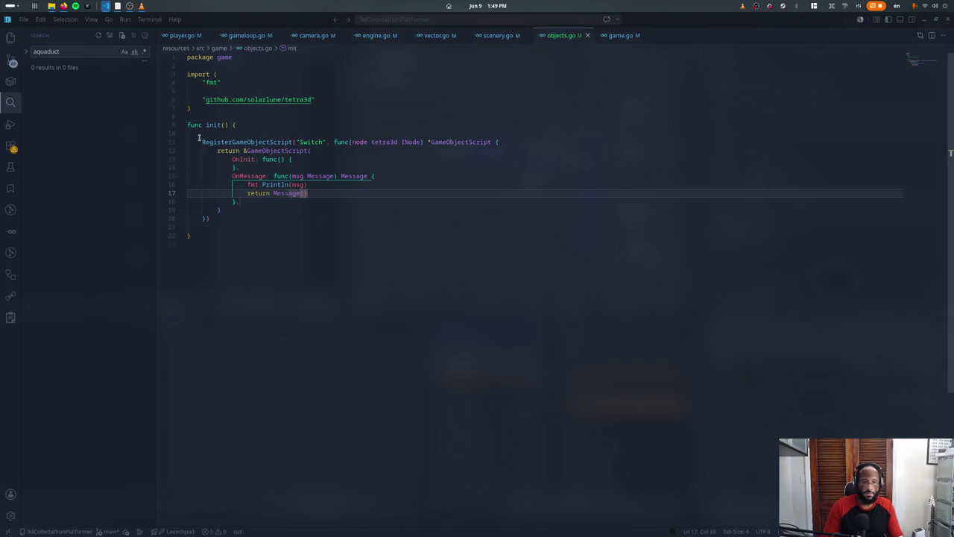
Step: Rerun the game launch script from the terminal to test kicking the switch
{"action": "key", "text": "alt+Tab"}
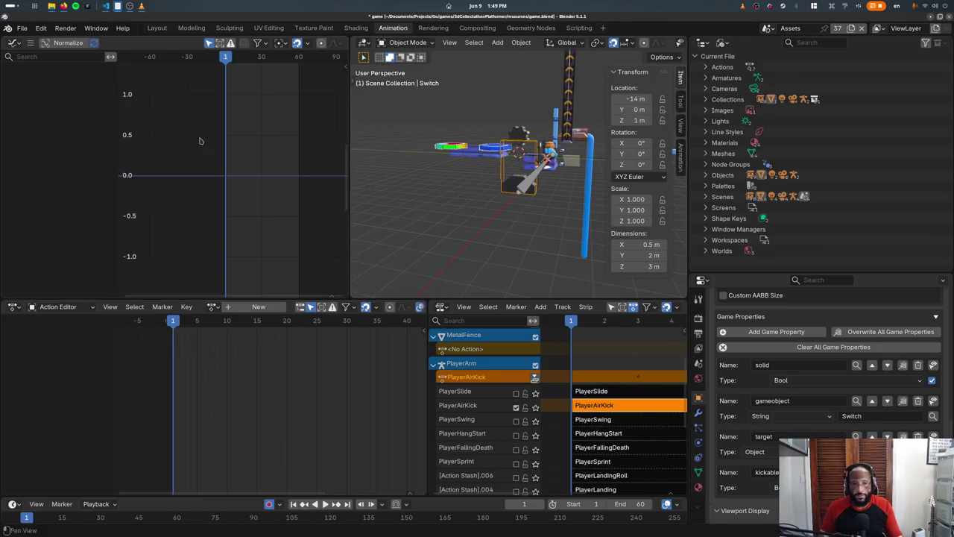
{"action": "key", "text": "alt+Tab"}
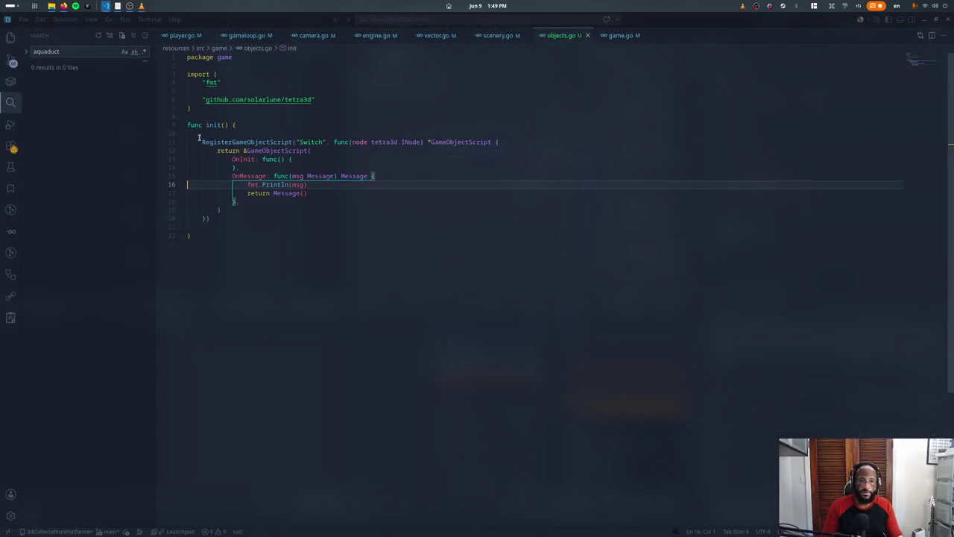
{"action": "key", "text": "Up"}
{"action": "key", "text": "Return"}
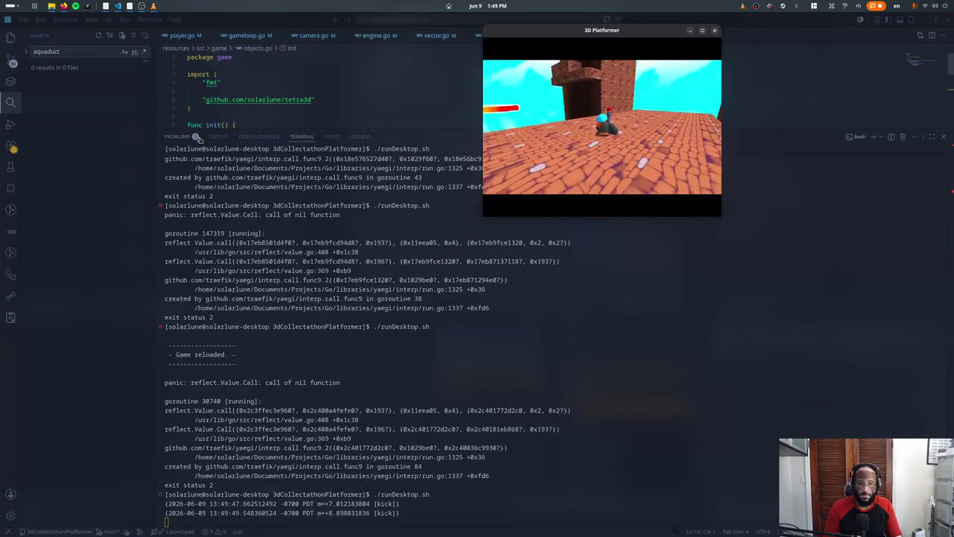
Step: Close the game and terminal panel after the [kick] logs, then add a blank line atop OnMessage
{"action": "key", "text": "Escape"}
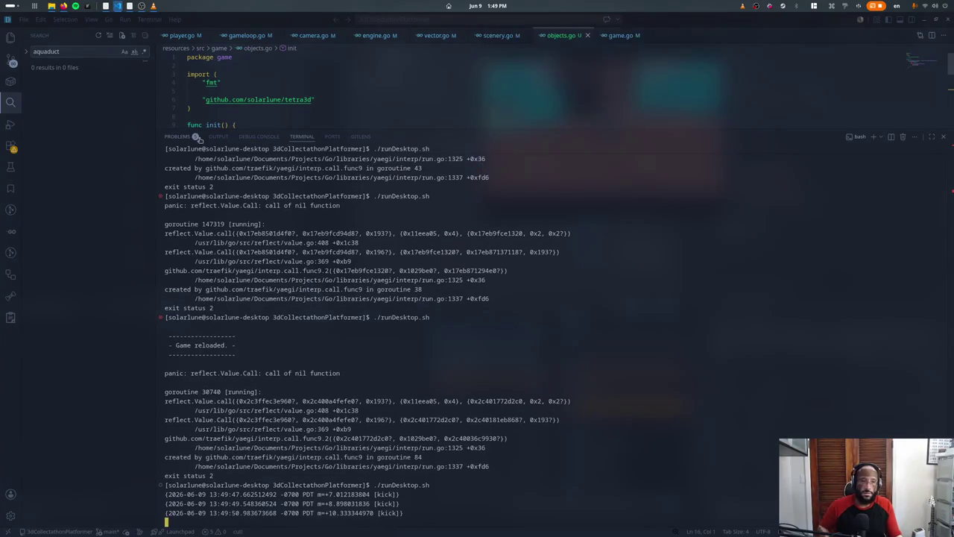
{"action": "key", "text": "ctrl+j"}
{"action": "key", "text": "Up"}
{"action": "key", "text": "End"}
{"action": "key", "text": "Return"}
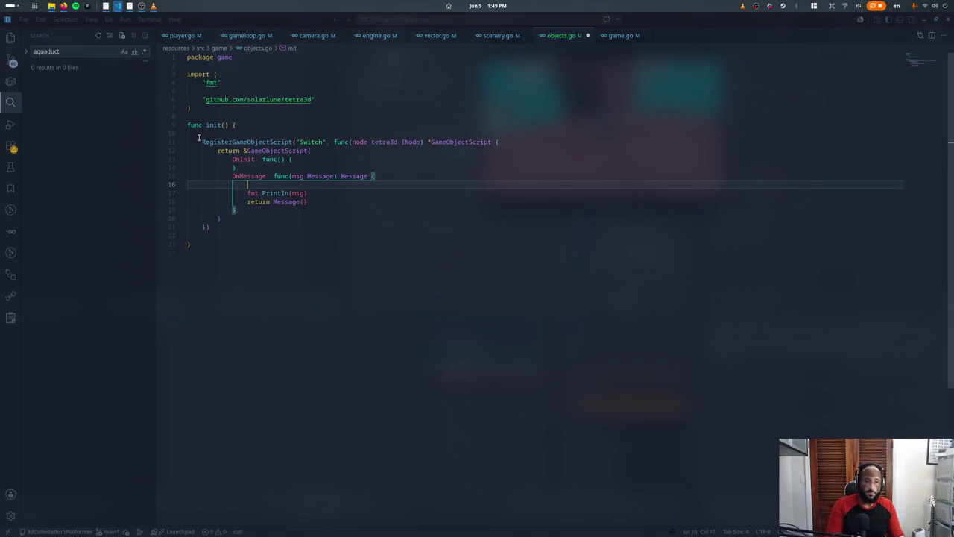
Step: Open an if msg.Arg(0) == "kick" block and add an OnUpdate func handler above it
{"action": "type", "text": "if msg."}
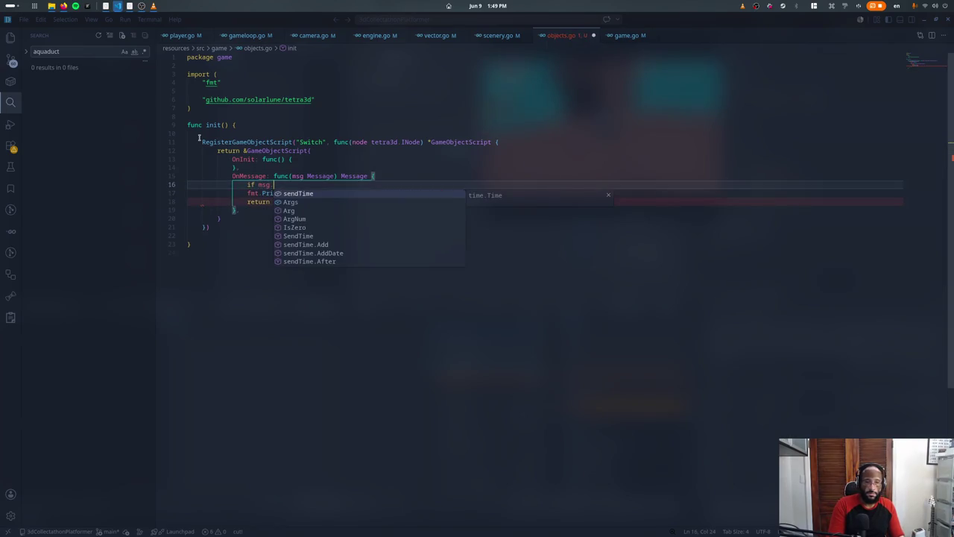
{"action": "type", "text": "Arg(0) == \"kick\" {"}
{"action": "key", "text": "Return"}
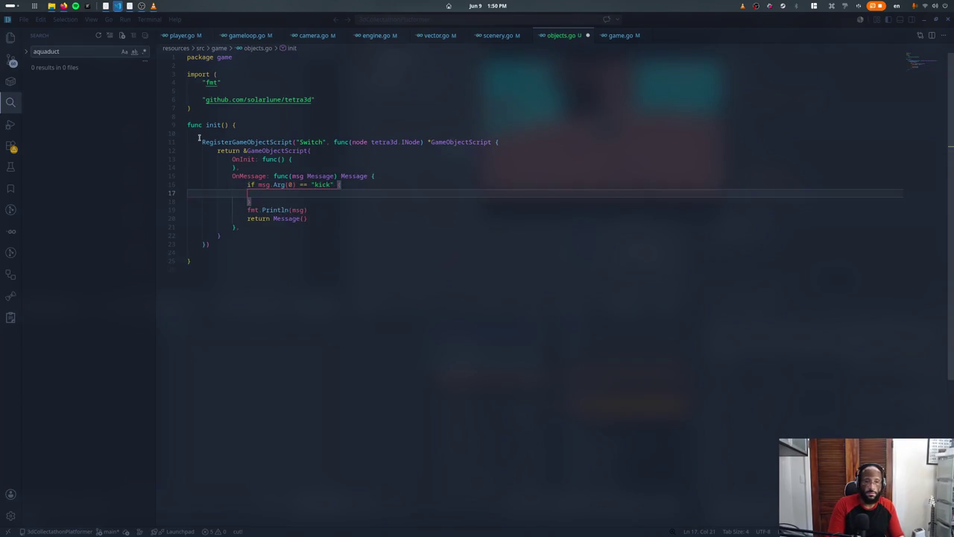
{"action": "key", "text": "Up"}
{"action": "key", "text": "Up"}
{"action": "key", "text": "Up"}
{"action": "key", "text": "Return"}
{"action": "type", "text": "OnUpdate: fu"}
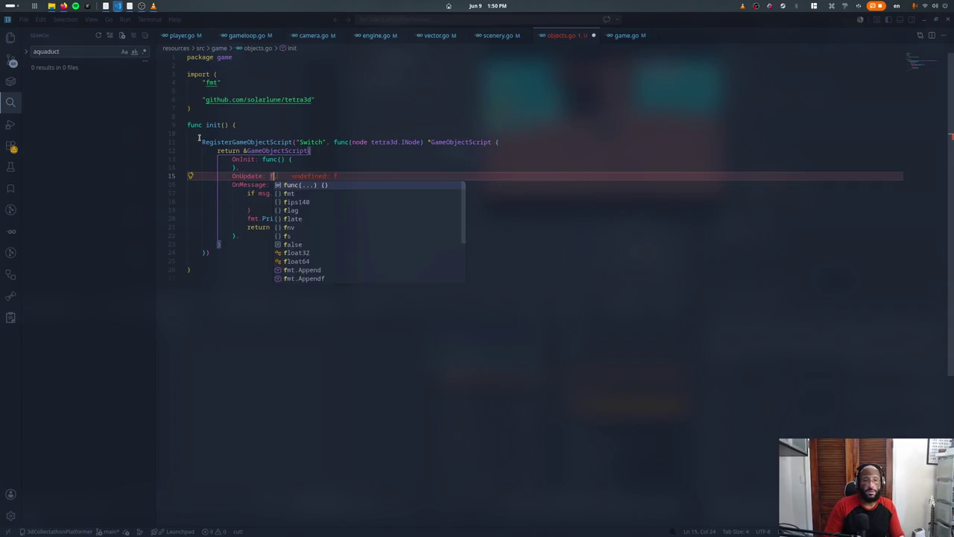
{"action": "key", "text": "Return"}
Step: Add ap := node.AnimationPlayer() above the return, begin the child lookup, then bring Blender forward
{"action": "type", "text": "ap := "}
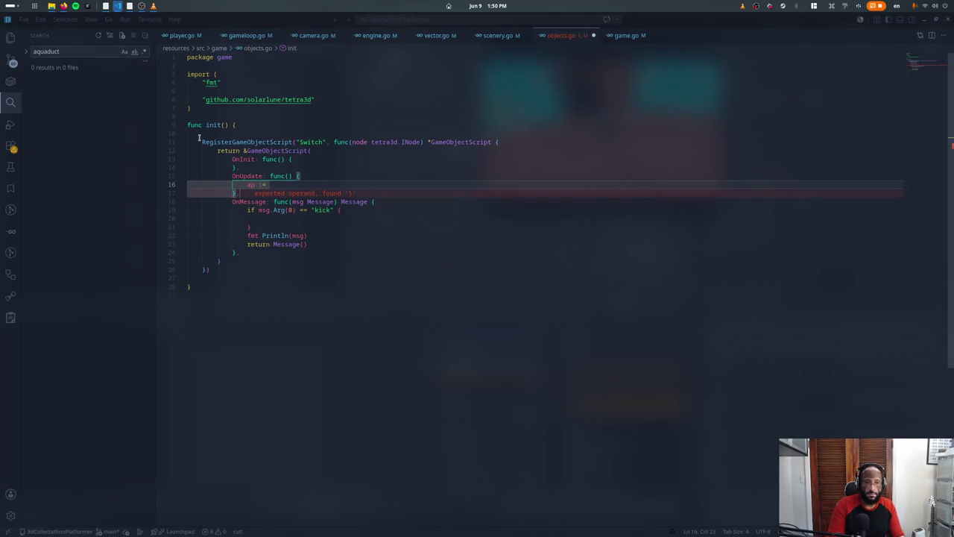
{"action": "type", "text": "node.Anim"}
{"action": "key", "text": "Return"}
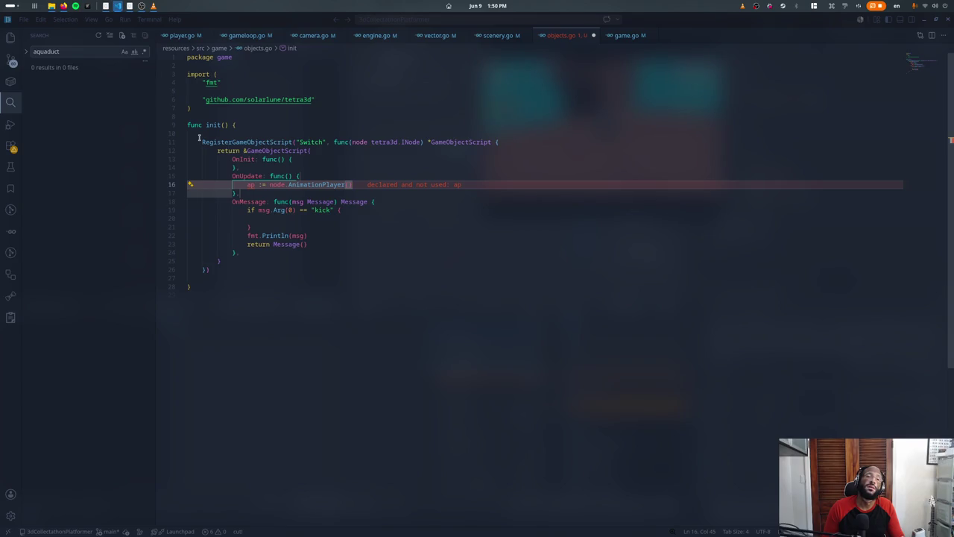
{"action": "key", "text": "alt+Up"}
{"action": "key", "text": "alt+Up"}
{"action": "key", "text": "alt+Up"}
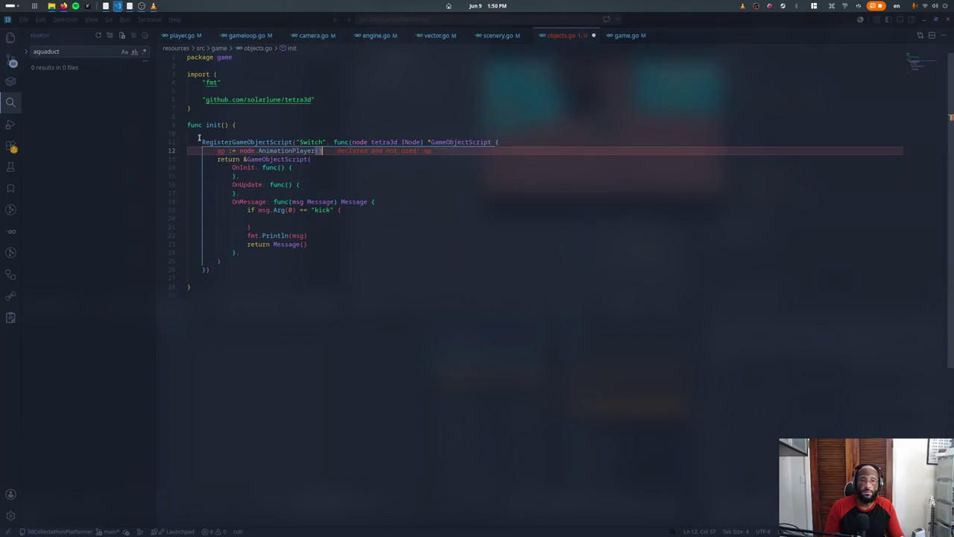
{"action": "key", "text": "Return"}
{"action": "key", "text": "Up"}
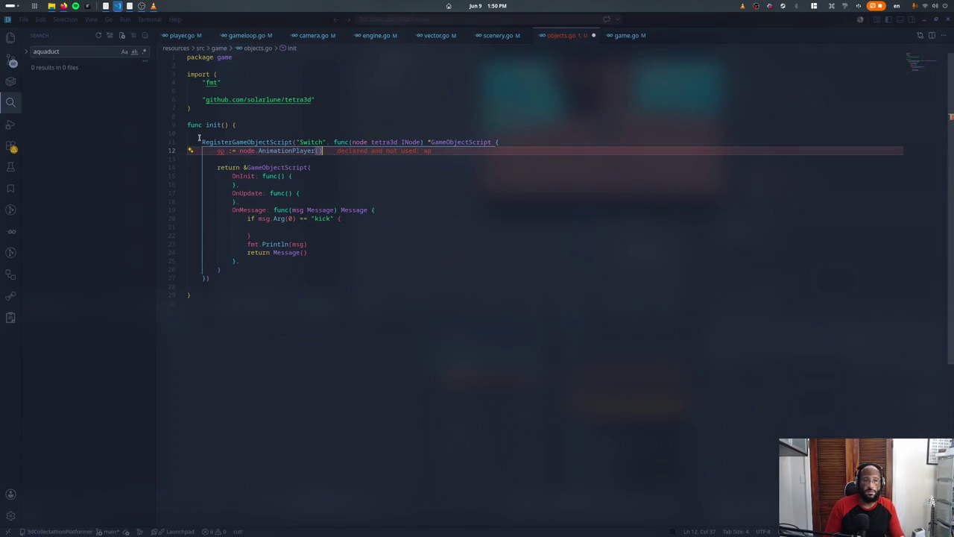
{"action": "type", "text": "()"}
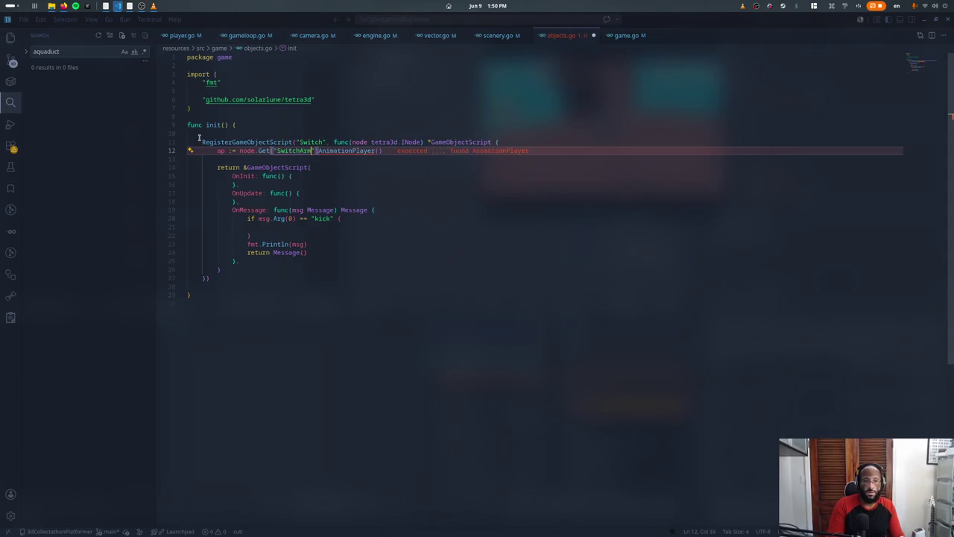
{"action": "type", "text": "."}
{"action": "key", "text": "Escape"}
{"action": "key", "text": "super"}
{"action": "left_click", "coordinate": [352, 339]}
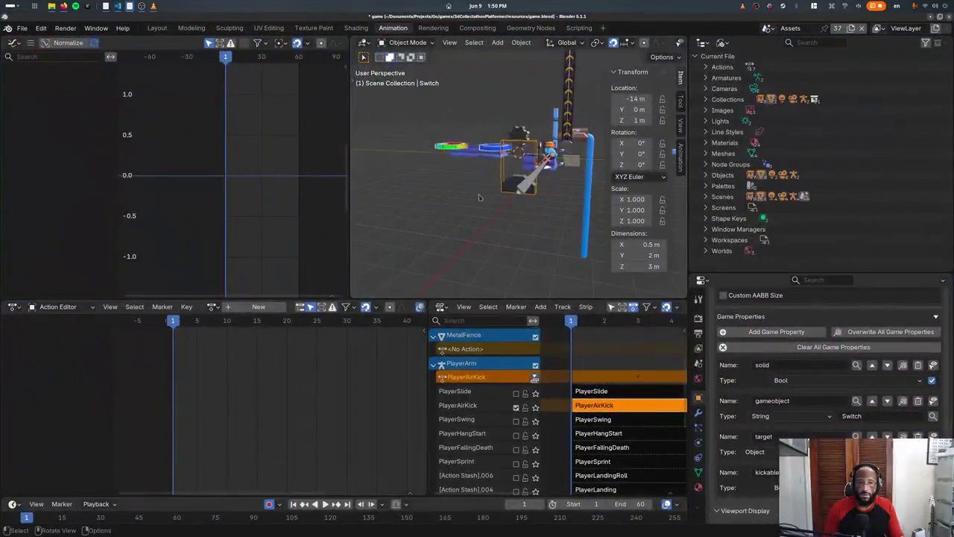
Step: Select the switch's armature in Blender, orbit the view, and return to the code editor
{"action": "left_click", "coordinate": [546, 178]}
{"action": "middle_click_drag", "start_coordinate": [547, 179], "coordinate": [498, 196]}
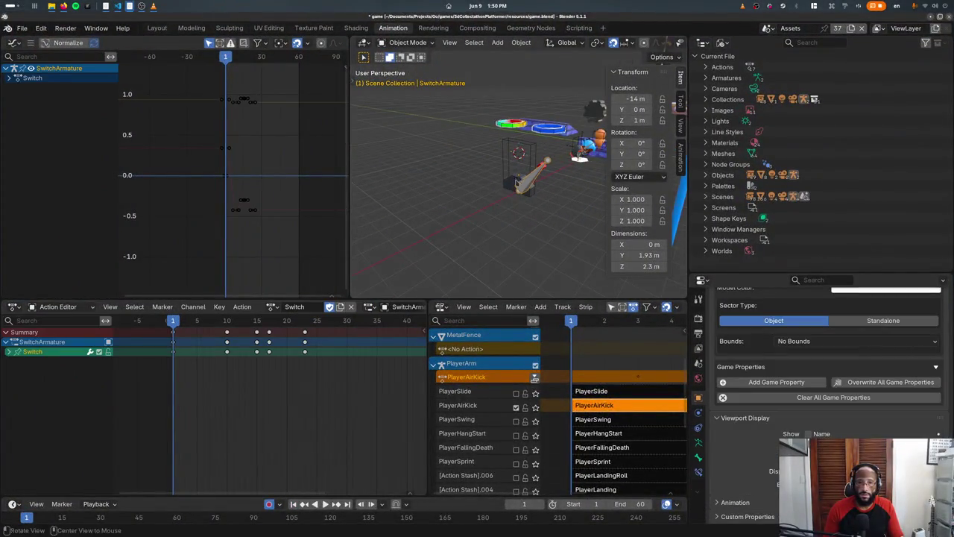
{"action": "key", "text": "alt+Tab"}
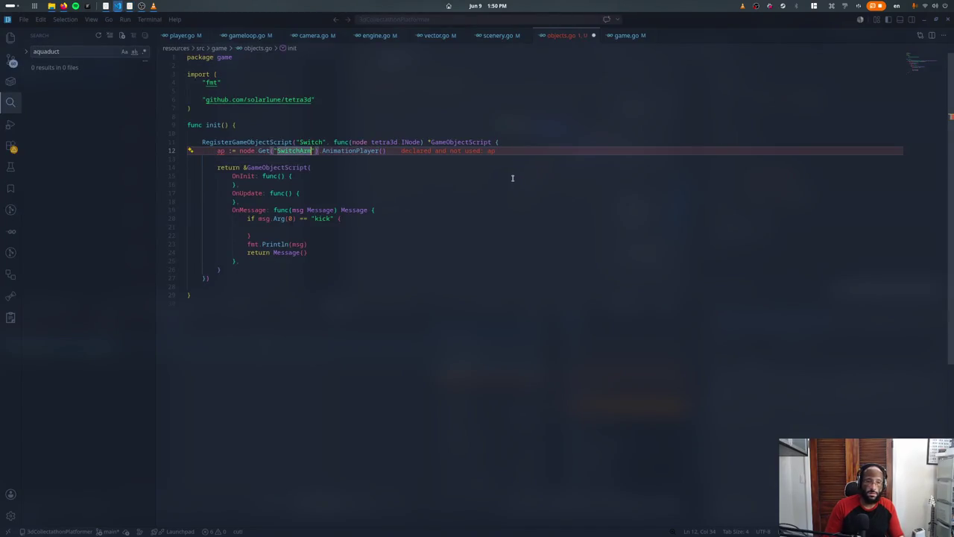
Step: Call ap.Update with engine.GetSystemManager().DeltaTime() inside the OnUpdate handler
{"action": "key", "text": "Down"}
{"action": "key", "text": "Down"}
{"action": "key", "text": "Down"}
{"action": "key", "text": "Down"}
{"action": "key", "text": "Down"}
{"action": "key", "text": "Down"}
{"action": "key", "text": "Down"}
{"action": "key", "text": "Up"}
{"action": "key", "text": "Up"}
{"action": "key", "text": "End"}
{"action": "key", "text": "Return"}
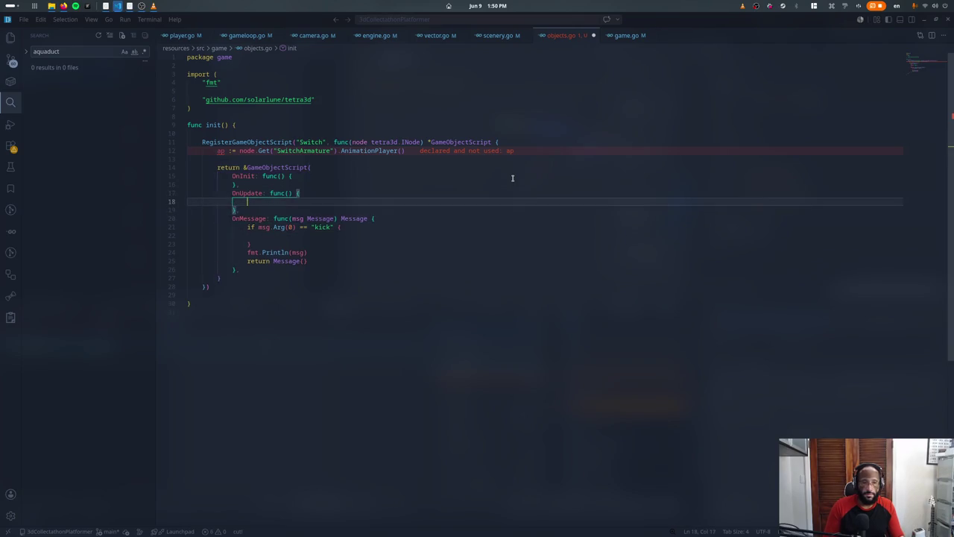
{"action": "type", "text": "ap.Update("}
{"action": "type", "text": "engine.De"}
{"action": "key", "text": "BackSpace"}
{"action": "key", "text": "BackSpace"}
{"action": "key", "text": "BackSpace"}
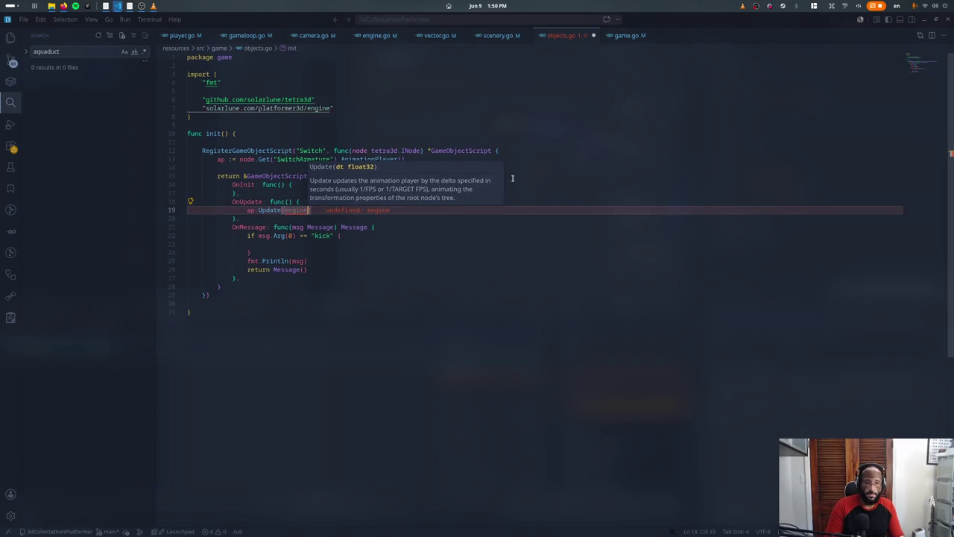
{"action": "type", "text": ".delt"}
{"action": "key", "text": "Return"}
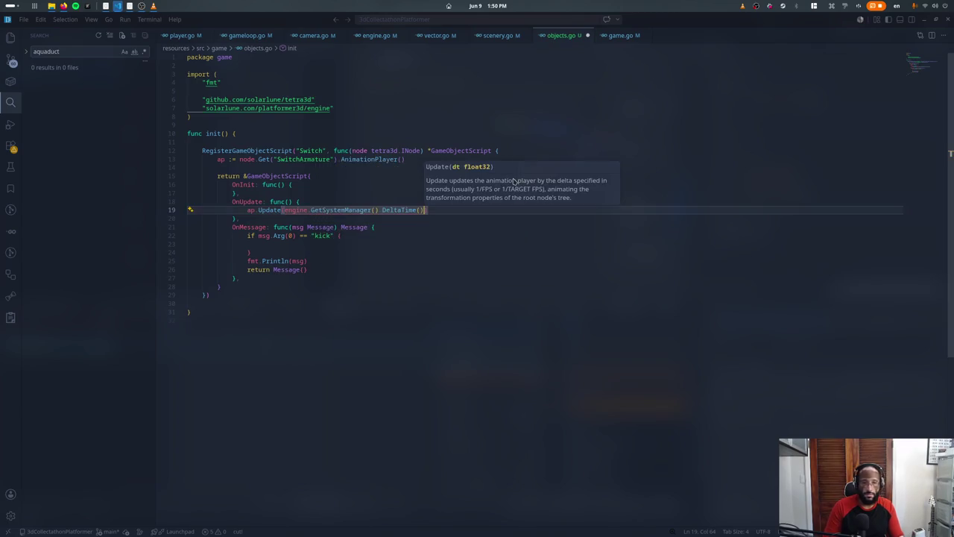
{"action": "type", "text": ")"}
Step: Play the "Switch" animation in the kick branch, delete the debug print, and save without fmt
{"action": "key", "text": "Down"}
{"action": "key", "text": "Down"}
{"action": "key", "text": "Down"}
{"action": "key", "text": "Down"}
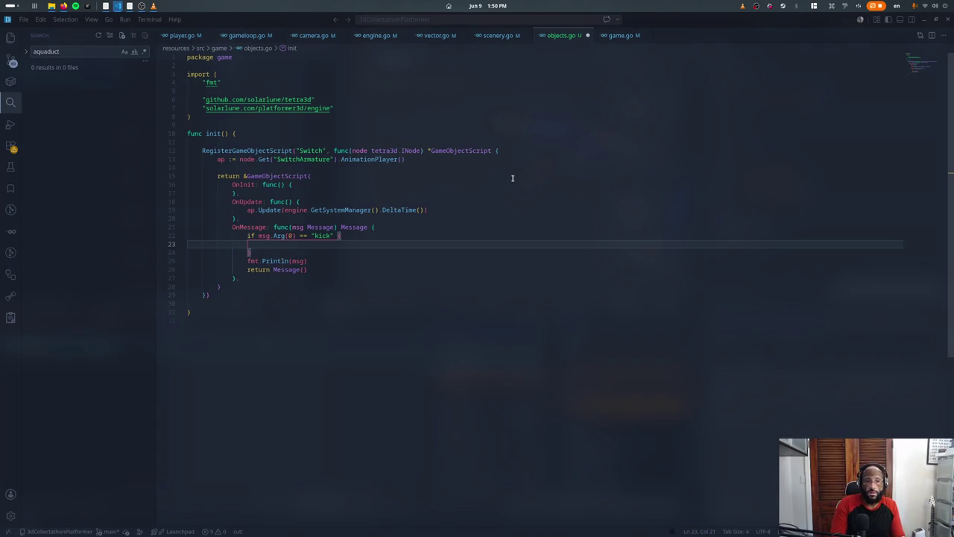
{"action": "type", "text": "swit"}
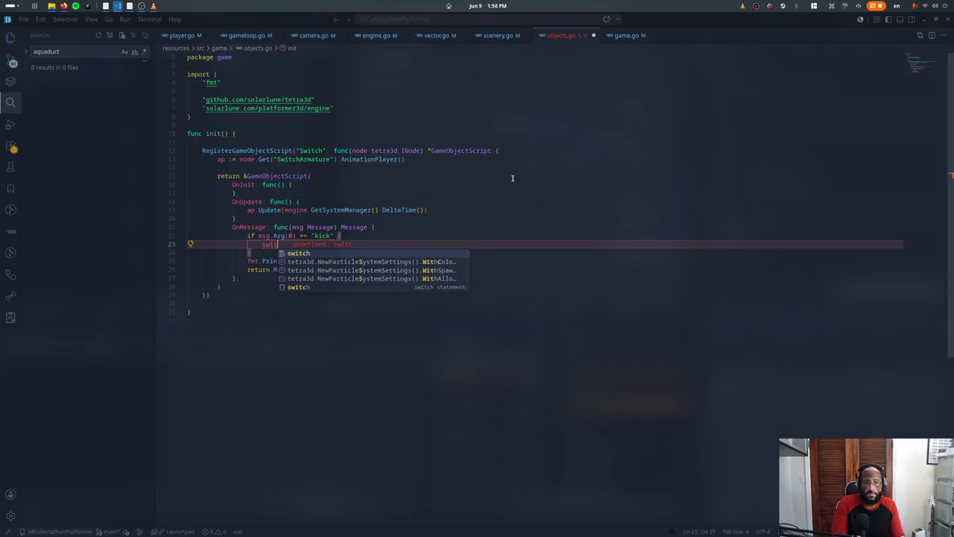
{"action": "key", "text": "BackSpace"}
{"action": "key", "text": "BackSpace"}
{"action": "key", "text": "BackSpace"}
{"action": "type", "text": "ap.PlayB"}
{"action": "key", "text": "Return"}
{"action": "type", "text": "\"Switch"}
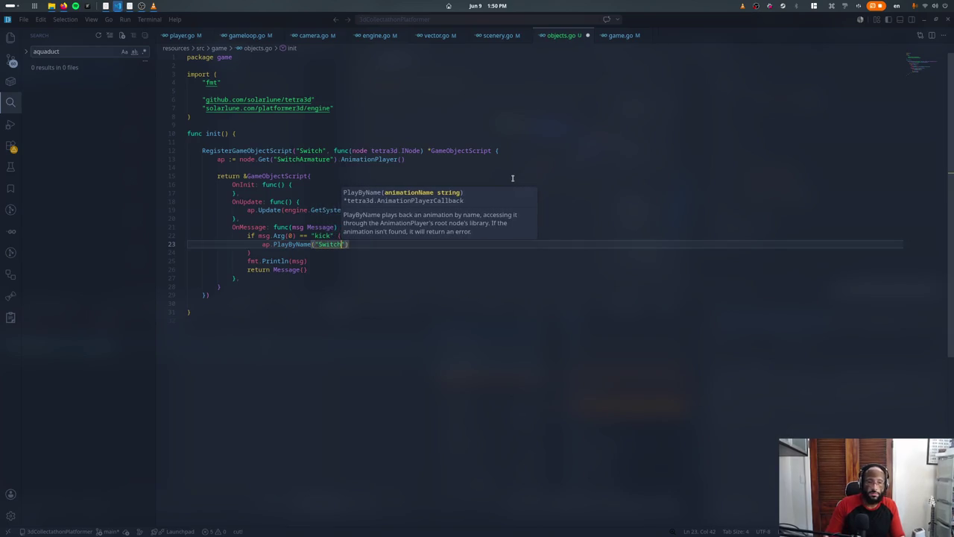
{"action": "key", "text": "Down"}
{"action": "key", "text": "Down"}
{"action": "key", "text": "ctrl+x"}
{"action": "key", "text": "Up"}
{"action": "key", "text": "Up"}
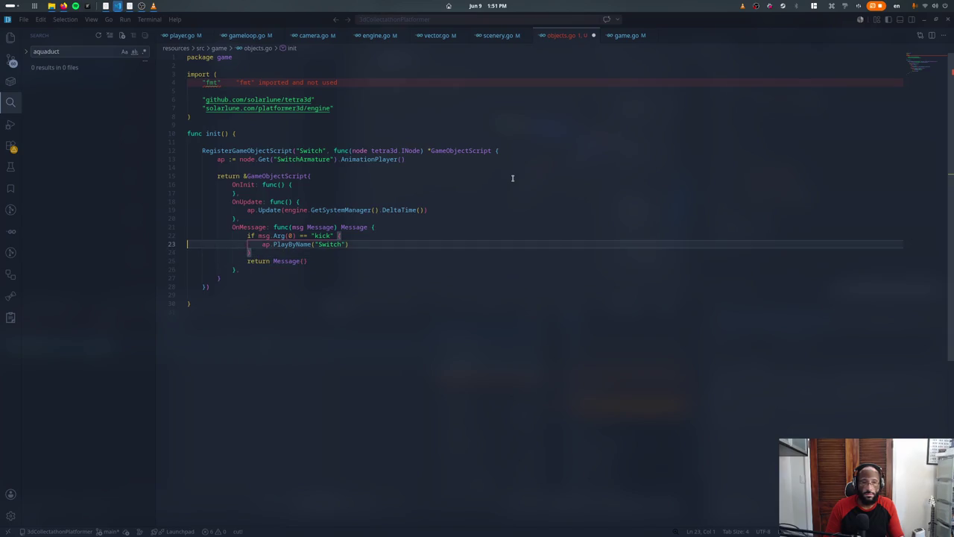
{"action": "key", "text": "ctrl+s"}
Step: Declare an on := false flag and toggle it with on = !on after PlayByName
{"action": "key", "text": "Up"}
{"action": "key", "text": "Up"}
{"action": "key", "text": "Up"}
{"action": "key", "text": "Up"}
{"action": "key", "text": "Up"}
{"action": "key", "text": "Up"}
{"action": "key", "text": "Up"}
{"action": "key", "text": "Up"}
{"action": "key", "text": "Up"}
{"action": "key", "text": "End"}
{"action": "key", "text": "Down"}
{"action": "key", "text": "Return"}
{"action": "key", "text": "BackSpace"}
{"action": "key", "text": "BackSpace"}
{"action": "type", "text": "n"}
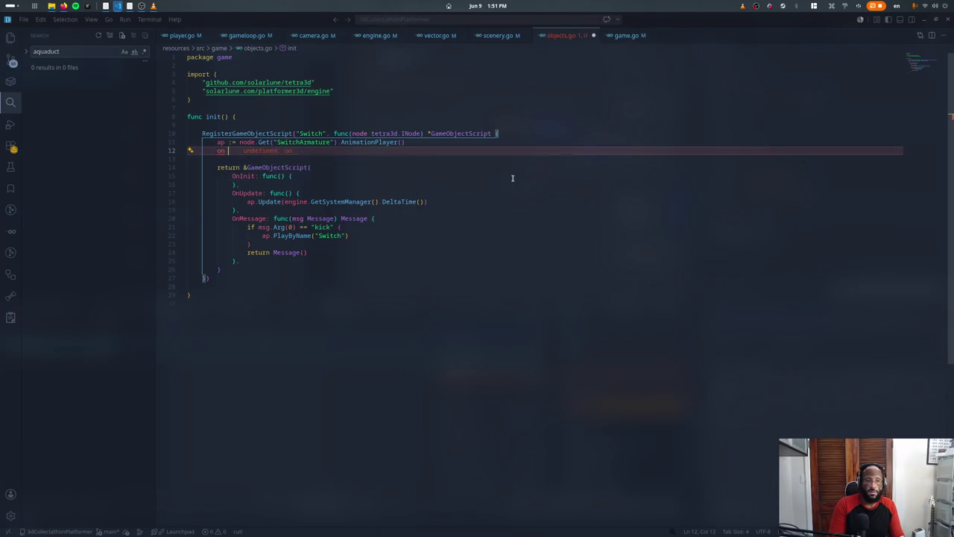
{"action": "type", "text": " := faklse"}
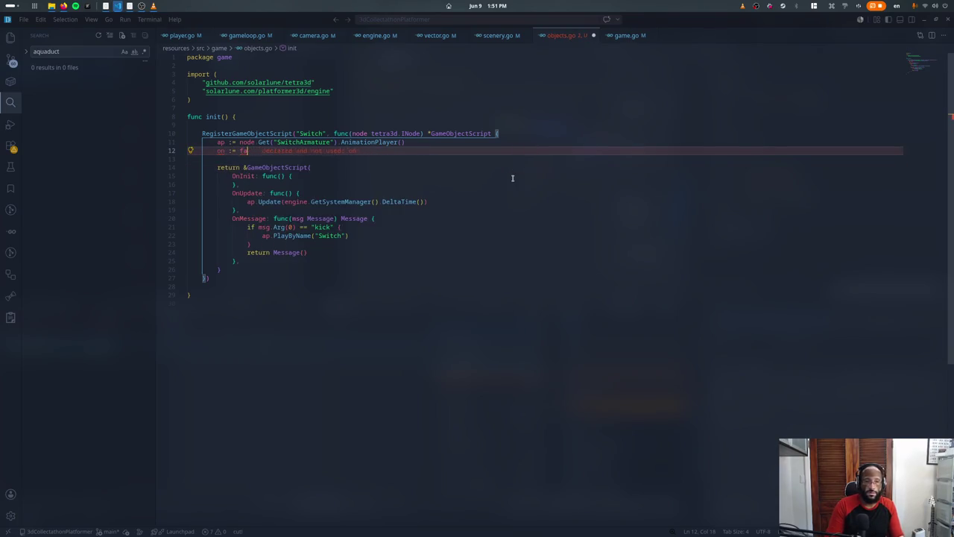
{"action": "key", "text": "Down"}
{"action": "key", "text": "Down"}
{"action": "key", "text": "Down"}
{"action": "key", "text": "Down"}
{"action": "key", "text": "Down"}
{"action": "key", "text": "Down"}
{"action": "key", "text": "Up"}
{"action": "key", "text": "Return"}
{"action": "type", "text": "on ="}
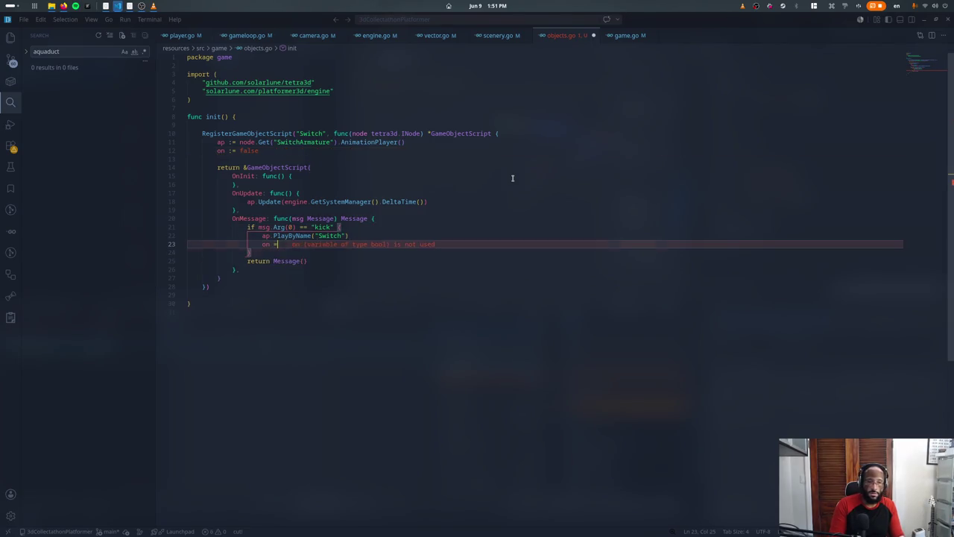
{"action": "type", "text": " !on"}
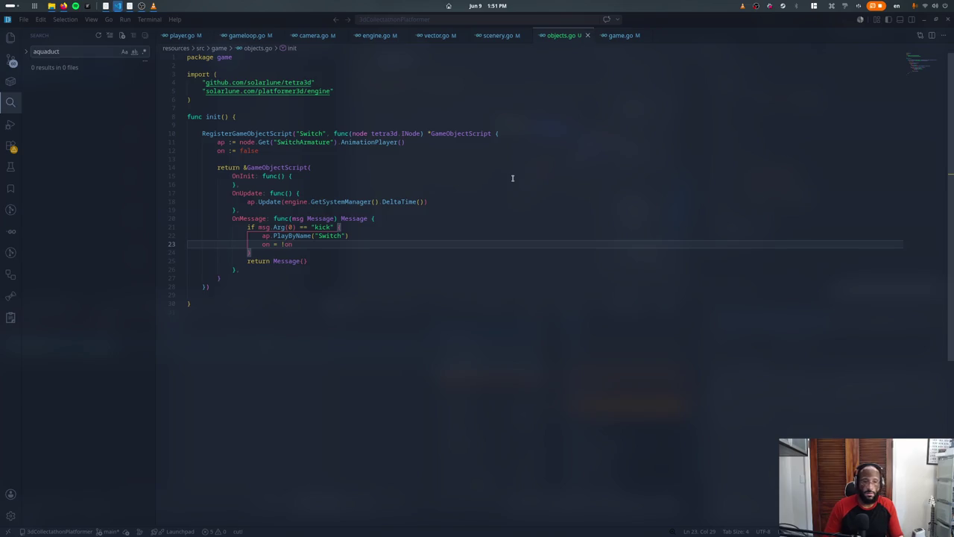
{"action": "key", "text": "alt+Tab"}
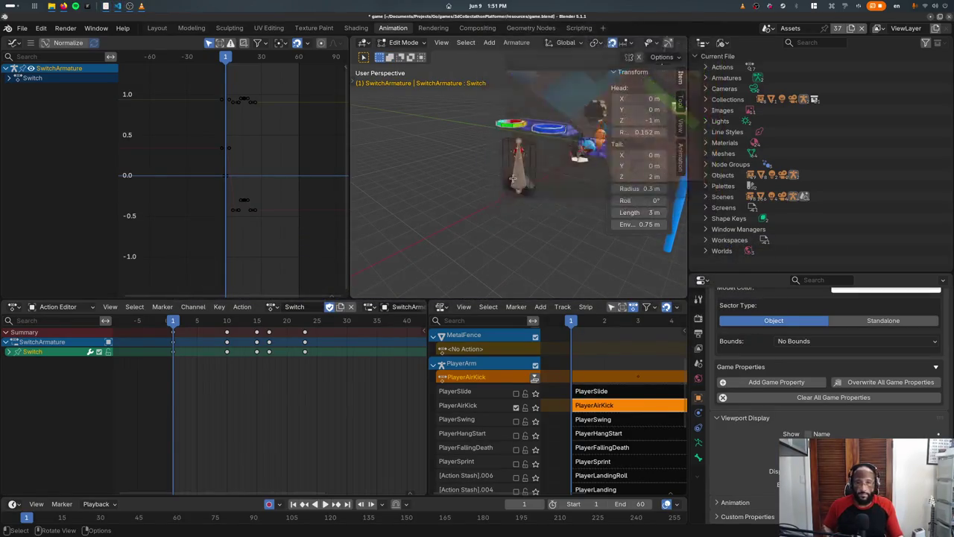
Step: Relaunch the game from the code editor's terminal to test the kick
{"action": "key", "text": "alt+Tab"}
{"action": "key", "text": "Up"}
{"action": "key", "text": "Return"}
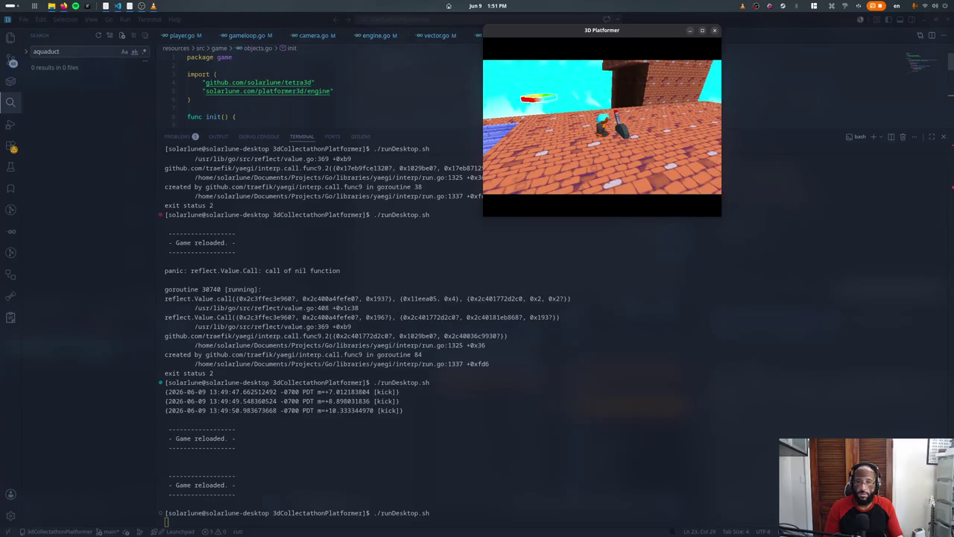
Step: Set the armature's Switch action loop mode to Oneshot in the Action Editor sidebar
{"action": "key", "text": "alt+Tab"}
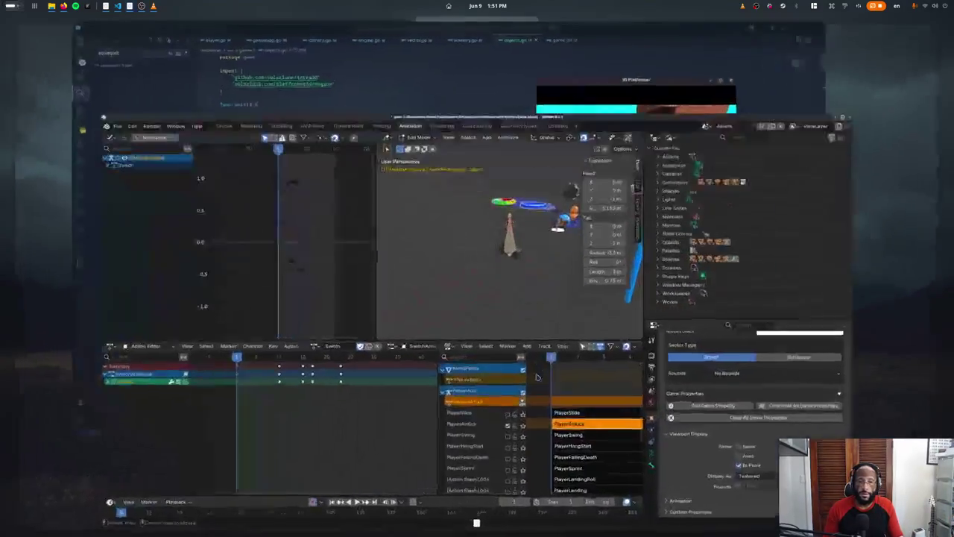
{"action": "key", "text": "Tab"}
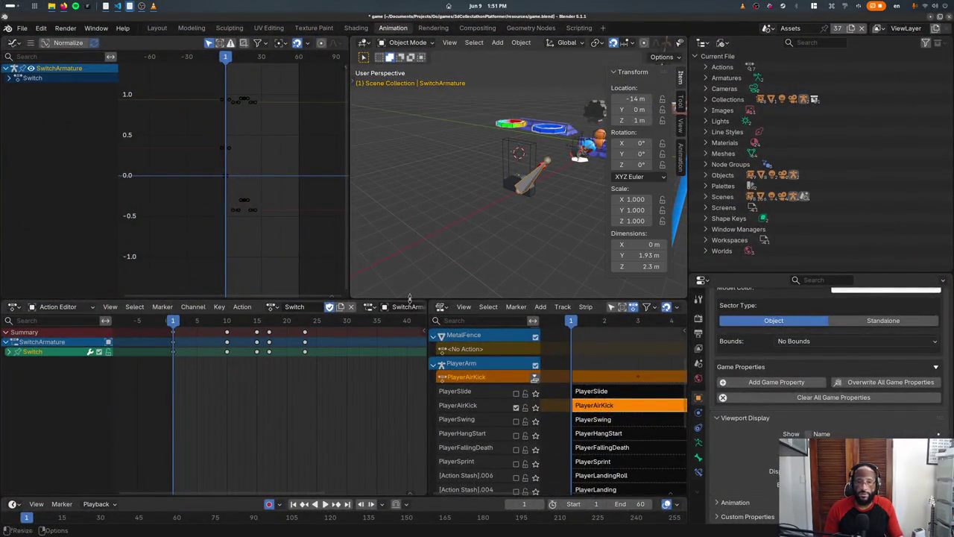
{"action": "key", "text": "n"}
{"action": "left_click", "coordinate": [373, 388]}
{"action": "left_click", "coordinate": [364, 418]}
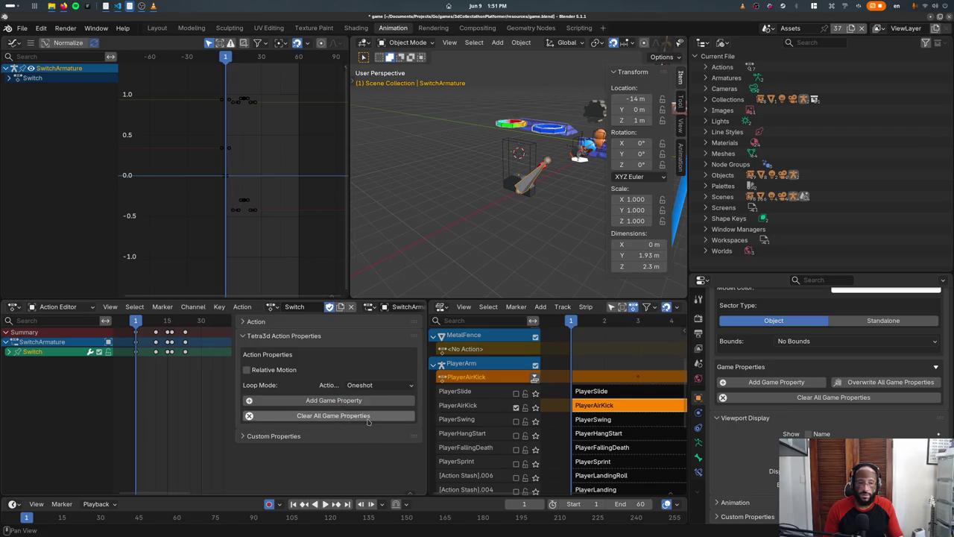
{"action": "key", "text": "n"}
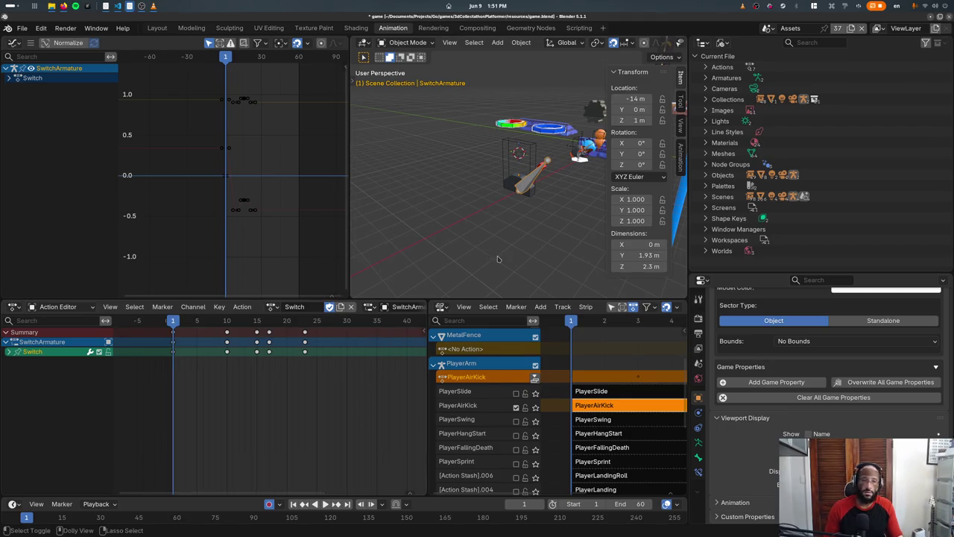
Step: Save and export the scene to the game, close the game window, and play the animation
{"action": "key", "text": "ctrl+s"}
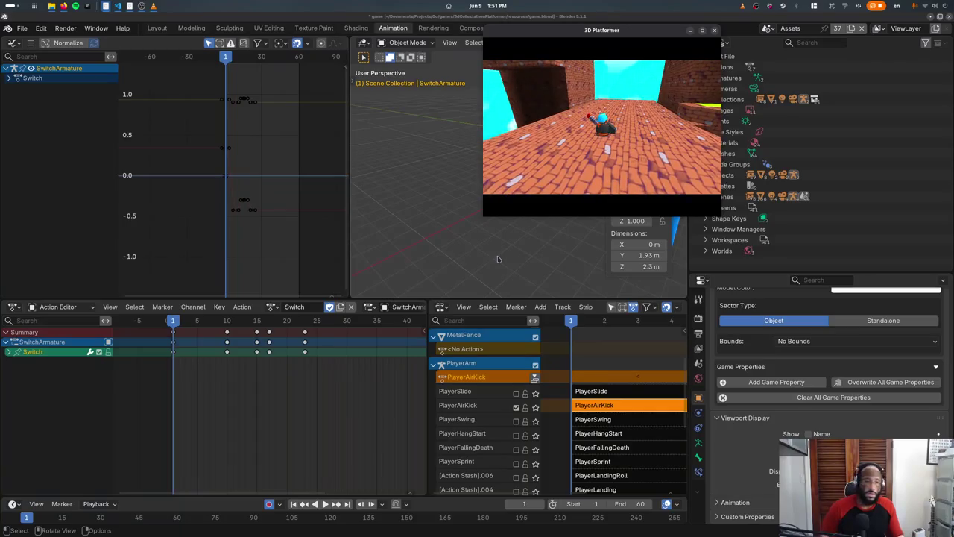
{"action": "key", "text": "Escape"}
{"action": "key", "text": "space"}
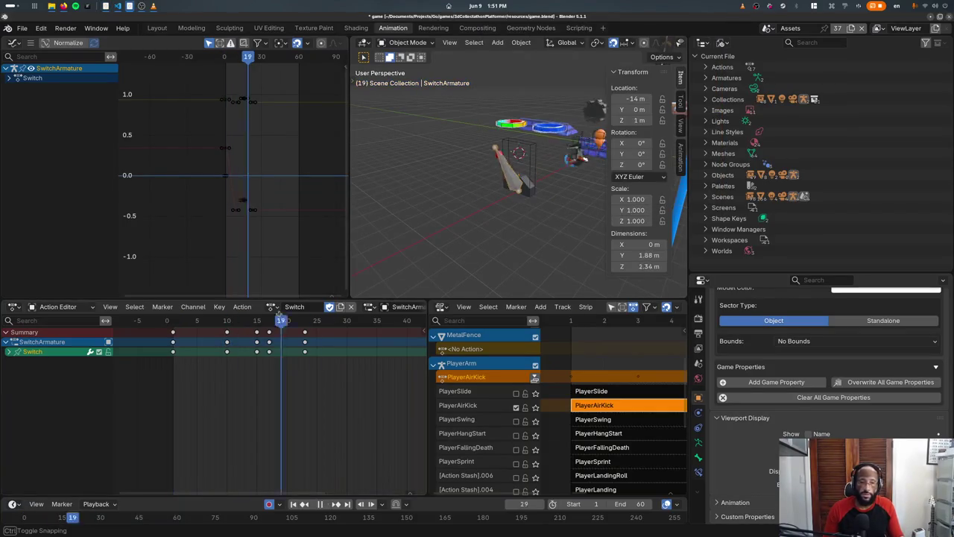
Step: Rewind the playhead and finish renaming the action to SwitchRight
{"action": "mouse_move", "coordinate": [299, 321]}
{"action": "left_mouse_down"}
{"action": "mouse_move", "coordinate": [155, 322]}
{"action": "mouse_move", "coordinate": [250, 352]}
{"action": "left_mouse_up"}
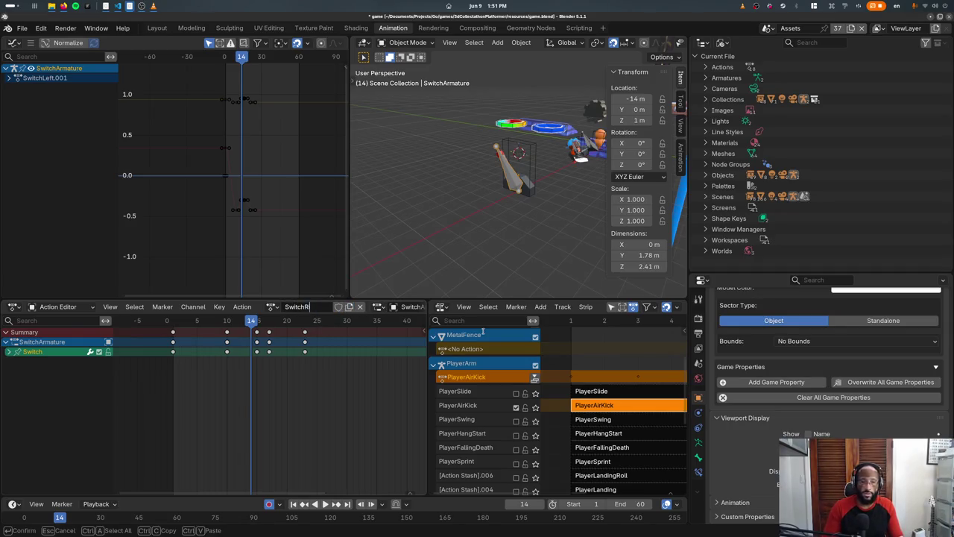
{"action": "type", "text": "ght"}
{"action": "key", "text": "Return"}
Step: Play SwitchRight and scrub through frames 9 and 25, then select the frame-23 keyframes
{"action": "left_click", "coordinate": [172, 322]}
{"action": "key", "text": "space"}
{"action": "left_click_drag", "start_coordinate": [172, 321], "coordinate": [221, 332]}
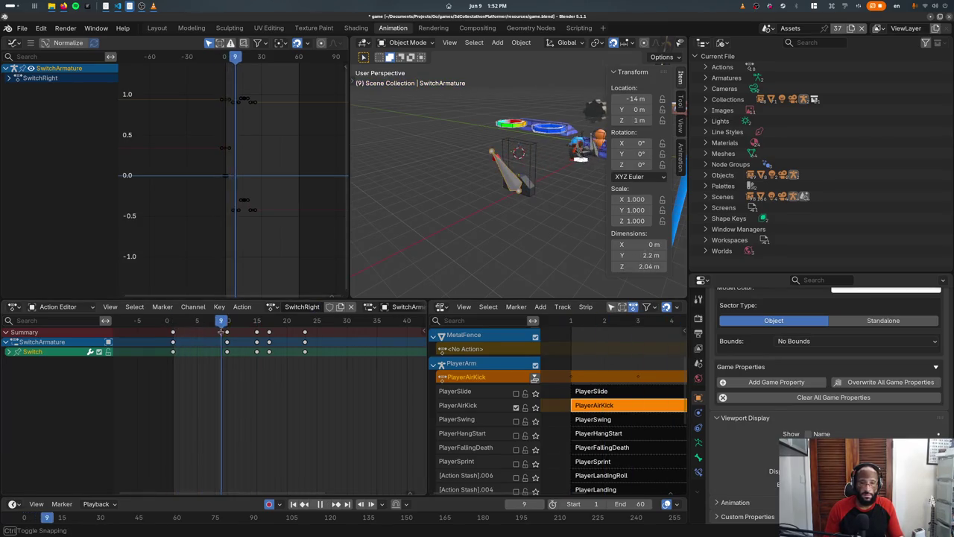
{"action": "left_click_drag", "start_coordinate": [221, 332], "coordinate": [316, 349]}
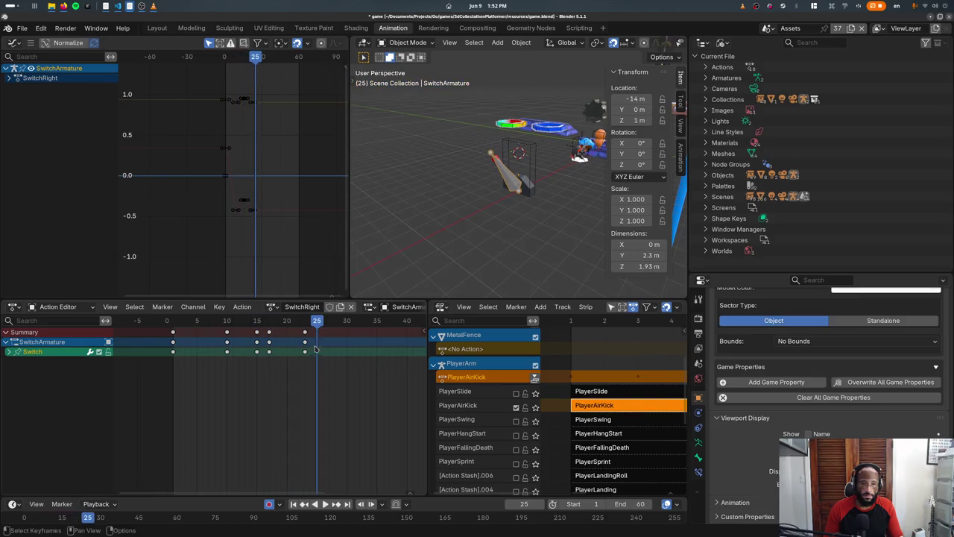
{"action": "left_click", "coordinate": [308, 332]}
Step: Shift the selected keyframes 20 and then 10 frames earlier, ending at frame 23, and preview
{"action": "key", "text": "g"}
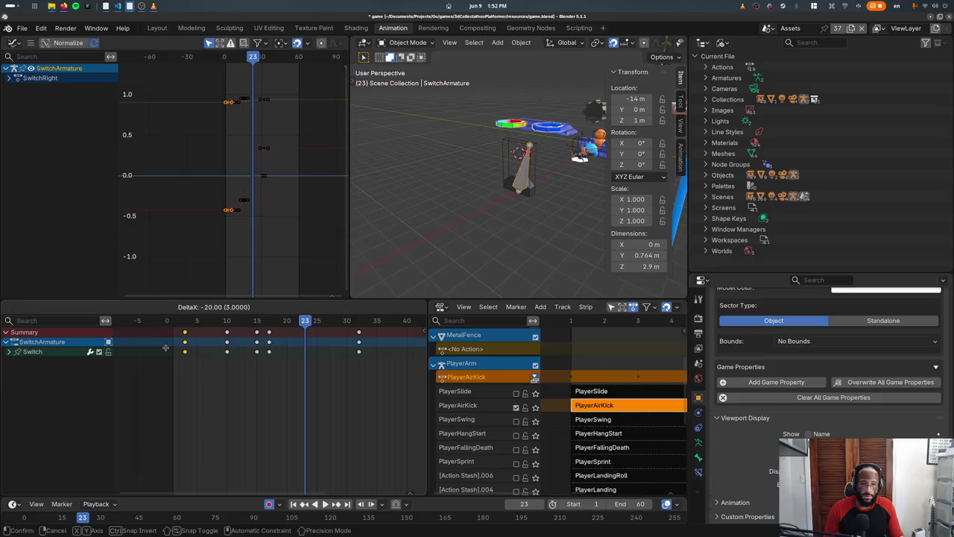
{"action": "left_click", "coordinate": [149, 352]}
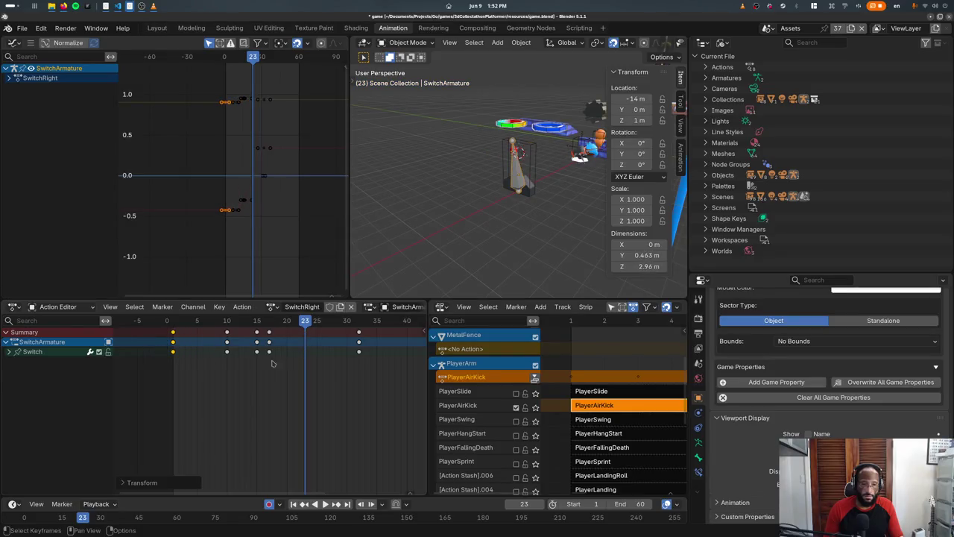
{"action": "key", "text": "g"}
{"action": "left_click", "coordinate": [287, 363]}
{"action": "left_click_drag", "start_coordinate": [163, 323], "coordinate": [304, 336]}
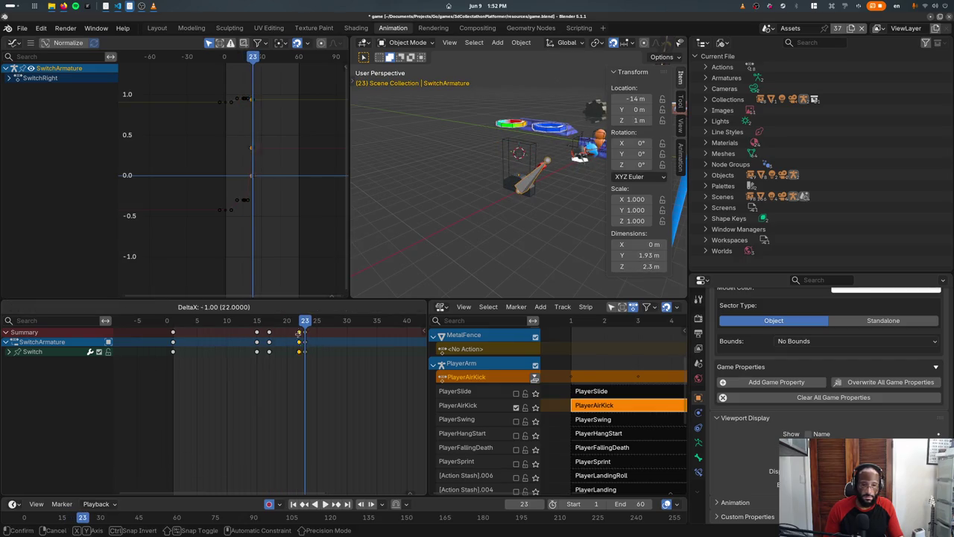
Step: Duplicate the keyframes near frame 16, delete the extras, and scrub frames 10–17 to check
{"action": "left_click", "coordinate": [268, 334]}
{"action": "key", "text": "shift+d"}
{"action": "left_click", "coordinate": [226, 328]}
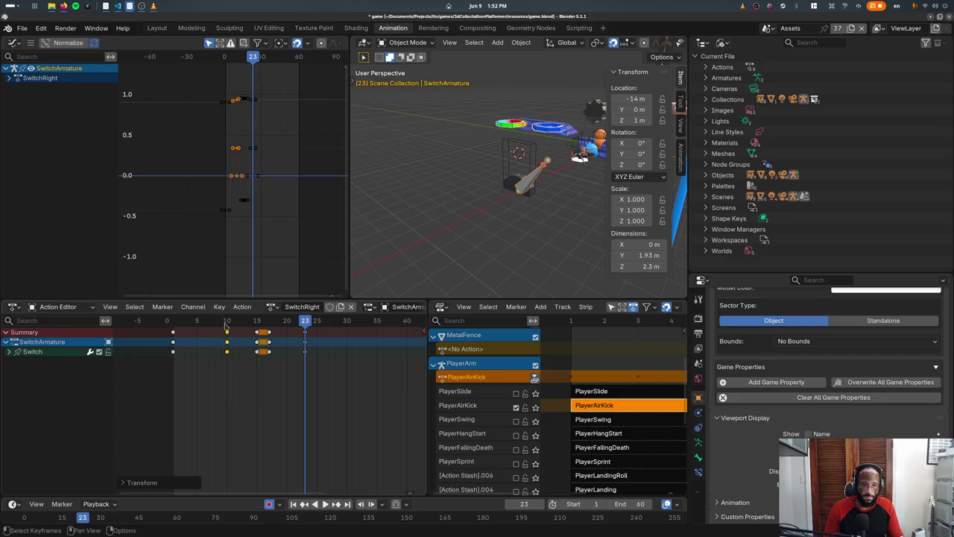
{"action": "key", "text": "space"}
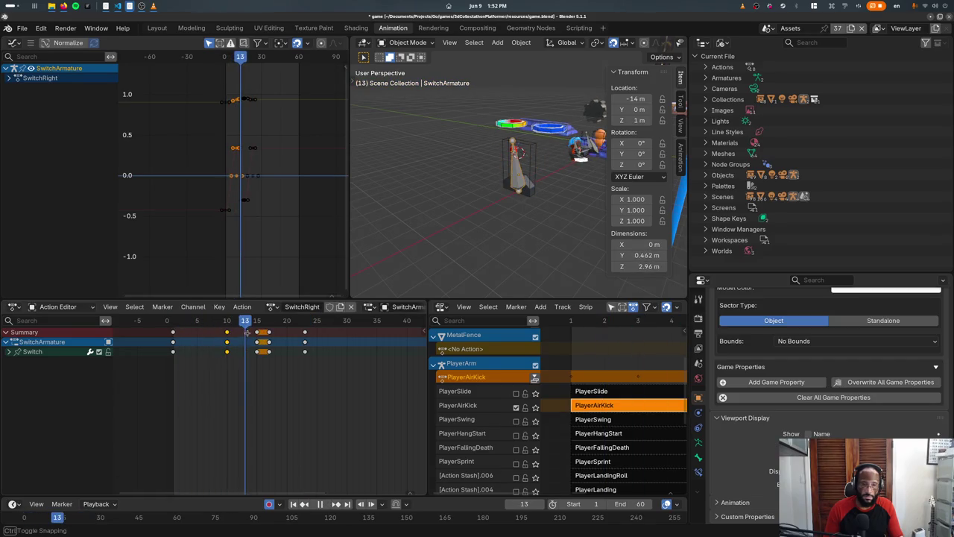
{"action": "left_click_drag", "start_coordinate": [246, 333], "coordinate": [257, 334]}
{"action": "key", "text": "Delete"}
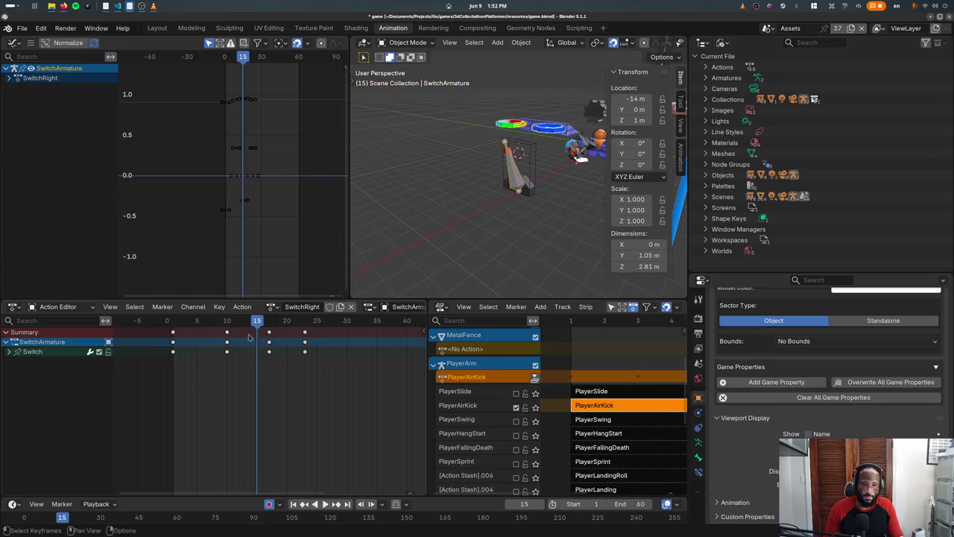
{"action": "left_click_drag", "start_coordinate": [227, 323], "coordinate": [227, 322]}
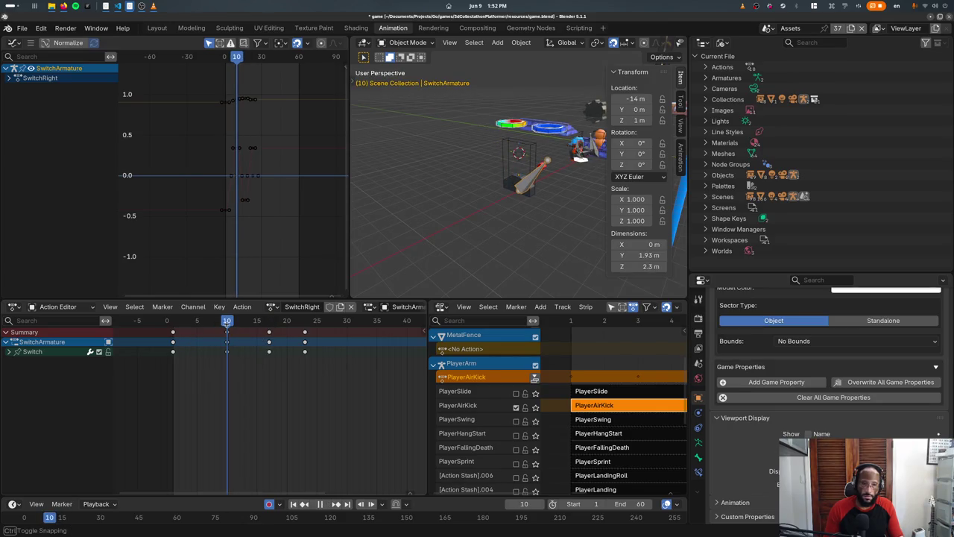
{"action": "mouse_move", "coordinate": [227, 322]}
{"action": "left_mouse_down"}
{"action": "mouse_move", "coordinate": [268, 322]}
{"action": "mouse_move", "coordinate": [275, 335]}
{"action": "left_mouse_up"}
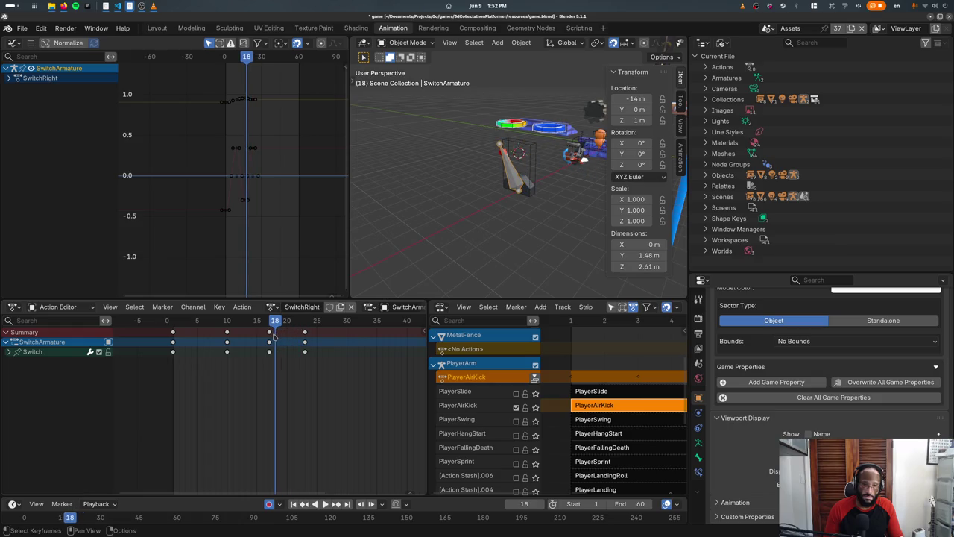
{"action": "left_click", "coordinate": [273, 306]}
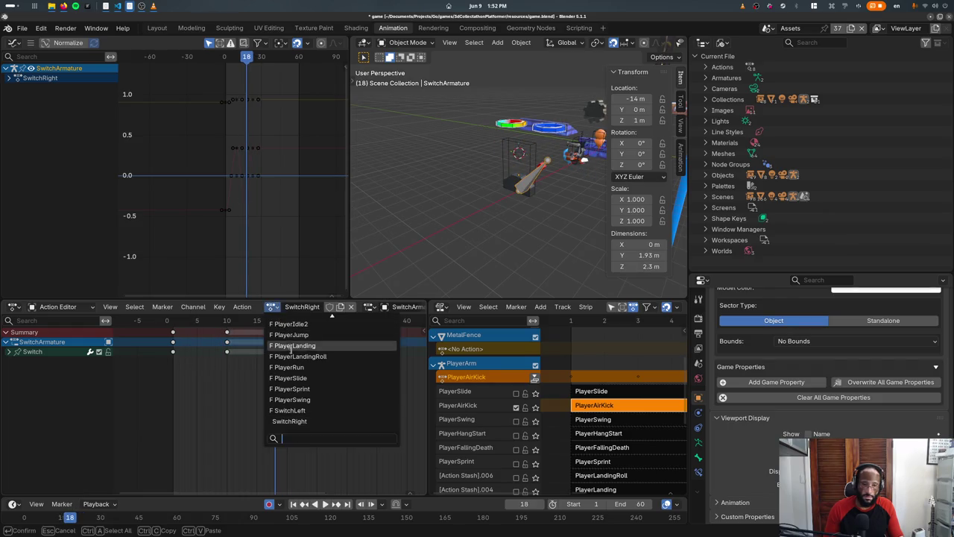
Step: Play SwitchLeft for comparison, then reassign SwitchRight and scrub through it
{"action": "left_click", "coordinate": [287, 411]}
{"action": "key", "text": "space"}
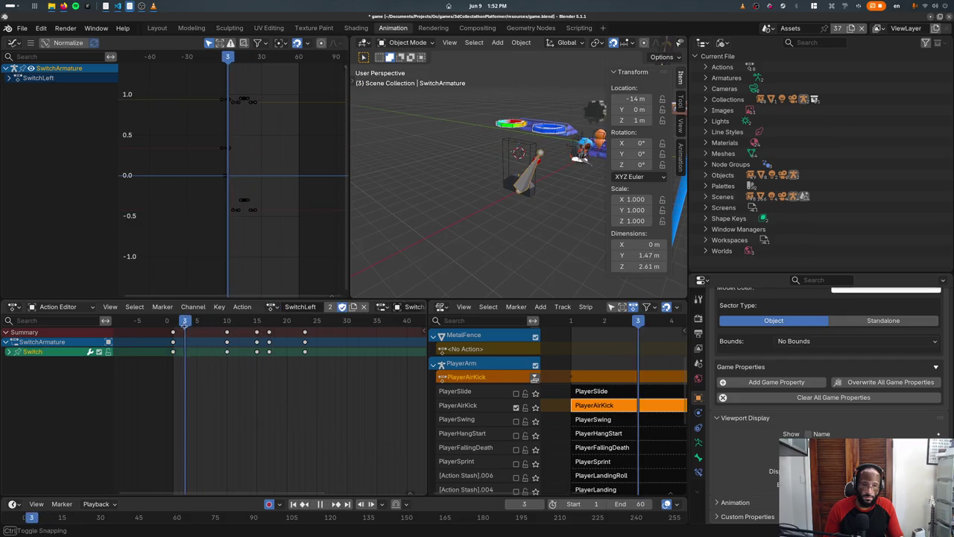
{"action": "left_click_drag", "start_coordinate": [227, 334], "coordinate": [262, 339]}
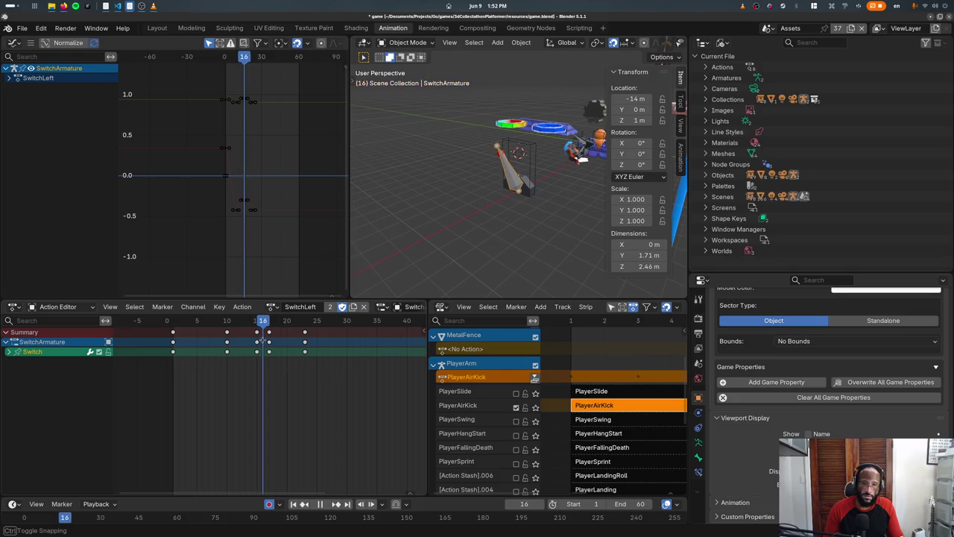
{"action": "key", "text": "space"}
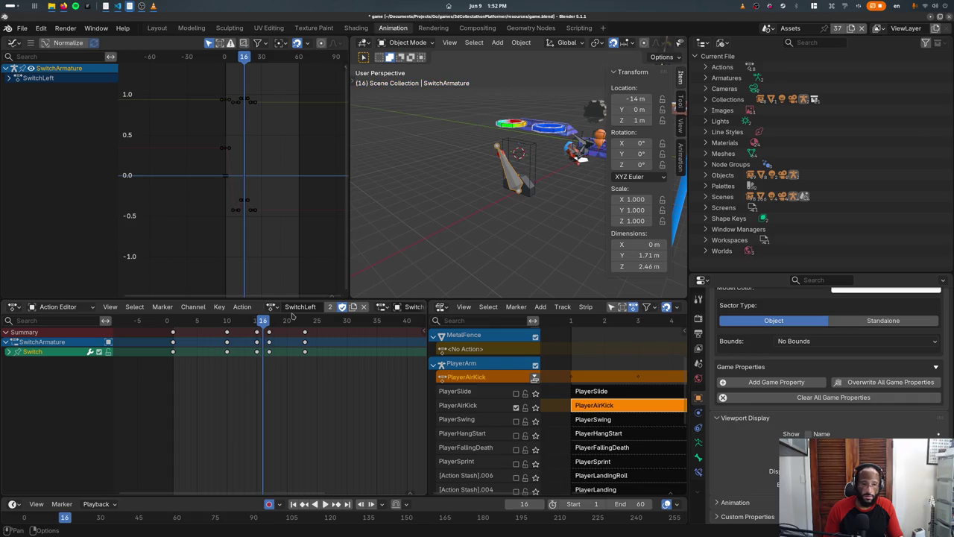
{"action": "left_click", "coordinate": [284, 310]}
{"action": "left_click", "coordinate": [295, 421]}
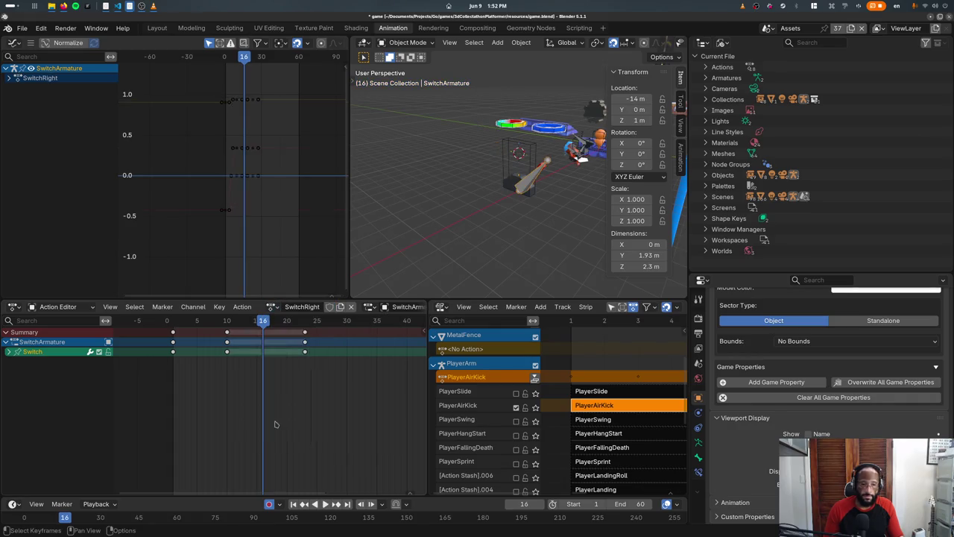
{"action": "mouse_move", "coordinate": [263, 321]}
{"action": "left_mouse_down"}
{"action": "mouse_move", "coordinate": [233, 321]}
{"action": "mouse_move", "coordinate": [257, 328]}
{"action": "left_mouse_up"}
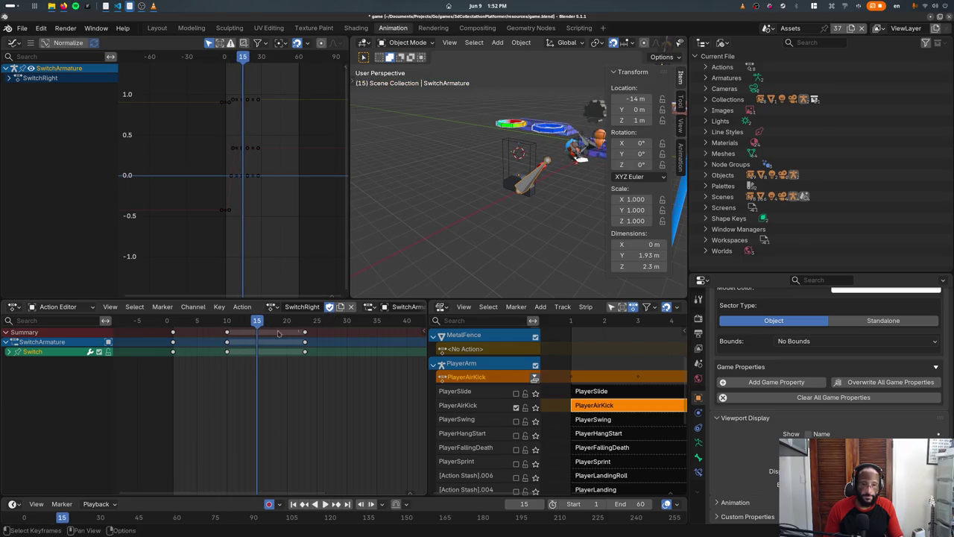
Step: In Pose Mode, rotate the Switch bone further on X and copy the frame-15 keys to frame 17
{"action": "left_click", "coordinate": [408, 42]}
{"action": "left_click", "coordinate": [407, 78]}
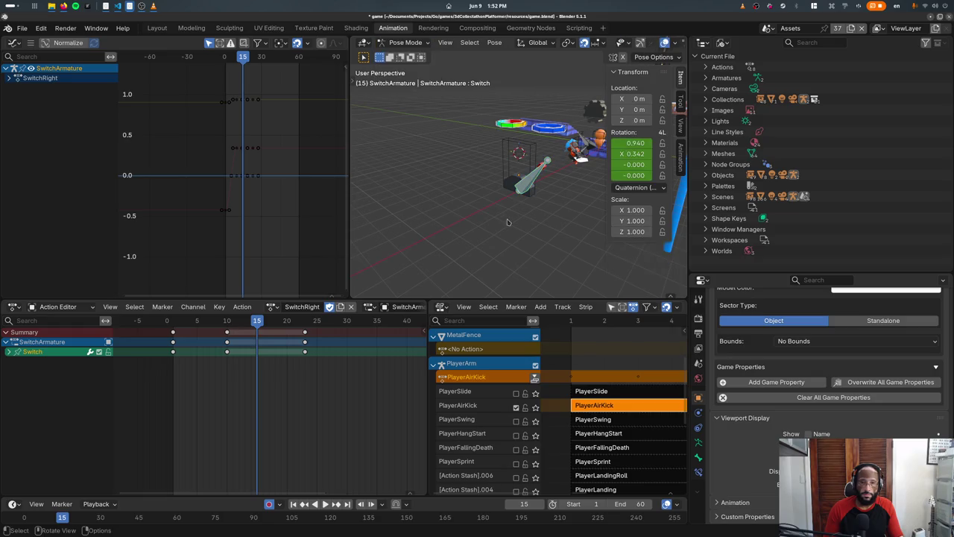
{"action": "key", "text": "r"}
{"action": "key", "text": "x"}
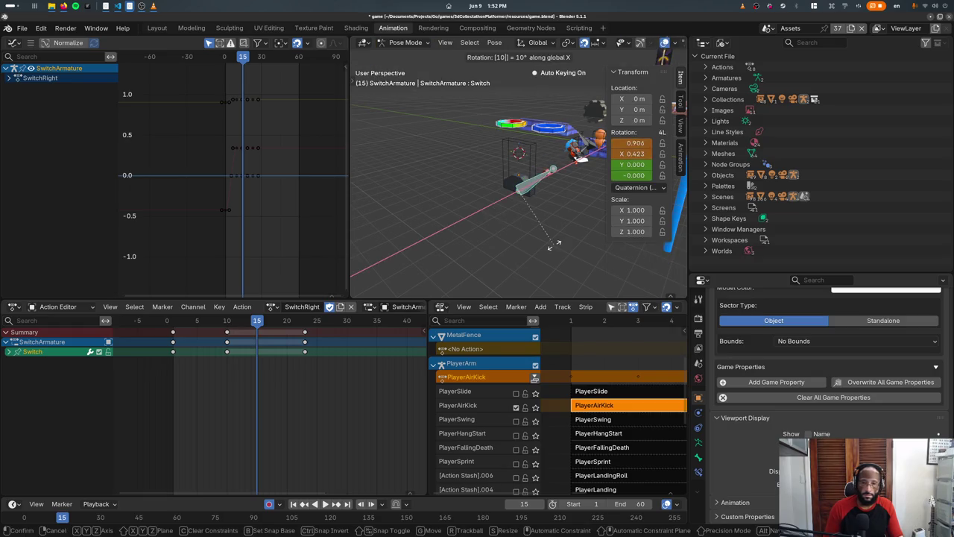
{"action": "key", "text": "minus"}
{"action": "key", "text": "Return"}
{"action": "key", "text": "shift+d"}
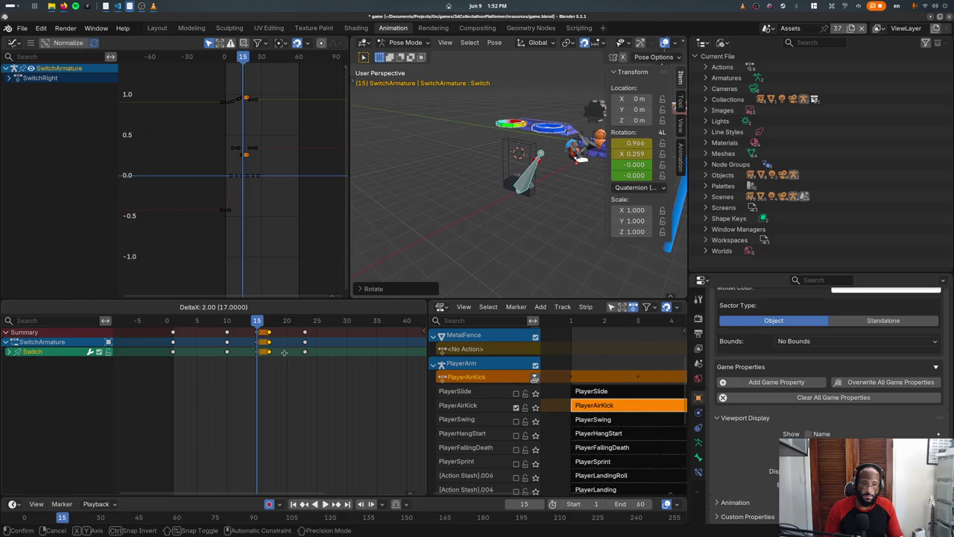
{"action": "left_click", "coordinate": [280, 352]}
{"action": "key", "text": "space"}
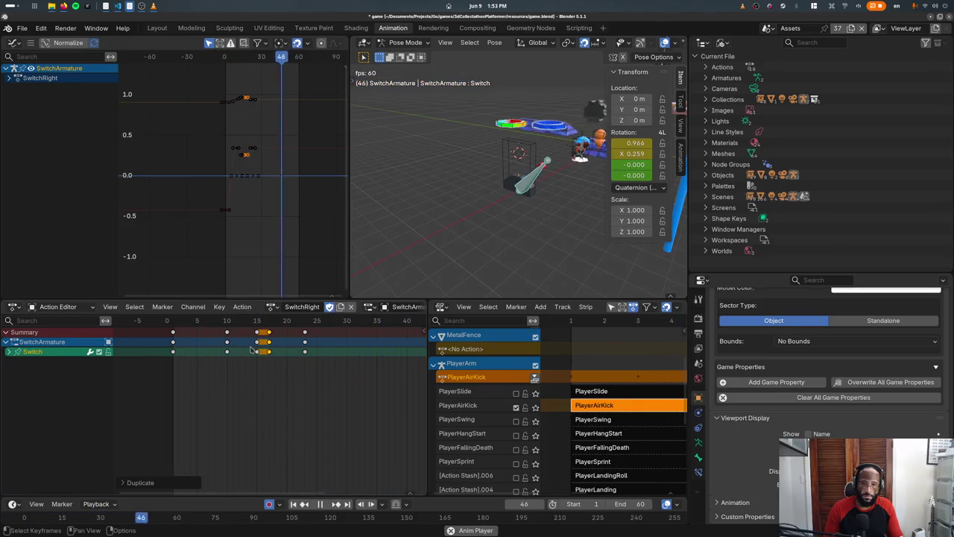
Step: Compare SwitchLeft against SwitchRight, leave SwitchRight assigned, and save game.blend
{"action": "left_click", "coordinate": [272, 307]}
{"action": "left_click", "coordinate": [289, 411]}
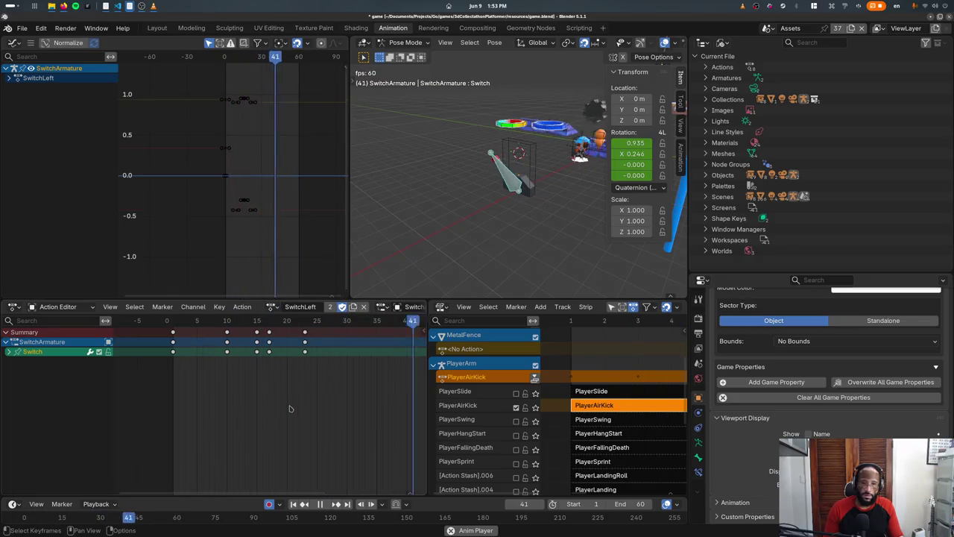
{"action": "left_click", "coordinate": [272, 307]}
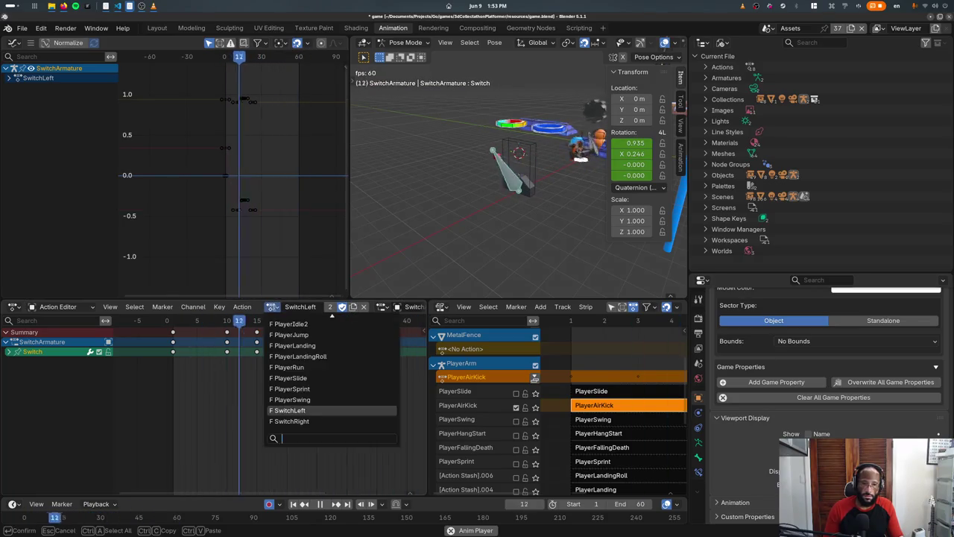
{"action": "left_click", "coordinate": [292, 422]}
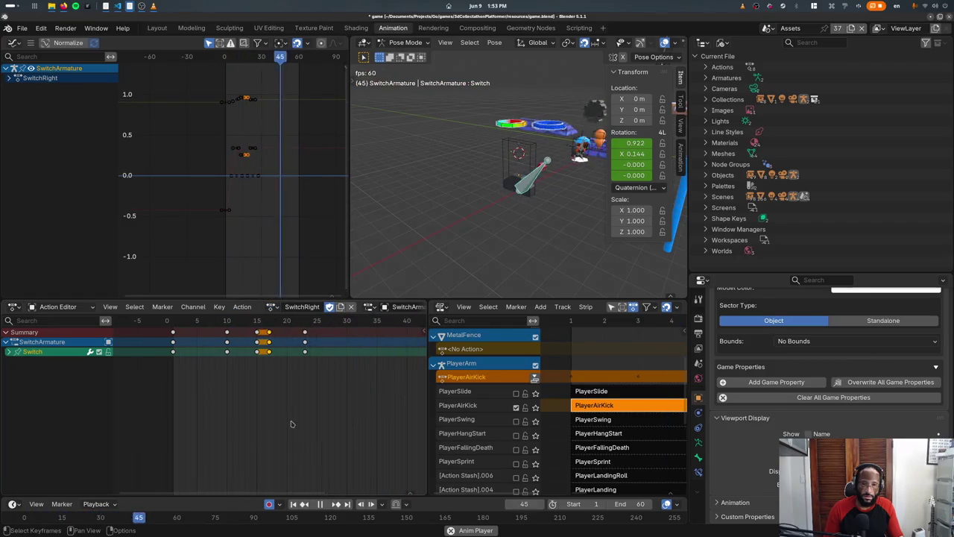
{"action": "key", "text": "ctrl+s"}
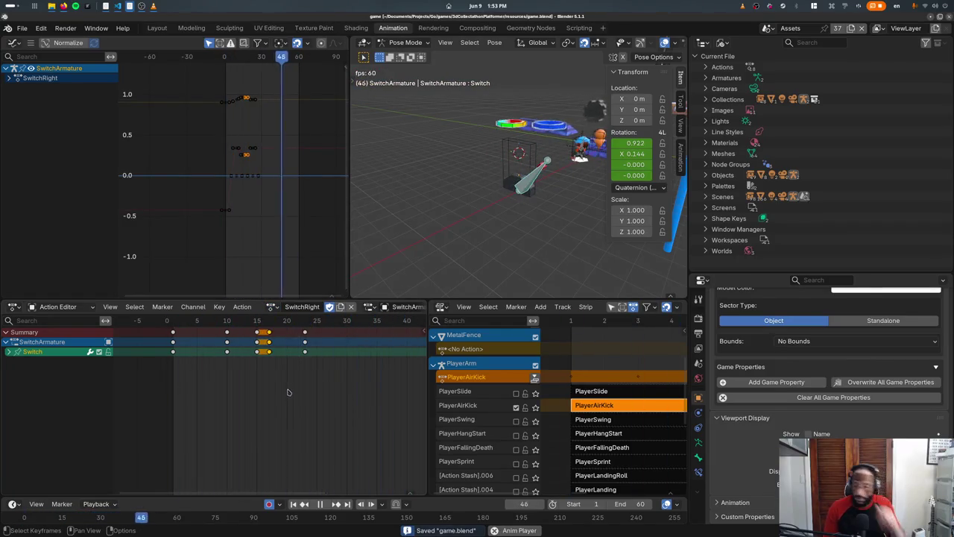
{"action": "key", "text": "Escape"}
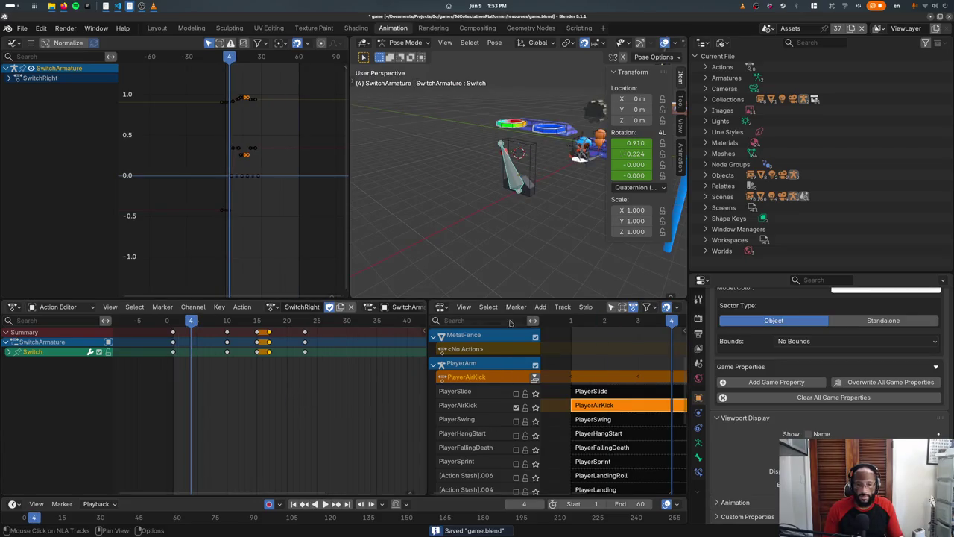
Step: Collapse the PlayerArm track, undo a SwitchRight push-down, and play SwitchLeft
{"action": "left_click", "coordinate": [434, 365]}
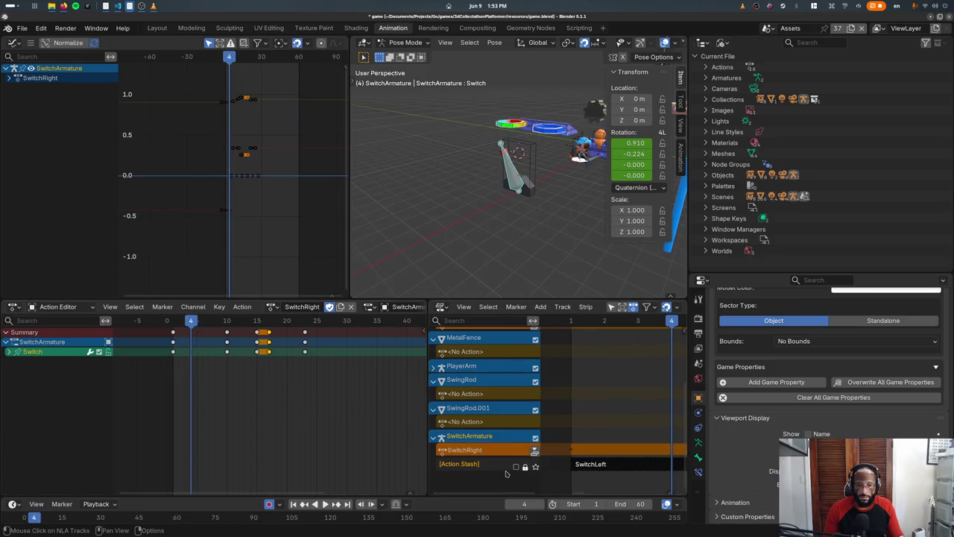
{"action": "left_click", "coordinate": [535, 452]}
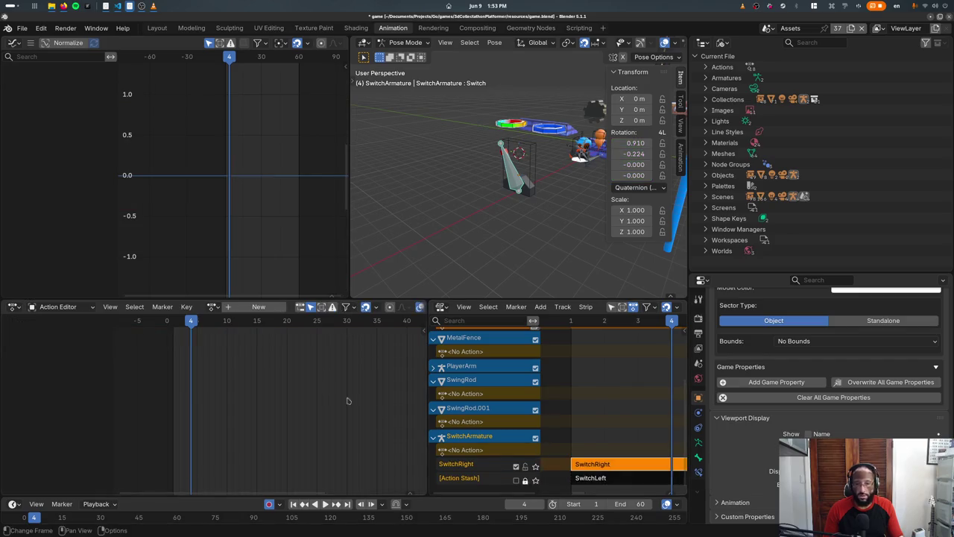
{"action": "key", "text": "ctrl+z"}
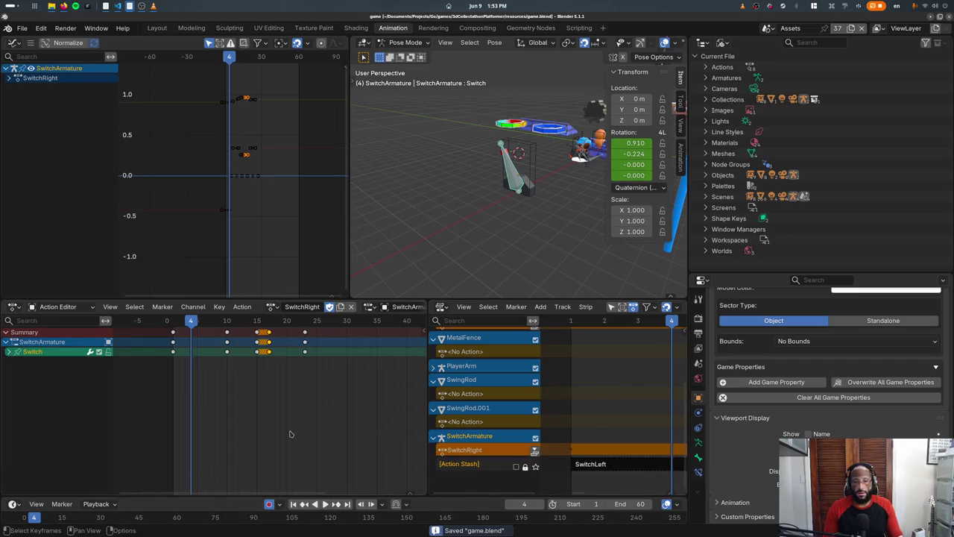
{"action": "left_click", "coordinate": [273, 307]}
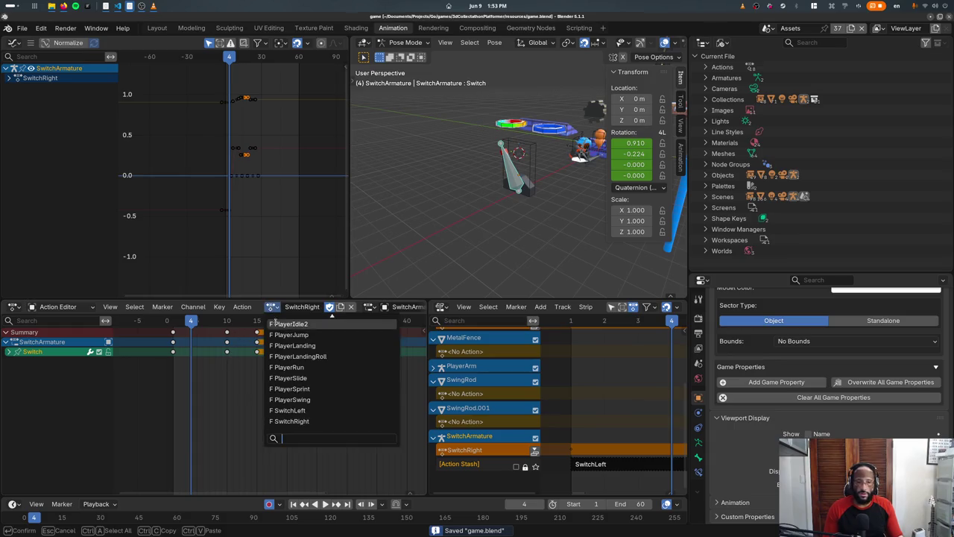
{"action": "left_click", "coordinate": [288, 412]}
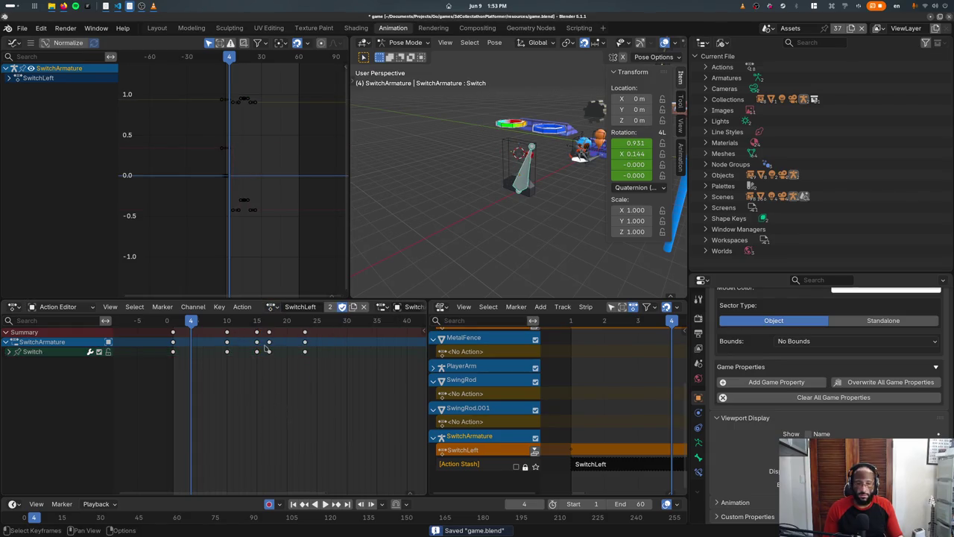
{"action": "key", "text": "space"}
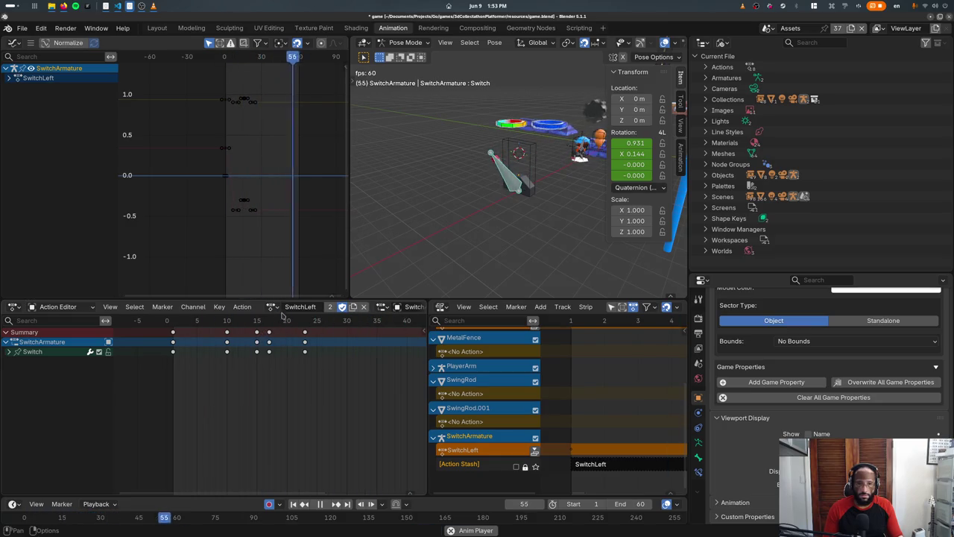
Step: Push SwitchRight down into its own NLA track and mute that track
{"action": "left_click", "coordinate": [273, 307]}
{"action": "left_click", "coordinate": [293, 420]}
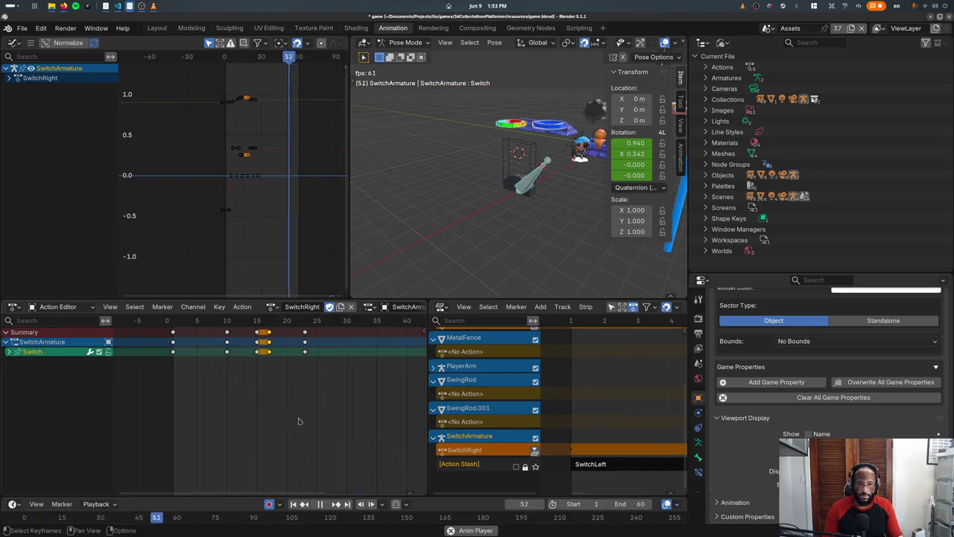
{"action": "left_click", "coordinate": [534, 451]}
{"action": "left_click", "coordinate": [516, 467]}
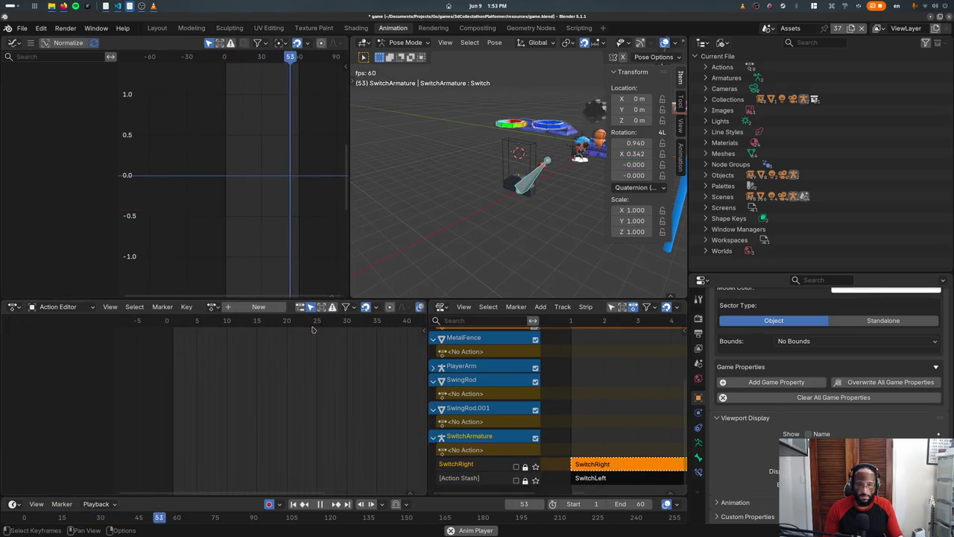
Step: Assign SwitchLeft as the armature's action, keep the SwitchRight track muted, and save
{"action": "left_click", "coordinate": [213, 306]}
{"action": "type", "text": "switch"}
{"action": "key", "text": "Return"}
{"action": "key", "text": "ctrl+s"}
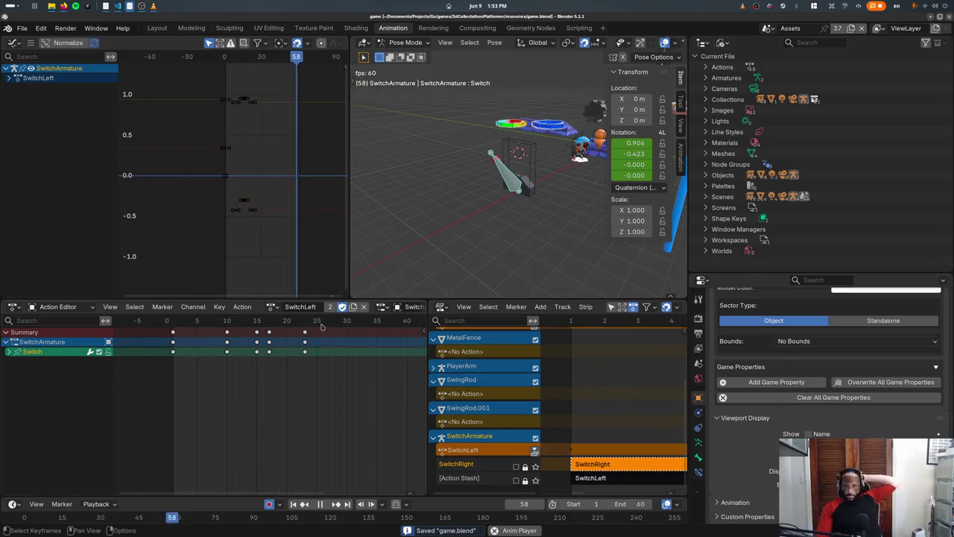
{"action": "left_click", "coordinate": [516, 467]}
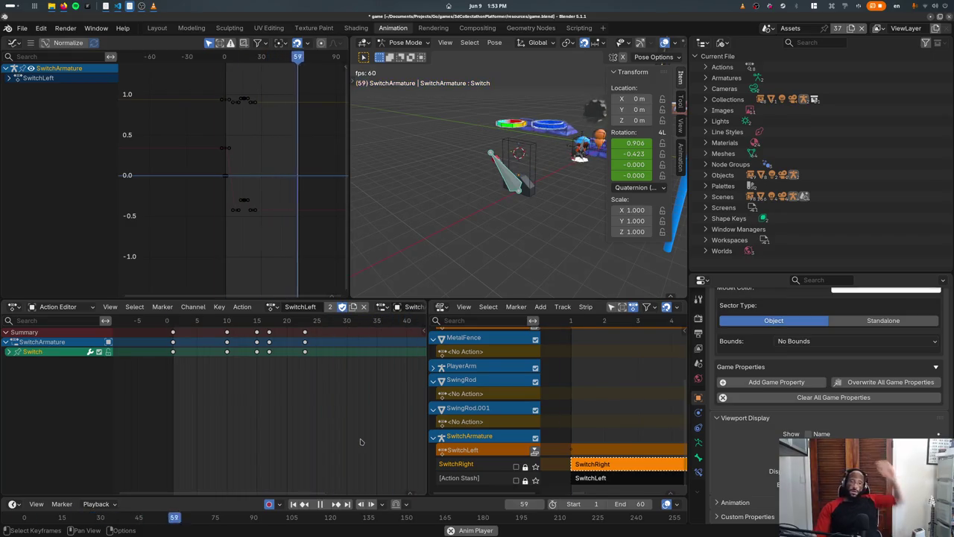
{"action": "key", "text": "ctrl+s"}
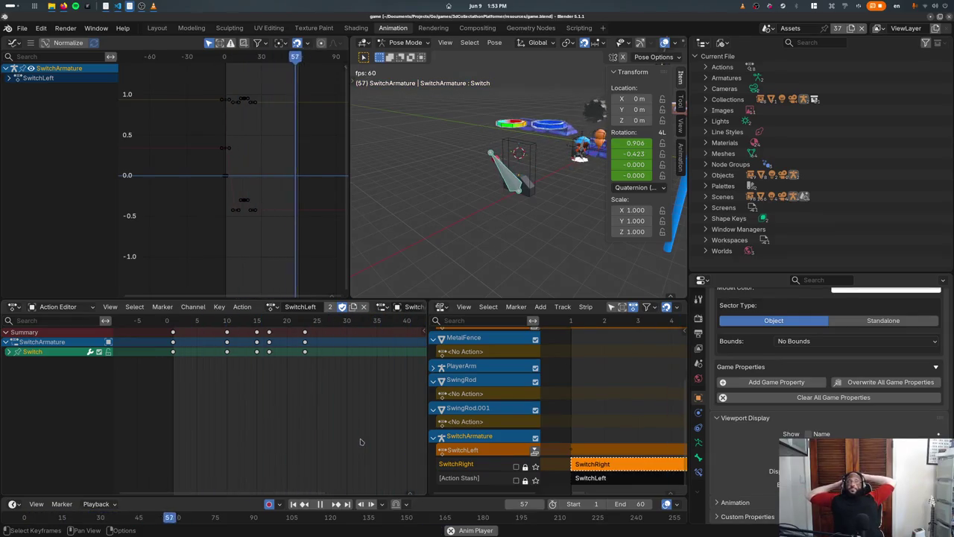
Step: Stop playback, reset the playhead to frame 1, save game.blend, and return to the editor
{"action": "key", "text": "space"}
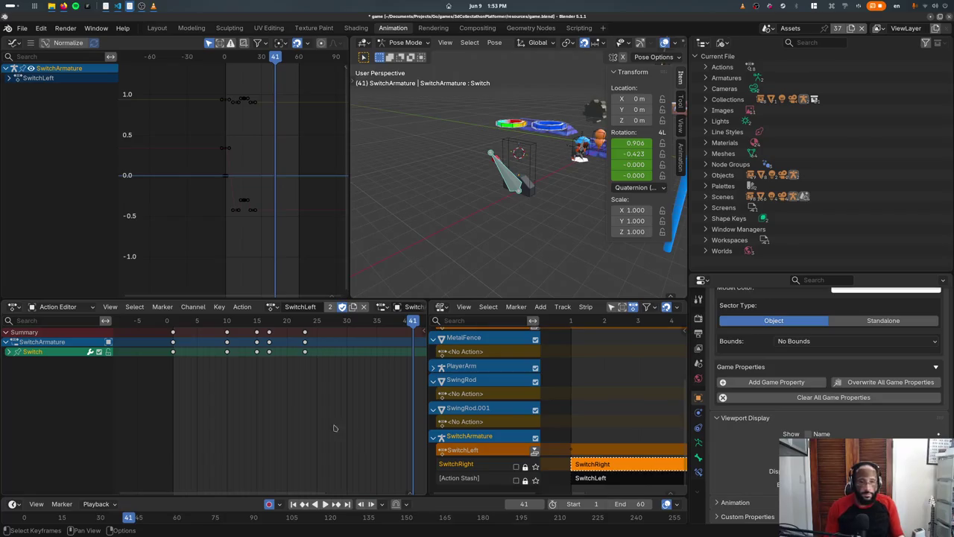
{"action": "left_click", "coordinate": [172, 321]}
{"action": "mouse_move", "coordinate": [172, 320]}
{"action": "left_mouse_down"}
{"action": "mouse_move", "coordinate": [325, 363]}
{"action": "mouse_move", "coordinate": [172, 363]}
{"action": "left_mouse_up"}
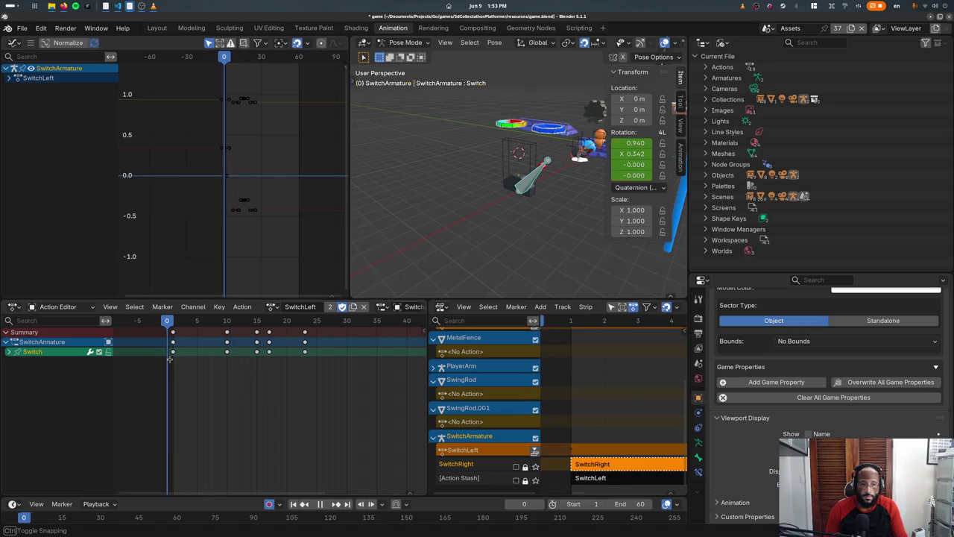
{"action": "key", "text": "ctrl+s"}
{"action": "key", "text": "alt+Tab"}
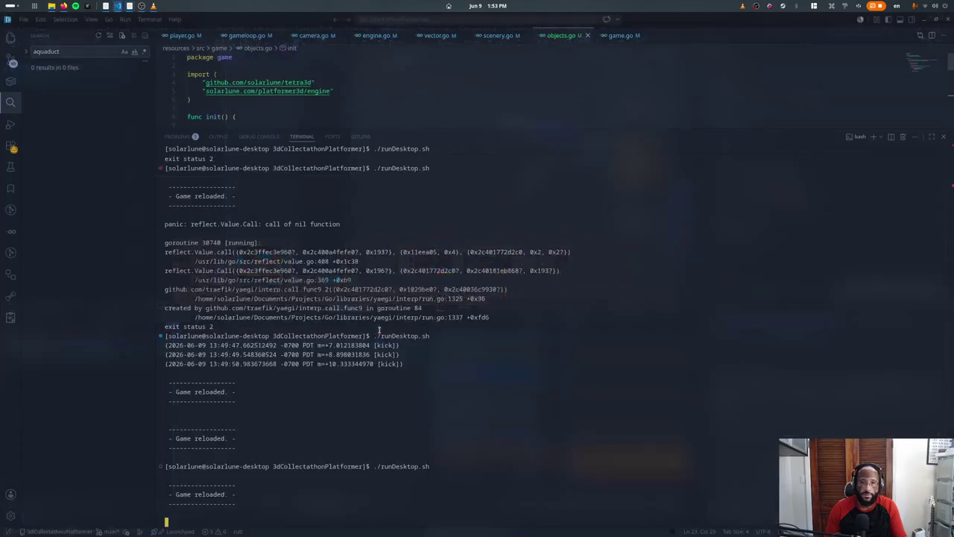
Step: Add ap.PlayByName("SwitchLeft") to the Switch's OnInit, confirming the action name in Blender
{"action": "key", "text": "ctrl+j"}
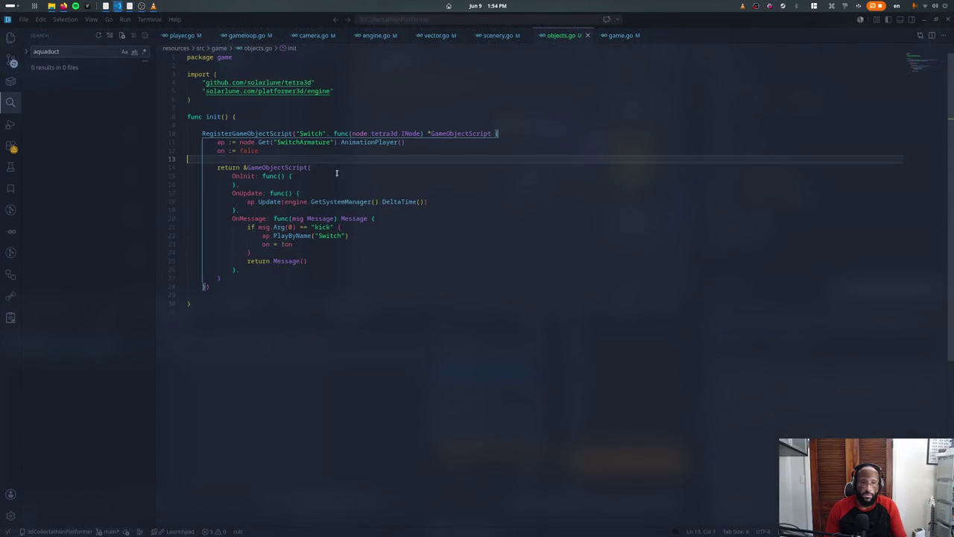
{"action": "key", "text": "Return"}
{"action": "type", "text": "ap.PlayBy"}
{"action": "key", "text": "Return"}
{"action": "type", "text": "(\"Switch"}
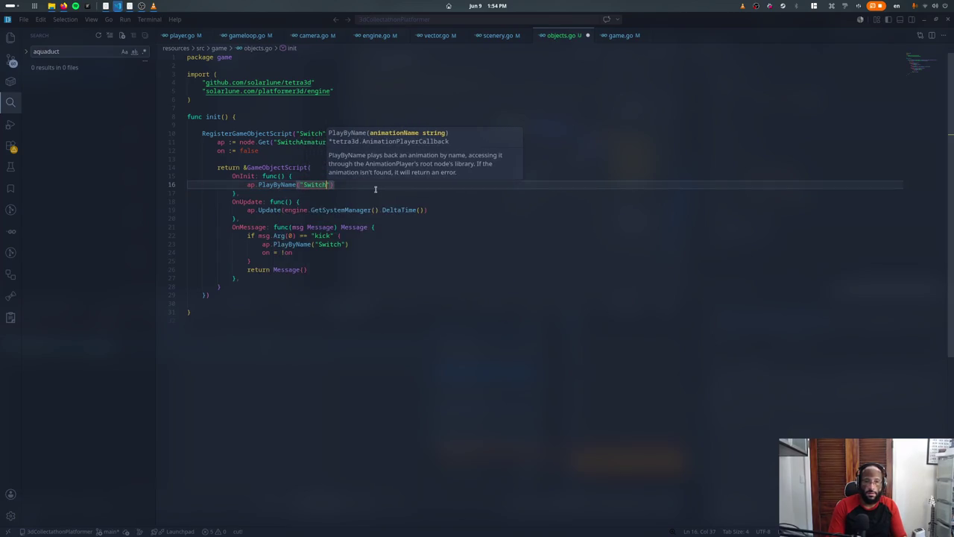
{"action": "key", "text": "alt+Tab"}
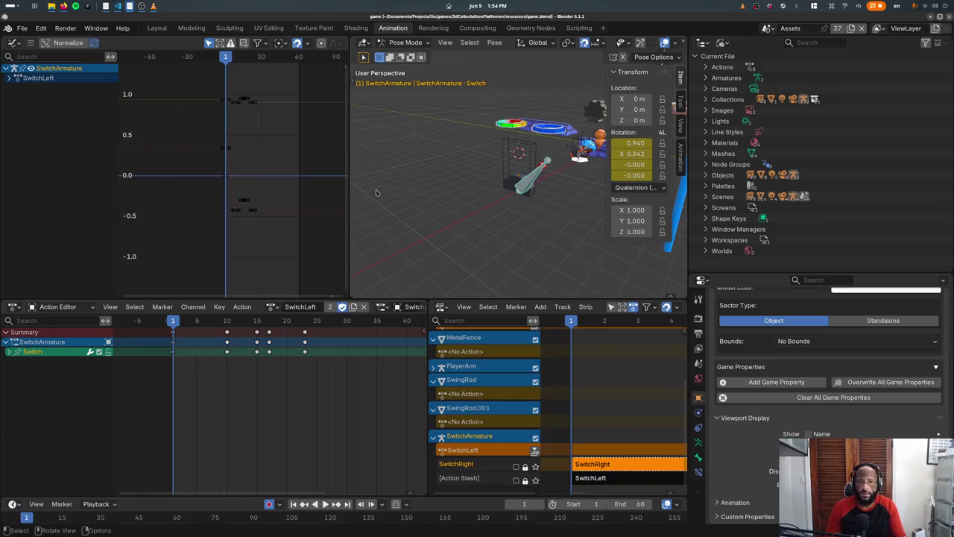
{"action": "key", "text": "alt+Tab"}
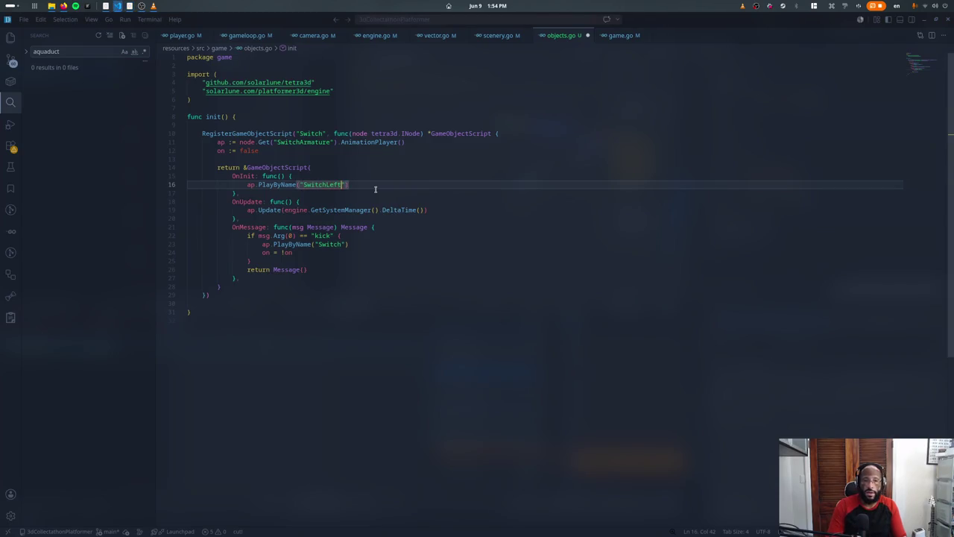
Step: Add ap.Playhead = 0 below the PlayByName call
{"action": "key", "text": "Return"}
{"action": "type", "text": "ap"}
{"action": "key", "text": "Escape"}
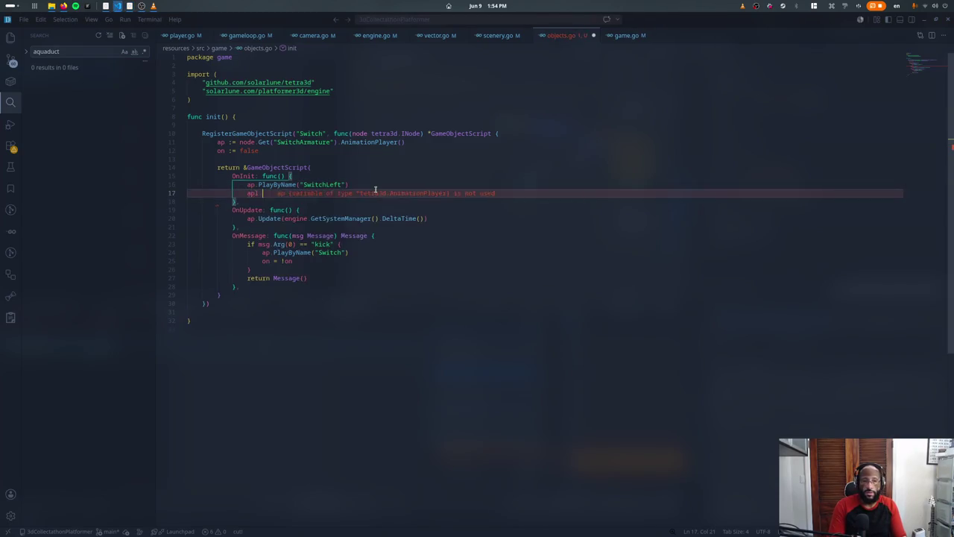
{"action": "type", "text": ".Pl..a"}
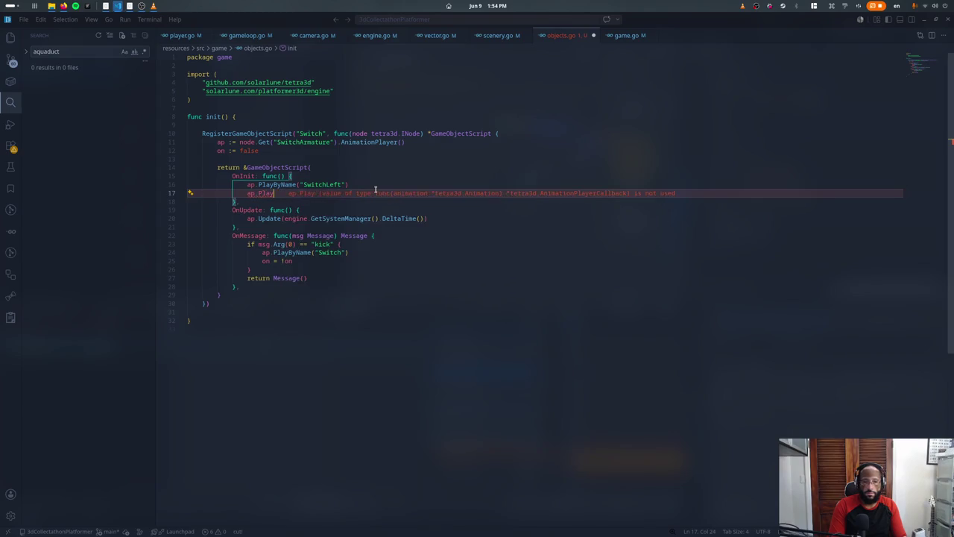
{"action": "type", "text": "h"}
{"action": "key", "text": "Tab"}
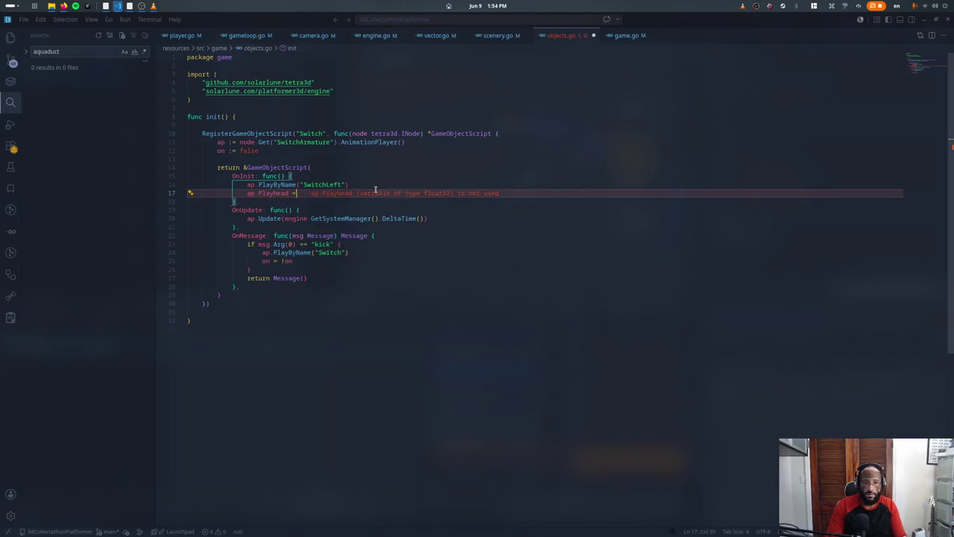
{"action": "type", "text": "= 0"}
{"action": "key", "text": "Return"}
Step: Add an ap.Stop() call after the playhead reset
{"action": "type", "text": "ap."}
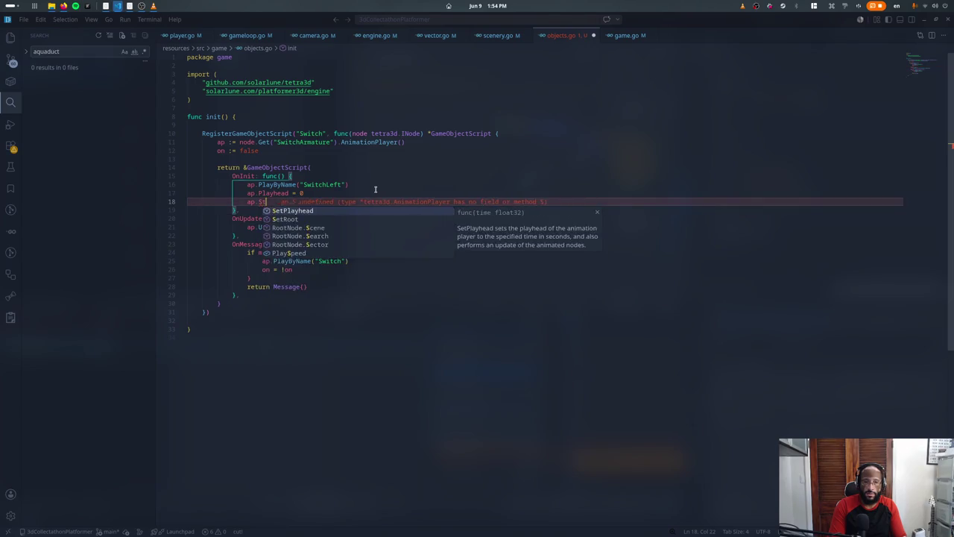
{"action": "type", "text": "S"}
{"action": "key", "text": "BackSpace"}
{"action": "type", "text": "Pa"}
{"action": "key", "text": "BackSpace"}
{"action": "key", "text": "BackSpace"}
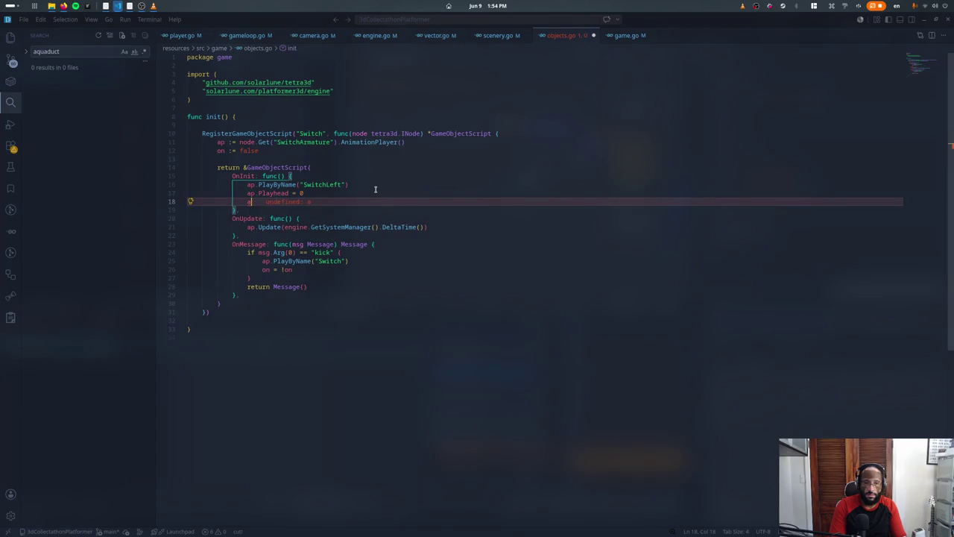
{"action": "key", "text": "ctrl+space"}
{"action": "type", "text": "Stop("}
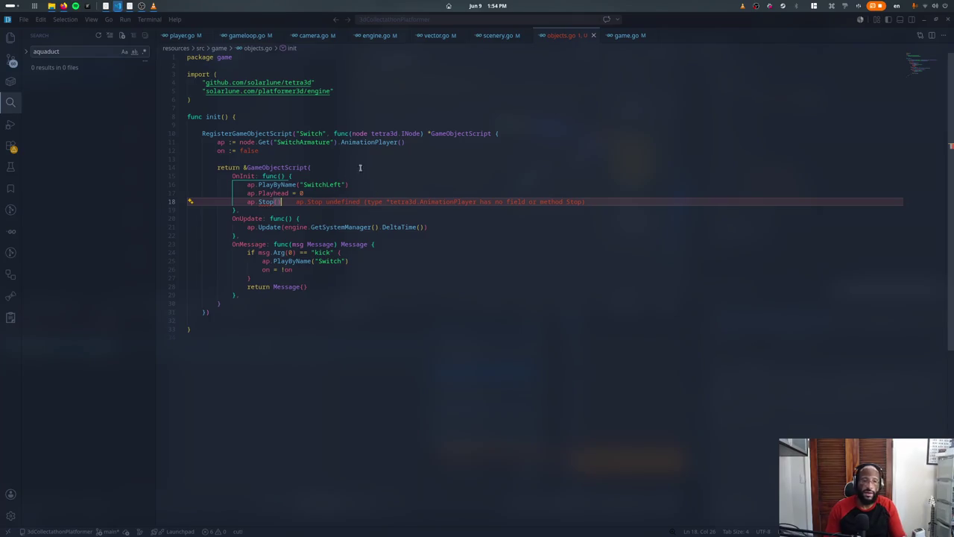
Step: Go to PlayByName's definition in tetra3d's animation.go
{"action": "left_click", "coordinate": [276, 184], "text": "ctrl"}
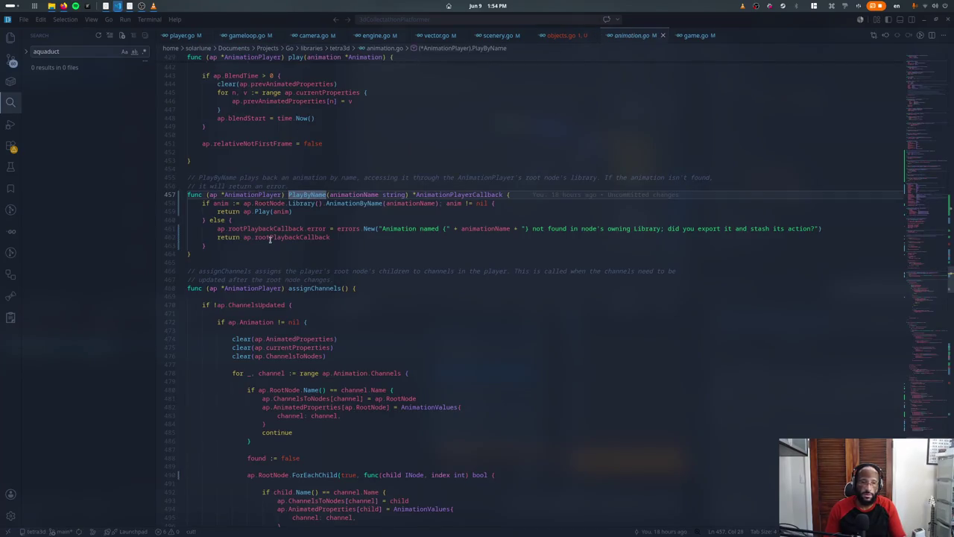
{"action": "scroll", "coordinate": [290, 203], "scroll_direction": "up", "scroll_amount": 4}
{"action": "scroll", "coordinate": [291, 203], "scroll_direction": "up", "scroll_amount": 5}
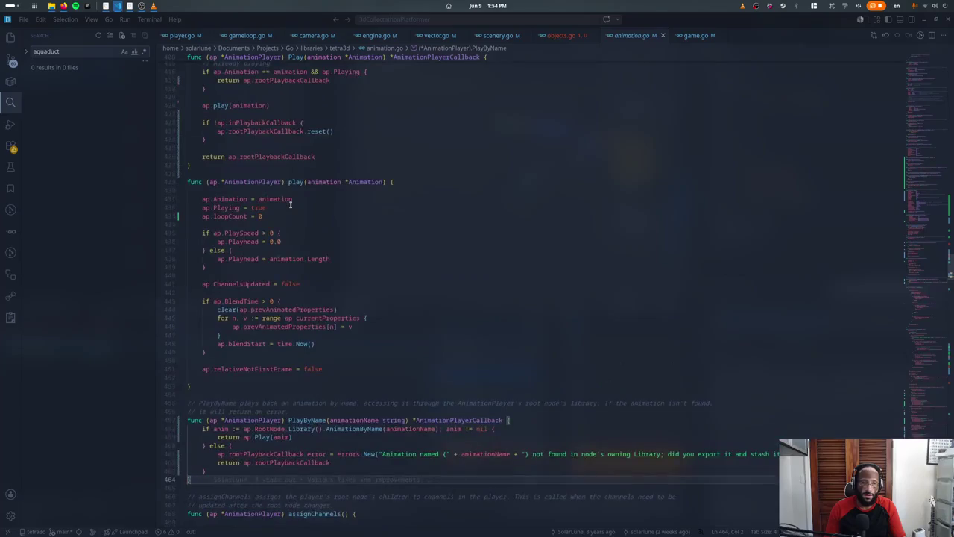
Step: Write a Stop() method on AnimationPlayer after Play that sets playing, and save
{"action": "scroll", "coordinate": [291, 204], "scroll_direction": "up", "scroll_amount": 3}
{"action": "left_click", "coordinate": [302, 244]}
{"action": "key", "text": "Return"}
{"action": "key", "text": "Return"}
{"action": "type", "text": "func (ap *AnimationPlayer) Stop() {"}
{"action": "key", "text": "Return"}
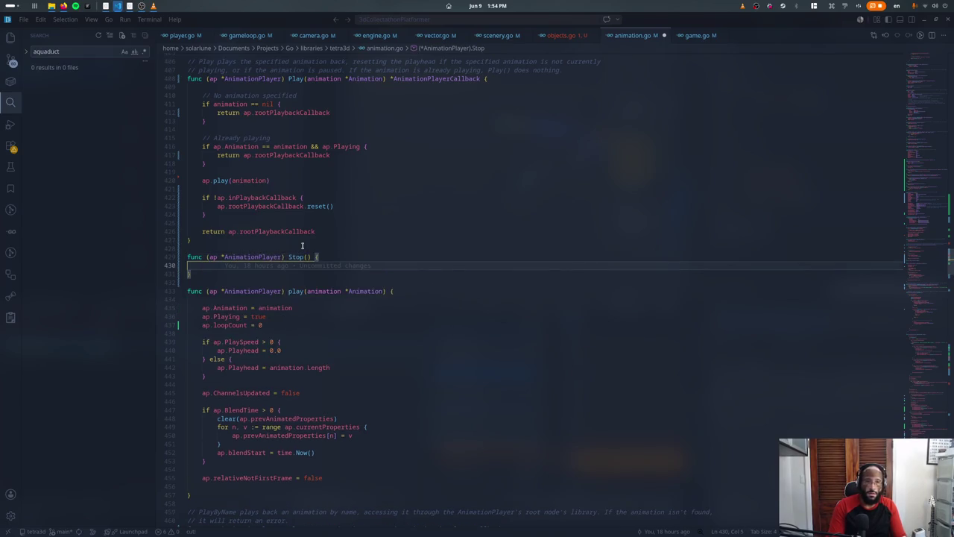
{"action": "type", "text": "ap.playing"}
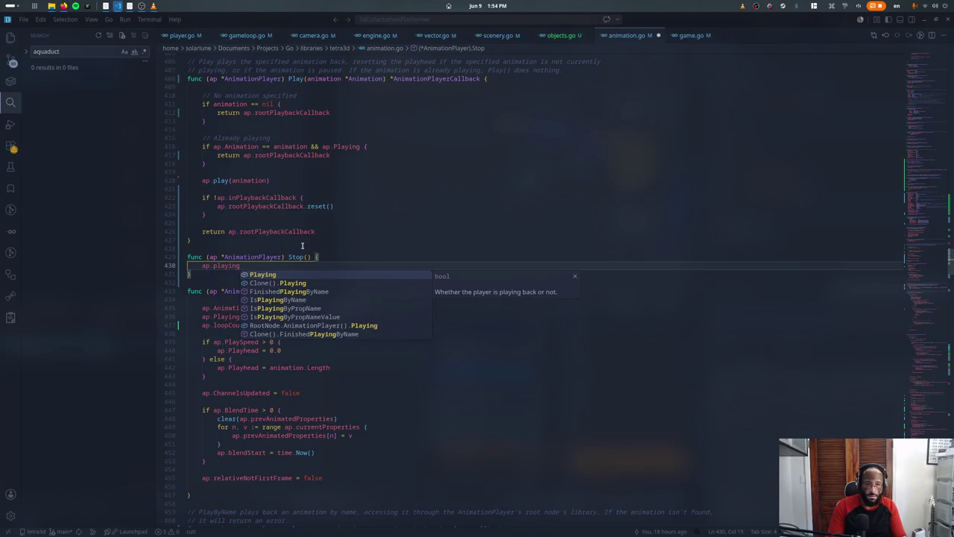
{"action": "key", "text": "Tab"}
{"action": "type", "text": "="}
{"action": "key", "text": "ctrl+s"}
Step: Move the Stop method below PlayByName and tidy the blank lines
{"action": "key", "text": "Up"}
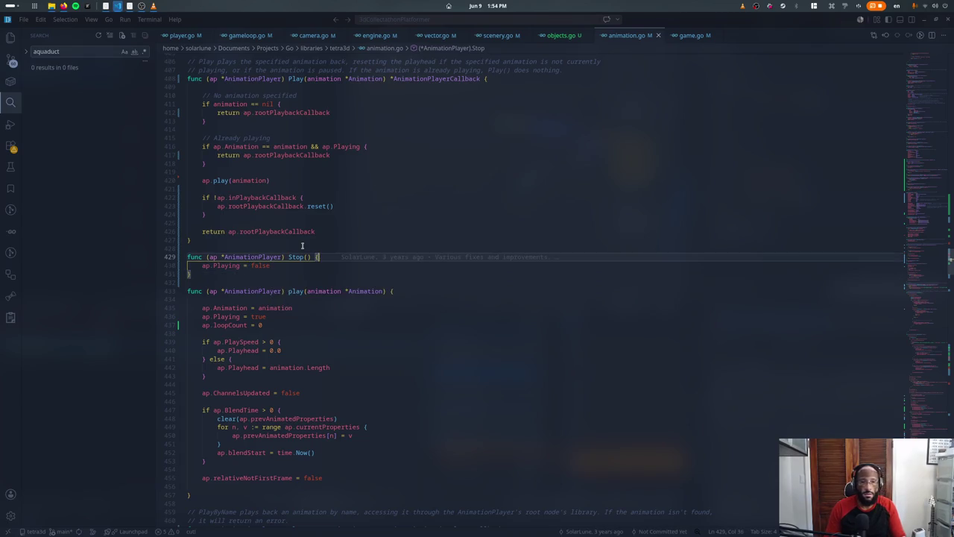
{"action": "key", "text": "Down"}
{"action": "key", "text": "Down"}
{"action": "key", "text": "End"}
{"action": "key", "text": "shift+Up"}
{"action": "key", "text": "shift+Up"}
{"action": "key", "text": "shift+Home"}
{"action": "key", "text": "BackSpace"}
{"action": "key", "text": "BackSpace"}
{"action": "key", "text": "BackSpace"}
{"action": "key", "text": "ctrl+s"}
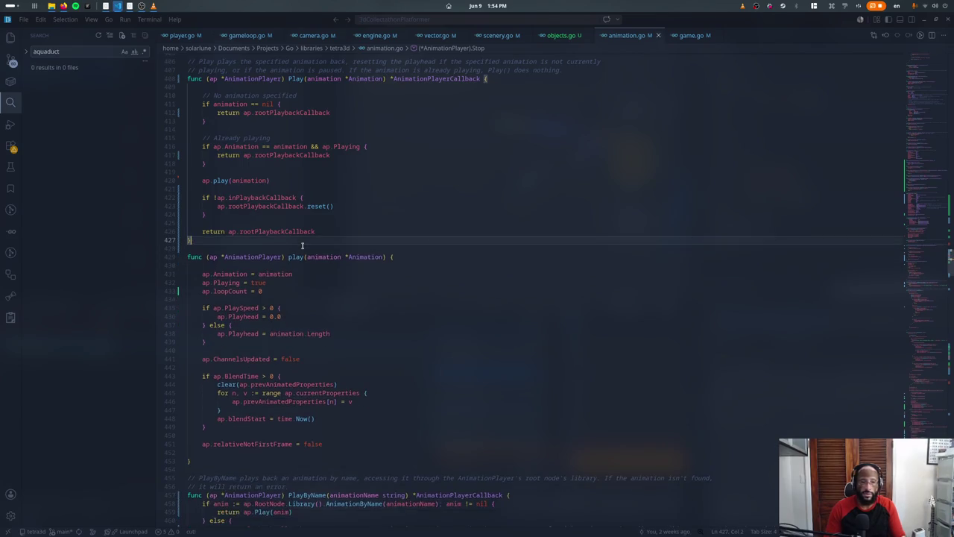
{"action": "scroll", "coordinate": [302, 246], "scroll_direction": "down", "scroll_amount": 3}
{"action": "scroll", "coordinate": [302, 245], "scroll_direction": "down", "scroll_amount": 2}
{"action": "left_click", "coordinate": [229, 302]}
{"action": "type", "text": "func (ap *AnimationPlayer) Stop() { \tap.Playing = false }"}
Step: Rename Stop to Pause and duplicate the Pause method
{"action": "key", "text": "ctrl+shift+Left"}
{"action": "type", "text": "Pause"}
{"action": "key", "text": "Down"}
{"action": "key", "text": "Down"}
{"action": "key", "text": "shift+Up"}
{"action": "key", "text": "shift+Up"}
{"action": "key", "text": "ctrl+c"}
{"action": "key", "text": "ctrl+v"}
Step: Name the copy Resume and rename the Playing field to playing
{"action": "key", "text": "Right"}
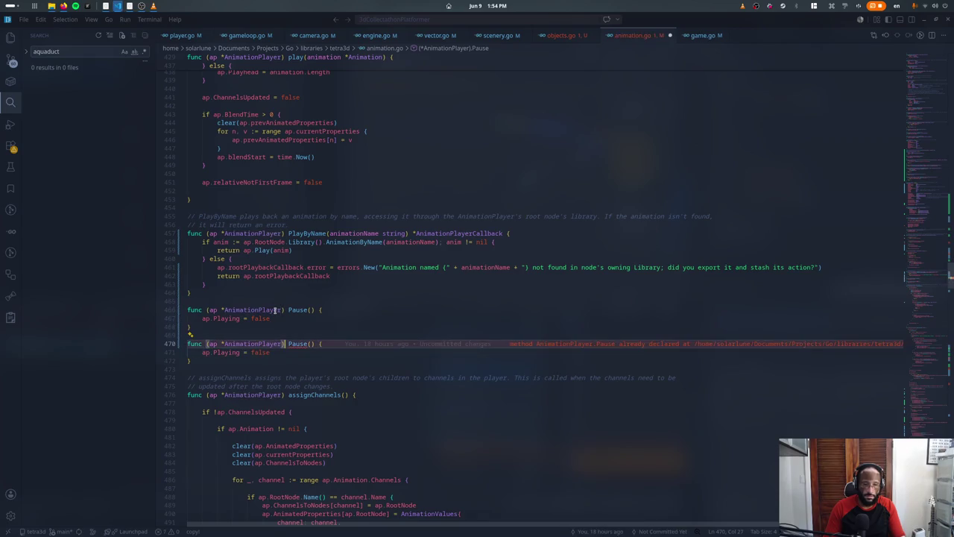
{"action": "type", "text": "Resume"}
{"action": "key", "text": "Down"}
{"action": "key", "text": "ctrl+shift+Left"}
{"action": "key", "text": "F2"}
{"action": "type", "text": "aying"}
{"action": "key", "text": "Return"}
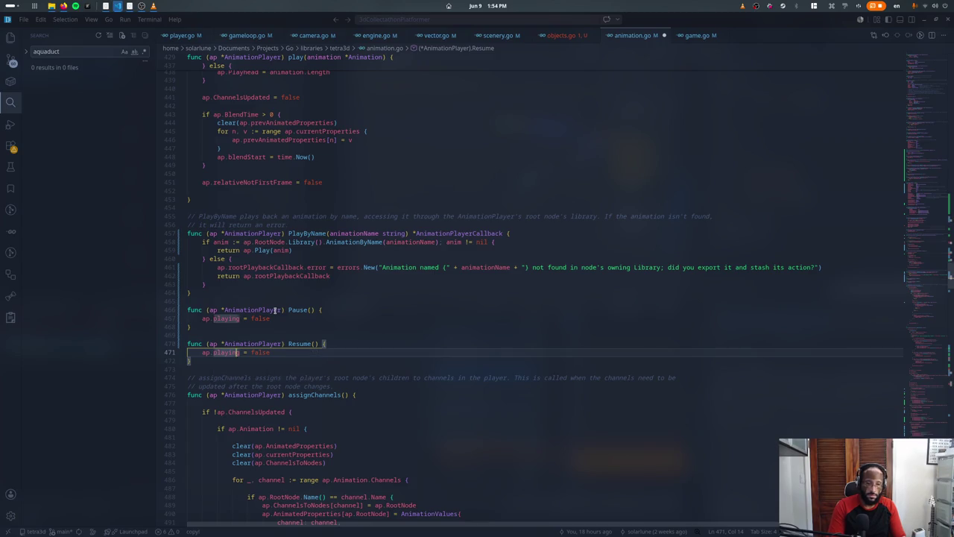
Step: Add a Playing() bool method on AnimationPlayer that returns ap.playing
{"action": "key", "text": "Down"}
{"action": "key", "text": "End"}
{"action": "key", "text": "Return"}
{"action": "key", "text": "Return"}
{"action": "type", "text": "func (ap"}
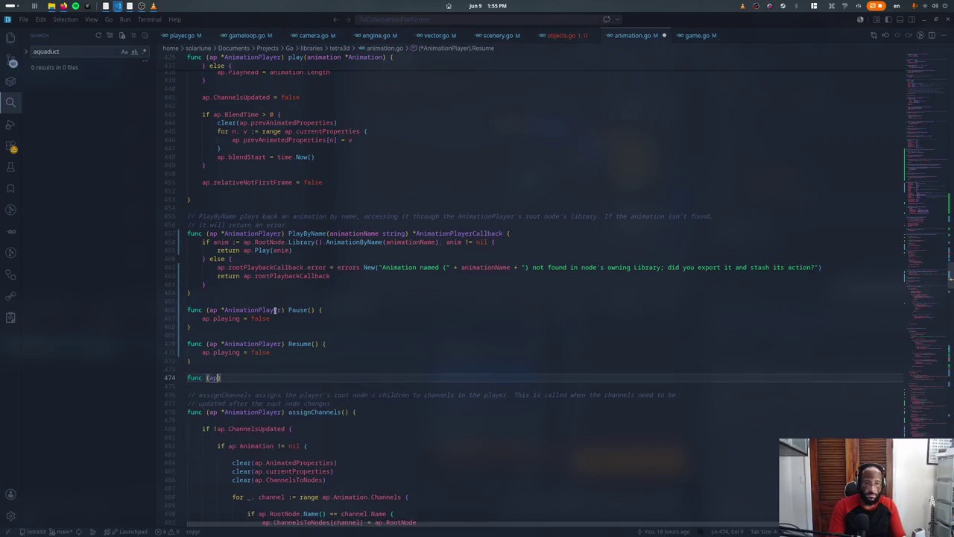
{"action": "type", "text": "nimatoin"}
{"action": "type", "text": "Play"}
{"action": "key", "text": "Tab"}
{"action": "type", "text": ") boo"}
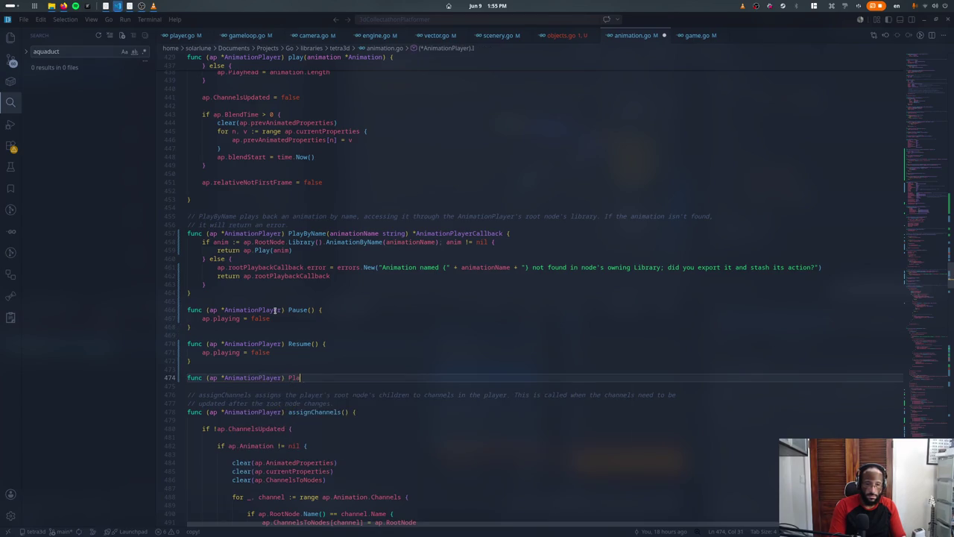
{"action": "type", "text": "l {"}
{"action": "key", "text": "Return"}
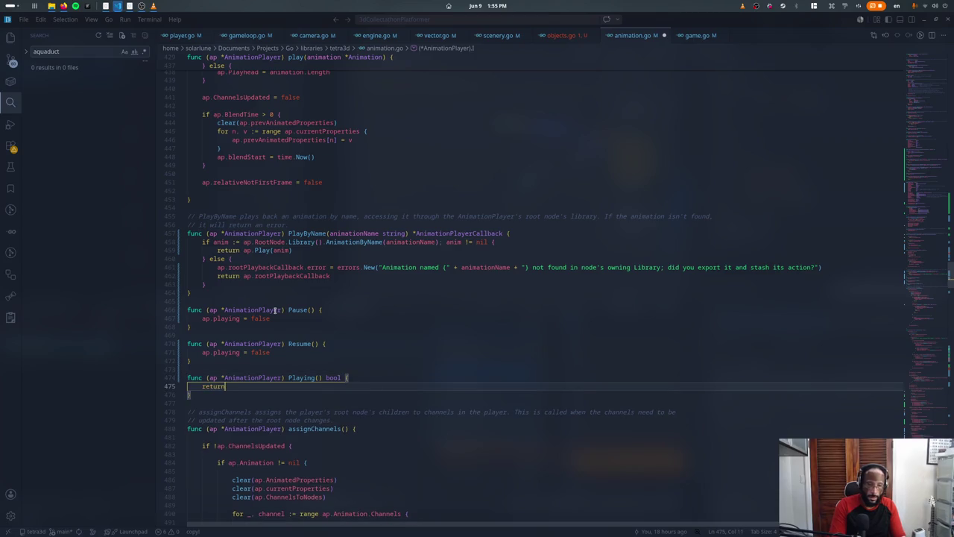
{"action": "type", "text": "return ap.play"}
{"action": "key", "text": "Tab"}
Step: Make Resume set playing to true instead of false
{"action": "key", "text": "Up"}
{"action": "key", "text": "Up"}
{"action": "key", "text": "Up"}
{"action": "key", "text": "Up"}
{"action": "key", "text": "End"}
{"action": "key", "text": "ctrl+BackSpace"}
{"action": "type", "text": "tr"}
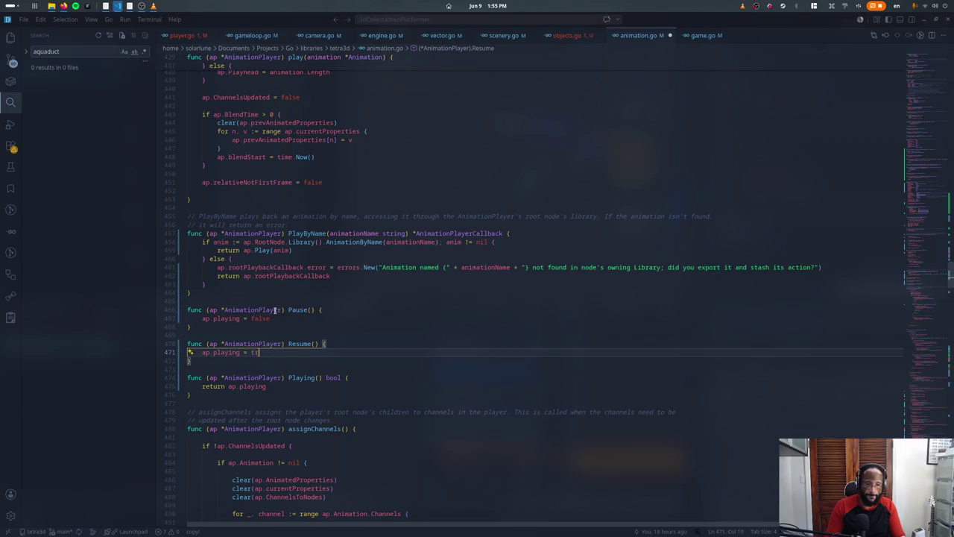
{"action": "type", "text": "ue"}
Step: Rename the method IsPlaying() and place it above IsPlayingByName
{"action": "key", "text": "ctrl+f"}
{"action": "type", "text": "isplayin"}
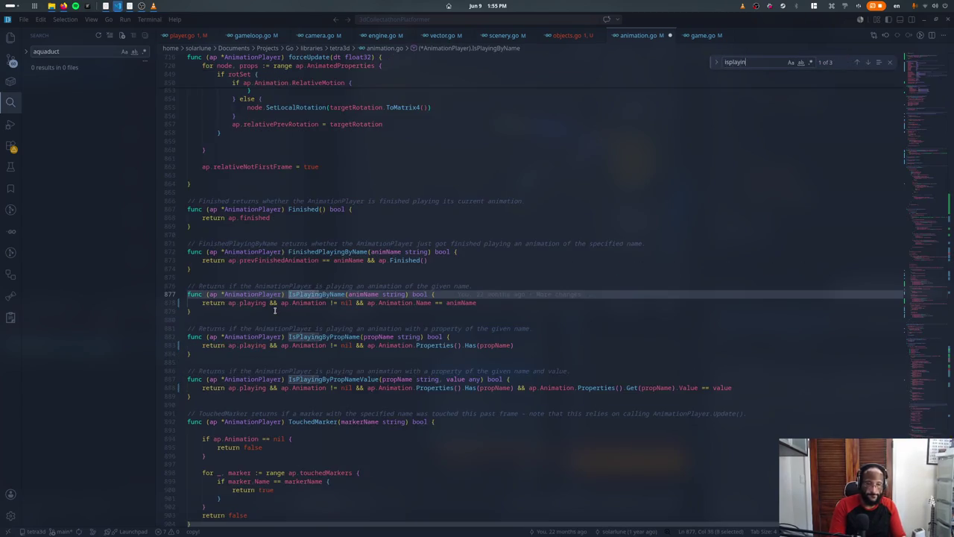
{"action": "key", "text": "Escape"}
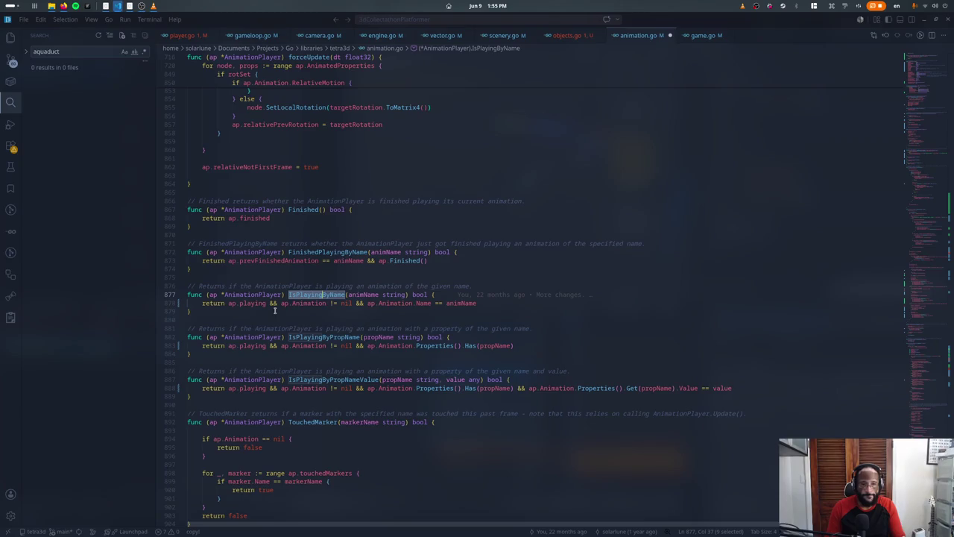
{"action": "key", "text": "ctrl+z"}
{"action": "key", "text": "ctrl+z"}
{"action": "key", "text": "ctrl+z"}
{"action": "key", "text": "ctrl+z"}
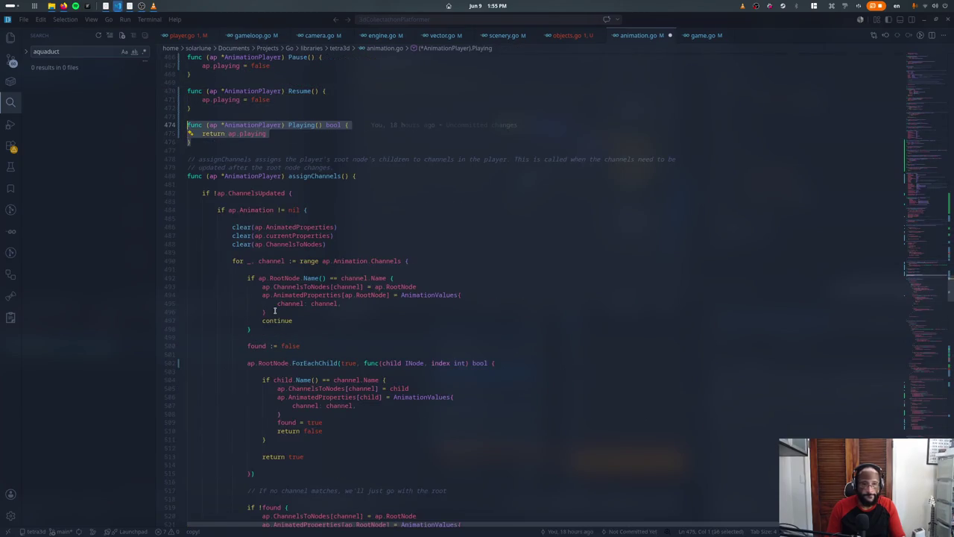
{"action": "key", "text": "ctrl+z"}
{"action": "key", "text": "ctrl+z"}
{"action": "key", "text": "ctrl+z"}
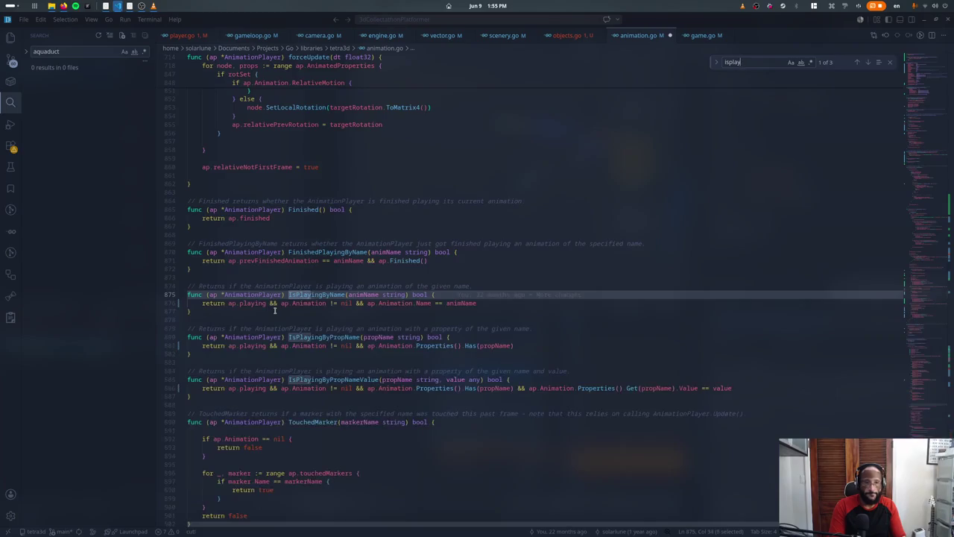
{"action": "key", "text": "ctrl+z"}
{"action": "key", "text": "ctrl+z"}
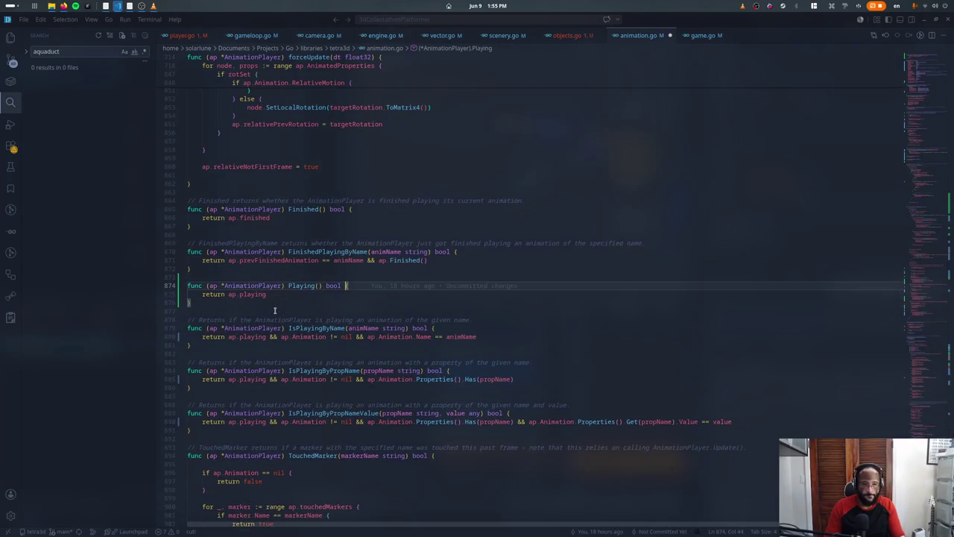
{"action": "key", "text": "ctrl+z"}
{"action": "key", "text": "ctrl+z"}
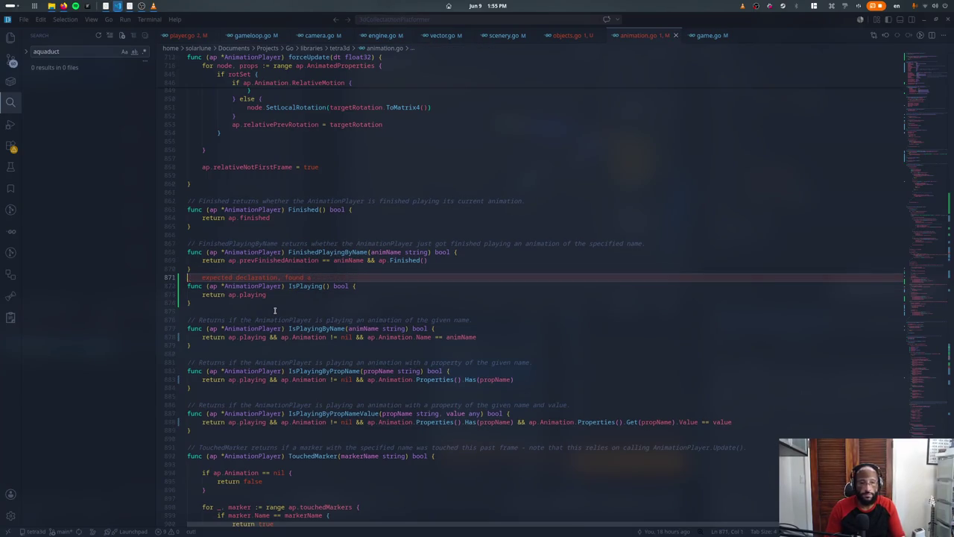
{"action": "key", "text": "alt+Tab"}
{"action": "key", "text": "alt+Tab"}
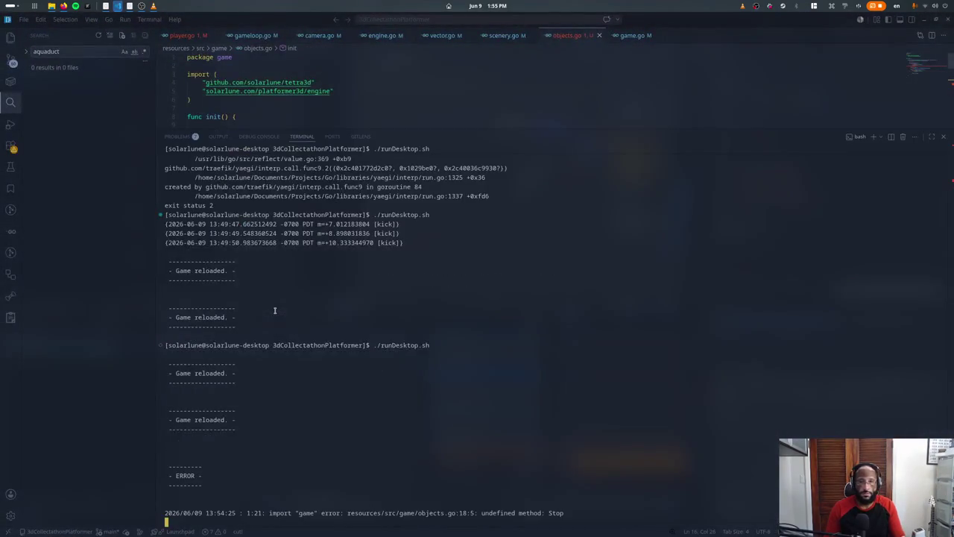
Step: Replace ap.Stop() with ap.Pause() in objects.go and rerun the game
{"action": "key", "text": "Down"}
{"action": "key", "text": "Down"}
{"action": "key", "text": "BackSpace"}
{"action": "key", "text": "BackSpace"}
{"action": "key", "text": "BackSpace"}
{"action": "type", "text": "Pau"}
{"action": "key", "text": "Return"}
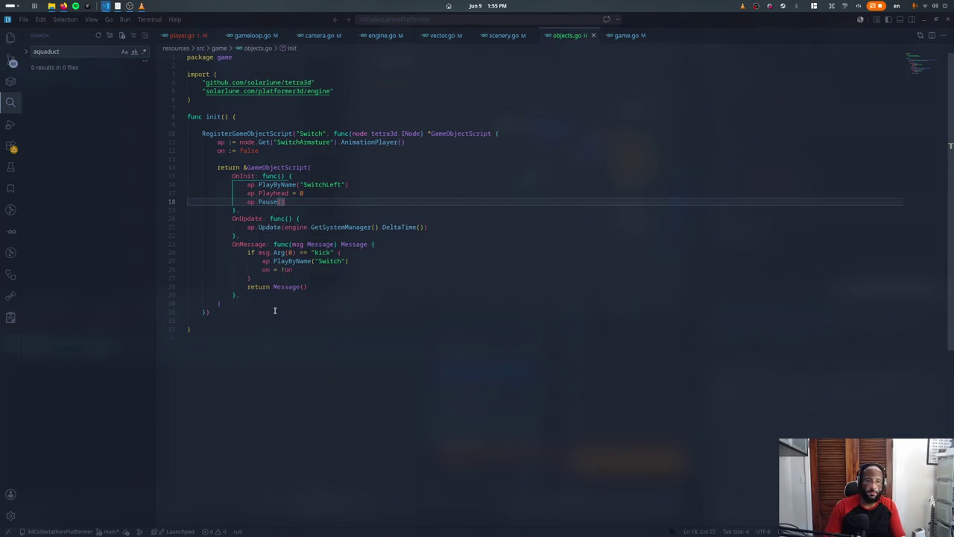
{"action": "key", "text": "ctrl+grave"}
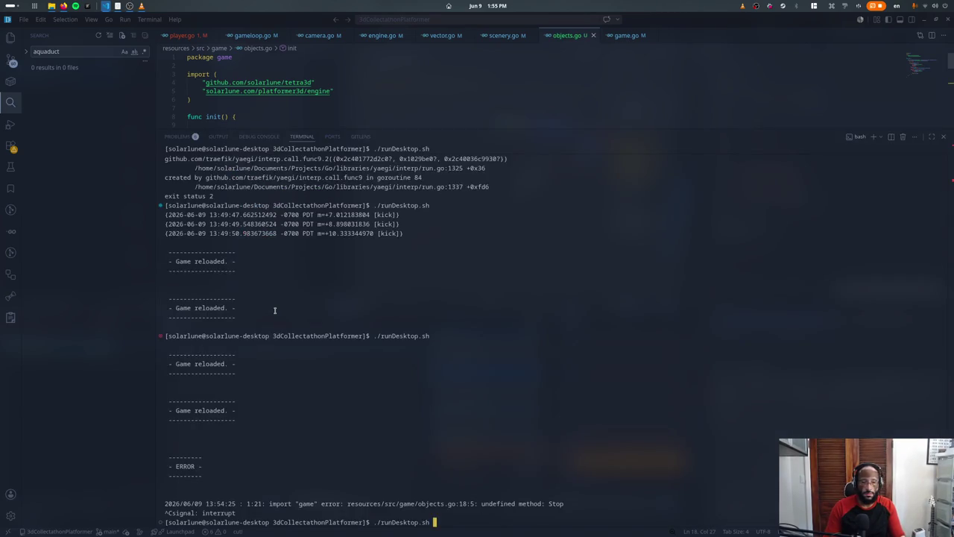
{"action": "key", "text": "Return"}
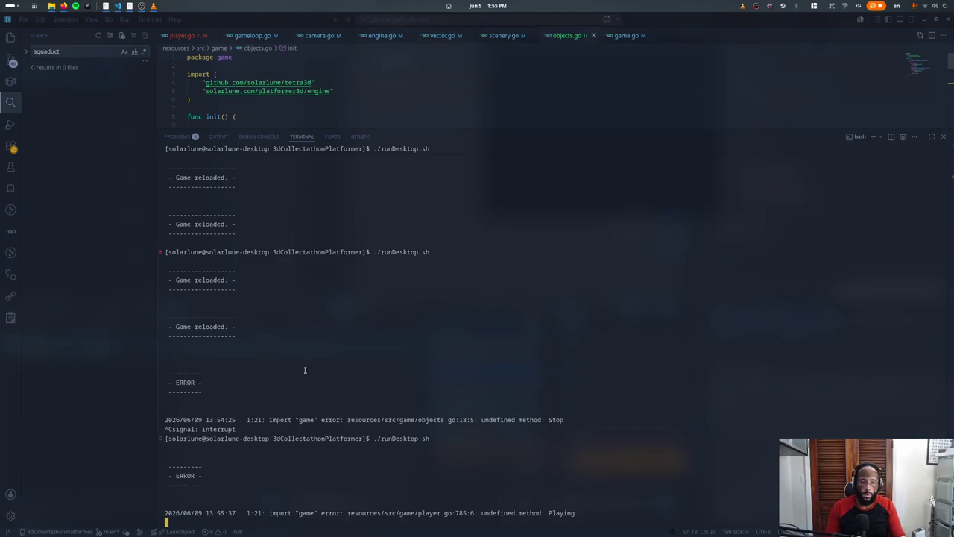
Step: Fix player.go line 785 to call anim.IsPlaying(), save, and confirm the clean reload
{"action": "left_click", "coordinate": [395, 513], "text": "ctrl"}
{"action": "key", "text": "ctrl+j"}
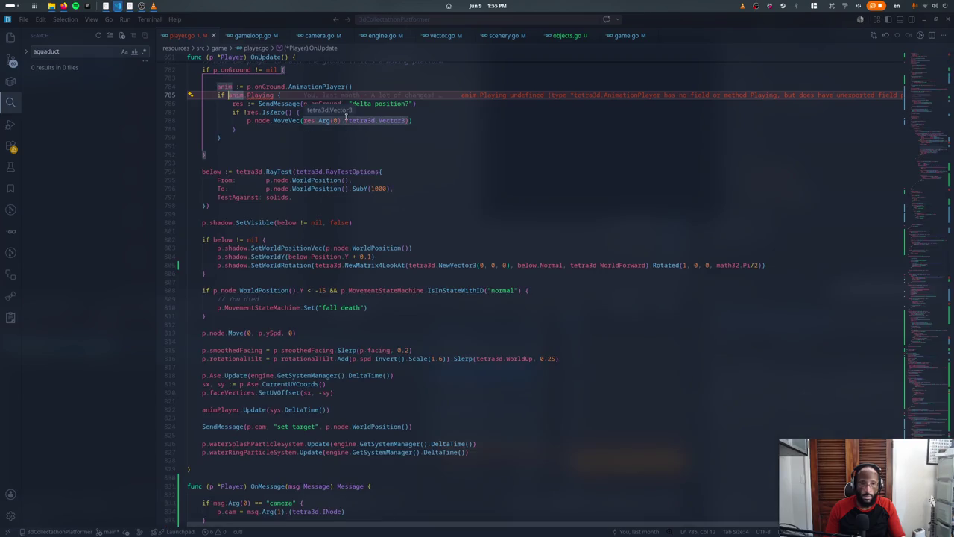
{"action": "key", "text": "ctrl+shift+Right"}
{"action": "type", "text": "Isp"}
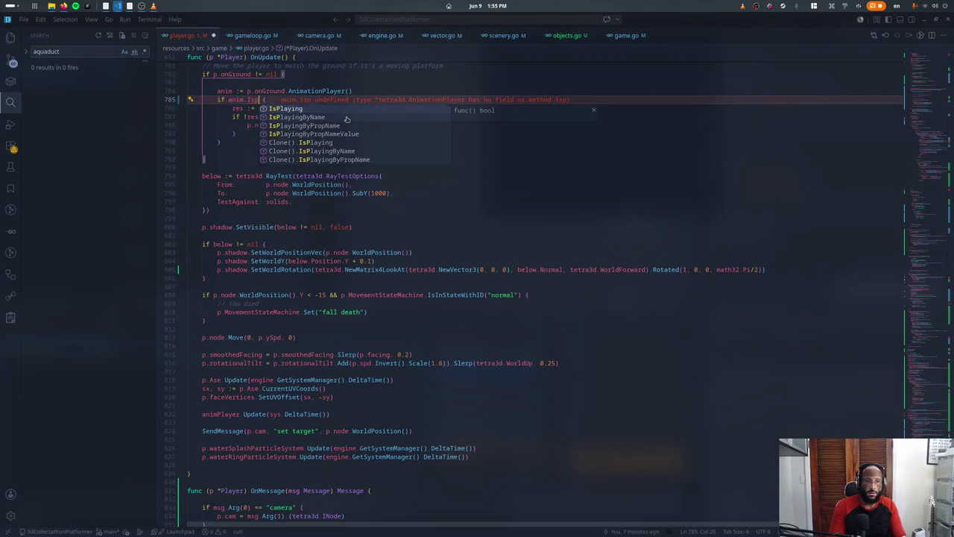
{"action": "key", "text": "Return"}
{"action": "key", "text": "ctrl+s"}
{"action": "key", "text": "ctrl+j"}
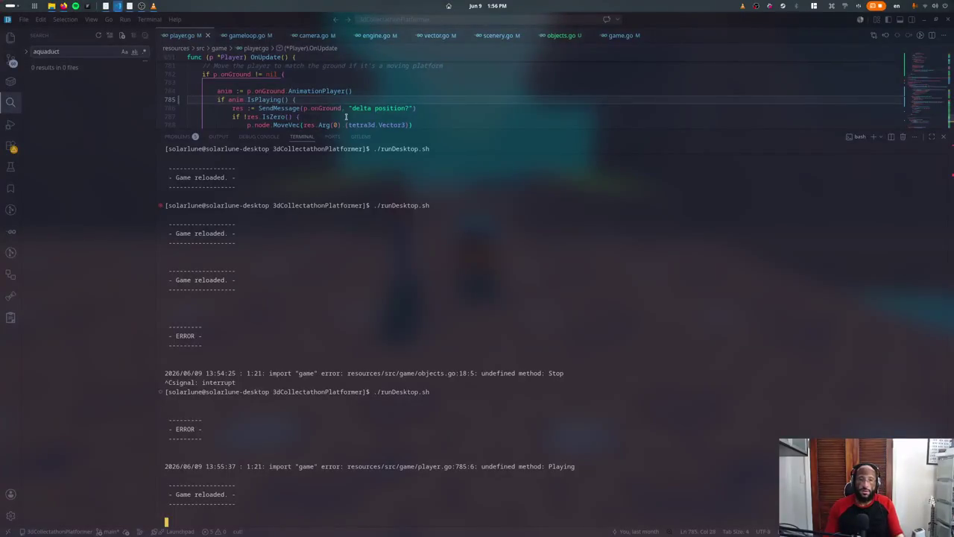
{"action": "key", "text": "ctrl+j"}
{"action": "left_click", "coordinate": [338, 139]}
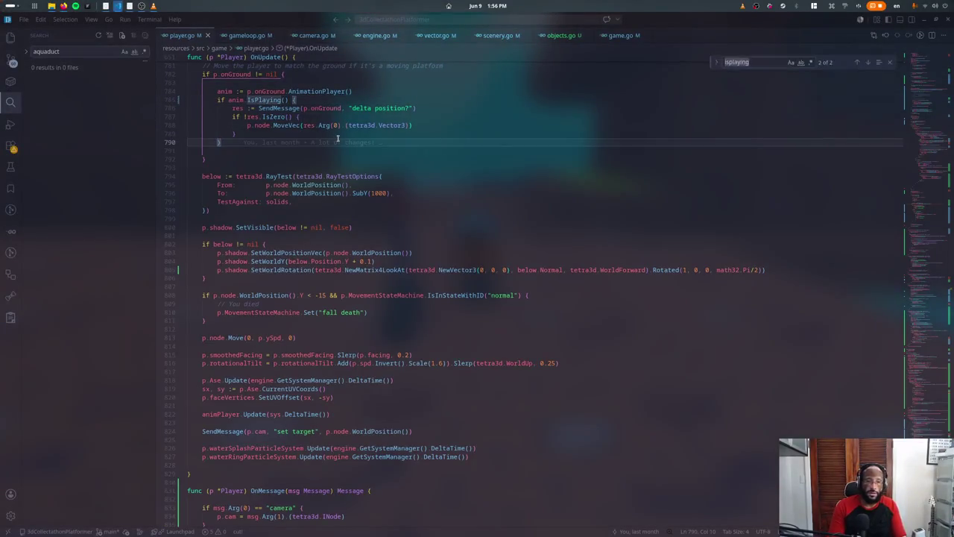
Step: Return to the player's OnInit and draft, then delete, a loop over kb.Actions
{"action": "key", "text": "ctrl+z"}
{"action": "key", "text": "ctrl+z"}
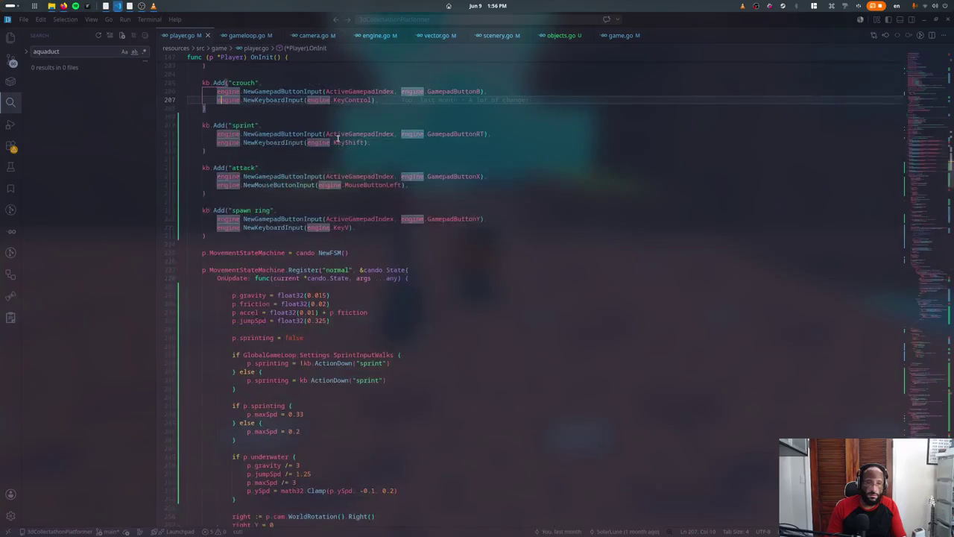
{"action": "key", "text": "ctrl+z"}
{"action": "key", "text": "ctrl+z"}
{"action": "key", "text": "ctrl+z"}
{"action": "key", "text": "ctrl+z"}
{"action": "key", "text": "ctrl+z"}
{"action": "key", "text": "ctrl+z"}
{"action": "key", "text": "ctrl+z"}
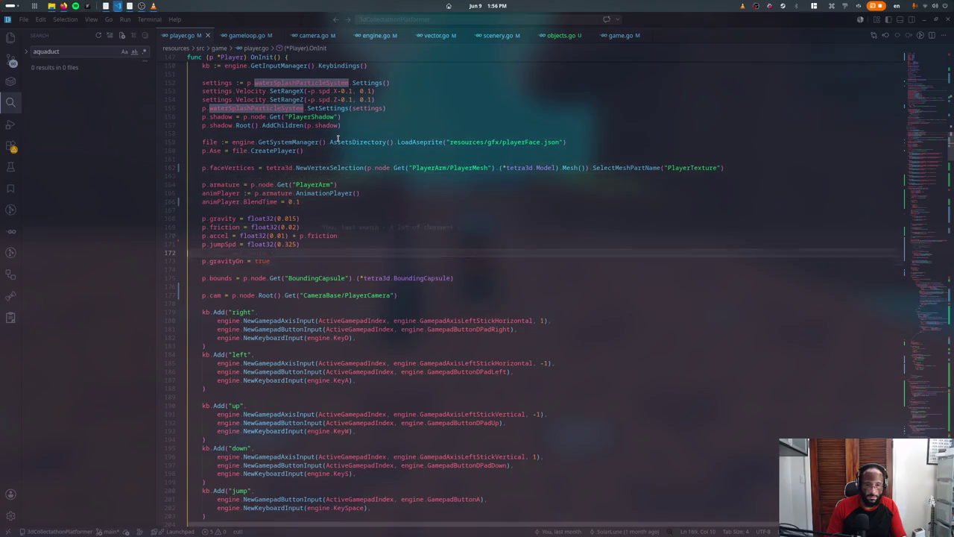
{"action": "key", "text": "ctrl+z"}
{"action": "key", "text": "ctrl+z"}
{"action": "key", "text": "ctrl+z"}
{"action": "type", "text": "kb.Deadde"}
{"action": "key", "text": "BackSpace"}
{"action": "key", "text": "BackSpace"}
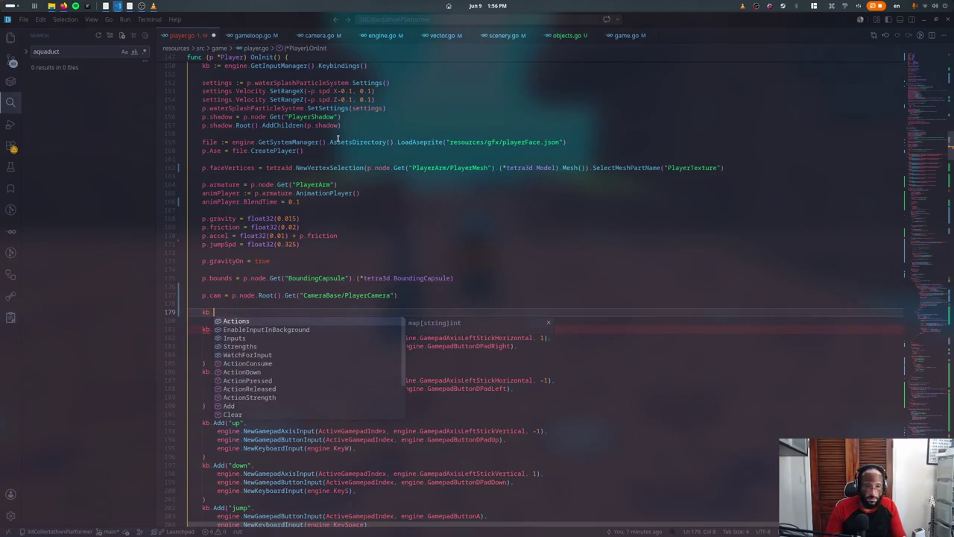
{"action": "key", "text": "Down"}
{"action": "key", "text": "Down"}
{"action": "key", "text": "Down"}
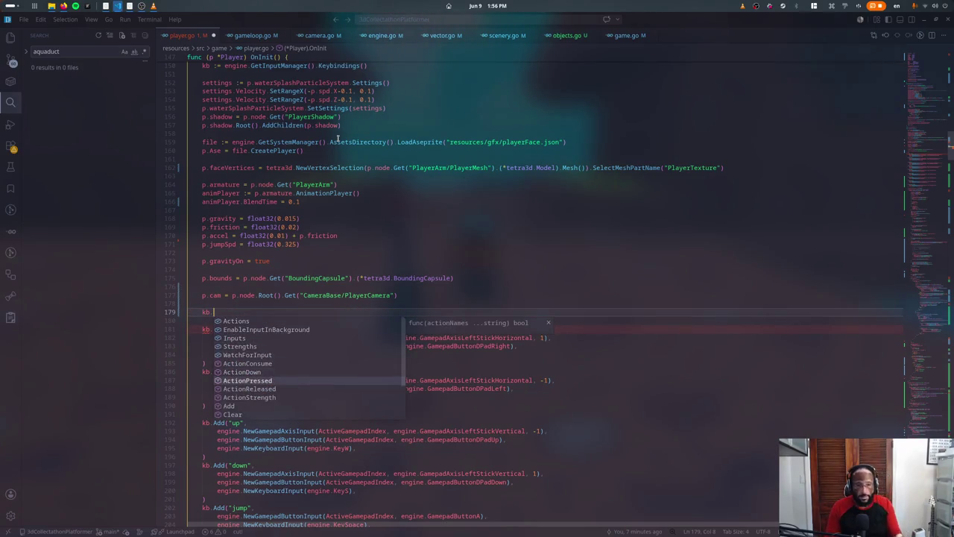
{"action": "key", "text": "BackSpace"}
{"action": "key", "text": "BackSpace"}
{"action": "key", "text": "BackSpace"}
{"action": "type", "text": "for _, action := range engi"}
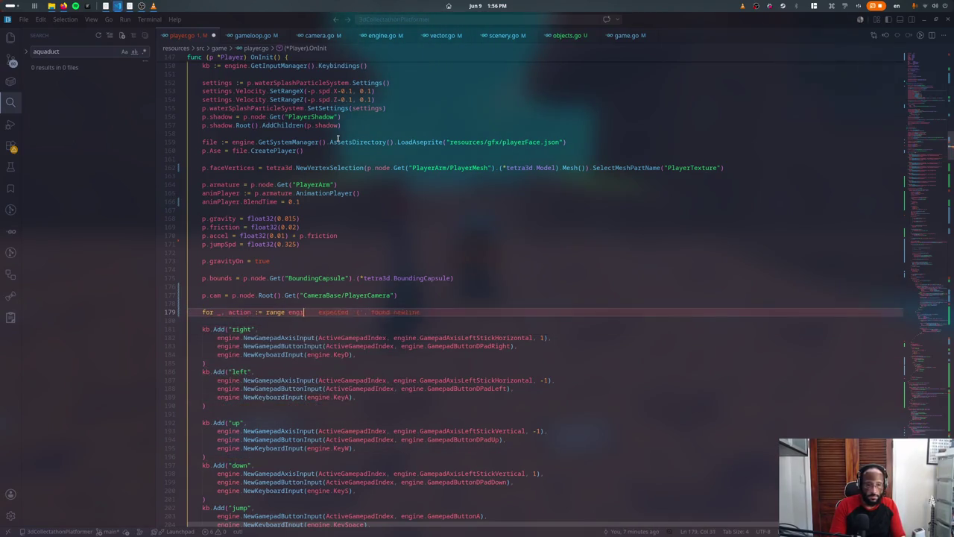
{"action": "type", "text": "ne."}
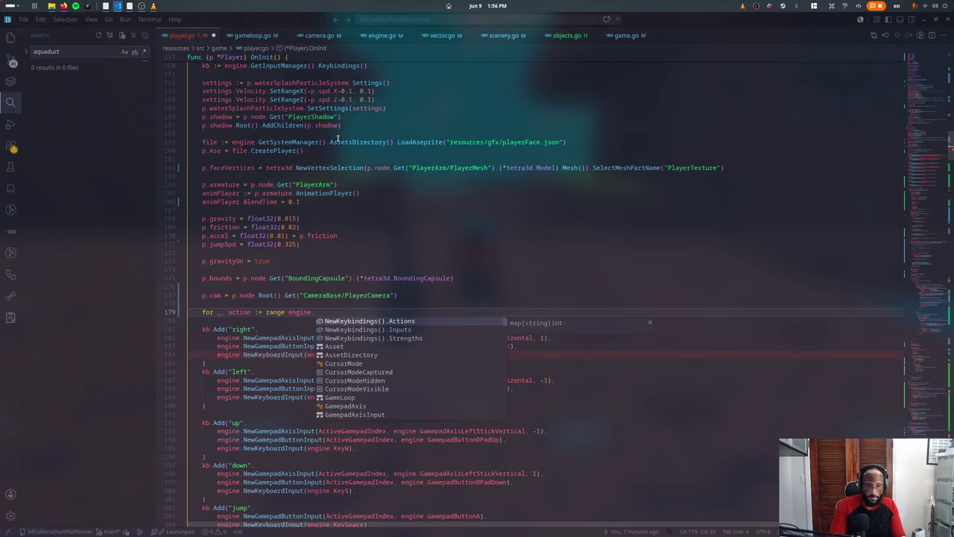
{"action": "type", "text": "Keybind"}
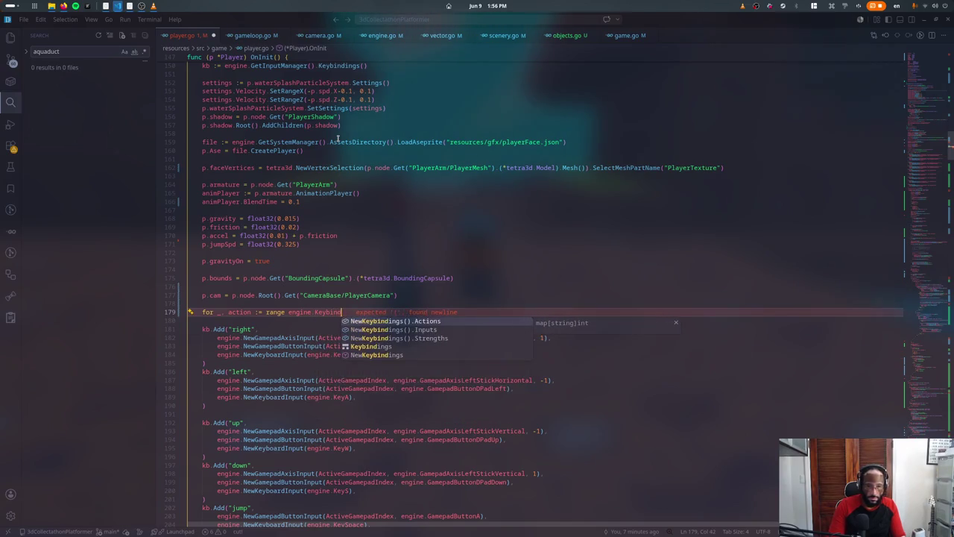
{"action": "key", "text": "ctrl+shift+Left"}
{"action": "type", "text": "kb."}
{"action": "key", "text": "Return"}
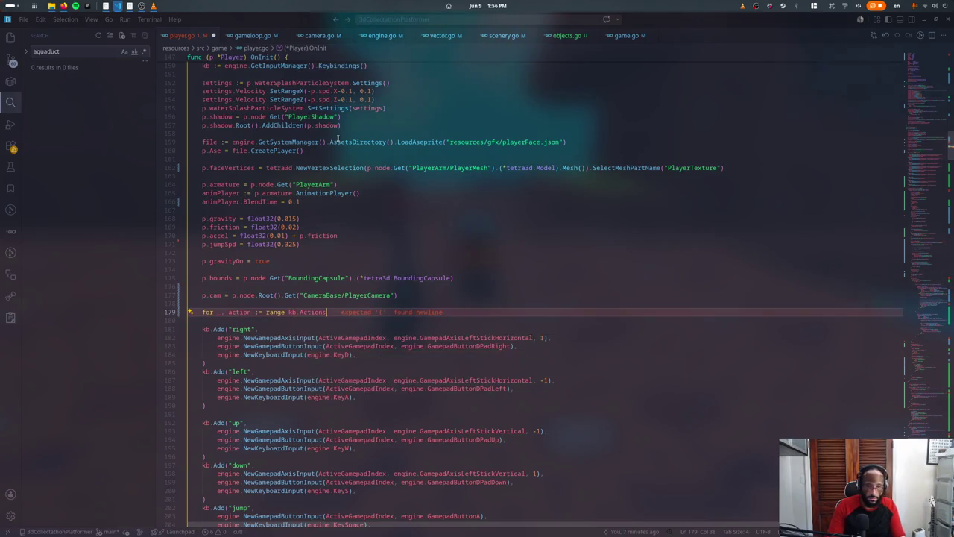
{"action": "type", "text": ".In"}
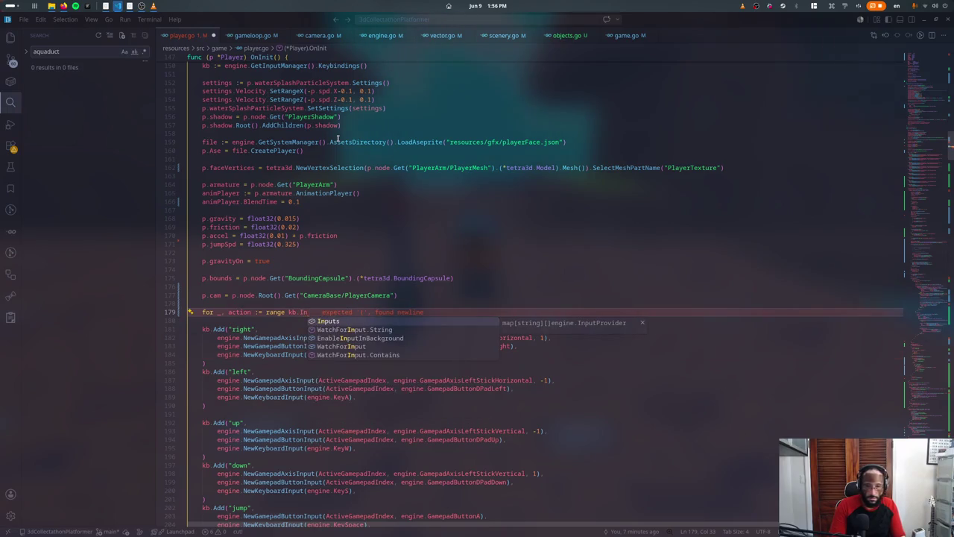
{"action": "key", "text": "BackSpace"}
{"action": "key", "text": "BackSpace"}
{"action": "key", "text": "BackSpace"}
{"action": "type", "text": "."}
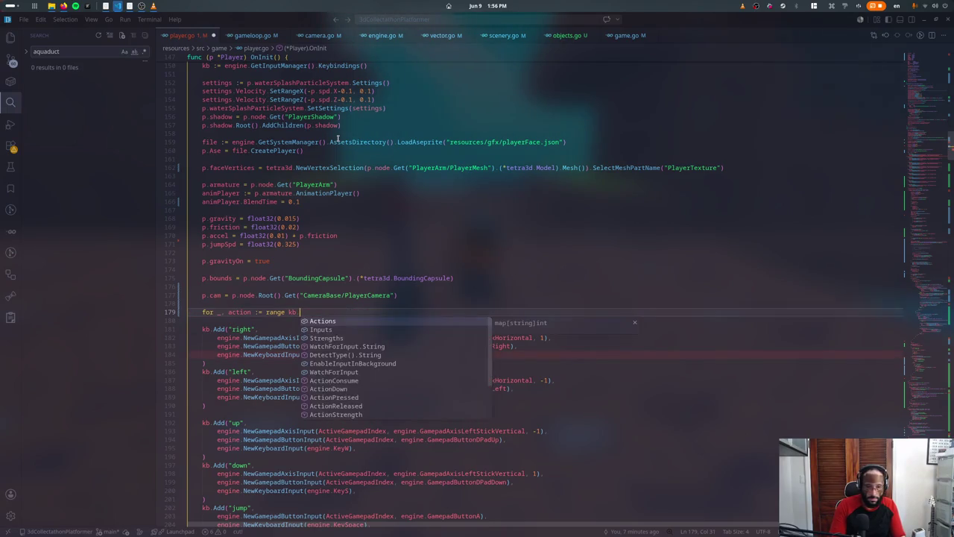
{"action": "key", "text": "ctrl+shift+k"}
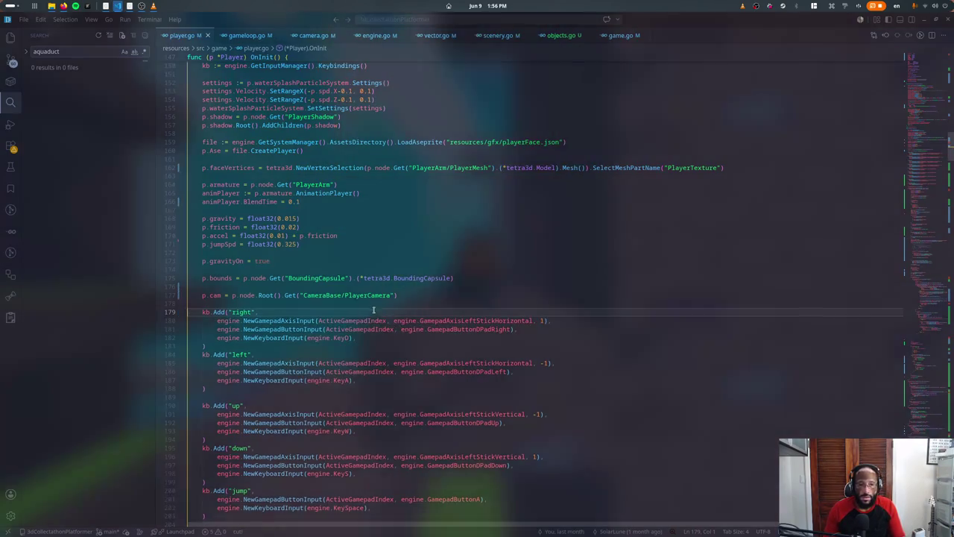
Step: Inspect NewGamepadAxisInput's 0.1 Deadzone in input.go, then save and close it
{"action": "left_click", "coordinate": [365, 305]}
{"action": "mouse_move", "coordinate": [276, 304]}
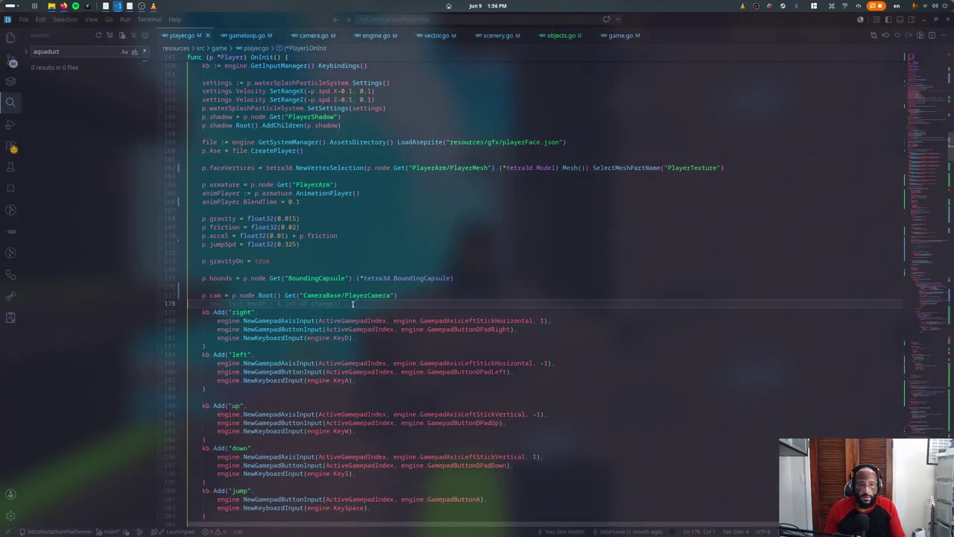
{"action": "left_click", "coordinate": [259, 337]}
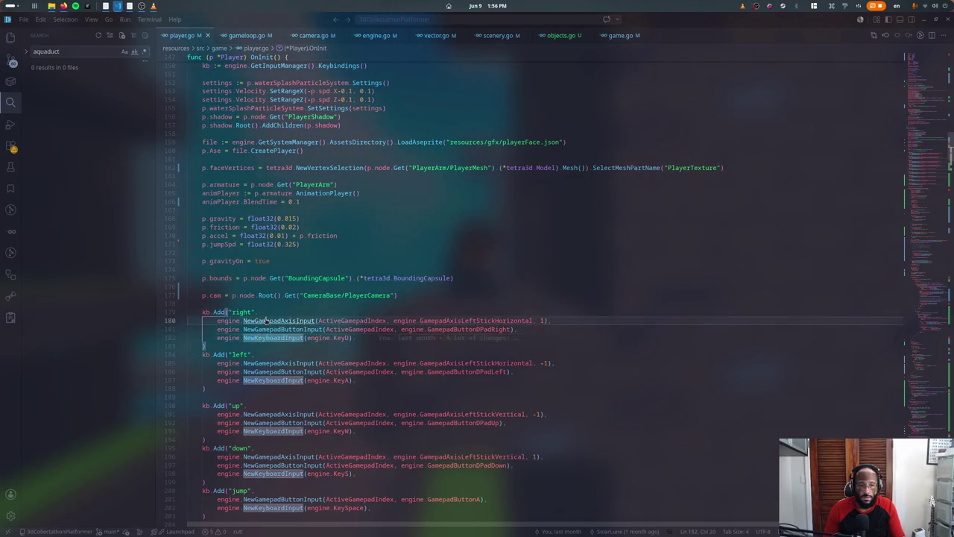
{"action": "left_click", "coordinate": [266, 320], "text": "ctrl"}
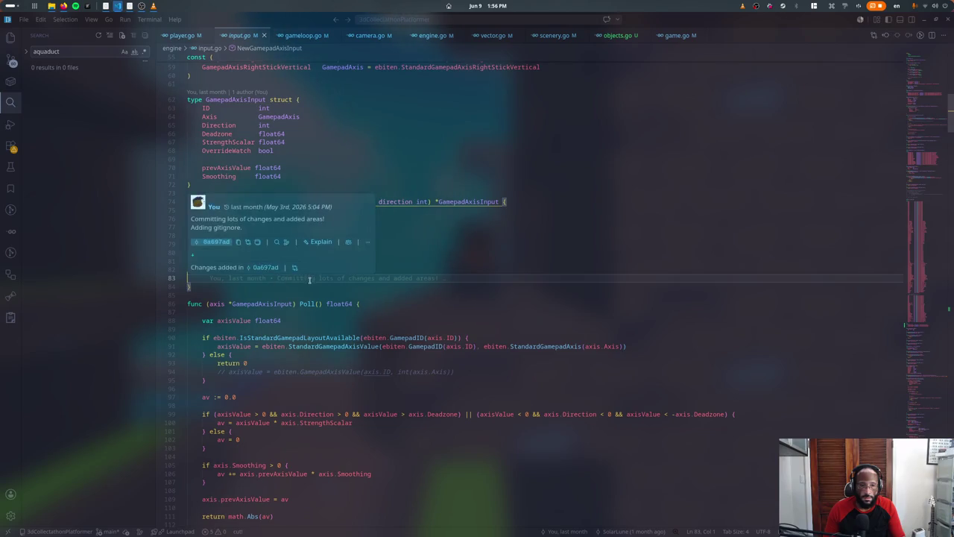
{"action": "key", "text": "ctrl+alt+minus"}
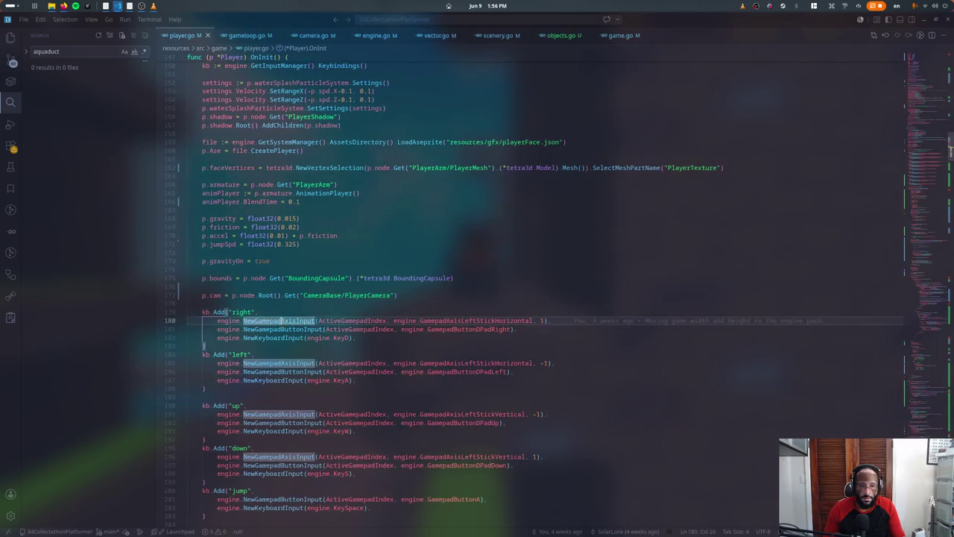
{"action": "left_click", "coordinate": [282, 321], "text": "ctrl"}
{"action": "left_click", "coordinate": [282, 278]}
{"action": "left_click", "coordinate": [286, 253]}
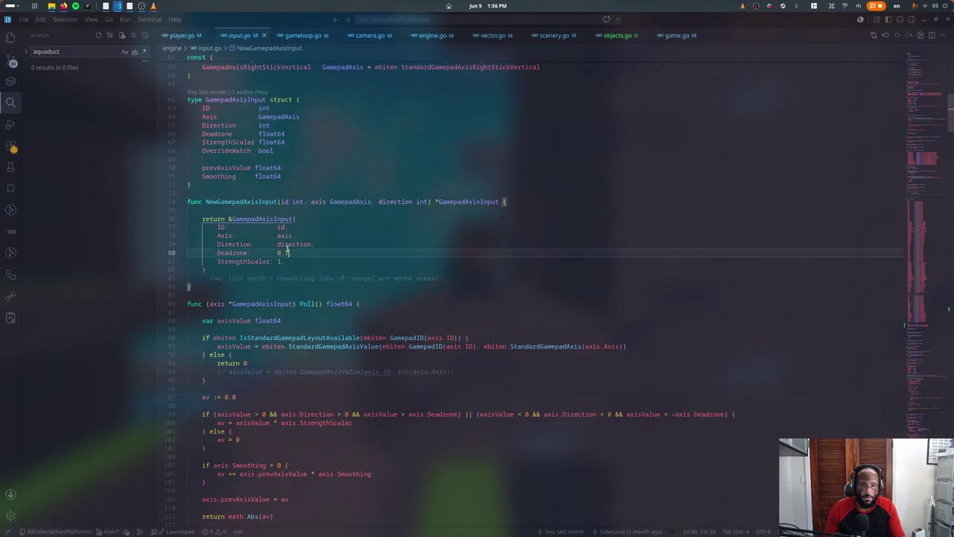
{"action": "key", "text": "ctrl+s"}
{"action": "key", "text": "ctrl+w"}
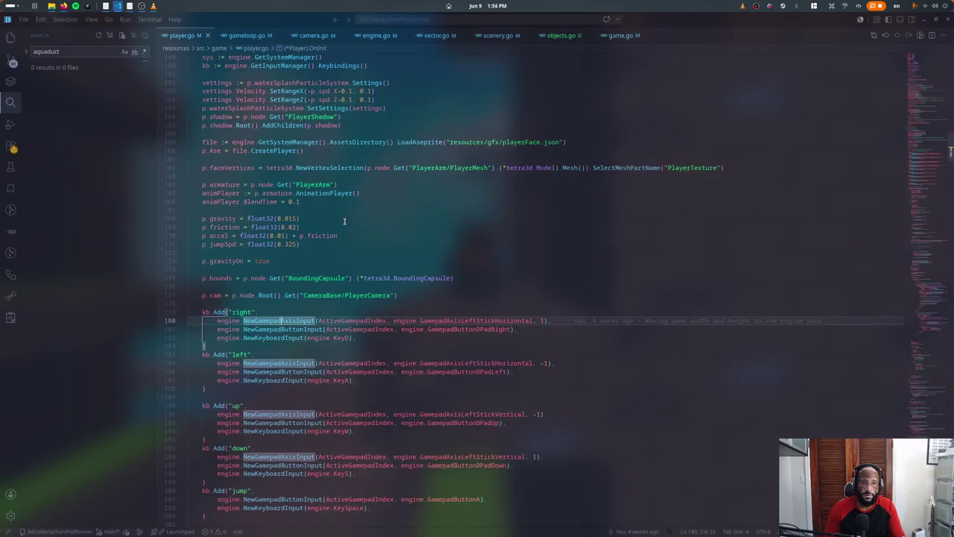
Step: Stop the running game and relaunch ./runDesktop.sh
{"action": "key", "text": "ctrl+grave"}
{"action": "key", "text": "ctrl+c"}
{"action": "key", "text": "Up"}
{"action": "key", "text": "Return"}
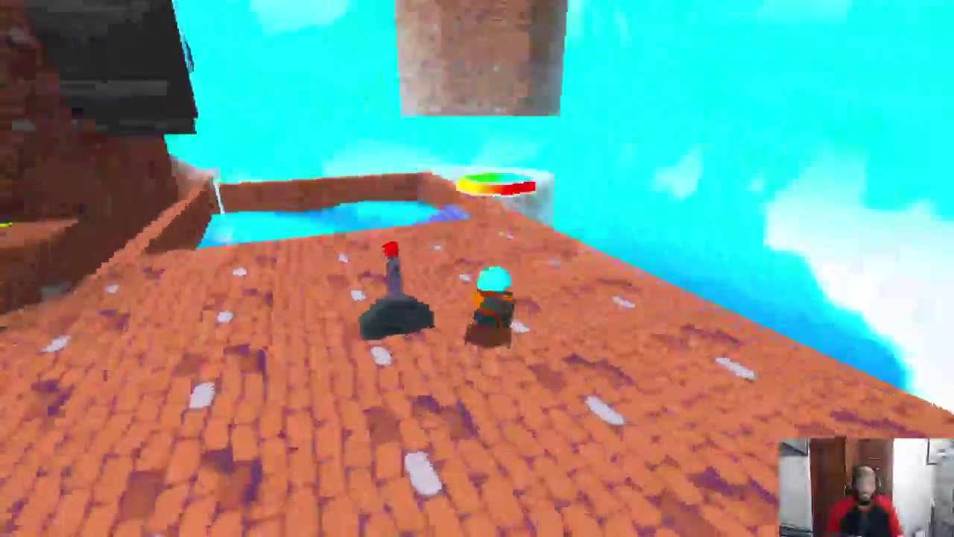
Step: Uncomment the ap.Playhead = 0 and ap.Pause() lines in the Switch OnInit
{"action": "key", "text": "Escape"}
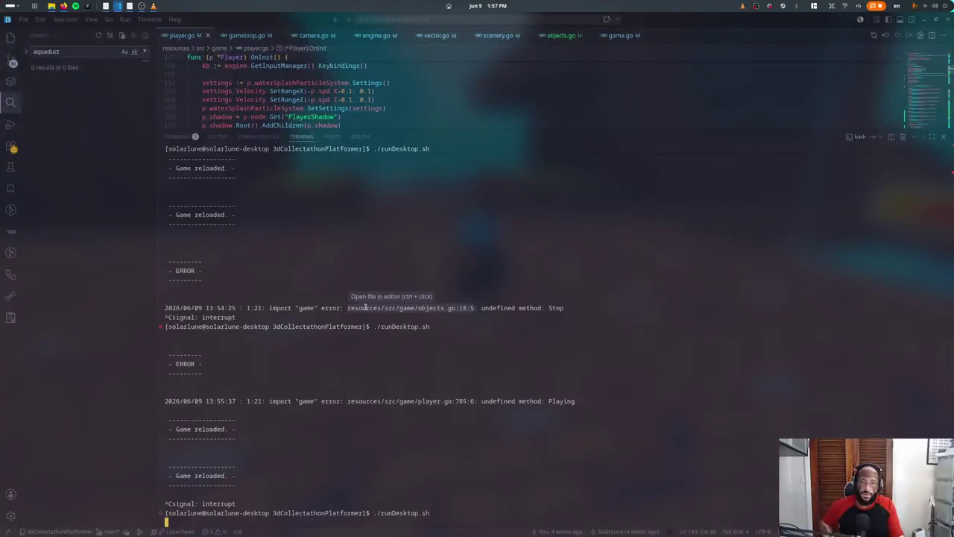
{"action": "key", "text": "ctrl+j"}
{"action": "left_click", "coordinate": [552, 35]}
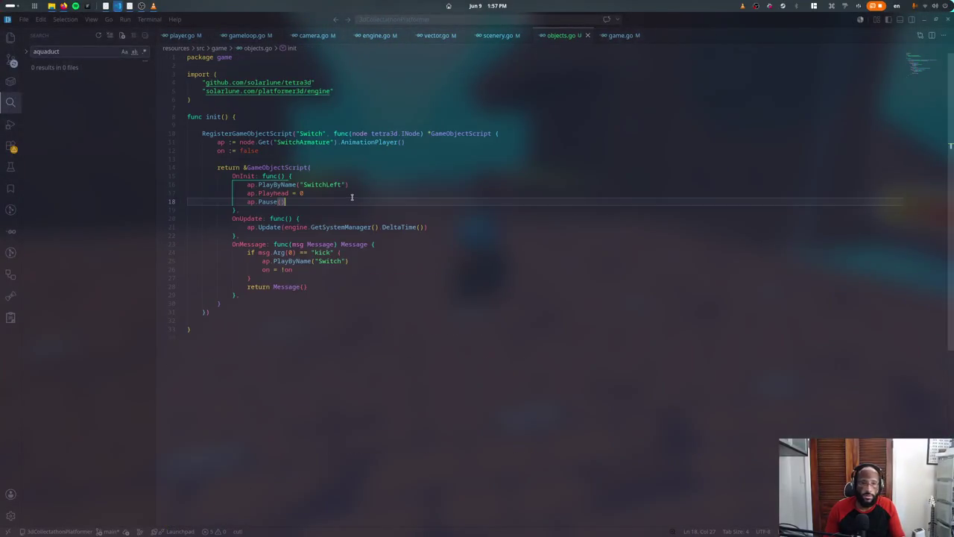
{"action": "left_click", "coordinate": [335, 211]}
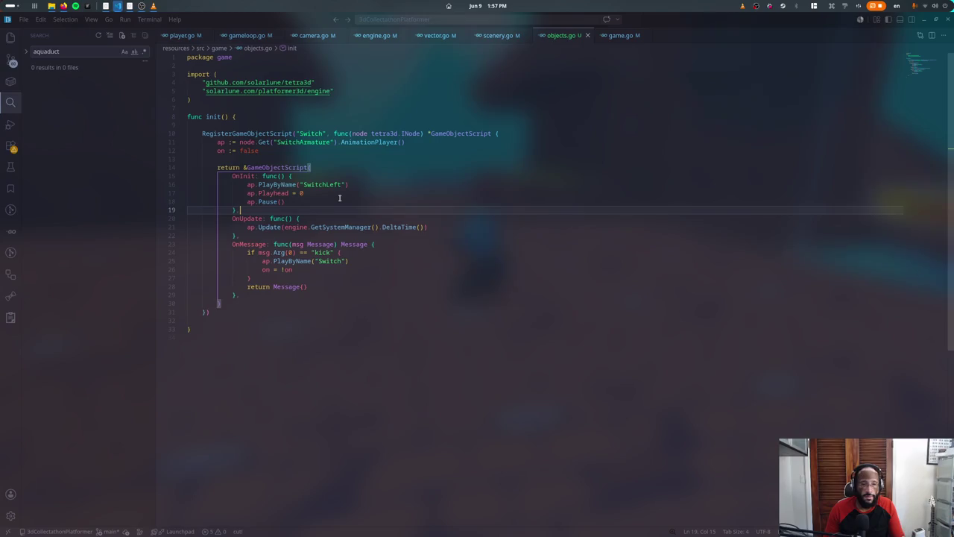
{"action": "left_click", "coordinate": [339, 197]}
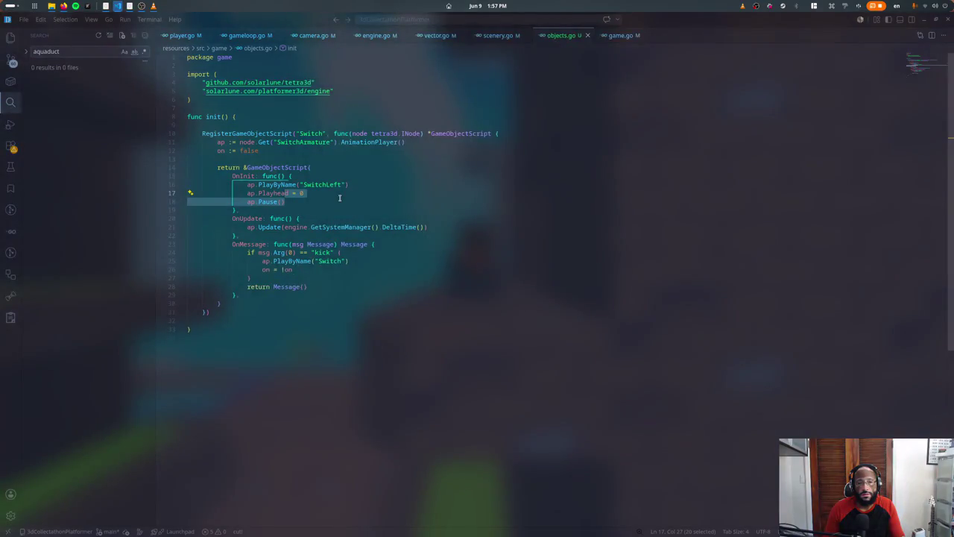
{"action": "key", "text": "ctrl+slash"}
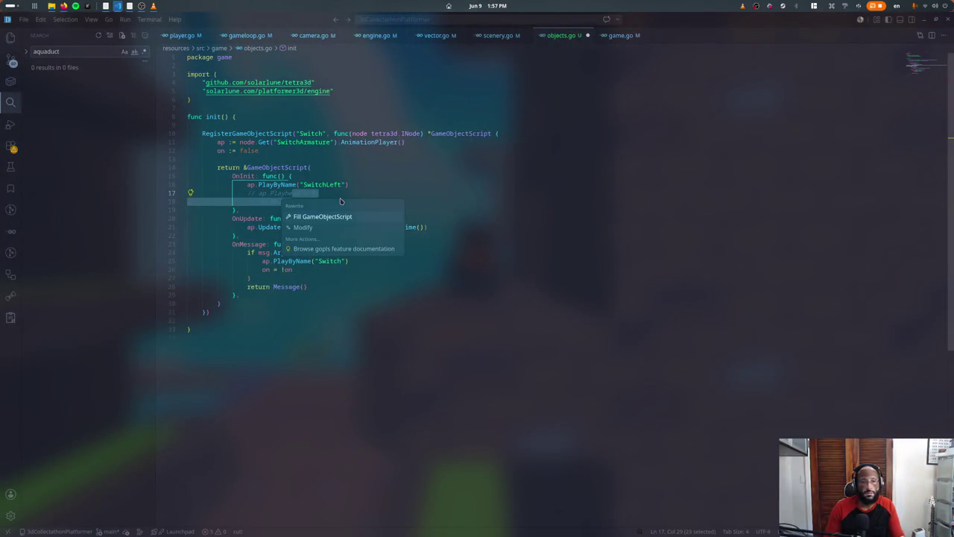
Step: Swap lines 11–12, then check the kick animation against Blender's SwitchLeft action
{"action": "key", "text": "Up"}
{"action": "key", "text": "Up"}
{"action": "key", "text": "Up"}
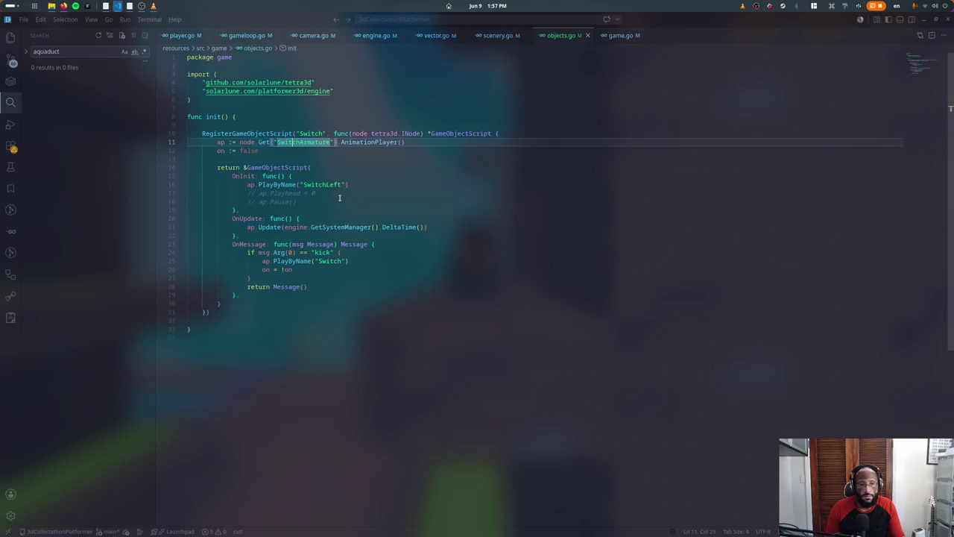
{"action": "key", "text": "alt+Up"}
{"action": "key", "text": "Down"}
{"action": "key", "text": "Down"}
{"action": "key", "text": "Up"}
{"action": "key", "text": "shift+alt+Right"}
{"action": "key", "text": "shift+alt+Right"}
{"action": "key", "text": "shift+alt+Right"}
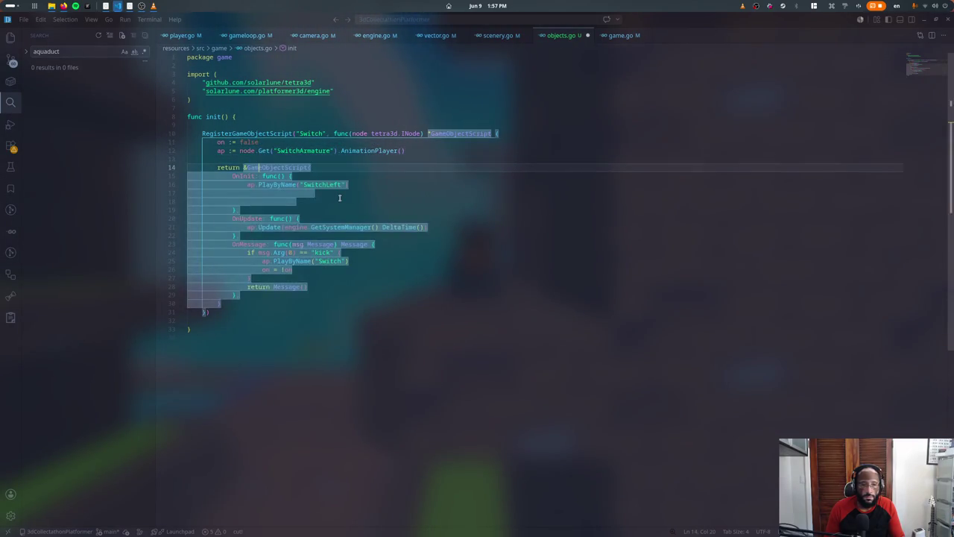
{"action": "key", "text": "Down"}
{"action": "key", "text": "Down"}
{"action": "key", "text": "Down"}
{"action": "key", "text": "End"}
{"action": "key", "text": "Up"}
{"action": "key", "text": "Up"}
{"action": "key", "text": "Up"}
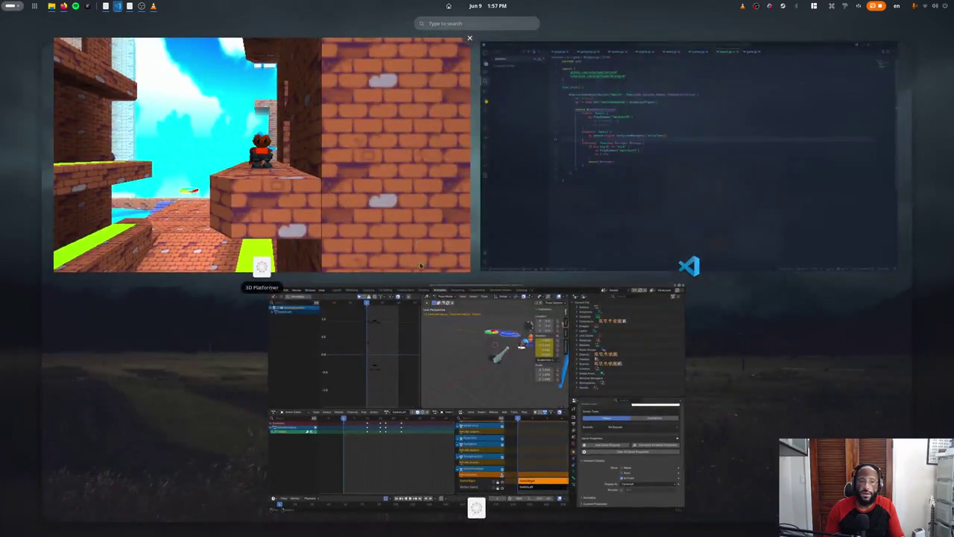
{"action": "left_click", "coordinate": [395, 284]}
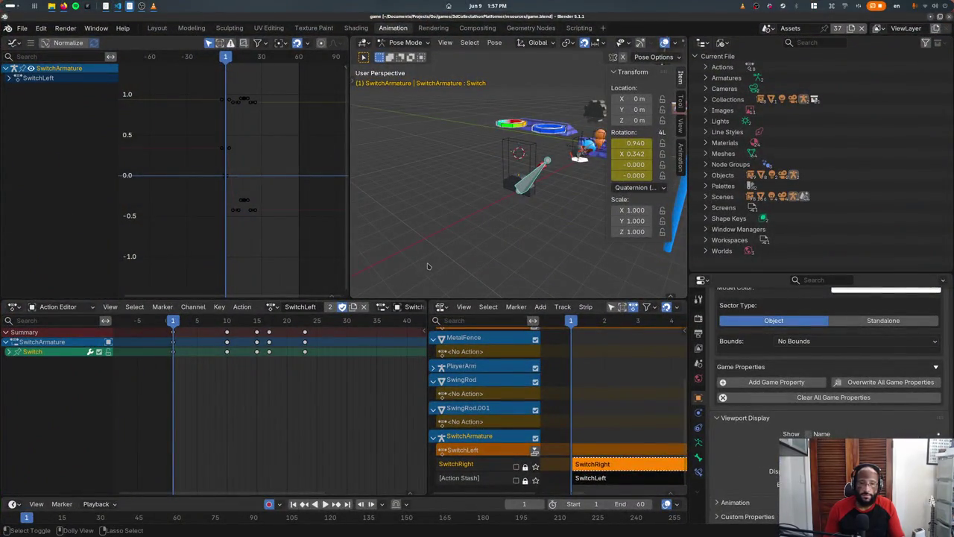
{"action": "key", "text": "alt+Tab"}
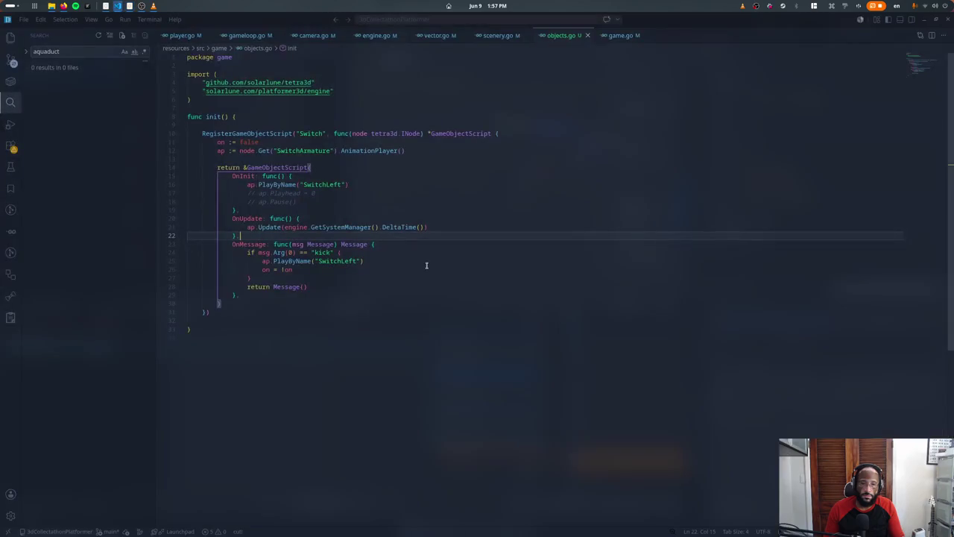
{"action": "key", "text": "alt+Tab"}
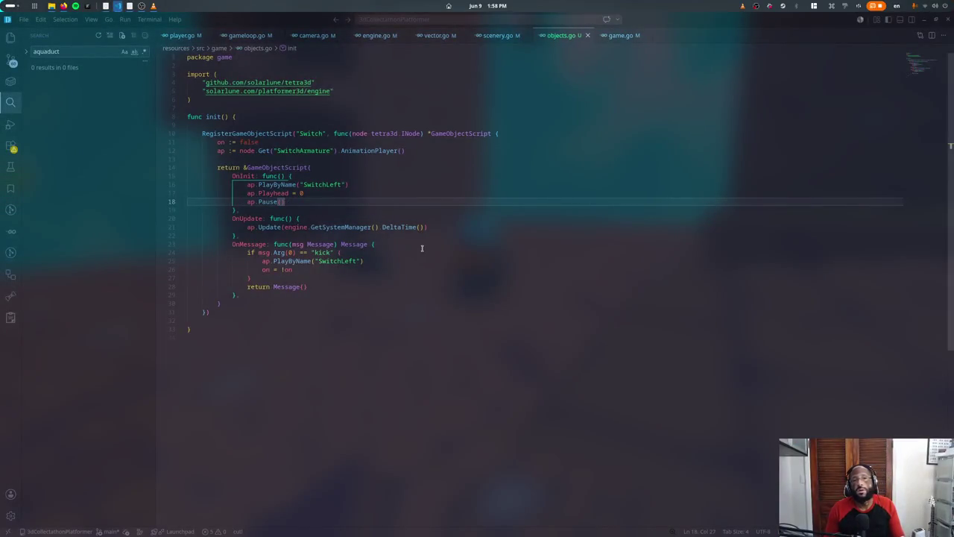
Step: From Pause's definition, make Resume set ap.playing = true and save animation.go
{"action": "left_click", "coordinate": [268, 202], "text": "ctrl"}
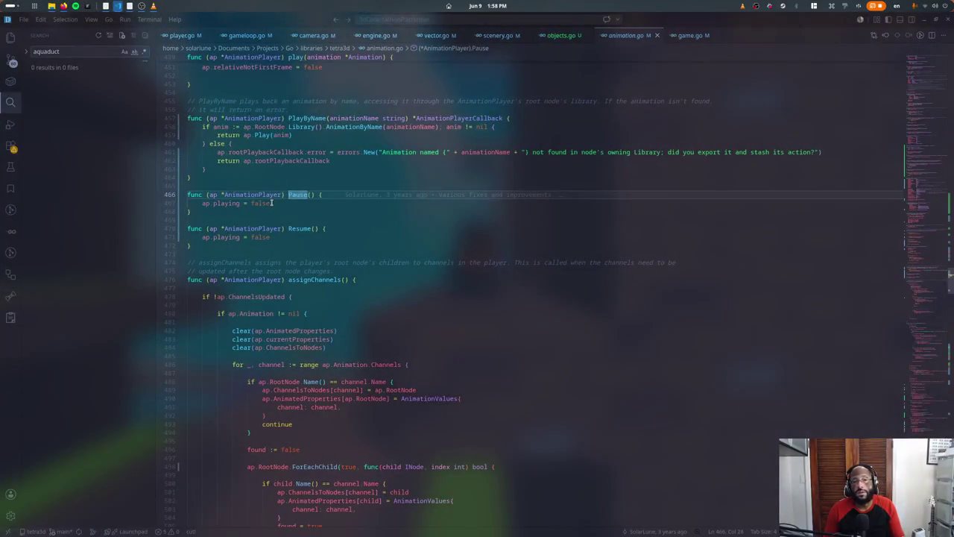
{"action": "left_click", "coordinate": [271, 203]}
{"action": "key", "text": "Down"}
{"action": "key", "text": "Down"}
{"action": "key", "text": "Down"}
{"action": "key", "text": "ctrl+BackSpace"}
{"action": "type", "text": "true"}
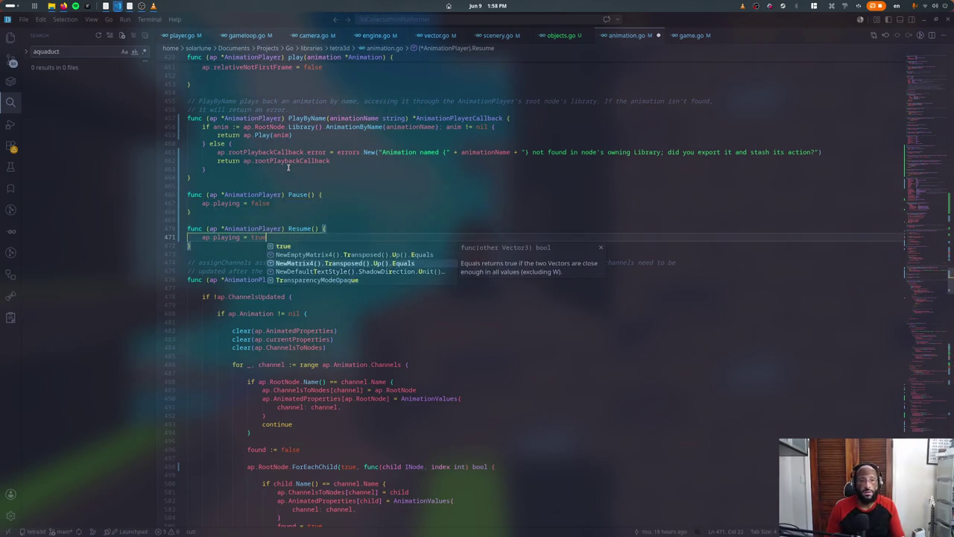
{"action": "key", "text": "ctrl+s"}
{"action": "key", "text": "Up"}
{"action": "key", "text": "Up"}
{"action": "key", "text": "Up"}
{"action": "key", "text": "Up"}
Step: Search animation.go for 'playing' and step through the matches
{"action": "key", "text": "ctrl+f"}
{"action": "type", "text": "playing"}
{"action": "key", "text": "Return"}
{"action": "key", "text": "Return"}
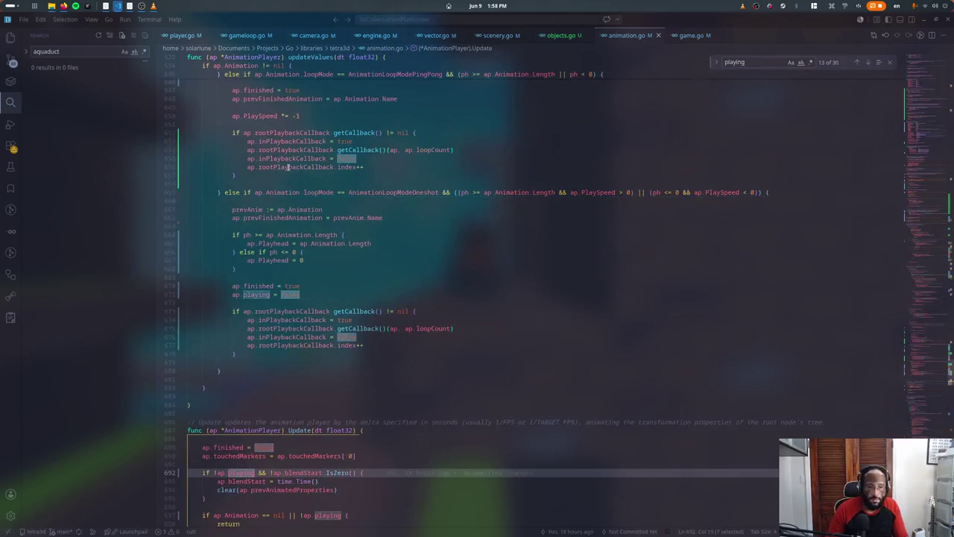
{"action": "key", "text": "shift+Return"}
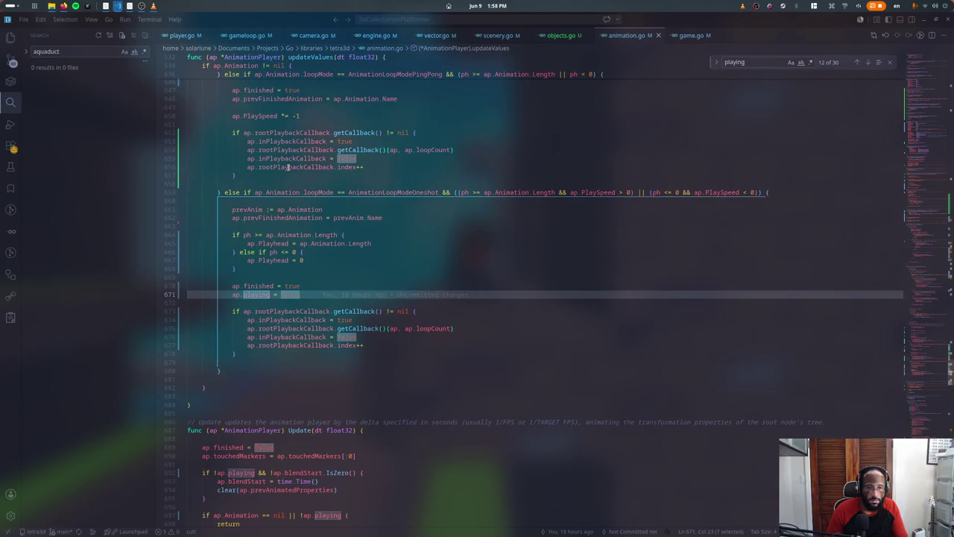
{"action": "key", "text": "shift+Return"}
{"action": "key", "text": "shift+Return"}
{"action": "key", "text": "shift+Return"}
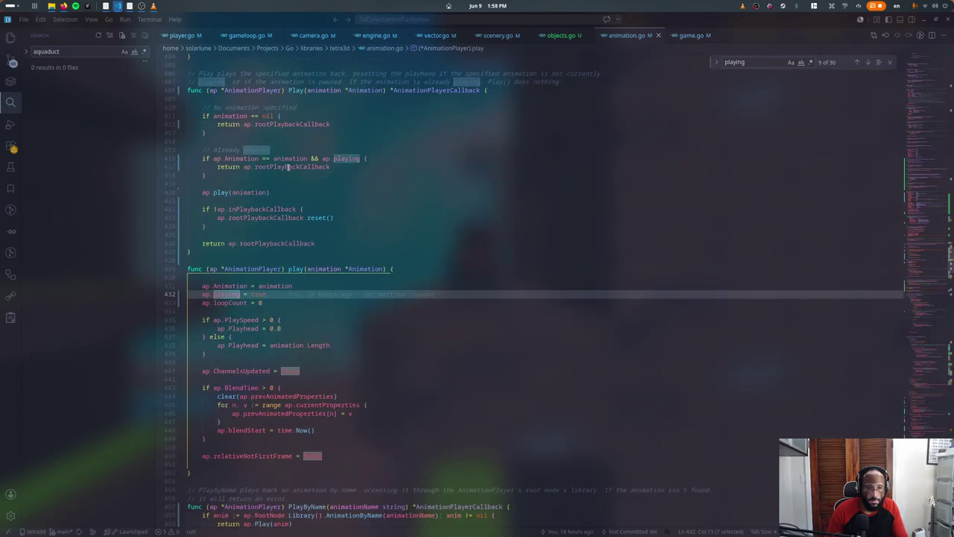
{"action": "key", "text": "Return"}
{"action": "key", "text": "Return"}
{"action": "key", "text": "Return"}
{"action": "key", "text": "Return"}
{"action": "key", "text": "Return"}
{"action": "key", "text": "shift+Return"}
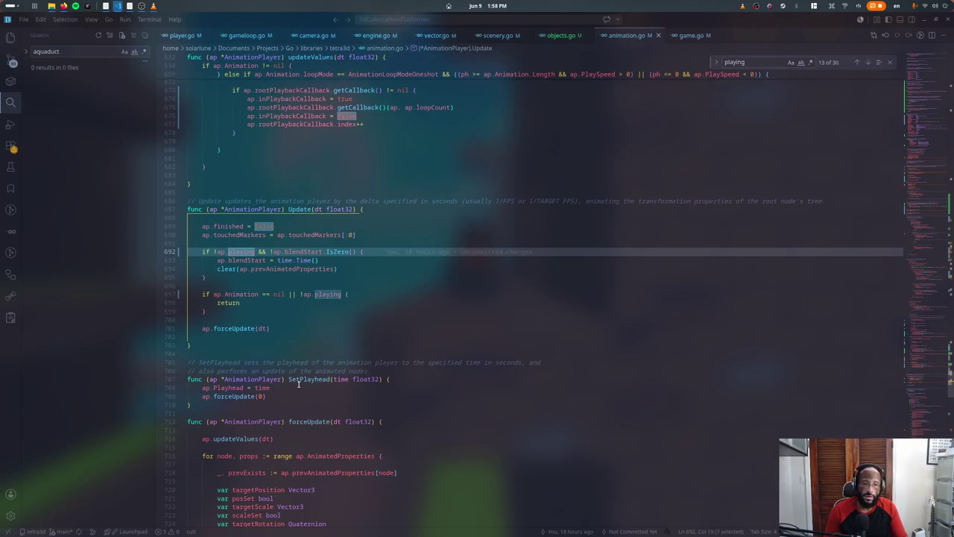
{"action": "key", "text": "Escape"}
Step: Rename the Playhead field to playhead with F2
{"action": "left_click", "coordinate": [220, 388]}
{"action": "type", "text": "playhead"}
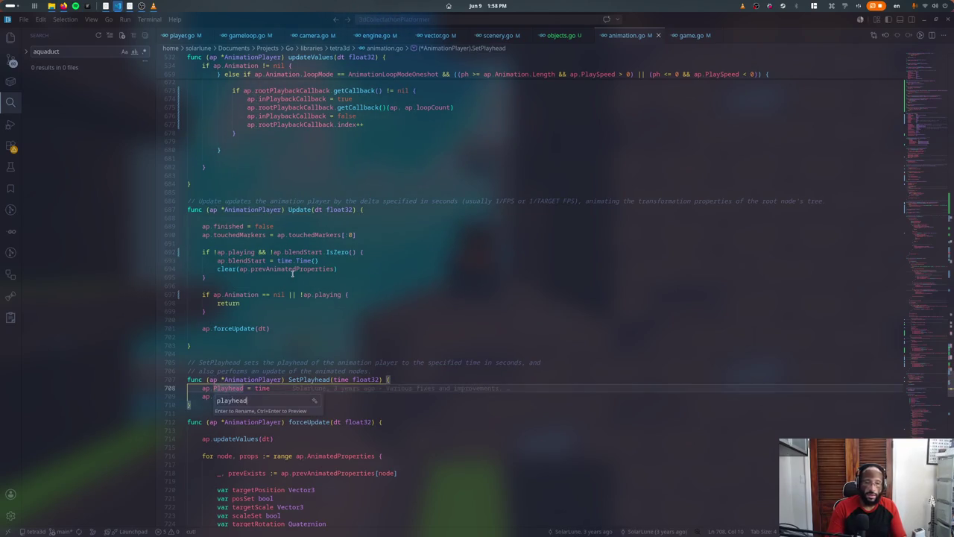
{"action": "key", "text": "Return"}
{"action": "key", "text": "Down"}
{"action": "key", "text": "Down"}
Step: Add a Playhead() float32 getter returning playhead below SetPlayhead, then close animation.go
{"action": "key", "text": "End"}
{"action": "key", "text": "Return"}
{"action": "key", "text": "Return"}
{"action": "type", "text": "func"}
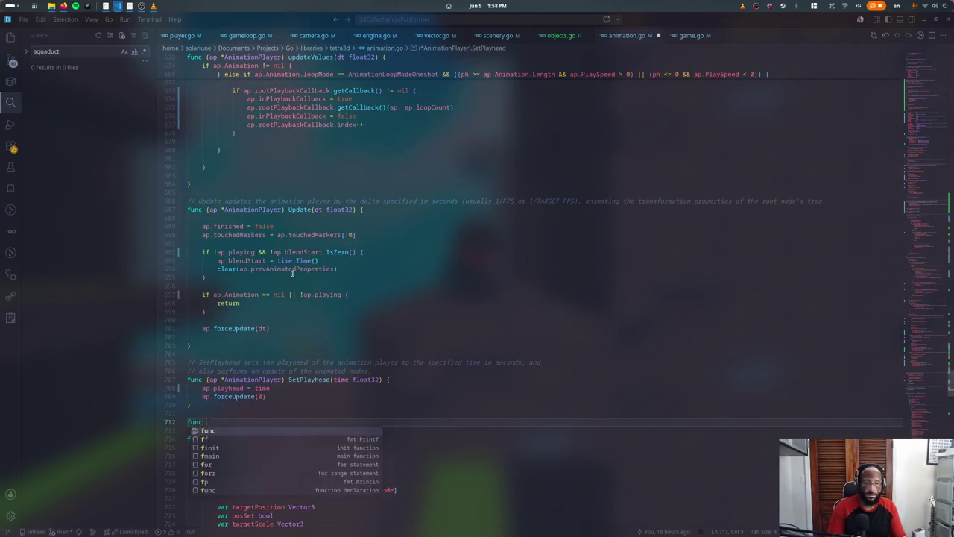
{"action": "type", "text": " (ap *AnimationPlayer) Playhea"}
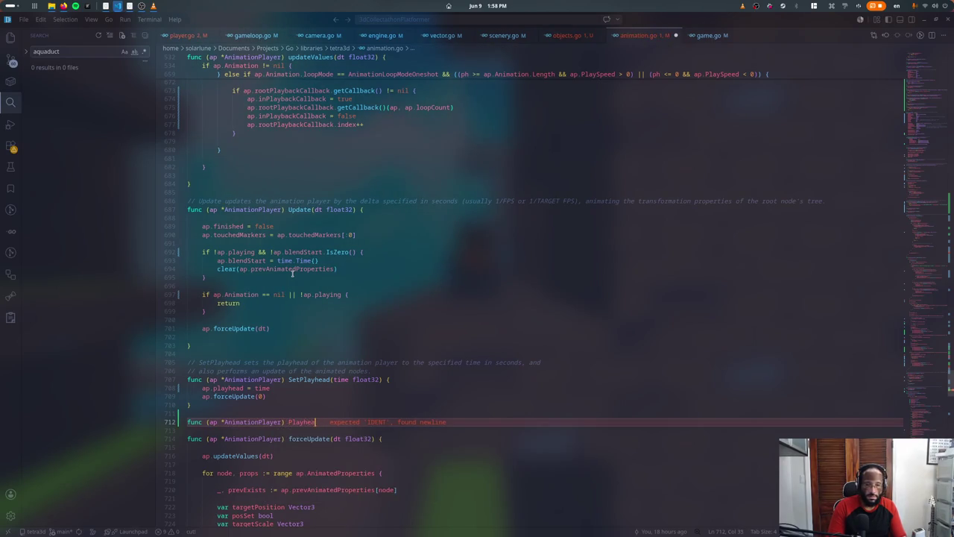
{"action": "type", "text": "32 {"}
{"action": "key", "text": "Return"}
{"action": "type", "text": "return ap.playhead"}
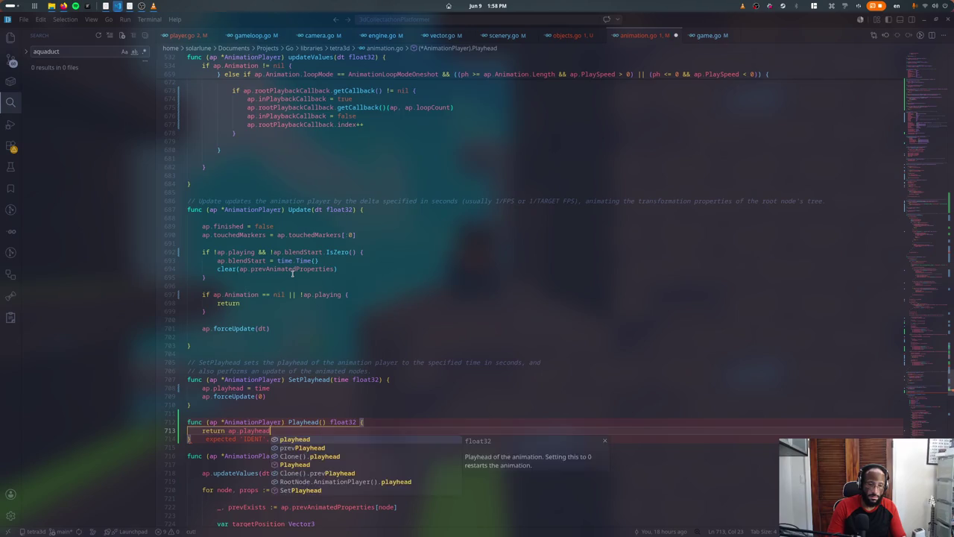
{"action": "key", "text": "Tab"}
{"action": "key", "text": "Up"}
{"action": "key", "text": "Up"}
{"action": "key", "text": "Up"}
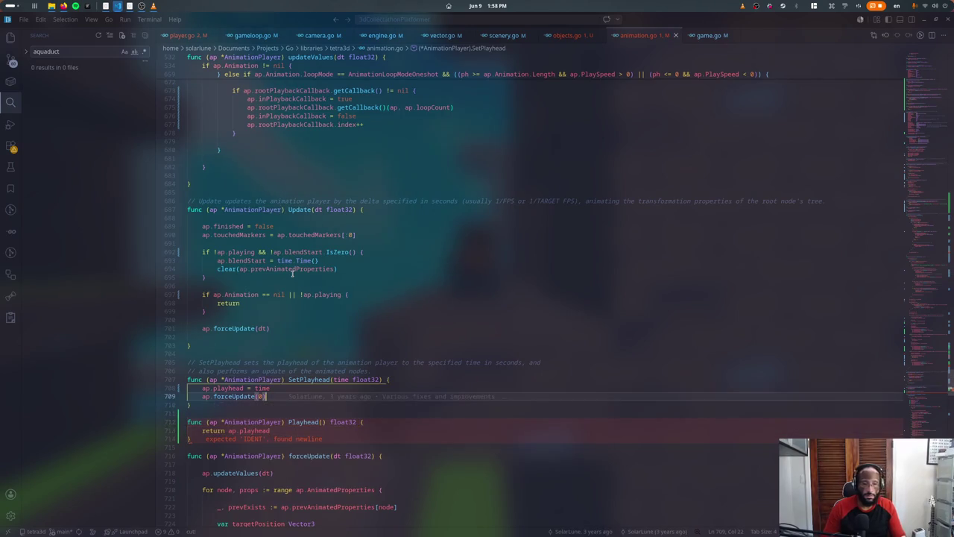
{"action": "scroll", "coordinate": [493, 329], "scroll_direction": "down", "scroll_amount": 2}
{"action": "key", "text": "ctrl+w"}
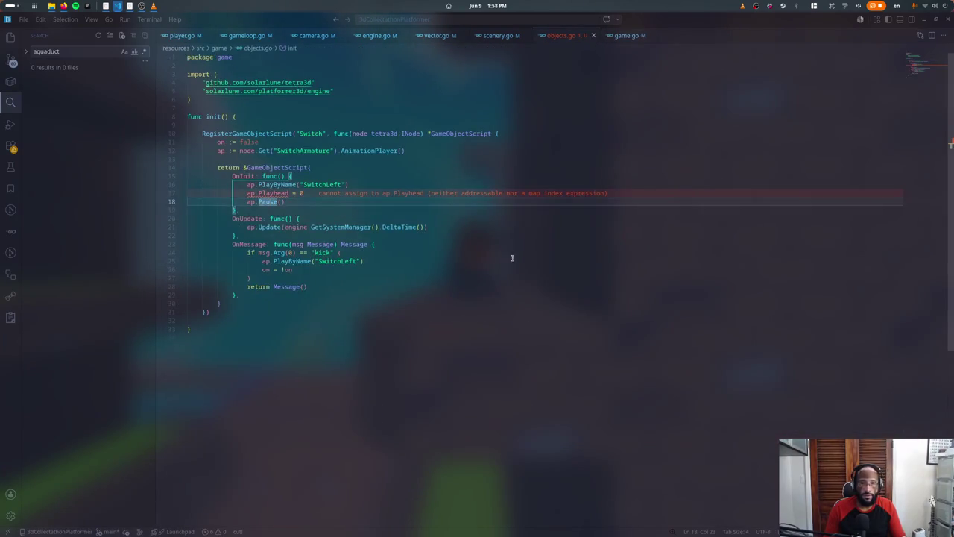
Step: Replace ap.Playhead = 0 with ap.SetPlayhead(0) in objects.go and save it
{"action": "left_click", "coordinate": [296, 193]}
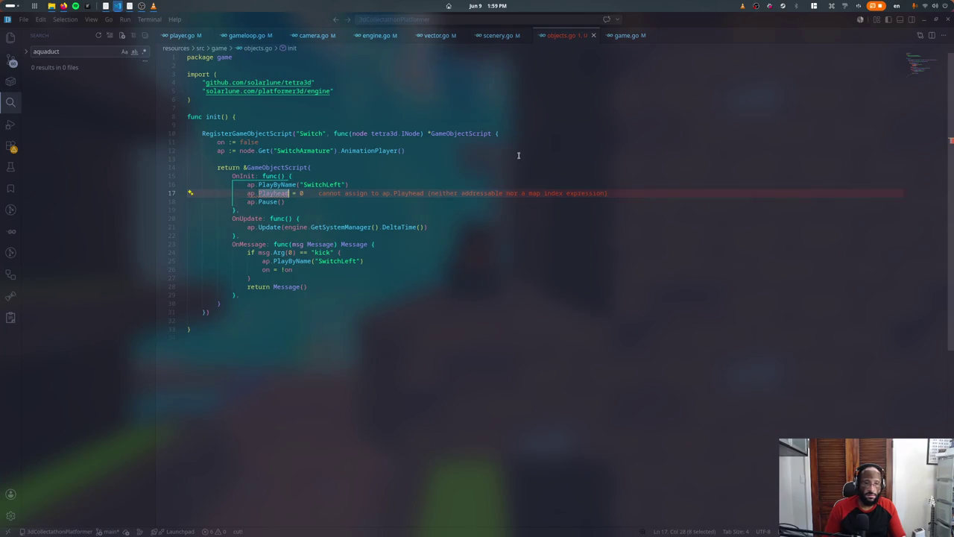
{"action": "type", "text": "SetP"}
{"action": "key", "text": "Return"}
{"action": "type", "text": "0"}
{"action": "key", "text": "Tab"}
{"action": "key", "text": "Down"}
{"action": "key", "text": "ctrl+s"}
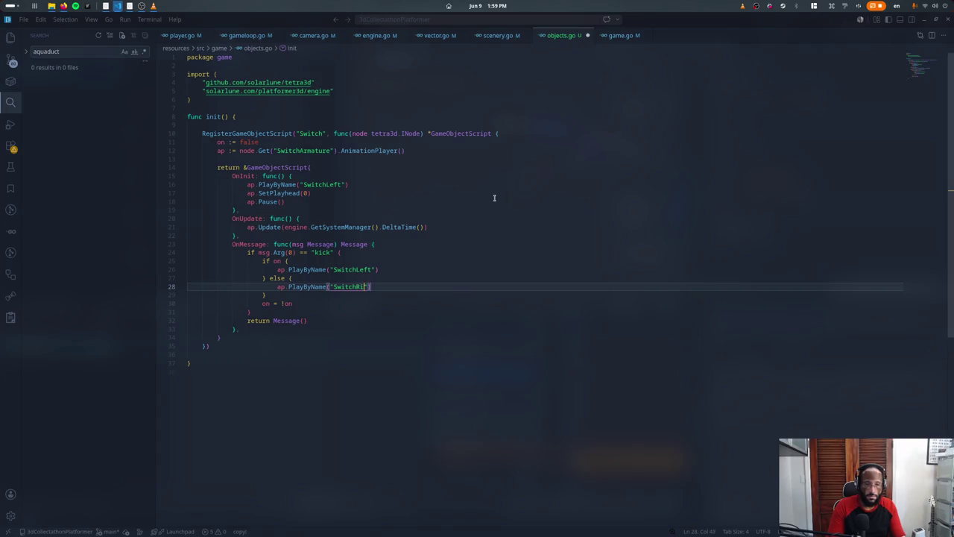
{"action": "key", "text": "alt+Tab"}
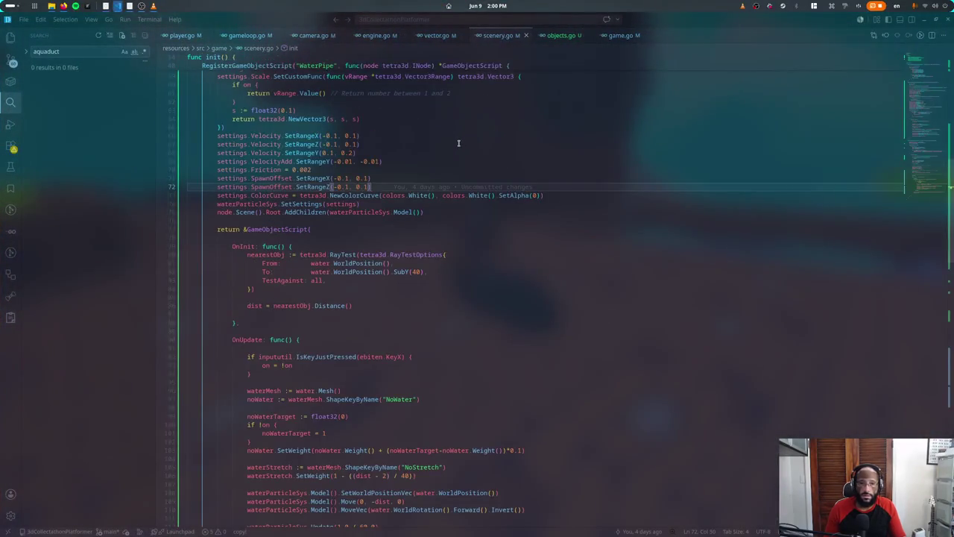
Step: Add an OnMessage handler after the WaterPipe script's OnUpdate block
{"action": "scroll", "coordinate": [459, 142], "scroll_direction": "down", "scroll_amount": 2}
{"action": "scroll", "coordinate": [458, 142], "scroll_direction": "down", "scroll_amount": 4}
{"action": "scroll", "coordinate": [459, 142], "scroll_direction": "down", "scroll_amount": 4}
{"action": "scroll", "coordinate": [459, 142], "scroll_direction": "down", "scroll_amount": 4}
{"action": "scroll", "coordinate": [458, 142], "scroll_direction": "down", "scroll_amount": 5}
{"action": "scroll", "coordinate": [459, 142], "scroll_direction": "down", "scroll_amount": 5}
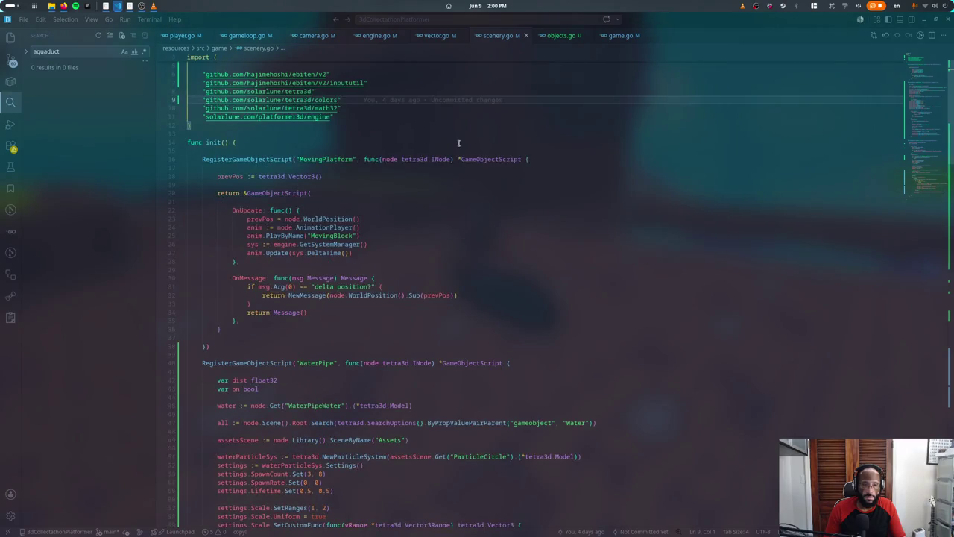
{"action": "scroll", "coordinate": [458, 143], "scroll_direction": "down", "scroll_amount": 4}
{"action": "scroll", "coordinate": [458, 145], "scroll_direction": "down", "scroll_amount": 1}
{"action": "scroll", "coordinate": [447, 145], "scroll_direction": "down", "scroll_amount": 8}
{"action": "scroll", "coordinate": [435, 147], "scroll_direction": "down", "scroll_amount": 1}
{"action": "scroll", "coordinate": [436, 146], "scroll_direction": "down", "scroll_amount": 4}
{"action": "scroll", "coordinate": [435, 147], "scroll_direction": "down", "scroll_amount": 6}
{"action": "left_click", "coordinate": [258, 357]}
{"action": "key", "text": "Return"}
{"action": "type", "text": "OnOnMessage:"}
{"action": "key", "text": "Return"}
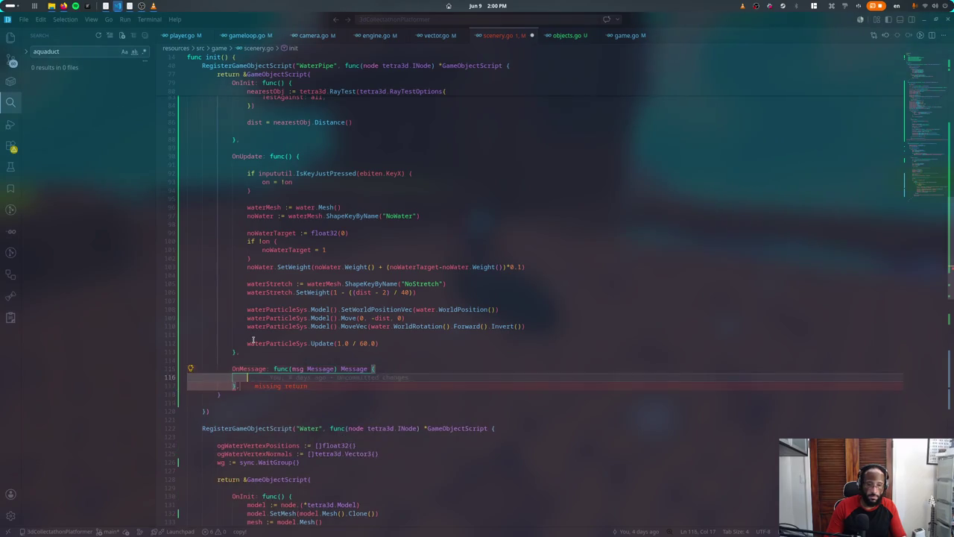
Step: Fill the handler with if msg.Arg(0) == "toggle" { on = !on } and return Message(), then save
{"action": "type", "text": "return Message"}
{"action": "key", "text": "Escape"}
{"action": "key", "text": "ctrl+shift+Return"}
{"action": "type", "text": "if msg.Arg(0)"}
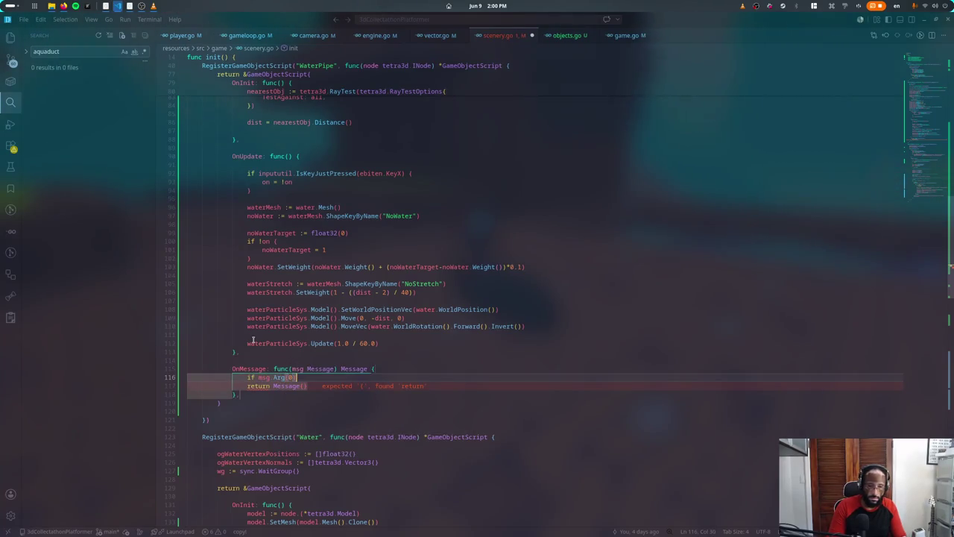
{"action": "type", "text": " == \"toggle\""}
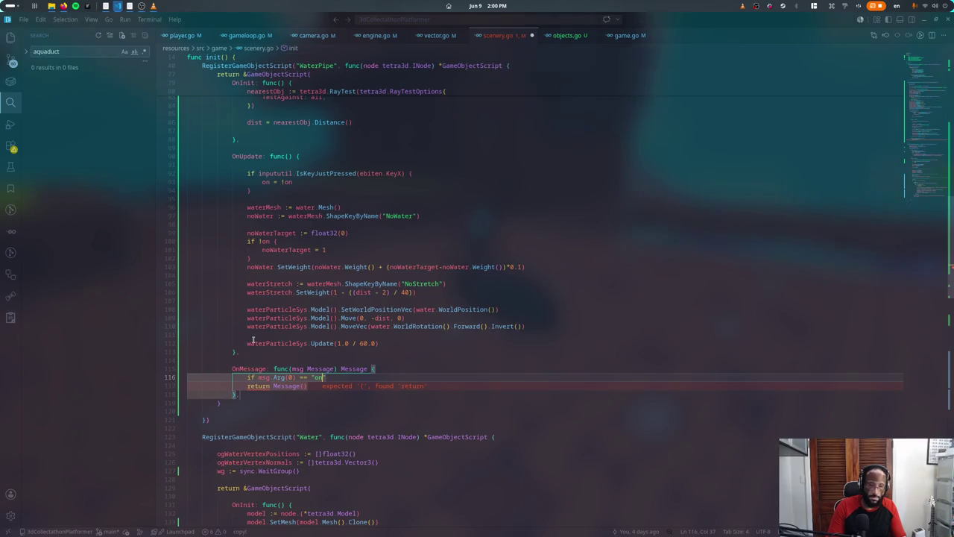
{"action": "type", "text": " {"}
{"action": "key", "text": "Return"}
{"action": "key", "text": "Up"}
{"action": "key", "text": "End"}
{"action": "key", "text": "Left"}
{"action": "key", "text": "Left"}
{"action": "key", "text": "Left"}
{"action": "key", "text": "BackSpace"}
{"action": "key", "text": "BackSpace"}
{"action": "type", "text": "toggle"}
{"action": "key", "text": "Down"}
{"action": "type", "text": "on"}
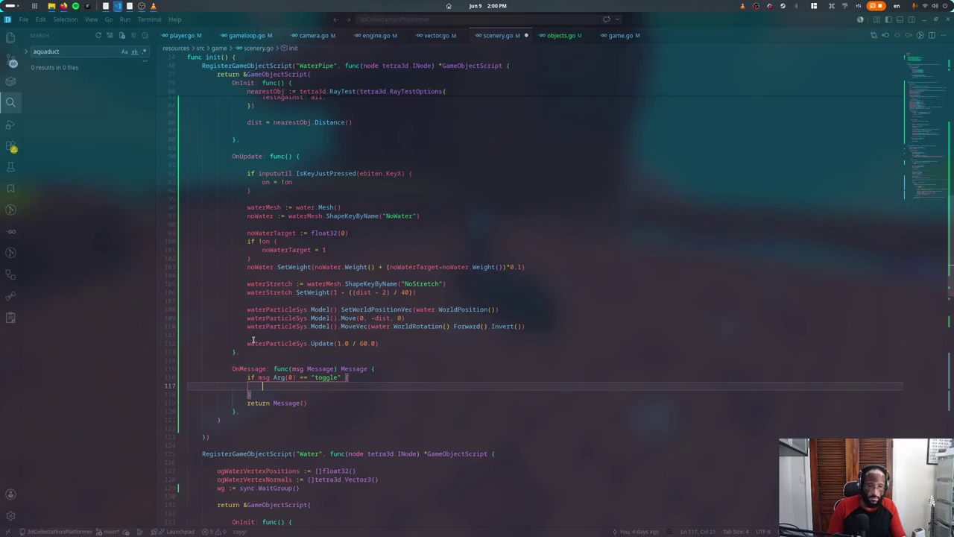
{"action": "type", "text": " = !on"}
{"action": "key", "text": "ctrl+s"}
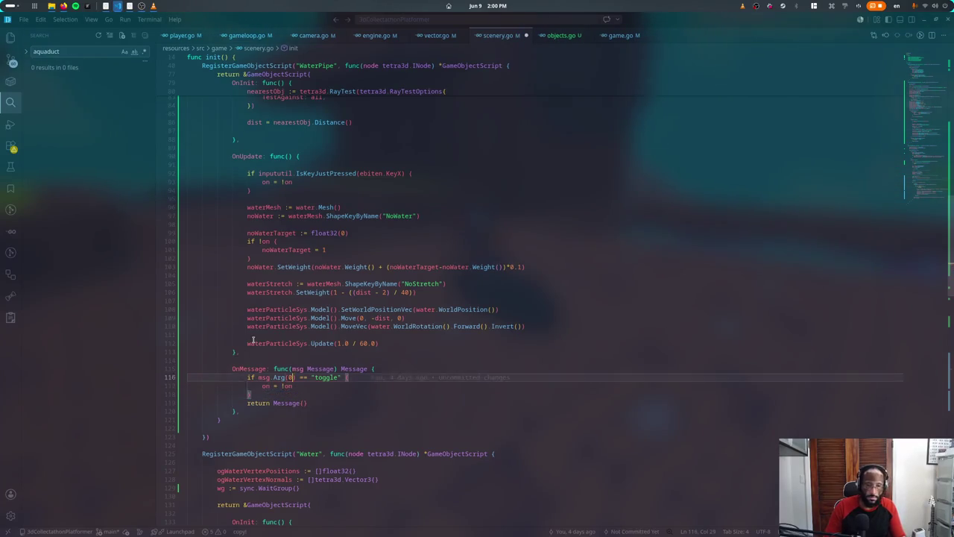
Step: Close scenery.go and bring up the window overview
{"action": "key", "text": "Up"}
{"action": "key", "text": "Up"}
{"action": "key", "text": "End"}
{"action": "key", "text": "ctrl+w"}
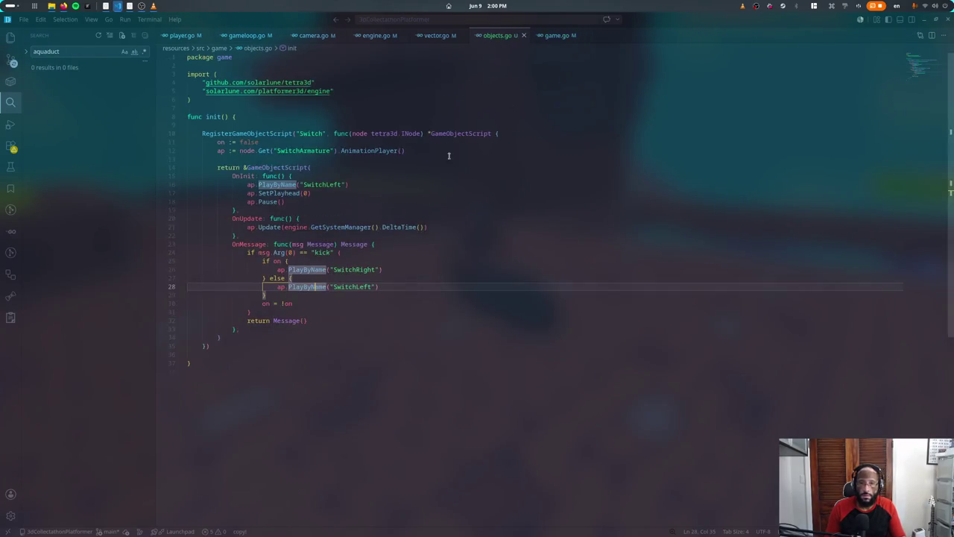
{"action": "key", "text": "super"}
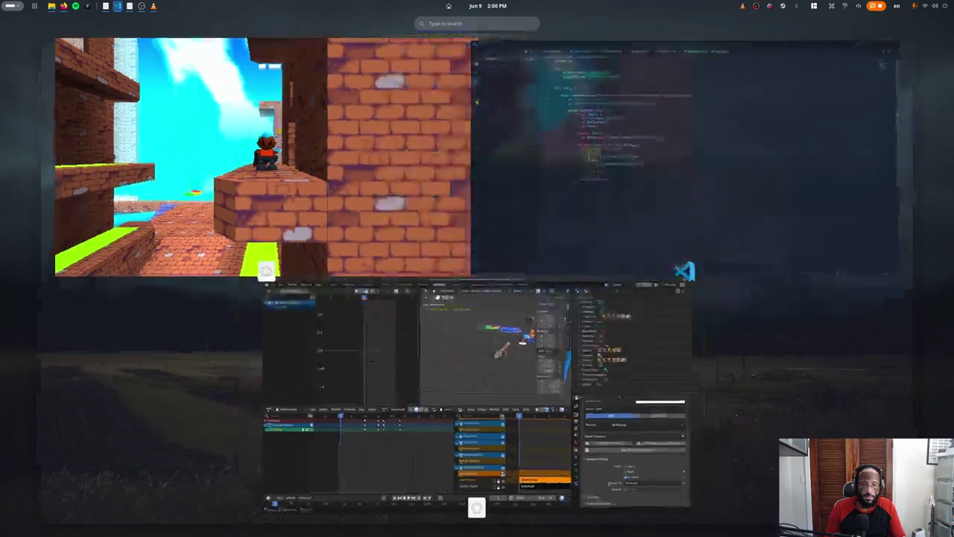
Step: In Blender, switch to the Layout workspace and Aqueduct scene, framing the selected switch
{"action": "left_click", "coordinate": [479, 395]}
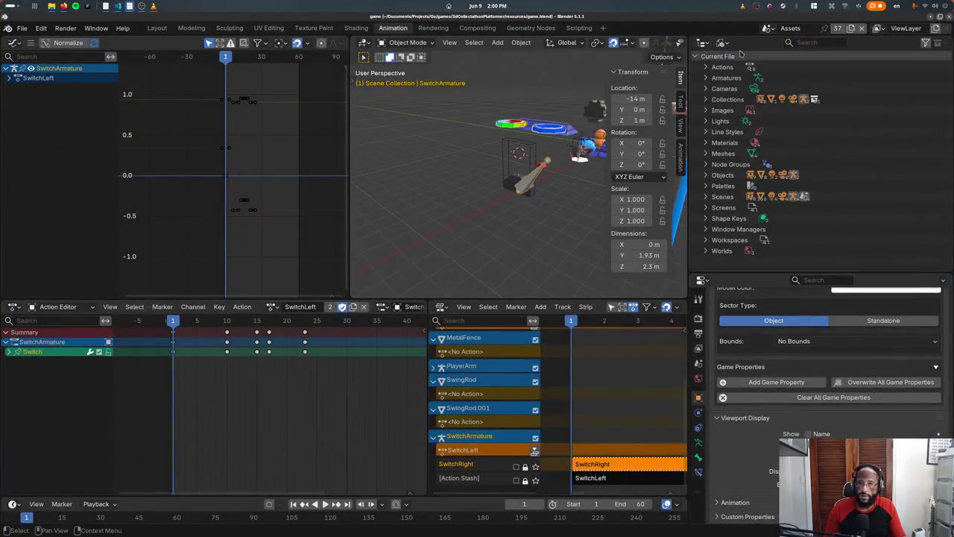
{"action": "left_click", "coordinate": [768, 29]}
{"action": "left_click", "coordinate": [778, 56]}
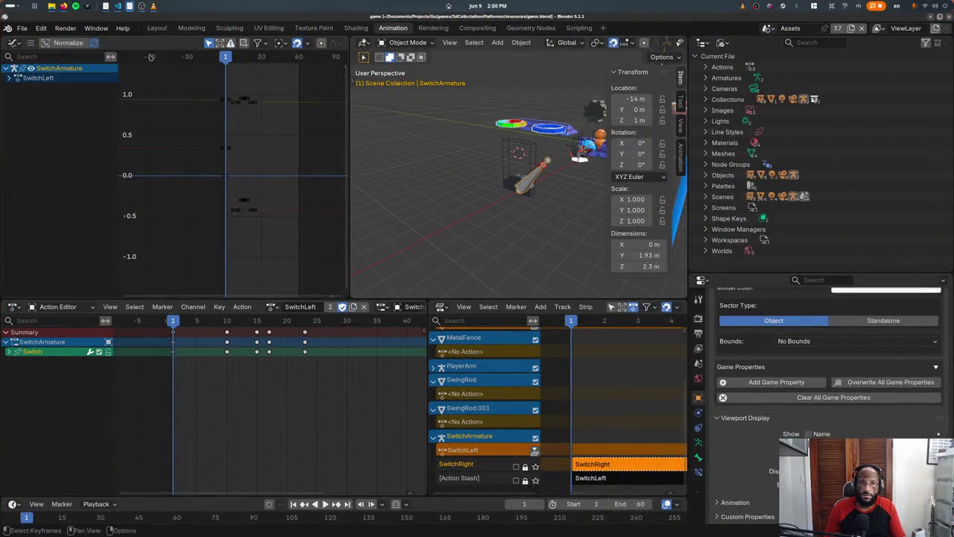
{"action": "left_click", "coordinate": [768, 28]}
{"action": "left_click", "coordinate": [766, 28]}
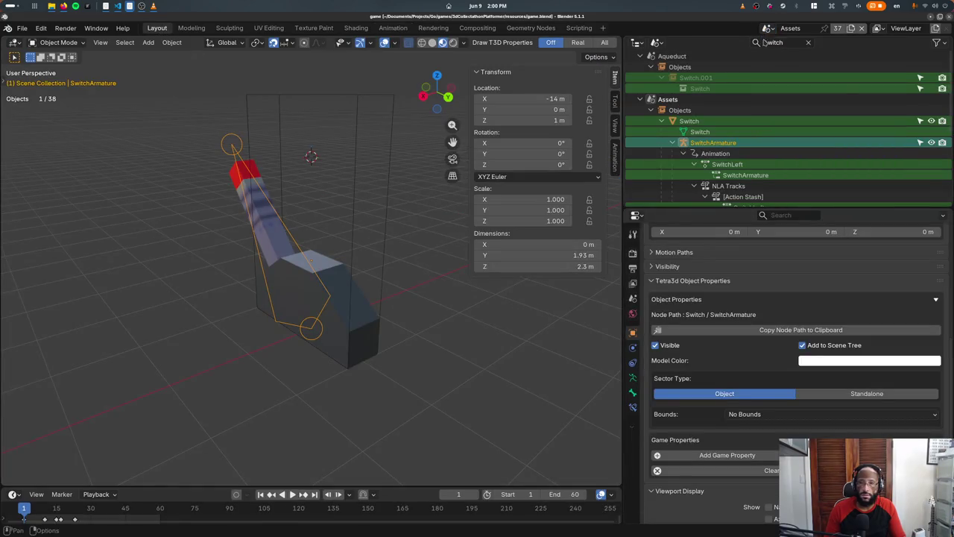
{"action": "left_click", "coordinate": [766, 29]}
{"action": "left_click", "coordinate": [782, 45]}
{"action": "key", "text": "KP_Decimal"}
{"action": "key", "text": "KP_1"}
{"action": "mouse_move", "coordinate": [416, 192]}
{"action": "middle_mouse_down"}
{"action": "mouse_move", "coordinate": [446, 251]}
{"action": "mouse_move", "coordinate": [279, 340]}
{"action": "middle_mouse_up"}
{"action": "scroll", "coordinate": [445, 251], "scroll_direction": "down", "scroll_amount": 5}
Step: Give the switch an Object-type target property, save game.blend, and return to VS Code
{"action": "key", "text": "ctrl+s"}
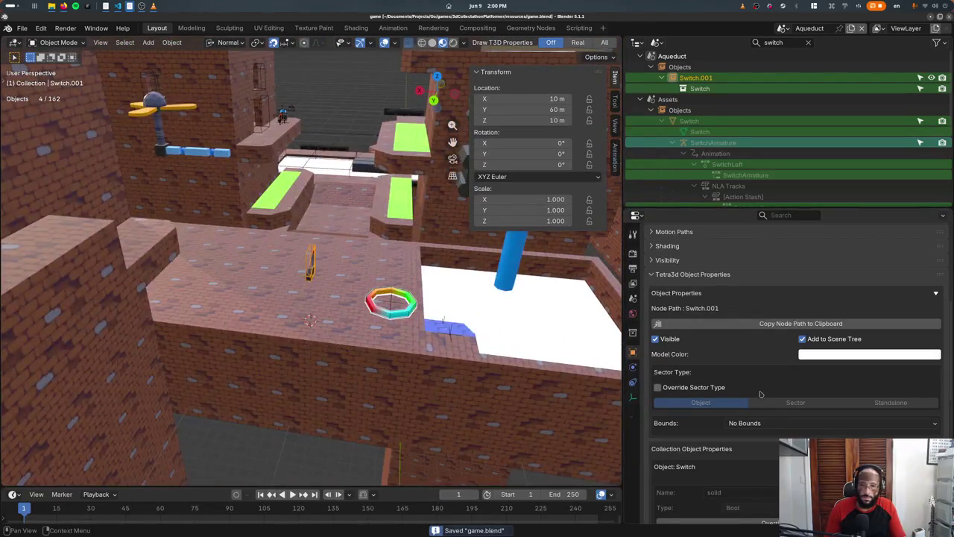
{"action": "scroll", "coordinate": [753, 389], "scroll_direction": "down", "scroll_amount": 3}
{"action": "scroll", "coordinate": [752, 389], "scroll_direction": "down", "scroll_amount": 4}
{"action": "scroll", "coordinate": [752, 389], "scroll_direction": "down", "scroll_amount": 3}
{"action": "left_click", "coordinate": [752, 356]}
{"action": "middle_click_drag", "start_coordinate": [596, 466], "coordinate": [239, 477]}
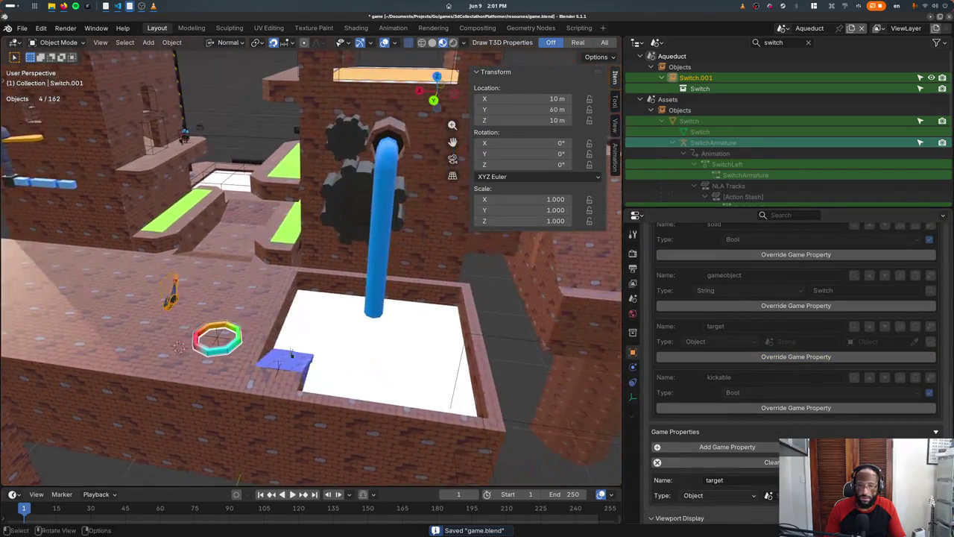
{"action": "left_click", "coordinate": [394, 112]}
{"action": "key", "text": "ctrl+s"}
{"action": "key", "text": "alt+Tab"}
Step: Move the caret through the Switch's kick-handling code back to the kick check
{"action": "key", "text": "Down"}
{"action": "key", "text": "Up"}
{"action": "key", "text": "Up"}
{"action": "key", "text": "Down"}
{"action": "key", "text": "Down"}
{"action": "key", "text": "Down"}
{"action": "key", "text": "Home"}
{"action": "key", "text": "Up"}
{"action": "key", "text": "Up"}
{"action": "key", "text": "Up"}
{"action": "key", "text": "End"}
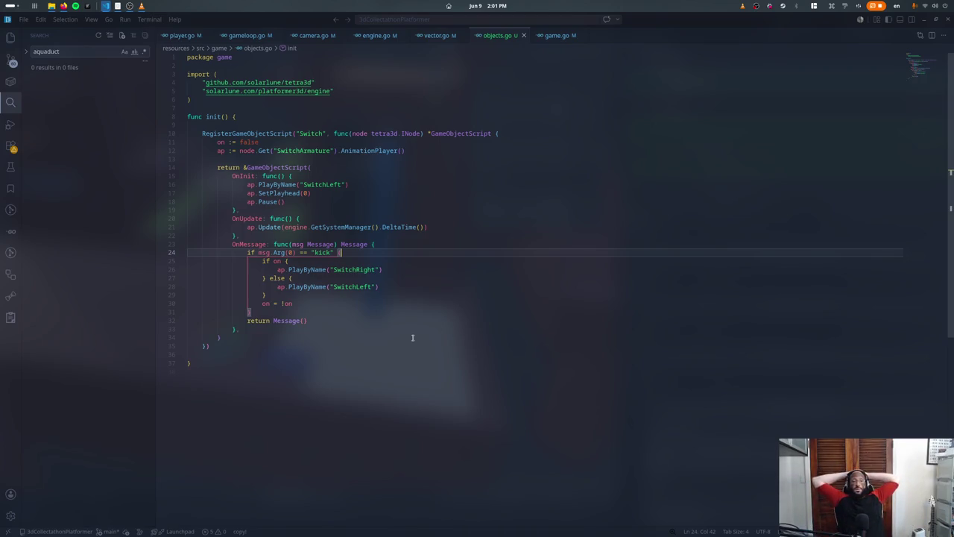
Step: After the on toggle, add SendMessage and target := node.Properties().Get("target").AsString()
{"action": "left_click", "coordinate": [380, 304]}
{"action": "key", "text": "Return"}
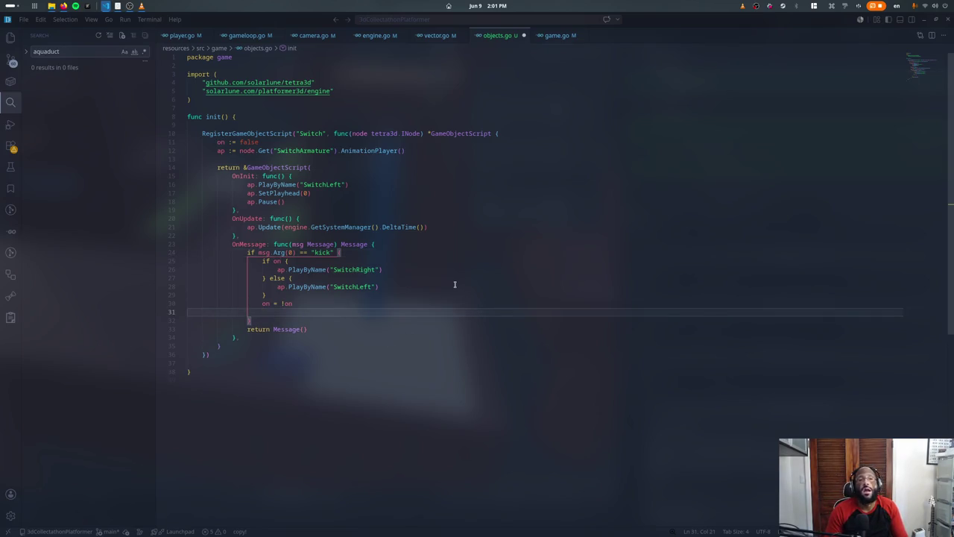
{"action": "type", "text": "sendMe"}
{"action": "key", "text": "Return"}
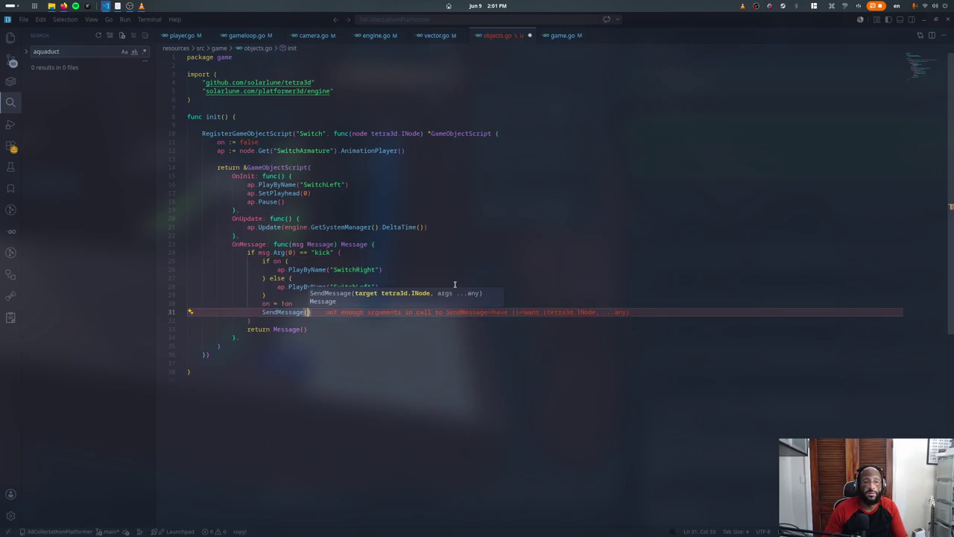
{"action": "key", "text": "ctrl+shift+Return"}
{"action": "type", "text": "target :="}
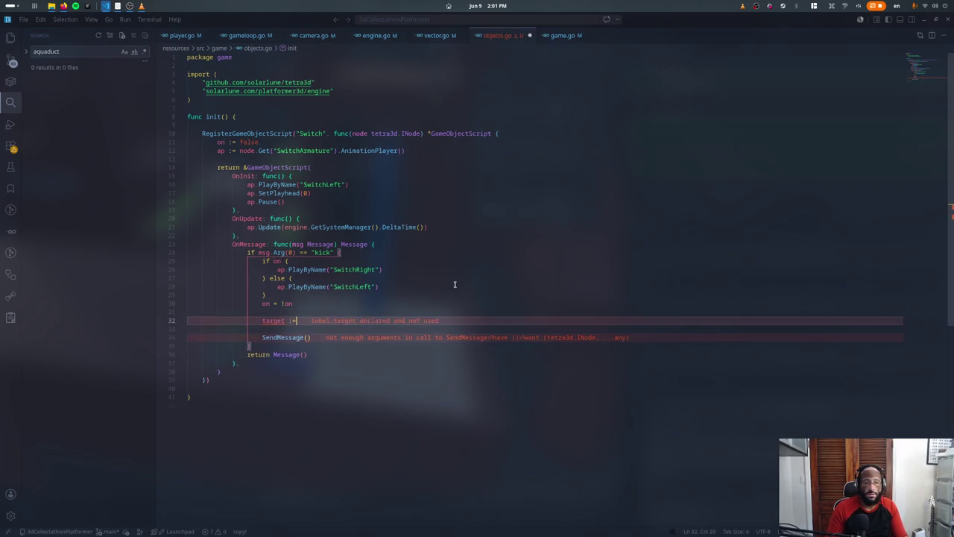
{"action": "type", "text": " node.Prop"}
{"action": "key", "text": "Return"}
{"action": "type", "text": ".Get(\"target\")"}
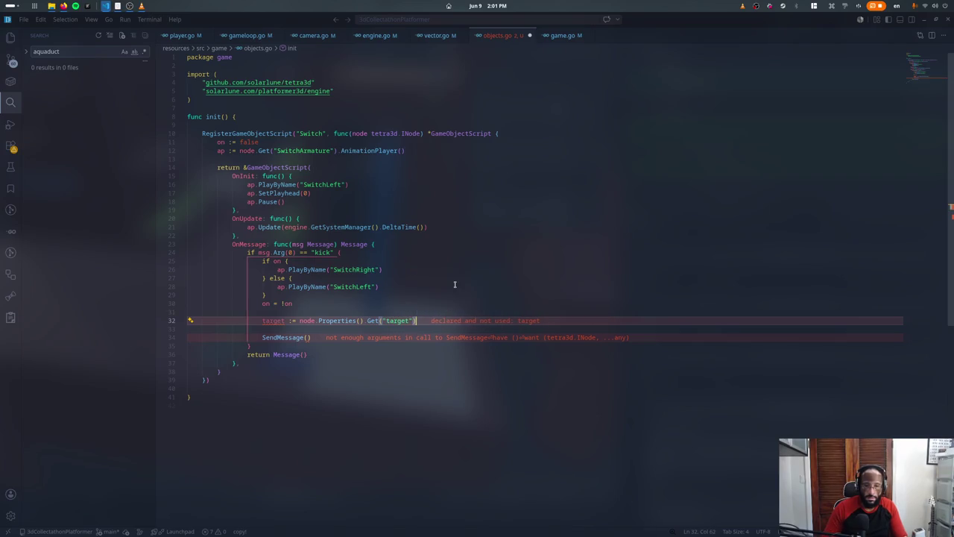
{"action": "type", "text": ".Ass"}
{"action": "key", "text": "Return"}
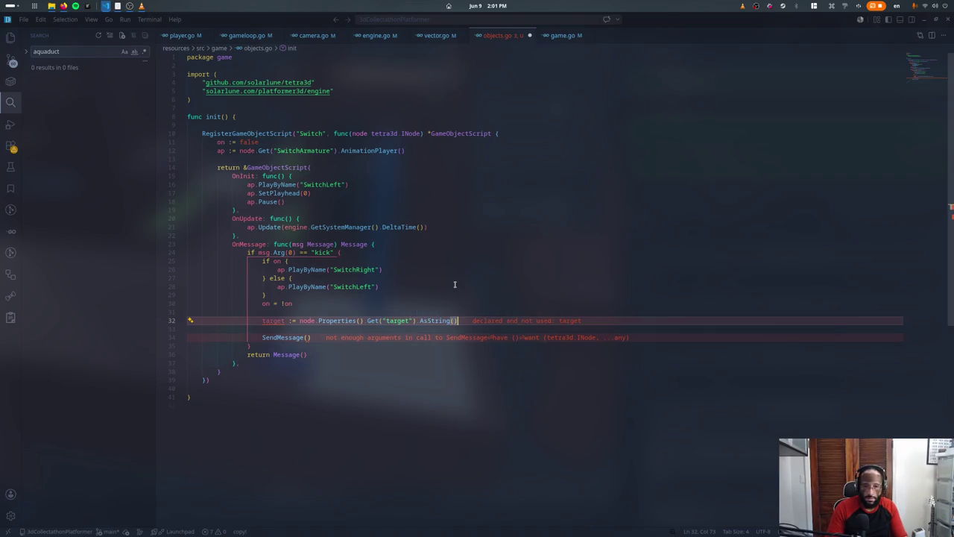
Step: Add fmt.Println(target), comment out SendMessage, and move both new lines up into OnInit
{"action": "key", "text": "Return"}
{"action": "type", "text": "fmt.P"}
{"action": "key", "text": "Return"}
{"action": "type", "text": "target"}
{"action": "key", "text": "Down"}
{"action": "key", "text": "Down"}
{"action": "key", "text": "ctrl+slash"}
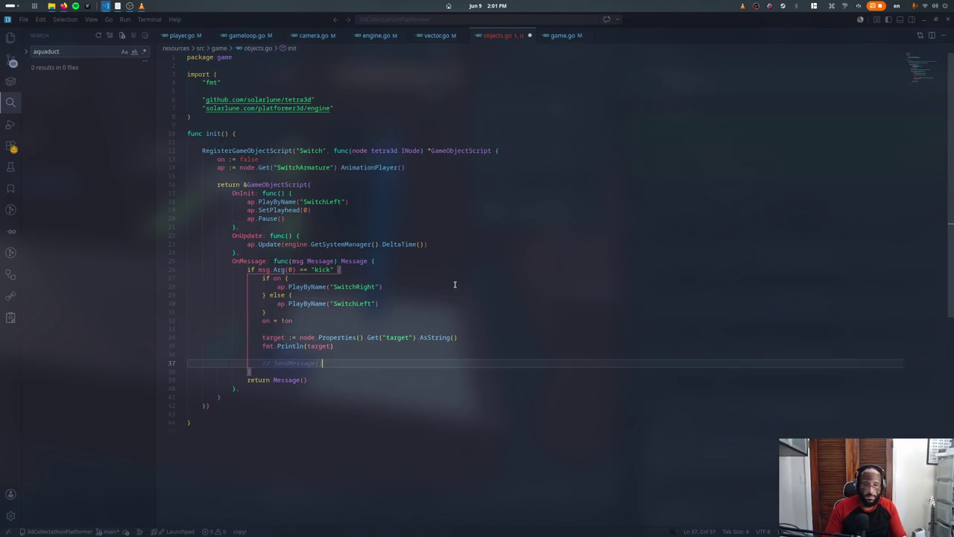
{"action": "key", "text": "Up"}
{"action": "key", "text": "Up"}
{"action": "key", "text": "Up"}
{"action": "key", "text": "shift+Down"}
{"action": "key", "text": "alt+Up"}
{"action": "key", "text": "alt+Up"}
{"action": "key", "text": "alt+Up"}
{"action": "key", "text": "alt+Up"}
{"action": "key", "text": "alt+Up"}
{"action": "key", "text": "alt+Up"}
{"action": "key", "text": "alt+Up"}
{"action": "key", "text": "alt+Up"}
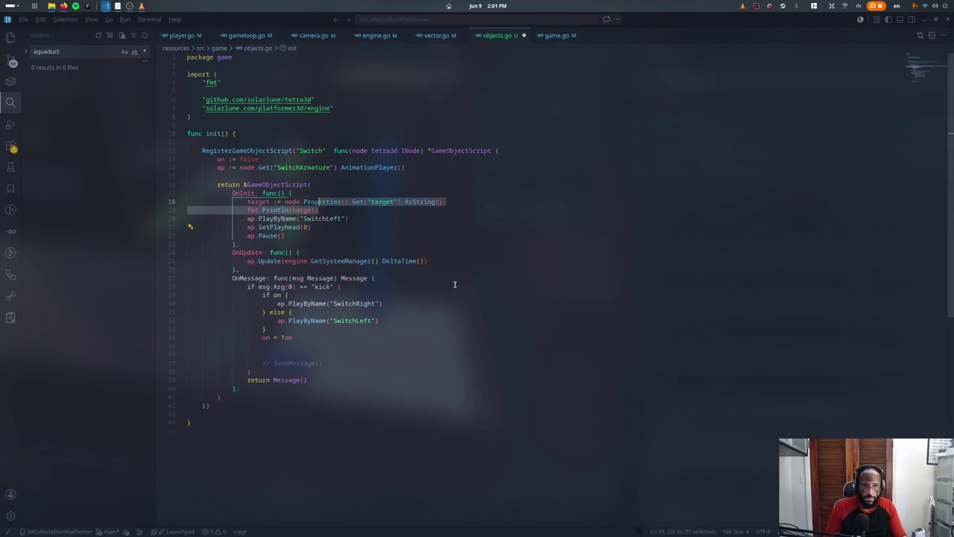
{"action": "key", "text": "BackSpace"}
Step: Restore the accidentally deleted lines, save, and test-run the game with ./runDesktop.sh
{"action": "key", "text": "ctrl+s"}
{"action": "key", "text": "ctrl+z"}
{"action": "key", "text": "ctrl+z"}
{"action": "key", "text": "ctrl+s"}
{"action": "key", "text": "ctrl+grave"}
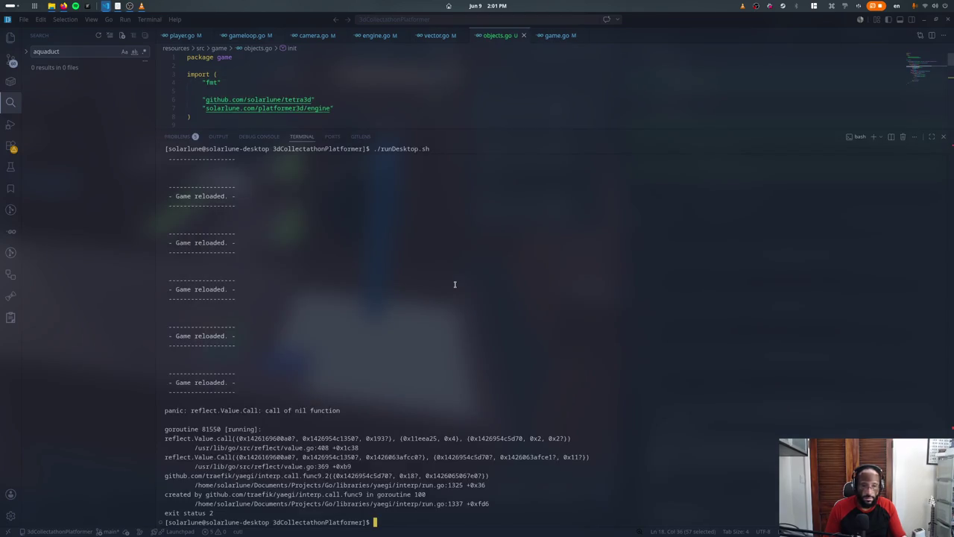
{"action": "key", "text": "Up"}
{"action": "key", "text": "Return"}
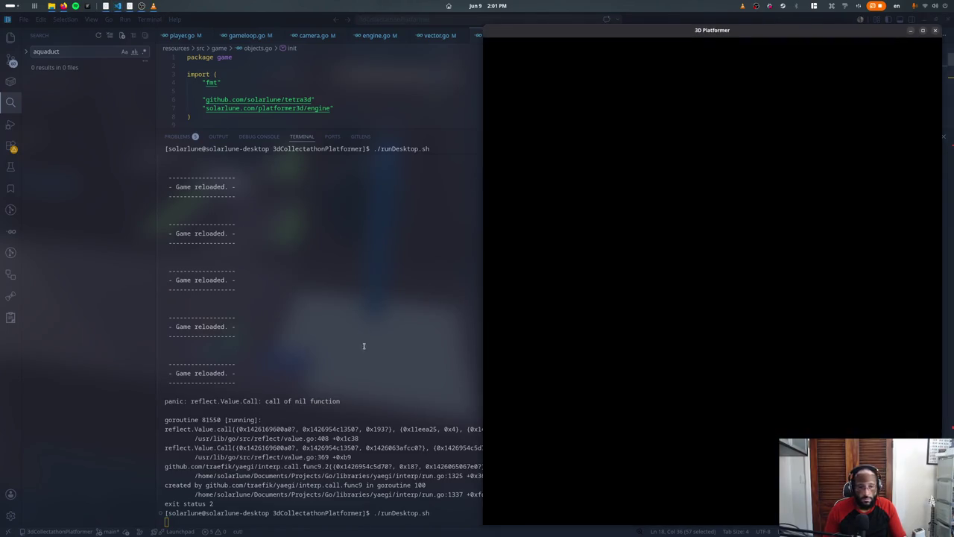
{"action": "key", "text": "ctrl+grave"}
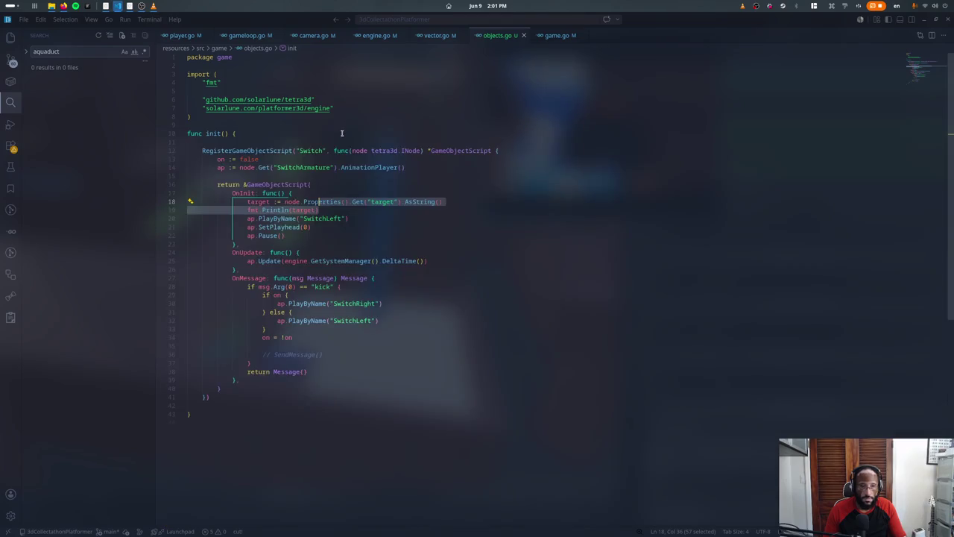
{"action": "key", "text": "Escape"}
{"action": "left_click", "coordinate": [335, 210]}
{"action": "key", "text": "Up"}
{"action": "key", "text": "End"}
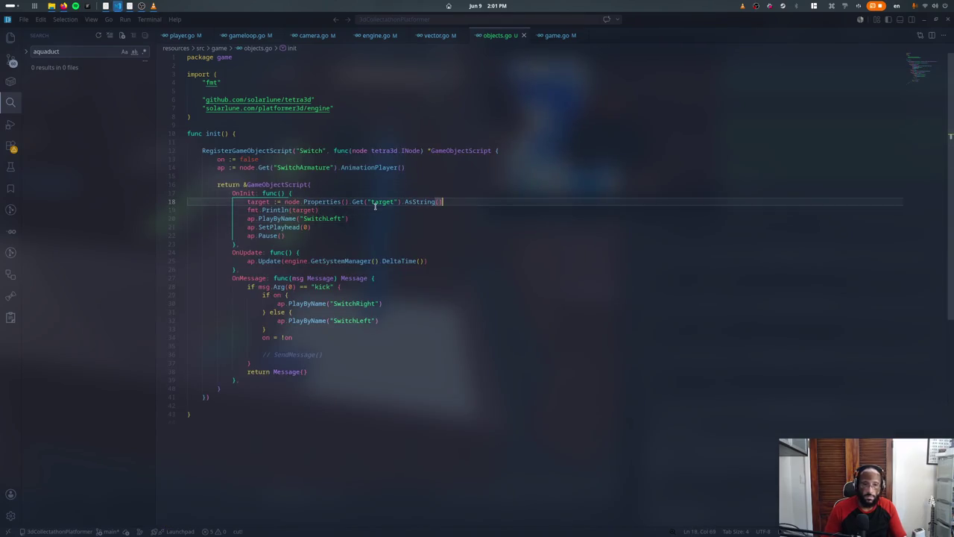
Step: Duplicate the AsString method as AsSceneObjectStringSplit returning (scene, objectName string)
{"action": "left_click", "coordinate": [436, 202], "text": "ctrl"}
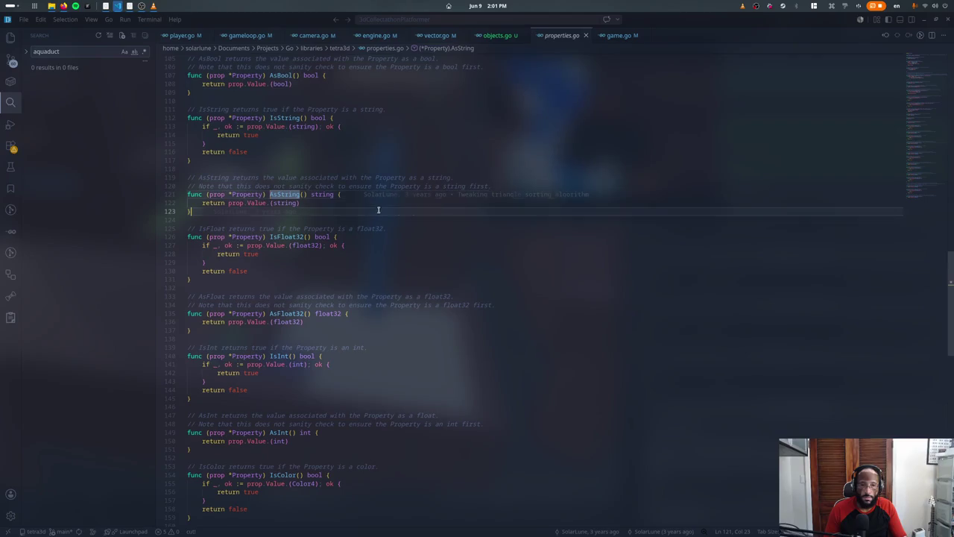
{"action": "key", "text": "ctrl+c"}
{"action": "key", "text": "Down"}
{"action": "key", "text": "Return"}
{"action": "key", "text": "ctrl+v"}
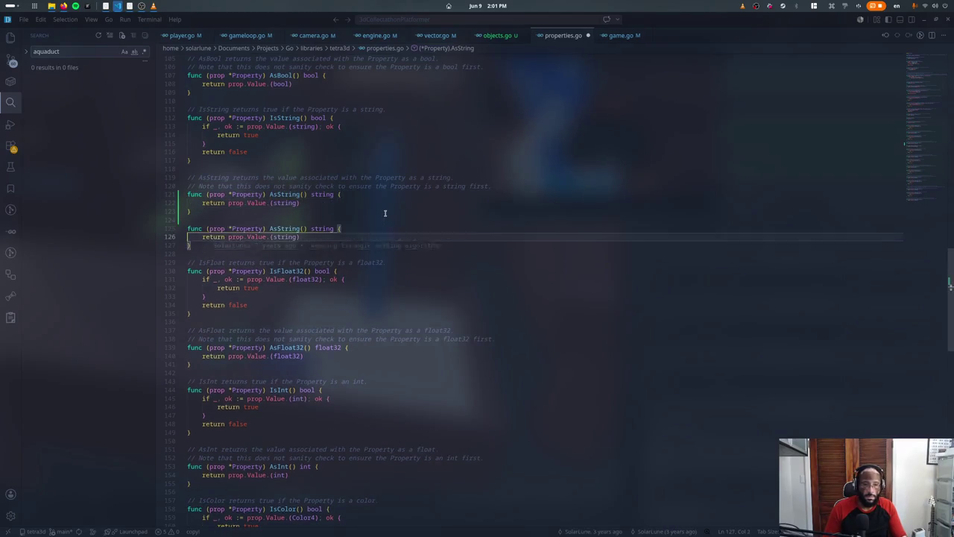
{"action": "key", "text": "Up"}
{"action": "key", "text": "Up"}
{"action": "key", "text": "Up"}
{"action": "key", "text": "ctrl+Right"}
{"action": "key", "text": "ctrl+Right"}
{"action": "key", "text": "ctrl+Right"}
{"action": "key", "text": "ctrl+shift+Left"}
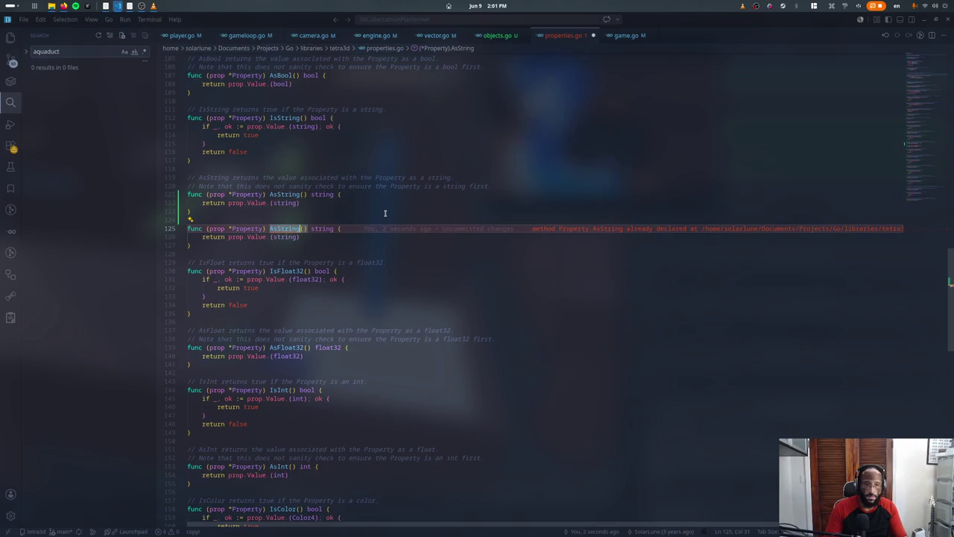
{"action": "type", "text": "AsSceneObjectStringSplit"}
{"action": "key", "text": "Right"}
{"action": "key", "text": "Right"}
{"action": "key", "text": "Right"}
{"action": "key", "text": "ctrl+shift+Right"}
{"action": "type", "text": "("}
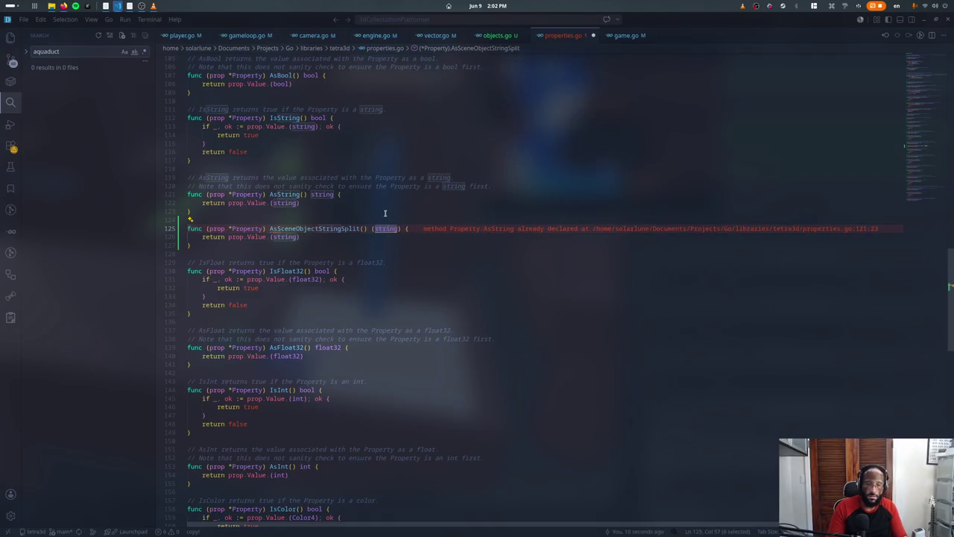
{"action": "type", "text": "scene. obj"}
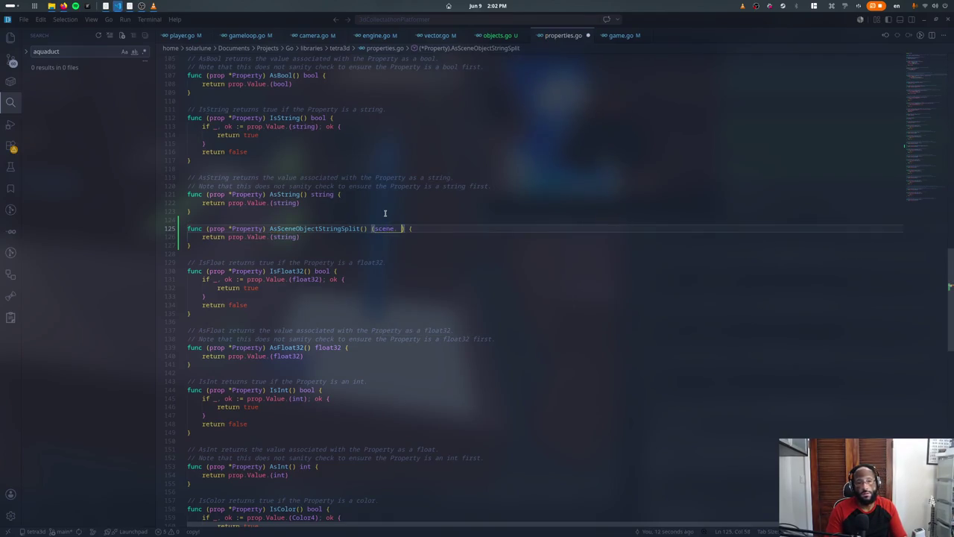
{"action": "type", "text": "ectName string"}
Step: Replace the new method's return value with a strings.Split of the string value on ":"
{"action": "key", "text": "Down"}
{"action": "key", "text": "End"}
{"action": "key", "text": "ctrl+shift+Left"}
{"action": "key", "text": "ctrl+shift+Left"}
{"action": "key", "text": "ctrl+shift+Left"}
{"action": "key", "text": "ctrl+shift+Left"}
{"action": "key", "text": "ctrl+shift+Left"}
{"action": "key", "text": "ctrl+shift+Left"}
{"action": "key", "text": "BackSpace"}
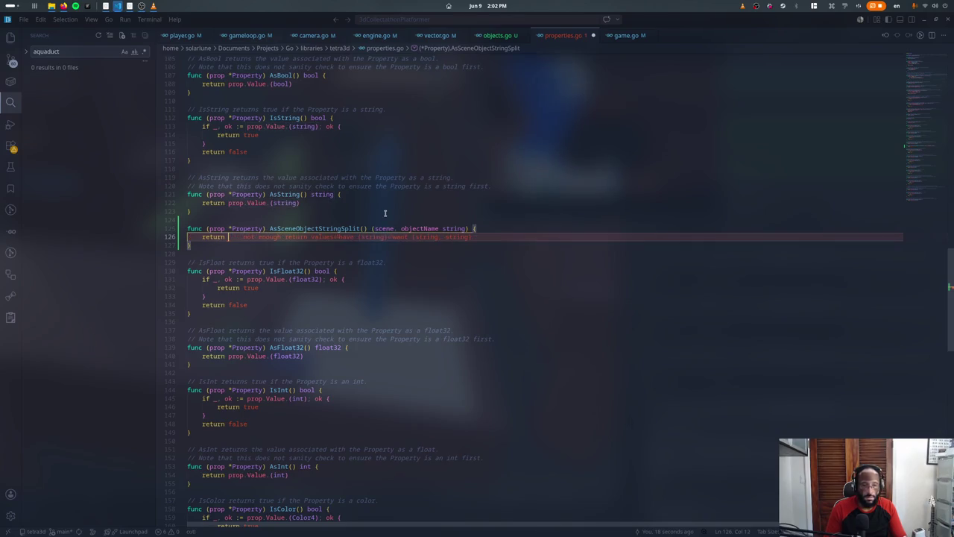
{"action": "type", "text": "plit("}
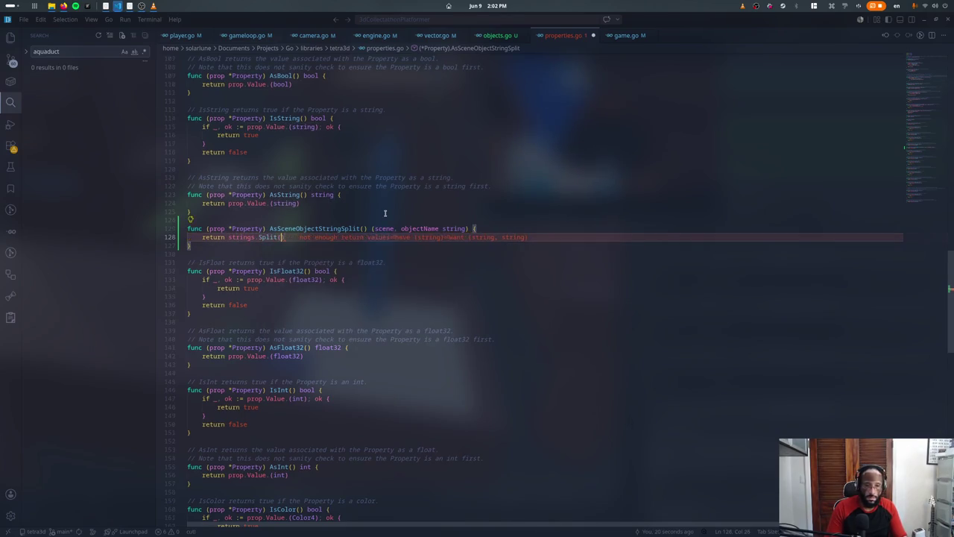
{"action": "key", "text": "ctrl+v"}
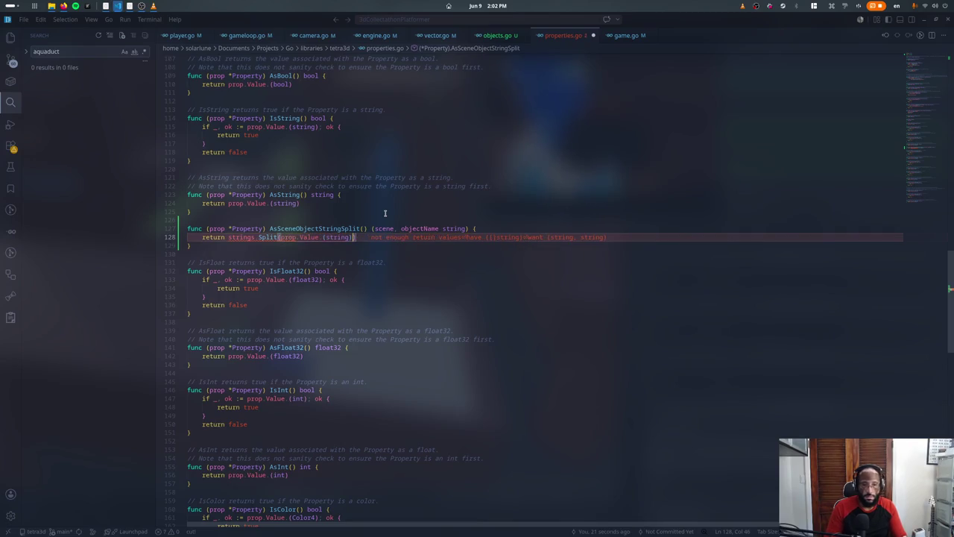
{"action": "type", "text": ", \":\")"}
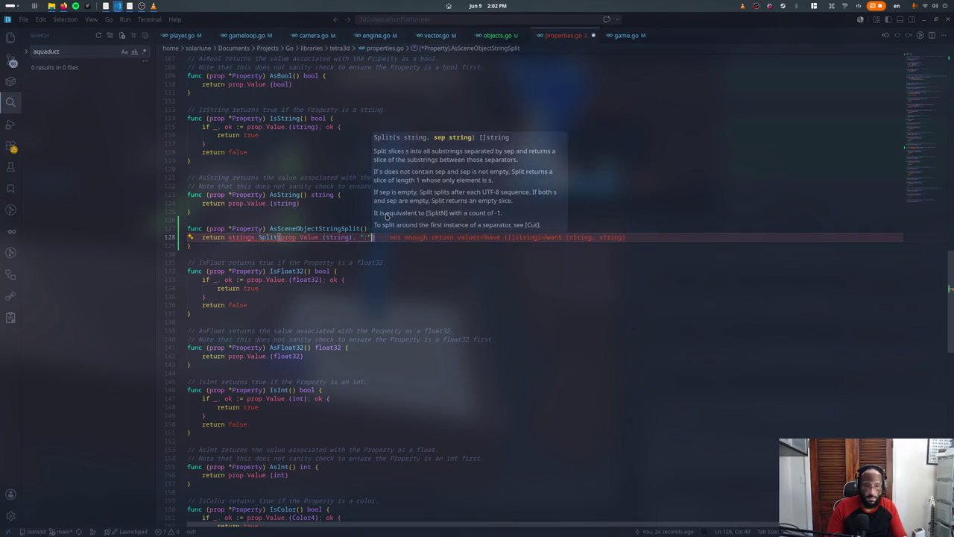
{"action": "key", "text": "shift+Home"}
{"action": "key", "text": "ctrl+shift+Right"}
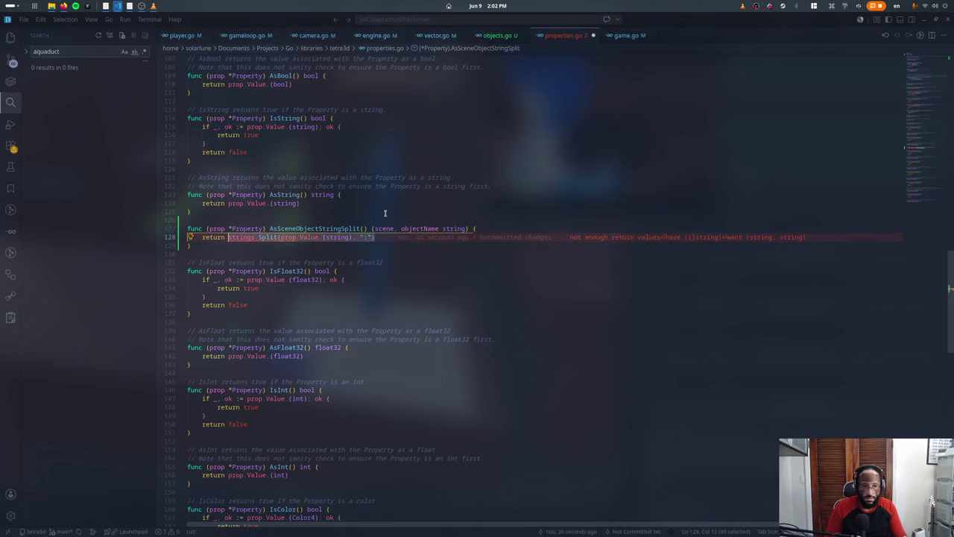
{"action": "type", "text": "return _"}
{"action": "key", "text": "BackSpace"}
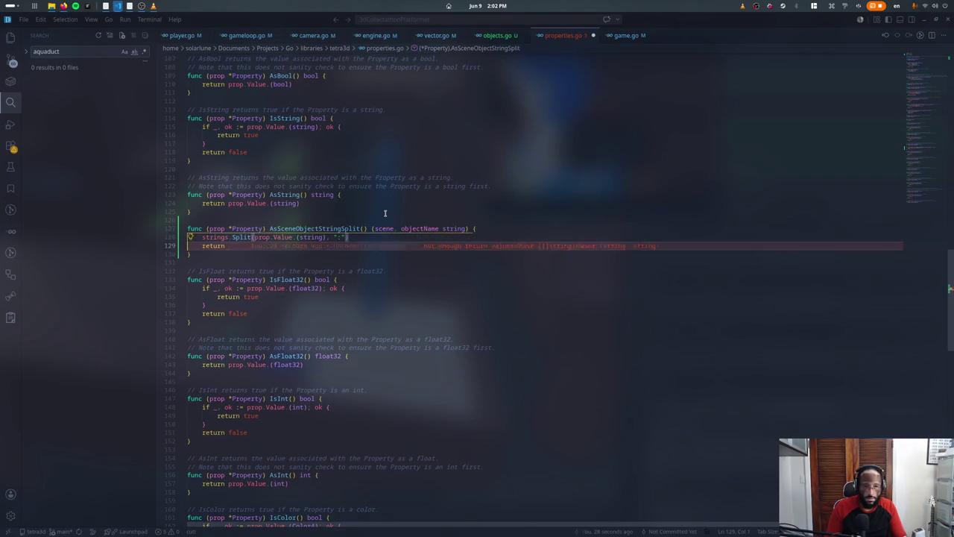
Step: Store the split in results and return results[0], results[1]
{"action": "key", "text": "Up"}
{"action": "key", "text": "Home"}
{"action": "type", "text": "results :="}
{"action": "key", "text": "Down"}
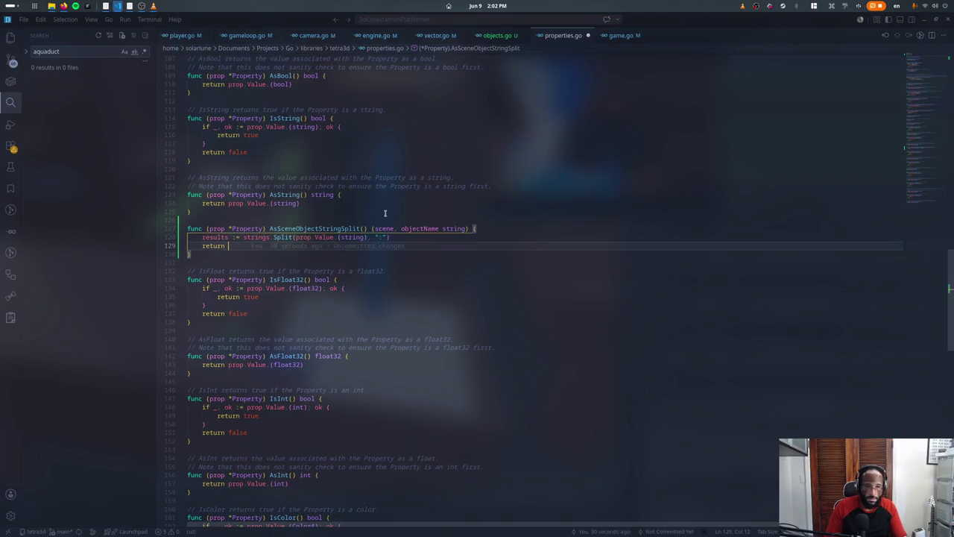
{"action": "type", "text": "result"}
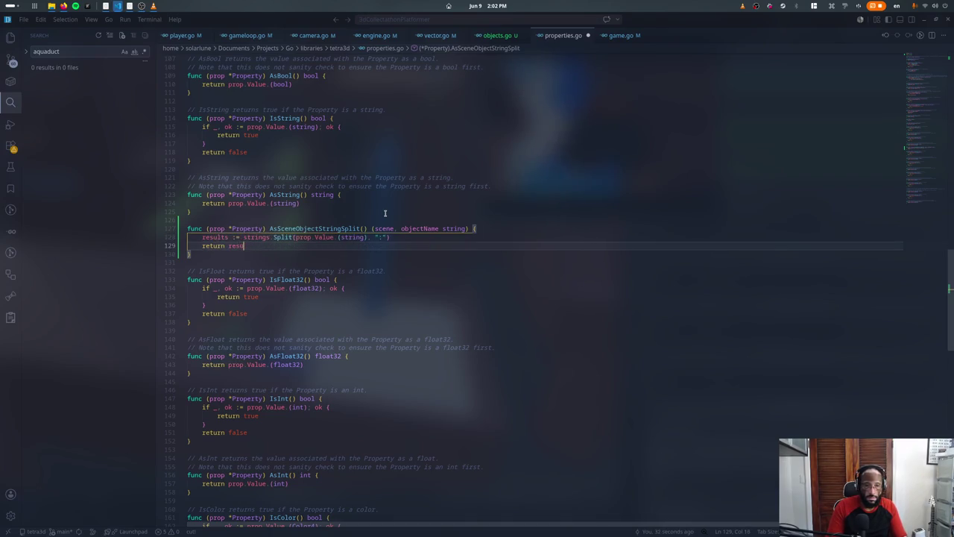
{"action": "type", "text": "lts[0], results[1]"}
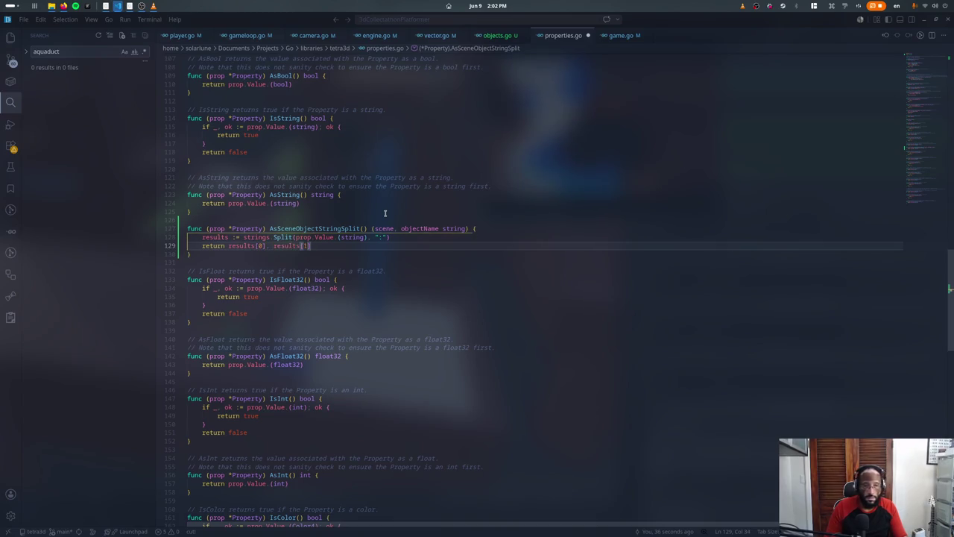
{"action": "key", "text": "Up"}
{"action": "key", "text": "Up"}
{"action": "key", "text": "Up"}
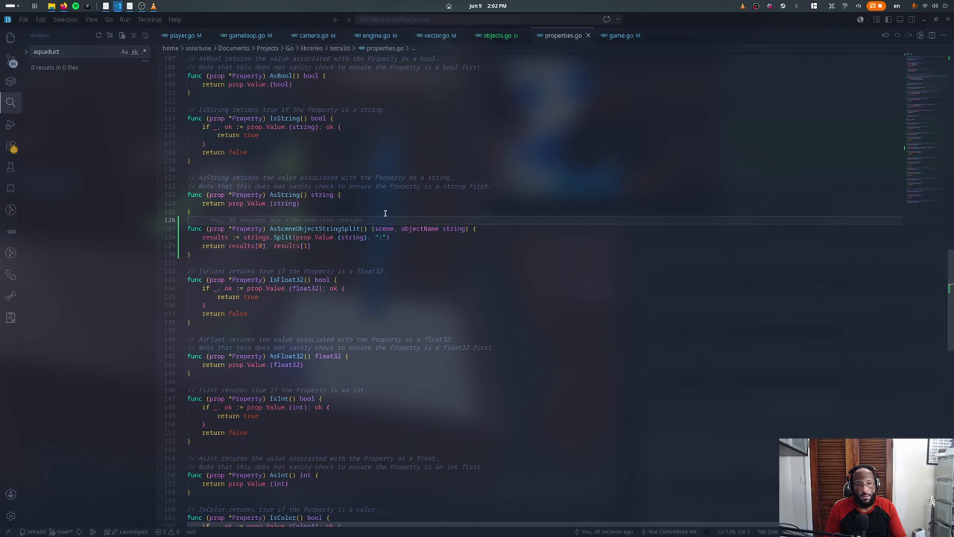
{"action": "key", "text": "ctrl+Tab"}
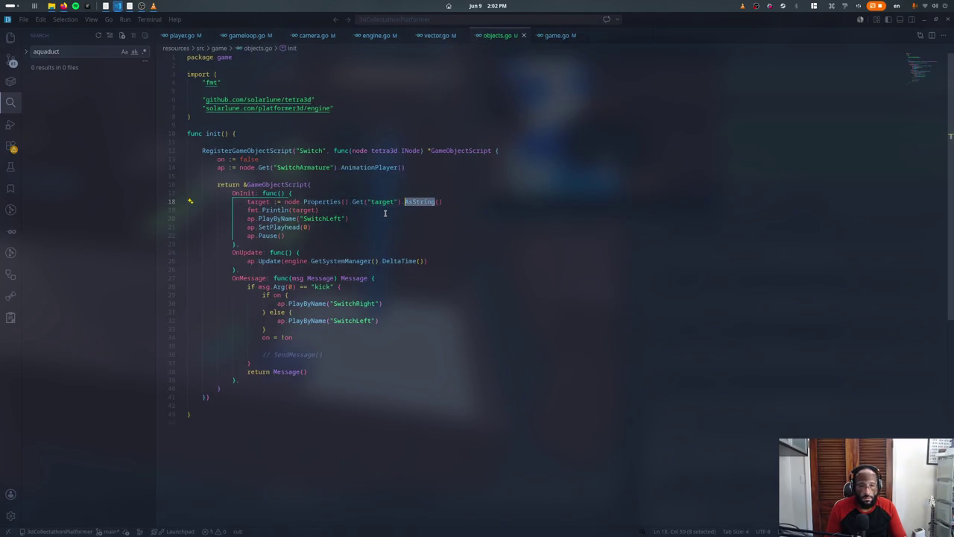
Step: Rename the AsSceneObjectStringSplit method to AsStringSceneObjectPair and save
{"action": "type", "text": "AsScene"}
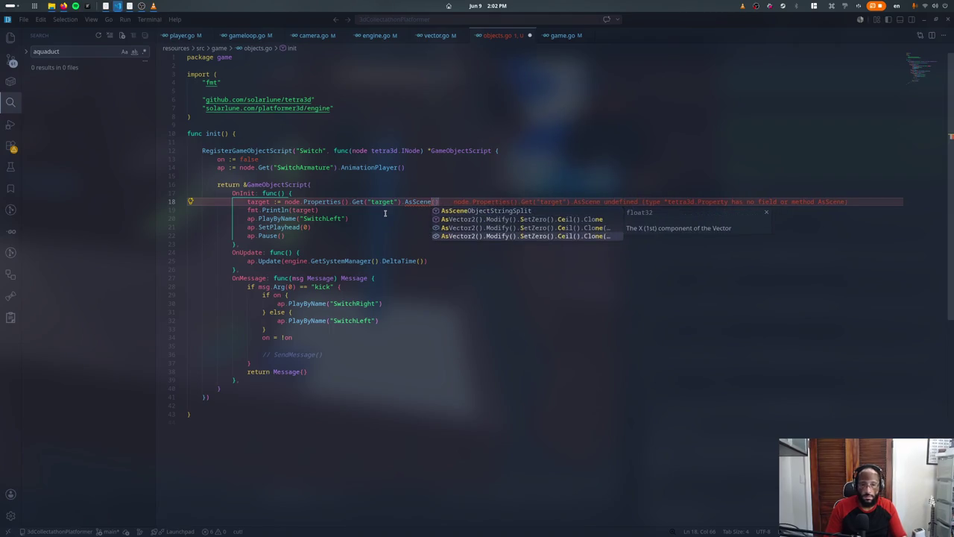
{"action": "key", "text": "Return"}
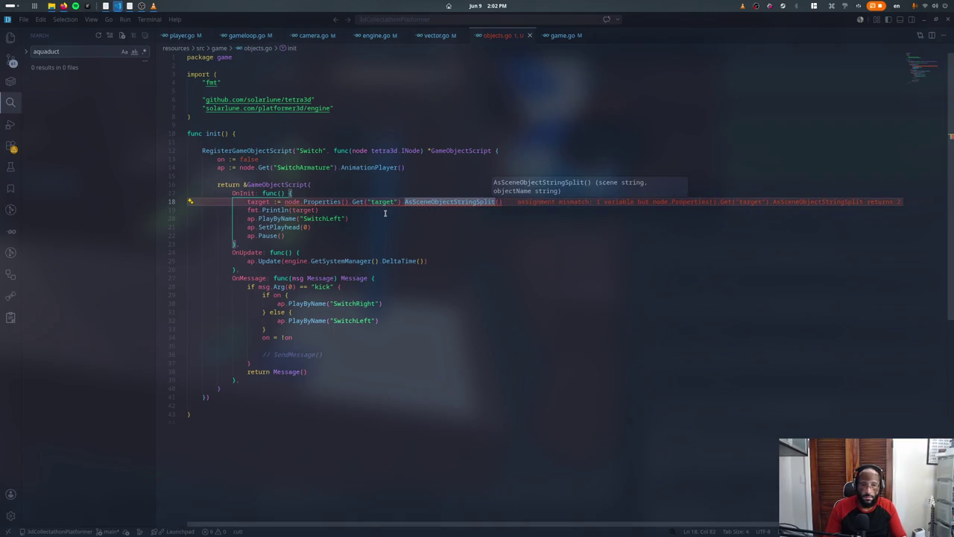
{"action": "key", "text": "F12"}
{"action": "key", "text": "F2"}
{"action": "type", "text": "AsStringSceneObjectPair"}
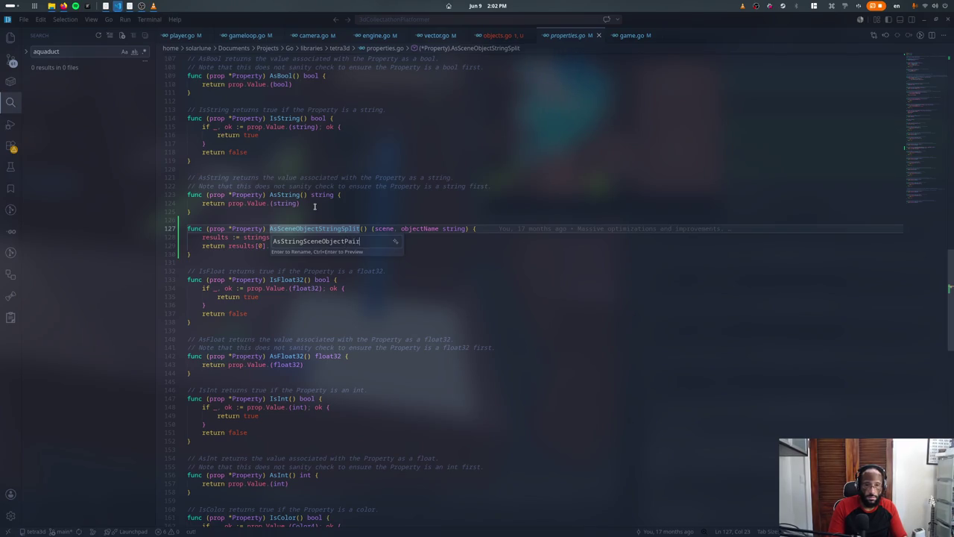
{"action": "key", "text": "Escape"}
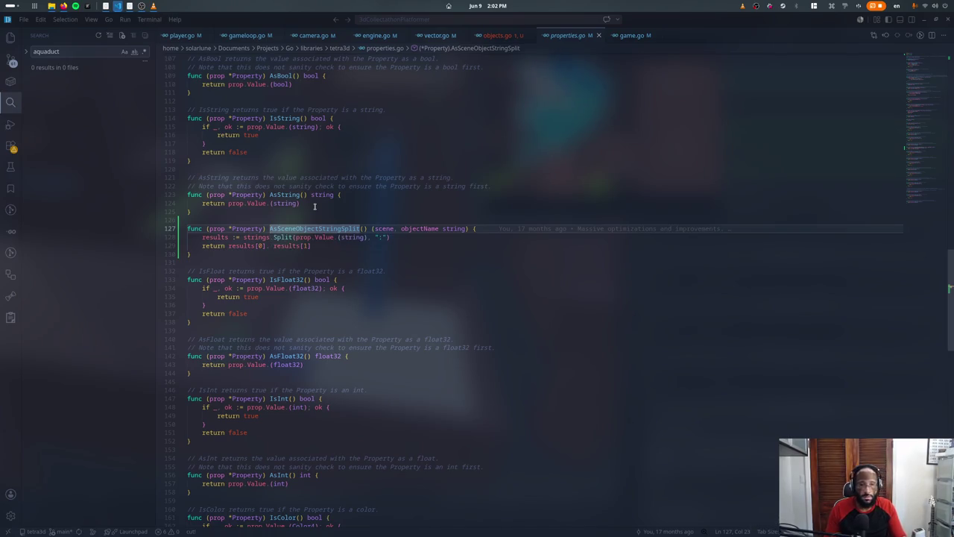
{"action": "type", "text": "String"}
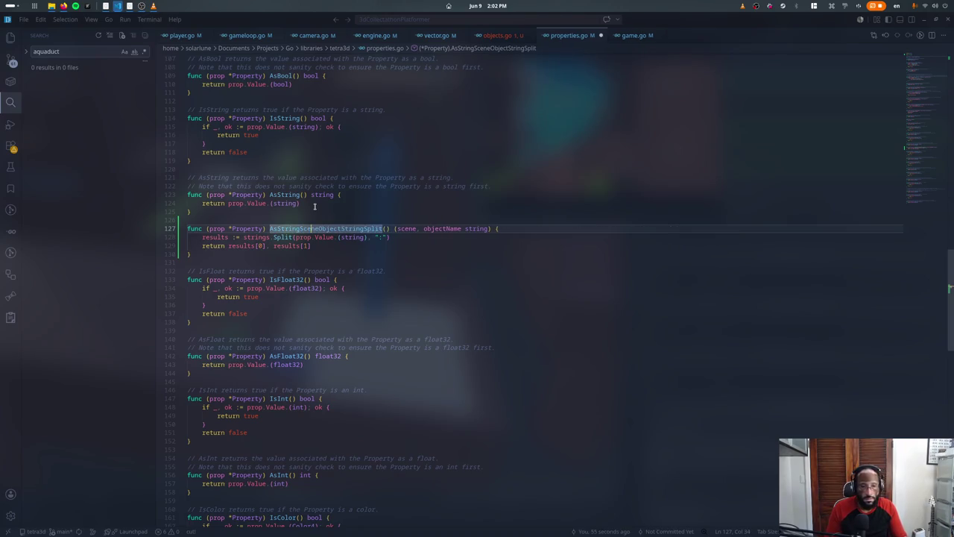
{"action": "type", "text": "Pair"}
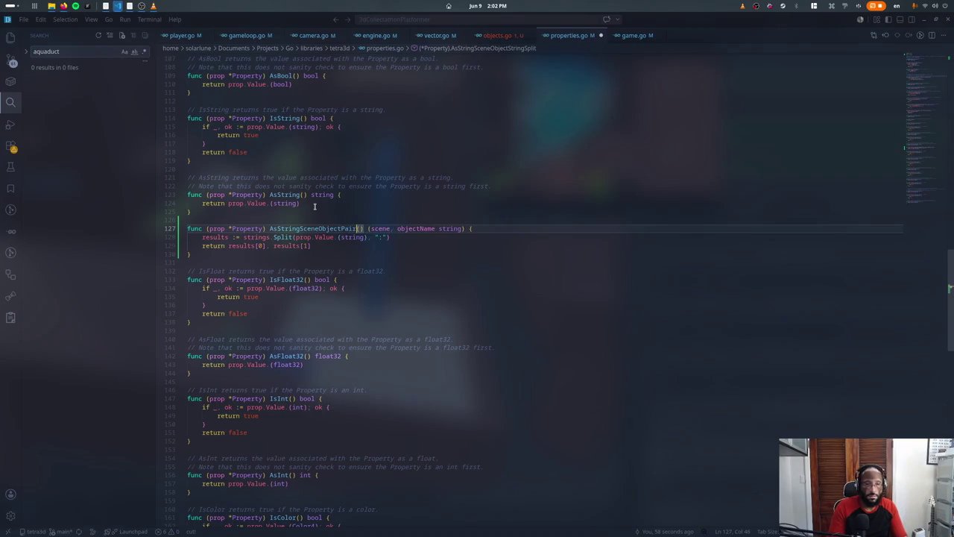
{"action": "key", "text": "End"}
{"action": "key", "text": "Return"}
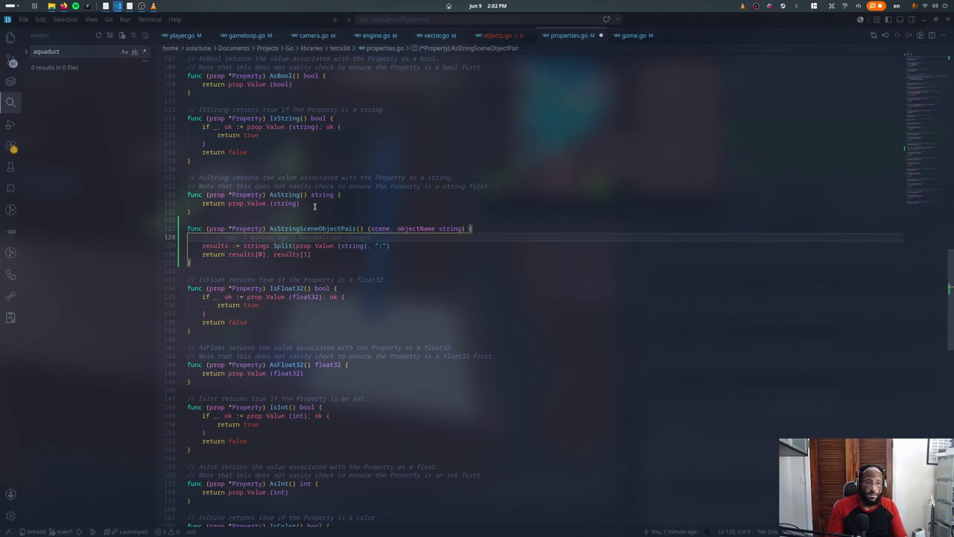
{"action": "key", "text": "ctrl+s"}
Step: Add a len(results) guard that returns empty strings when there are no parts
{"action": "key", "text": "Return"}
{"action": "type", "text": "(results"}
{"action": "key", "text": "Tab"}
{"action": "type", "text": ") > 0 {"}
{"action": "key", "text": "Return"}
{"action": "type", "text": "return"}
{"action": "key", "text": "ctrl+shift+k"}
{"action": "key", "text": "Up"}
{"action": "key", "text": "Right"}
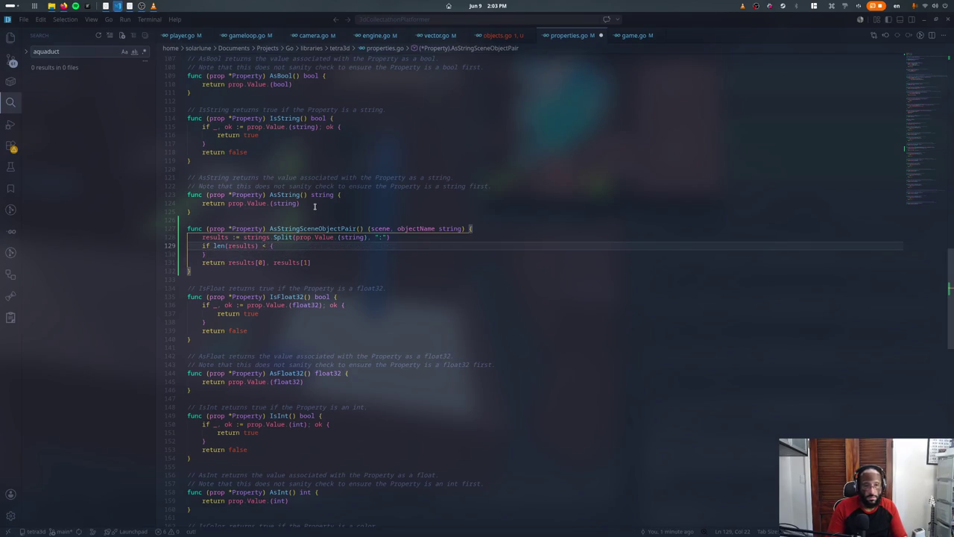
{"action": "type", "text": "ore"}
{"action": "type", "text": "== 0"}
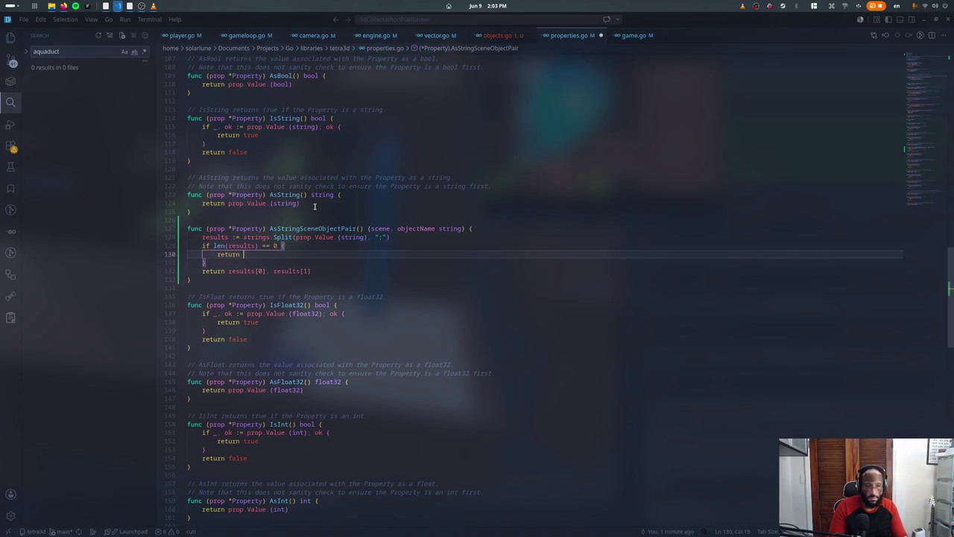
{"action": "type", "text": "\"\", \""}
Step: Add a len(results) == 1 guard returning "", results[0], and save properties.go
{"action": "key", "text": "Escape"}
{"action": "type", "text": "joif l"}
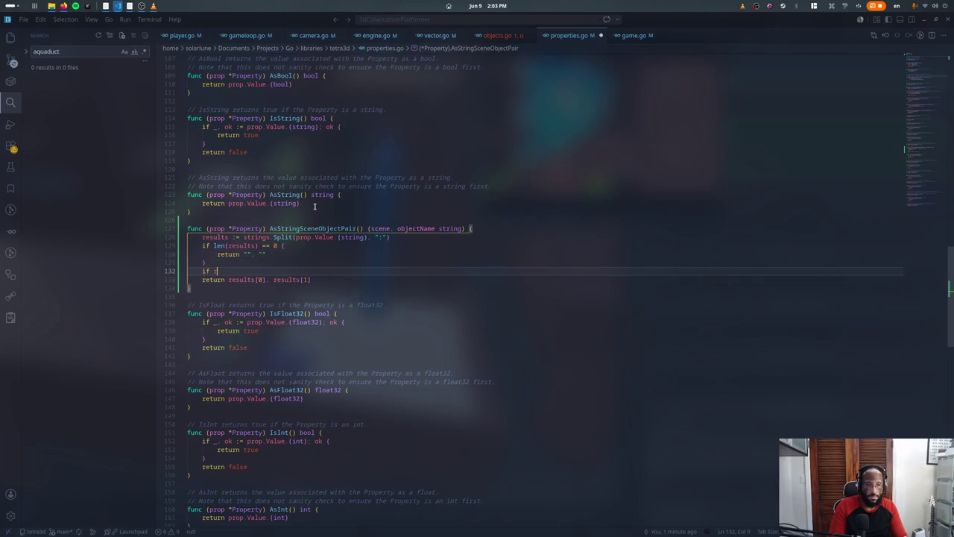
{"action": "type", "text": "(results) == 1 {"}
{"action": "key", "text": "Return"}
{"action": "type", "text": "return \"\", results[0"}
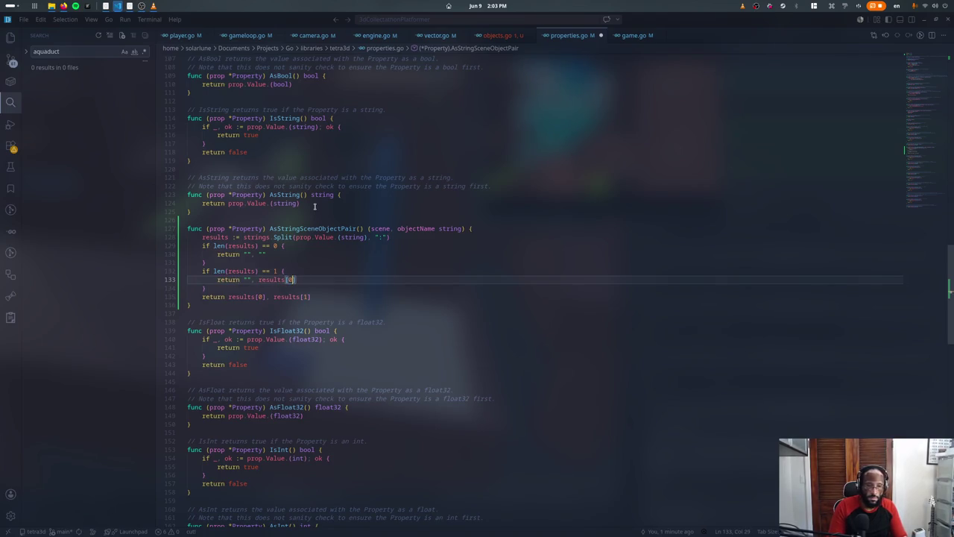
{"action": "key", "text": "Escape"}
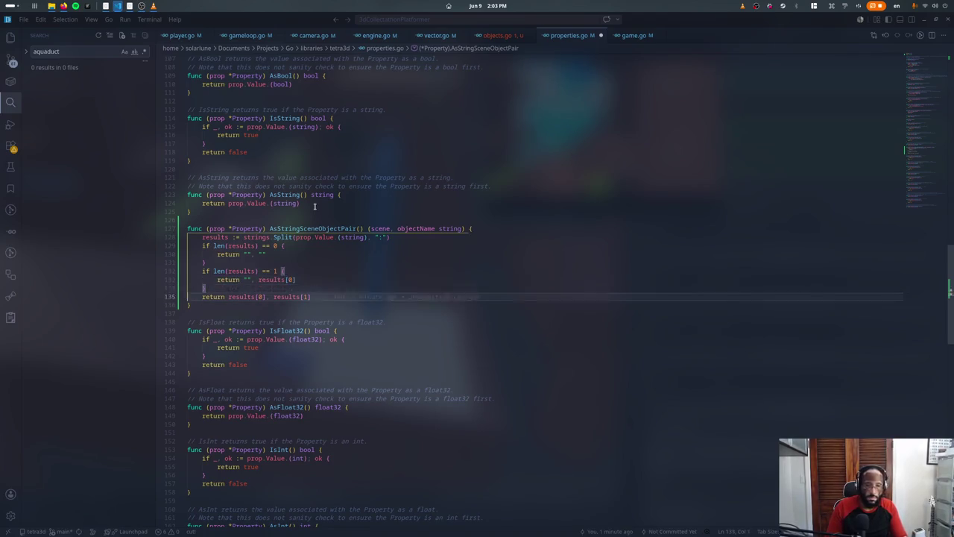
{"action": "key", "text": "ctrl+s"}
{"action": "key", "text": "k"}
{"action": "key", "text": "k"}
{"action": "key", "text": "k"}
{"action": "key", "text": "k"}
{"action": "key", "text": "k"}
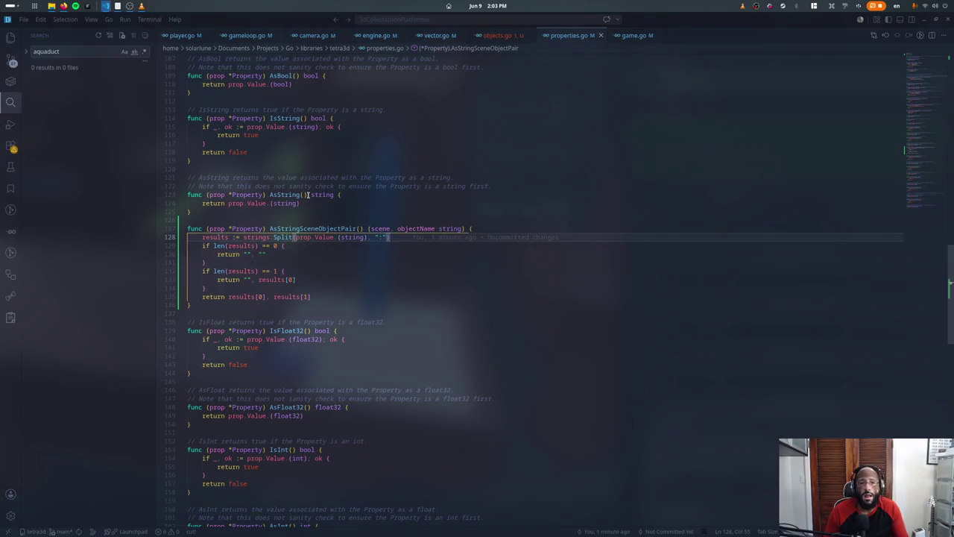
Step: In objects.go, assign scene, target from AsStringSceneObjectPair() and save
{"action": "left_click", "coordinate": [305, 212]}
{"action": "key", "text": "ctrl+o"}
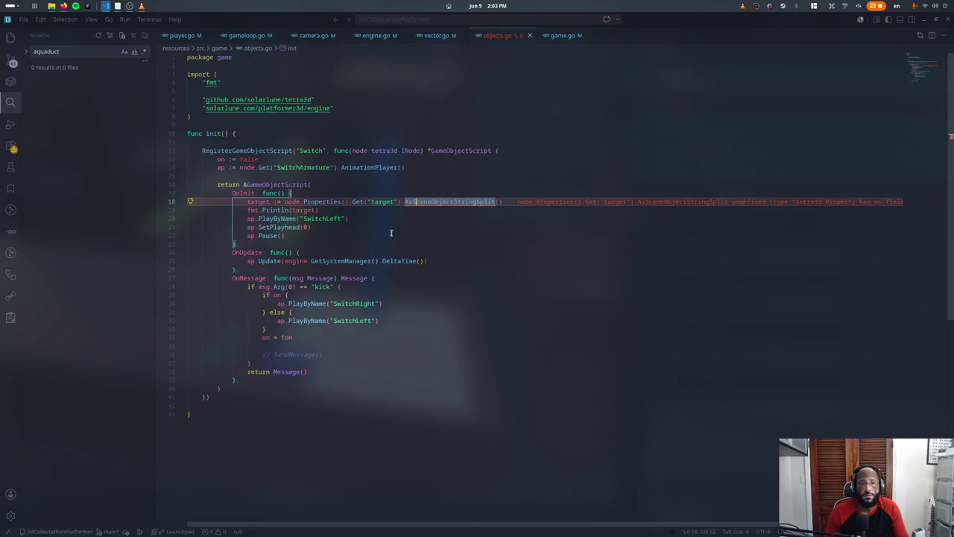
{"action": "double_click", "coordinate": [422, 203]}
{"action": "type", "text": "AsStr"}
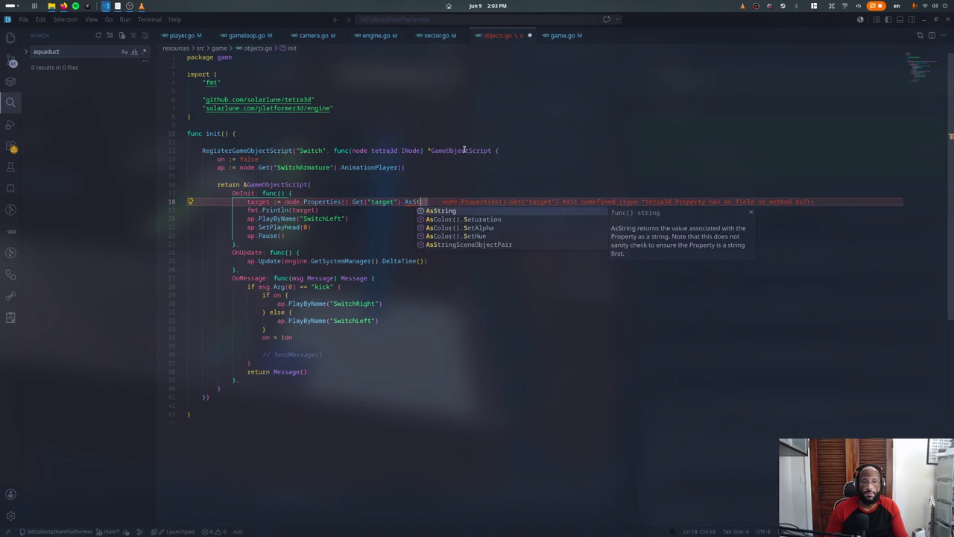
{"action": "key", "text": "Return"}
{"action": "key", "text": "Home"}
{"action": "key", "text": "ctrl+shift+Right"}
{"action": "type", "text": "scene,"}
{"action": "type", "text": " target"}
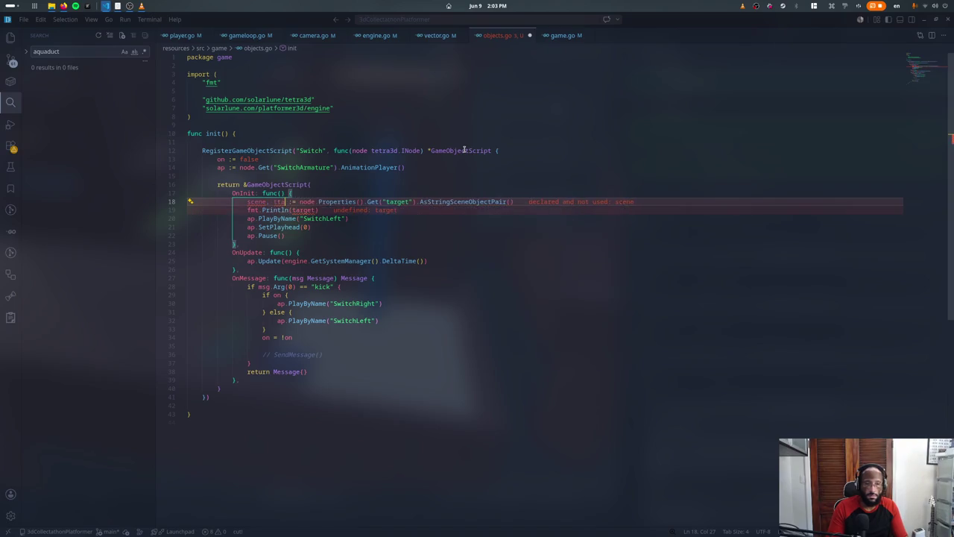
{"action": "key", "text": "ctrl+s"}
{"action": "key", "text": "Down"}
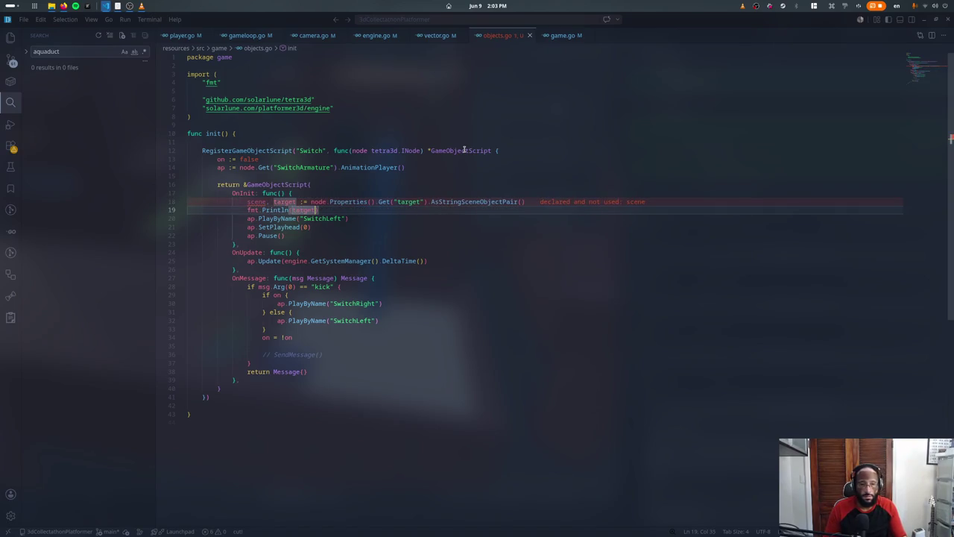
Step: Print scene alongside target, save, and relaunch the game with ./runDesktop.sh
{"action": "key", "text": "ctrl+Left"}
{"action": "type", "text": "scene,"}
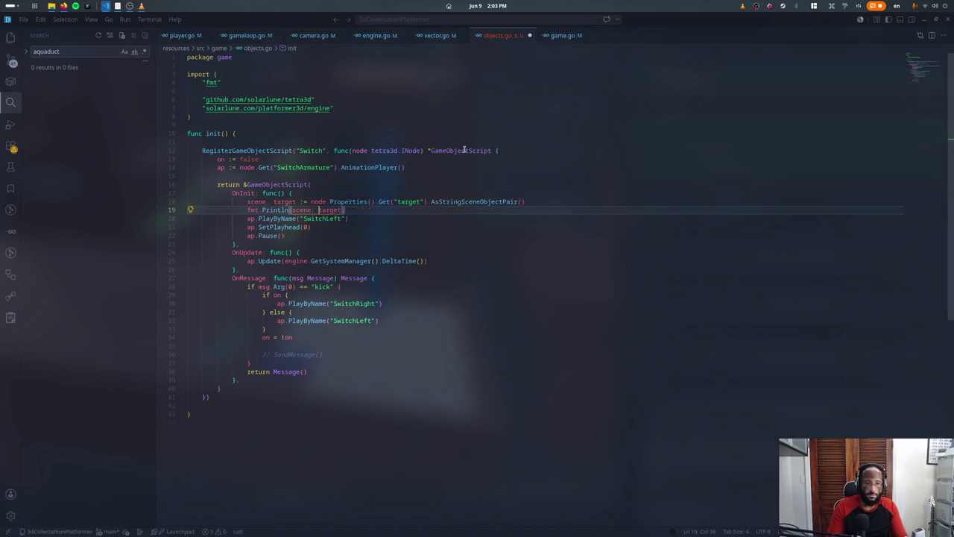
{"action": "key", "text": "ctrl+s"}
{"action": "key", "text": "ctrl+grave"}
{"action": "key", "text": "Up"}
{"action": "key", "text": "Return"}
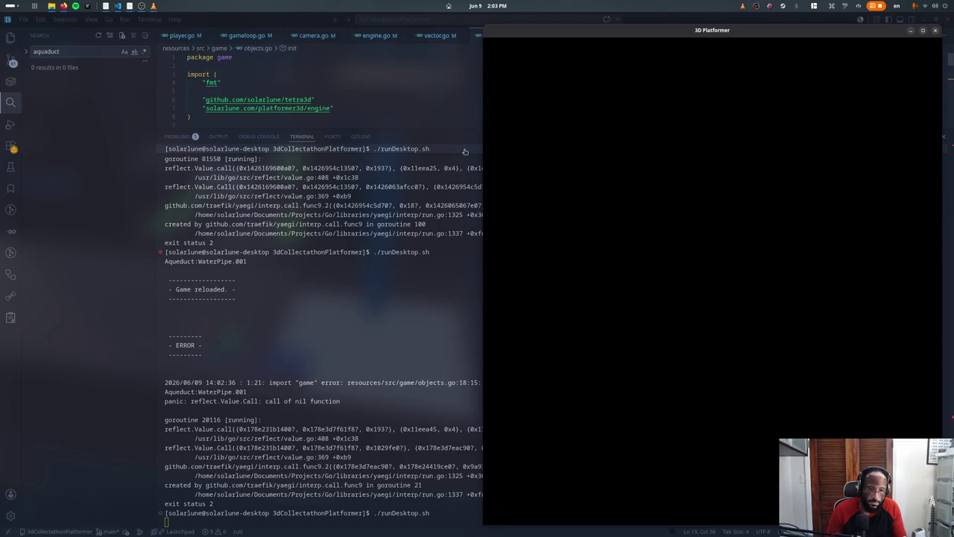
Step: Hide the terminal and tidy the blank lines after the print call
{"action": "key", "text": "ctrl+j"}
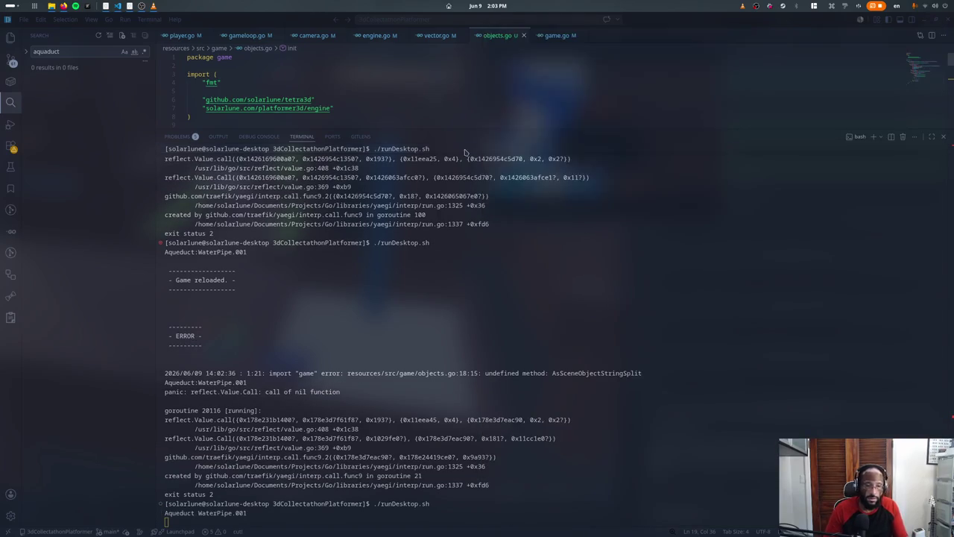
{"action": "key", "text": "End"}
{"action": "key", "text": "Return"}
{"action": "key", "text": "Return"}
{"action": "key", "text": "Return"}
{"action": "key", "text": "Up"}
{"action": "key", "text": "ctrl+shift+k"}
{"action": "key", "text": "ctrl+shift+k"}
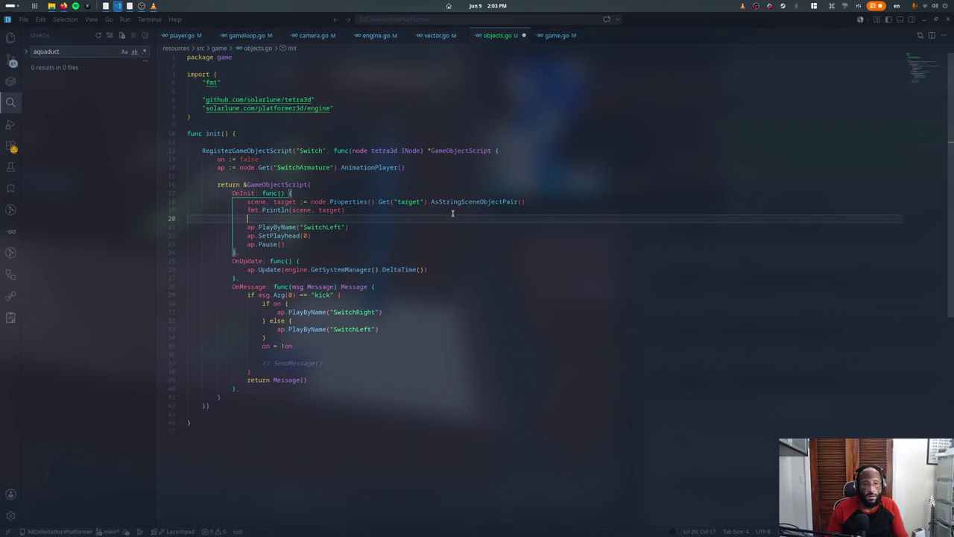
Step: Uncomment SendMessage and build the target property's AsStringSceneObjectPair() lookup
{"action": "left_click", "coordinate": [354, 355]}
{"action": "key", "text": "ctrl+slash"}
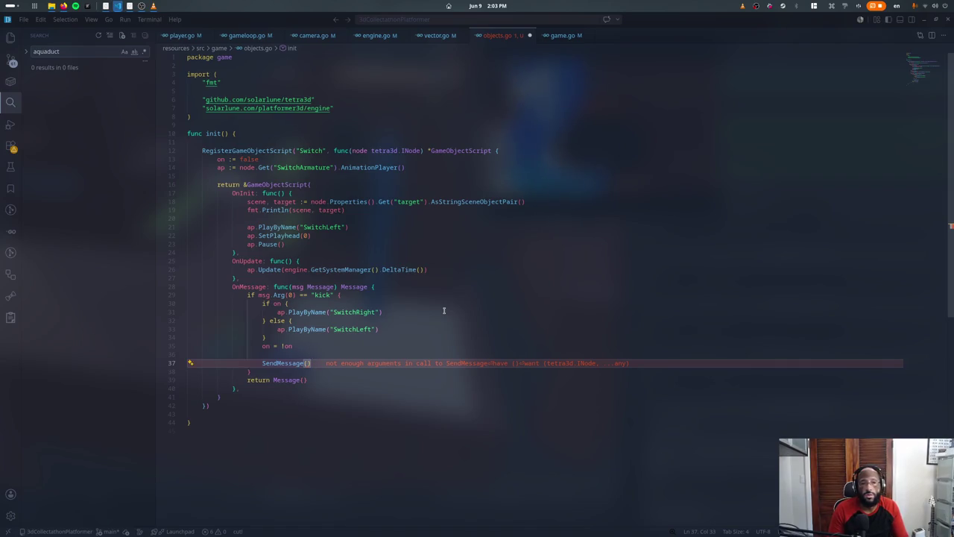
{"action": "type", "text": "node.Root().Get(\"ta"}
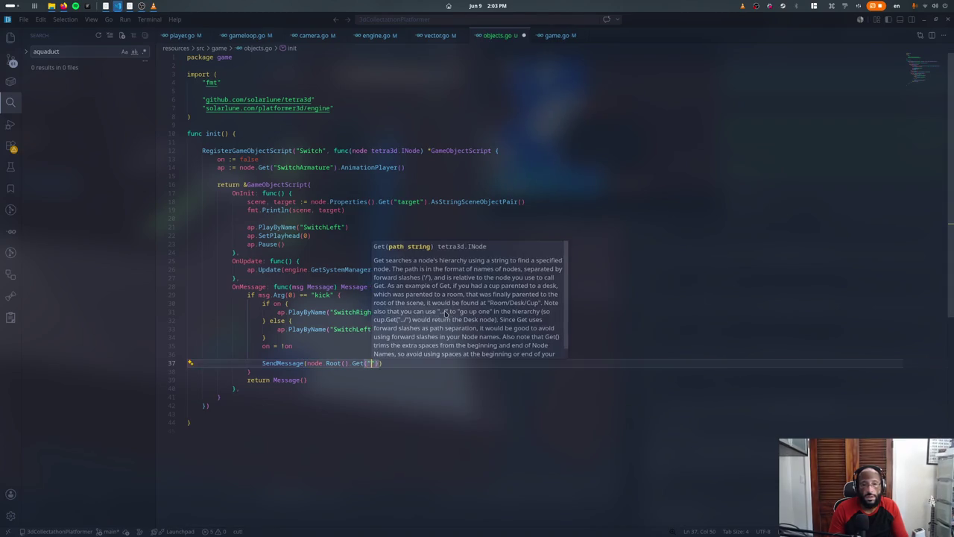
{"action": "type", "text": "rget\")."}
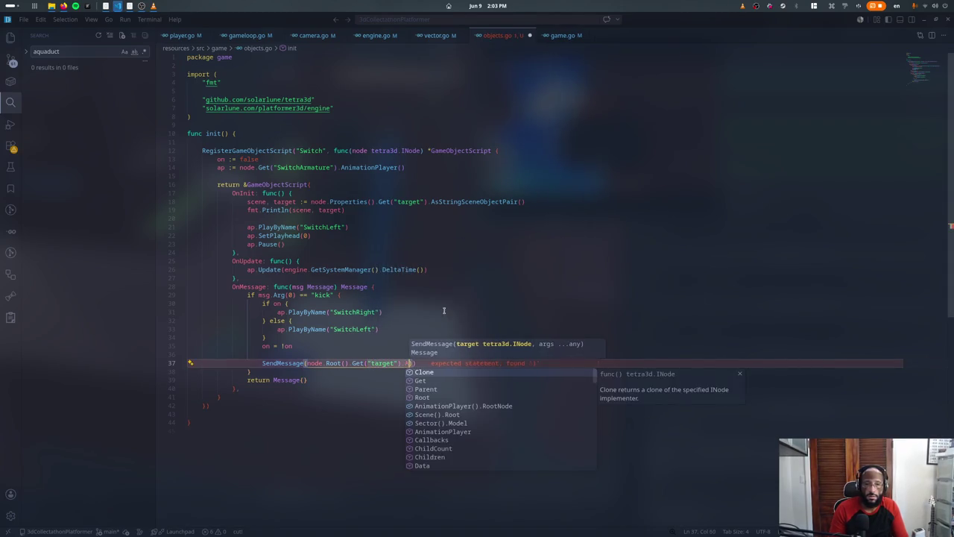
{"action": "type", "text": "AsStr"}
{"action": "key", "text": "BackSpace"}
{"action": "key", "text": "BackSpace"}
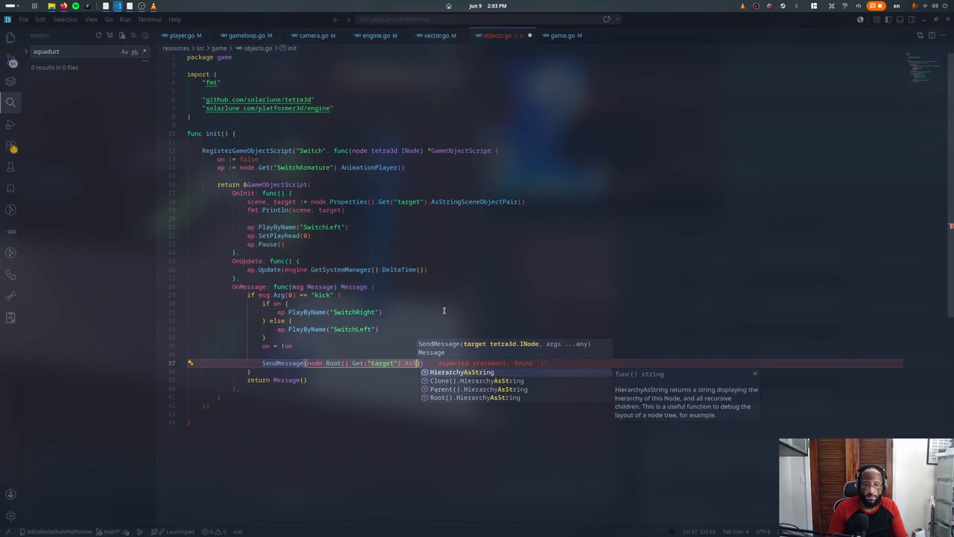
{"action": "key", "text": "BackSpace"}
{"action": "key", "text": "BackSpace"}
{"action": "key", "text": "BackSpace"}
{"action": "key", "text": "BackSpace"}
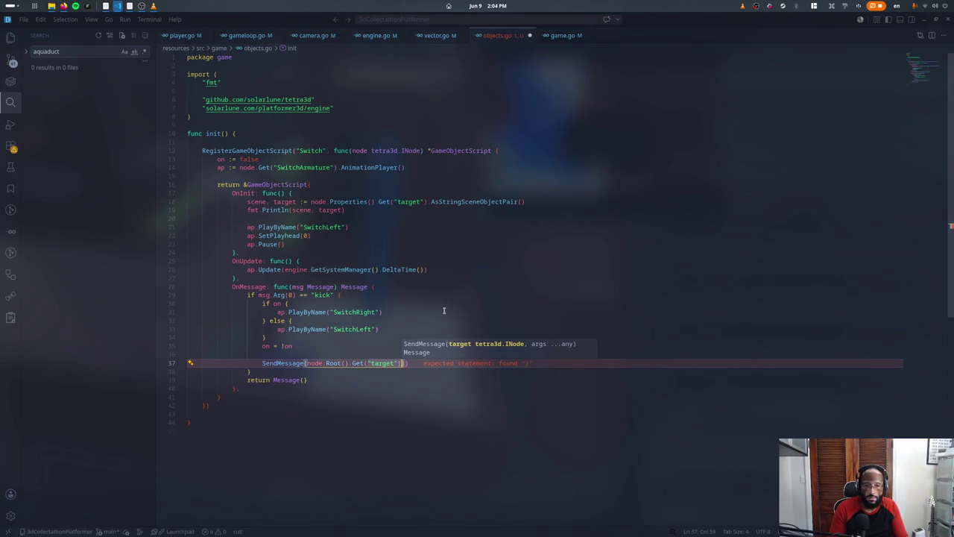
{"action": "key", "text": "BackSpace"}
{"action": "key", "text": "BackSpace"}
{"action": "key", "text": "BackSpace"}
{"action": "key", "text": "BackSpace"}
{"action": "key", "text": "BackSpace"}
{"action": "key", "text": "BackSpace"}
{"action": "key", "text": "BackSpace"}
{"action": "key", "text": "BackSpace"}
{"action": "key", "text": "BackSpace"}
{"action": "key", "text": "BackSpace"}
{"action": "type", "text": "node.Proper"}
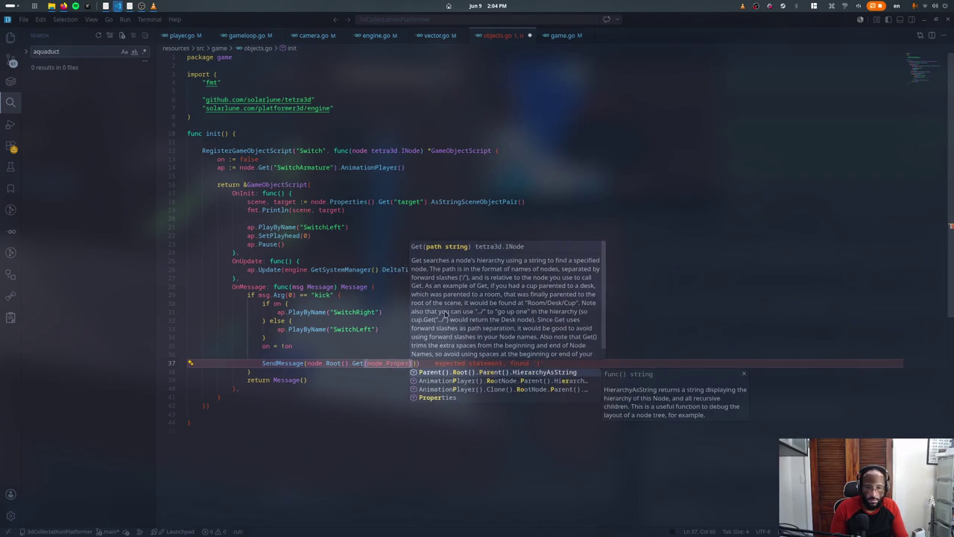
{"action": "type", "text": "ties().Get(\"target\").AsString"}
{"action": "key", "text": "Return"}
{"action": "key", "text": "ctrl+shift+Left"}
{"action": "key", "text": "ctrl+shift+Left"}
{"action": "key", "text": "ctrl+shift+Left"}
{"action": "key", "text": "ctrl+shift+Left"}
{"action": "key", "text": "ctrl+shift+Left"}
{"action": "key", "text": "ctrl+shift+Left"}
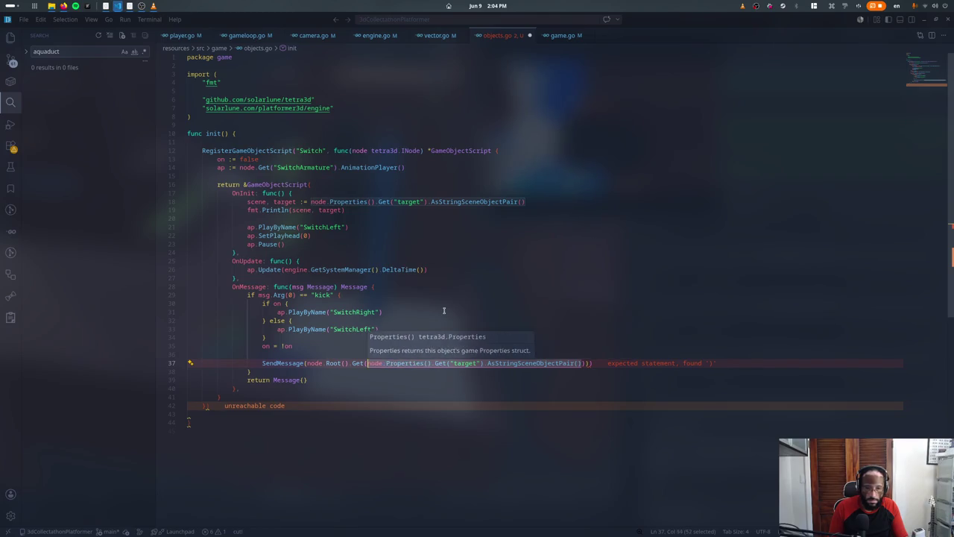
{"action": "key", "text": "ctrl+x"}
Step: Assign _, objName from the lookup and send "kick" to node.Root().Get(objName)
{"action": "key", "text": "ctrl+shift+Return"}
{"action": "type", "text": "_, objName :"}
{"action": "key", "text": "Down"}
{"action": "key", "text": "Left"}
{"action": "key", "text": "Left"}
{"action": "key", "text": "Left"}
{"action": "type", "text": "objName"}
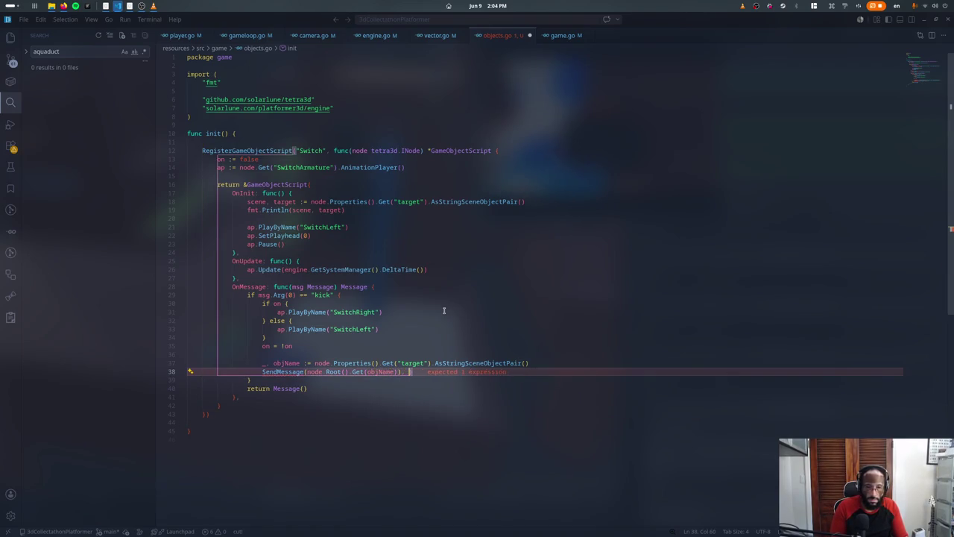
{"action": "key", "text": "BackSpace"}
{"action": "key", "text": "BackSpace"}
{"action": "key", "text": "BackSpace"}
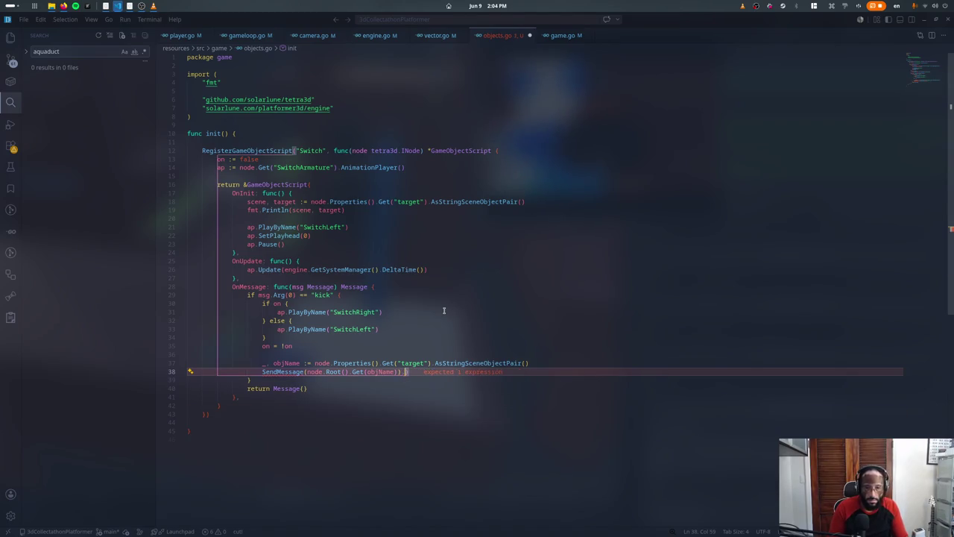
{"action": "key", "text": "BackSpace"}
{"action": "key", "text": "BackSpace"}
{"action": "key", "text": "BackSpace"}
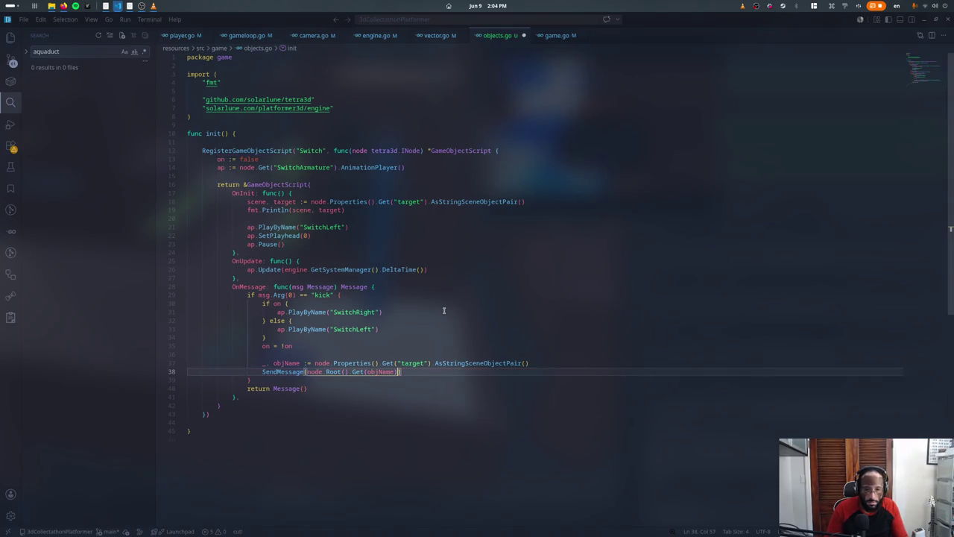
{"action": "type", "text": ","}
{"action": "key", "text": "Up"}
{"action": "key", "text": "Up"}
{"action": "key", "text": "Up"}
Step: Delete OnInit's scene and target debug print and save the Switch script
{"action": "left_click", "coordinate": [380, 200]}
{"action": "key", "text": "ctrl+shift+k"}
{"action": "key", "text": "ctrl+shift+k"}
{"action": "key", "text": "ctrl+shift+k"}
{"action": "key", "text": "ctrl+s"}
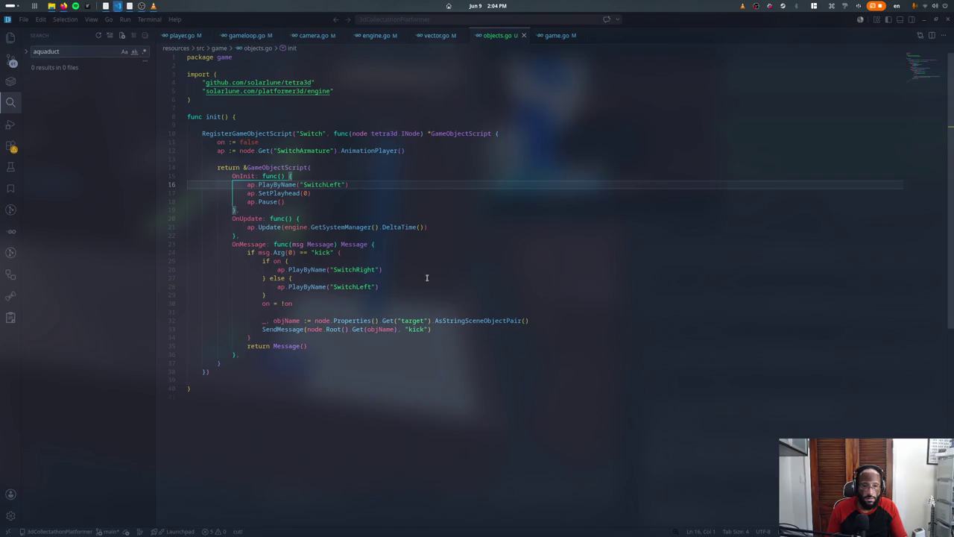
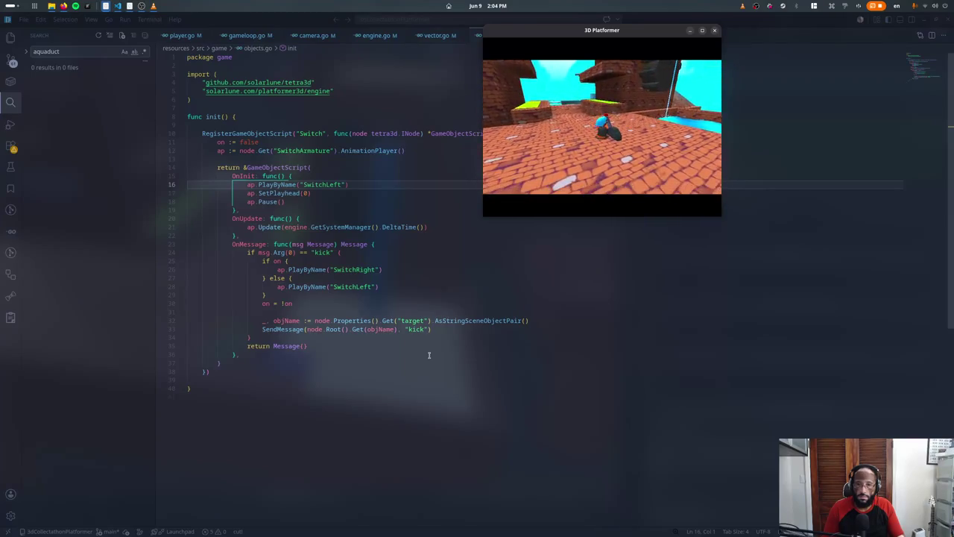
Step: Close the game and change the switch script's message on line 33 from 'kick' to 'toggle'
{"action": "key", "text": "Escape"}
{"action": "double_click", "coordinate": [415, 329]}
{"action": "type", "text": "toggle"}
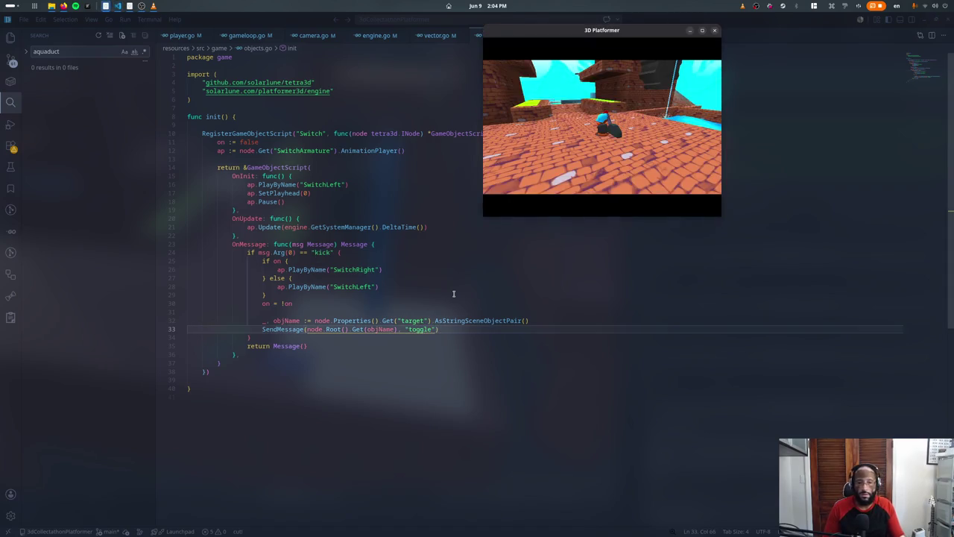
{"action": "type", "text": "w"}
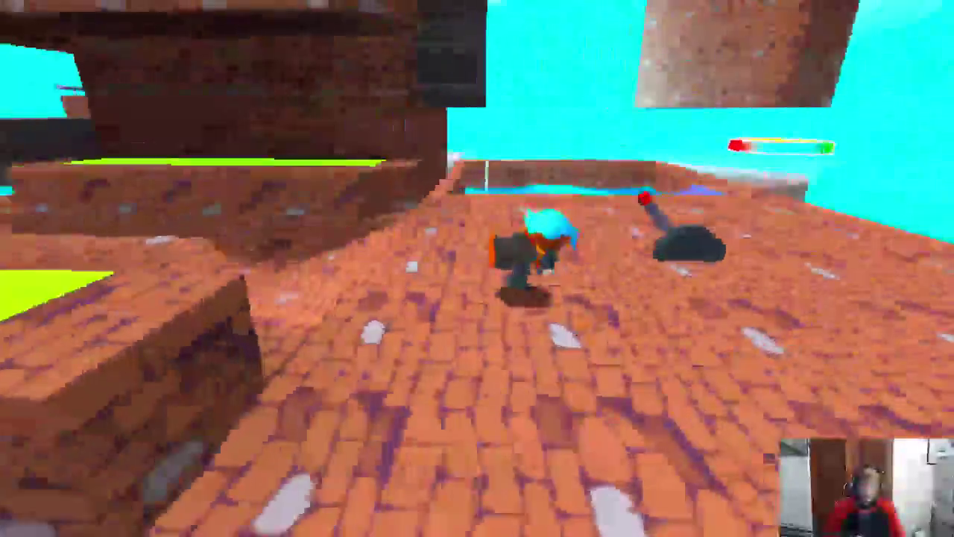
Step: Jump across the brick platforms and run the character into the pool behind the rainbow ring
{"action": "key", "text": "space"}
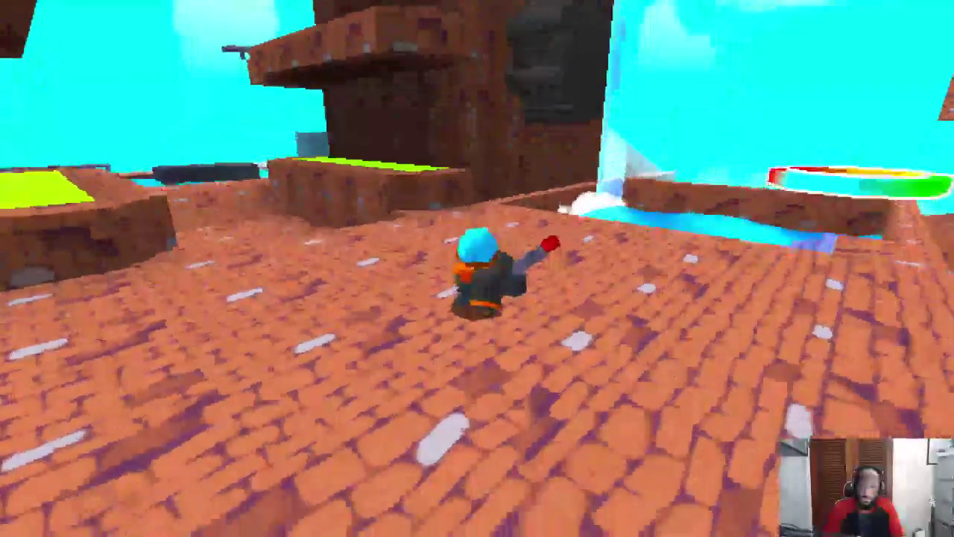
{"action": "key", "text": "space"}
{"action": "key", "text": "w"}
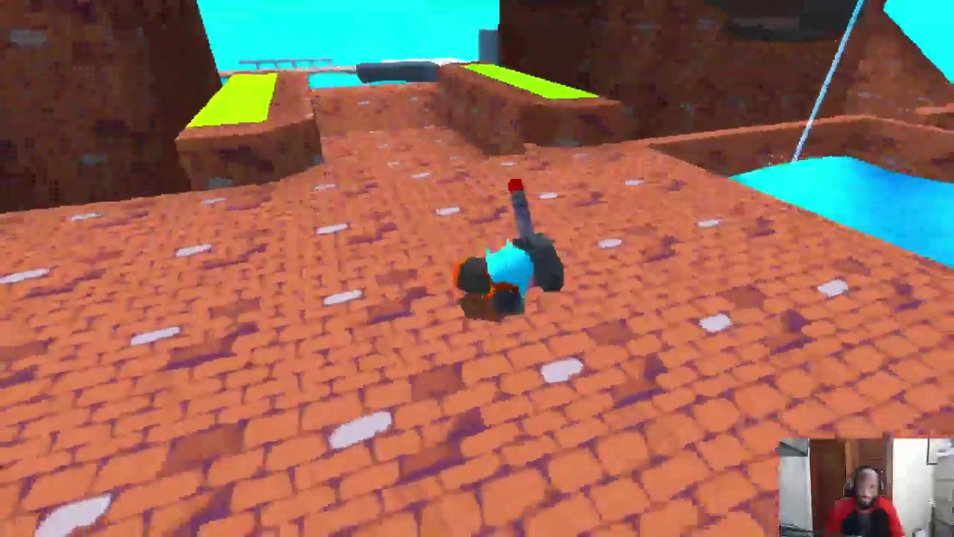
{"action": "key", "text": "space"}
{"action": "key", "text": "w"}
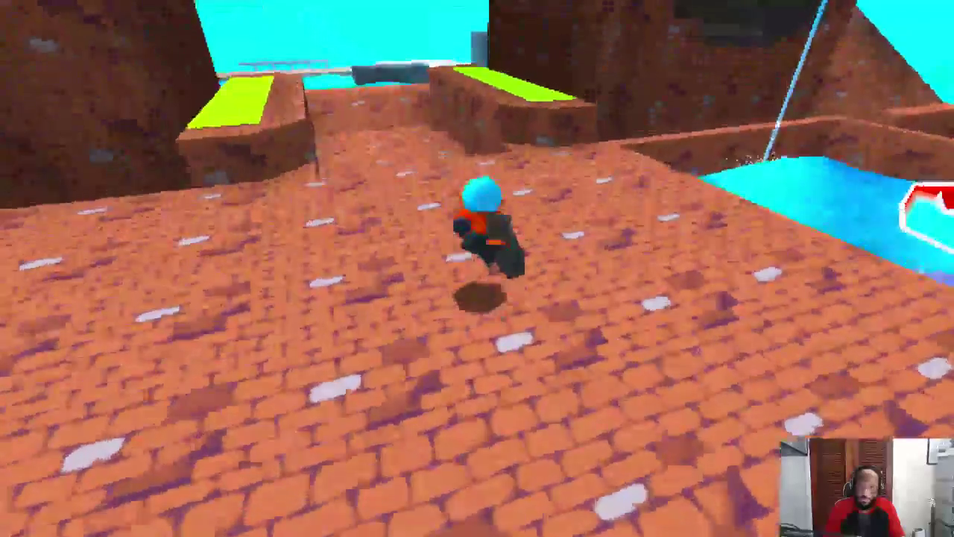
{"action": "key", "text": "d"}
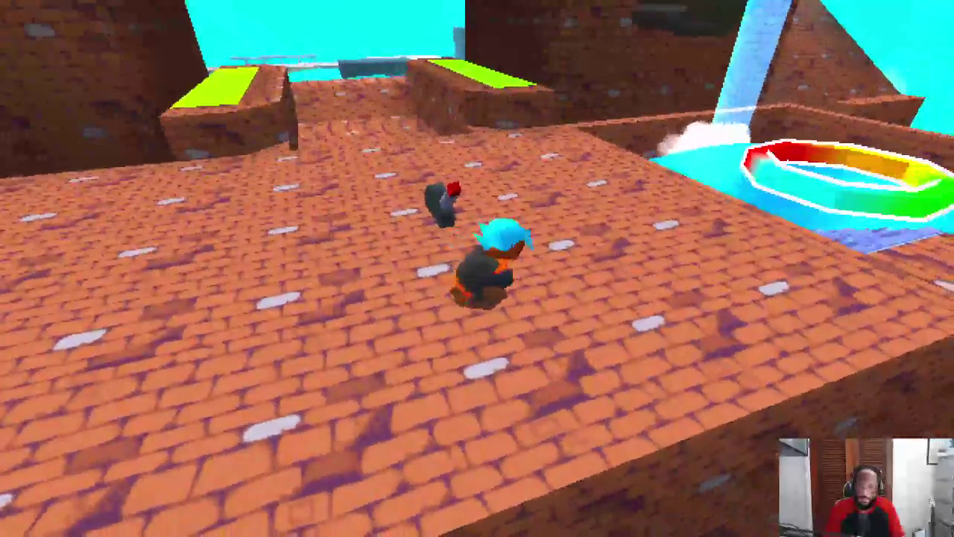
{"action": "key", "text": "w"}
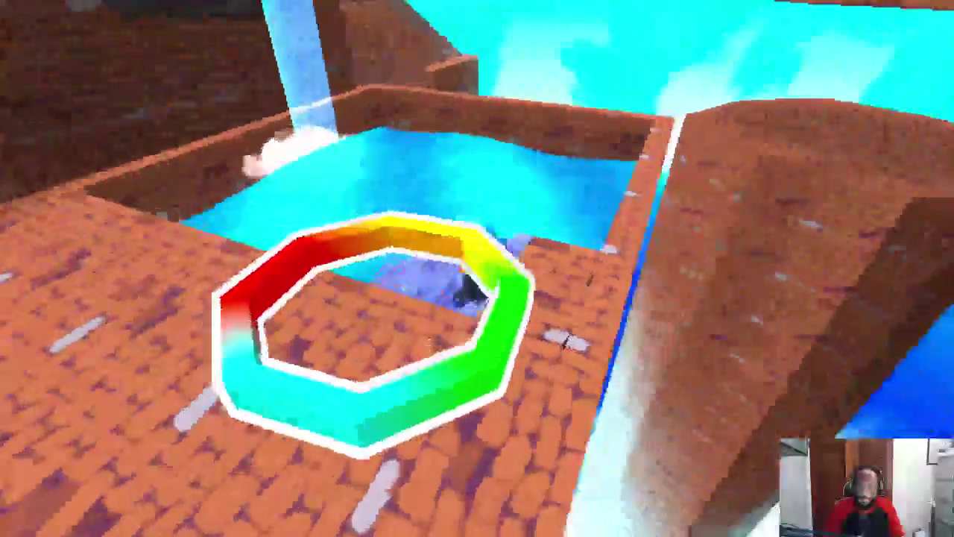
Step: Walk out of the ring across the bricks, watch the pool water, and return to Blender
{"action": "key", "text": "w"}
{"action": "key", "text": "w"}
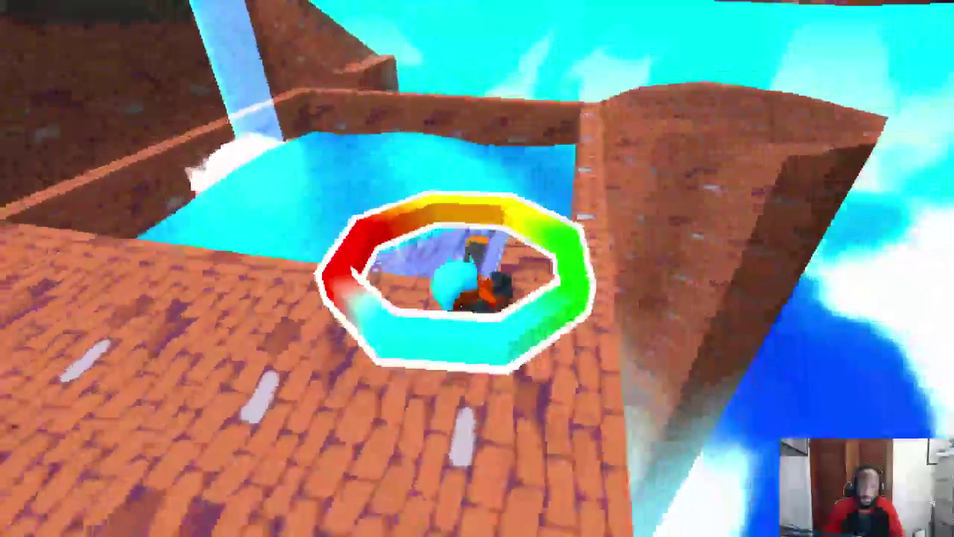
{"action": "key", "text": "w"}
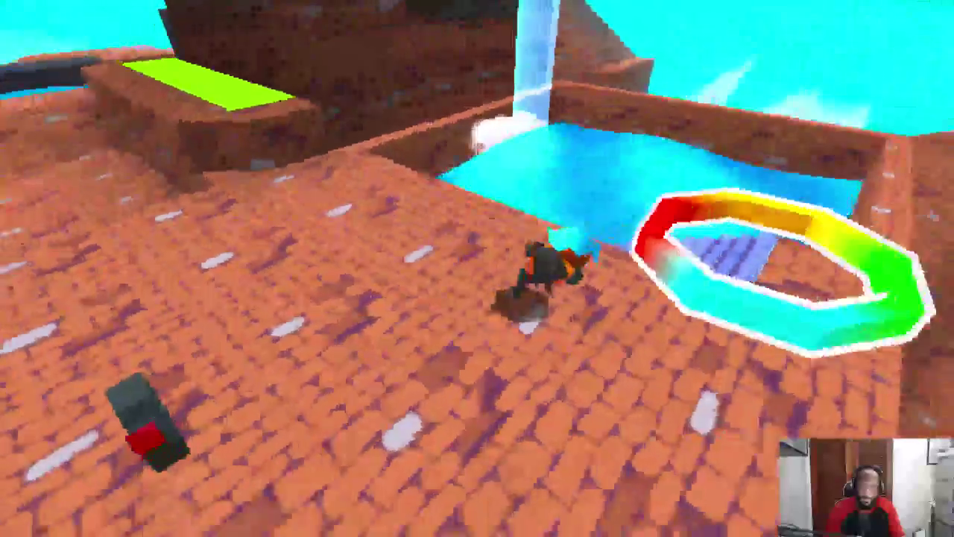
{"action": "key", "text": "w"}
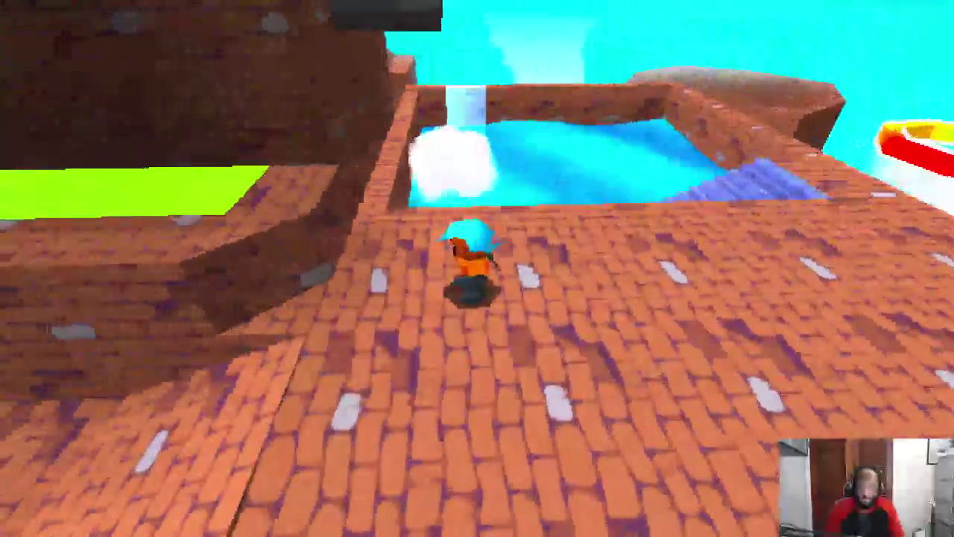
{"action": "key", "text": "w"}
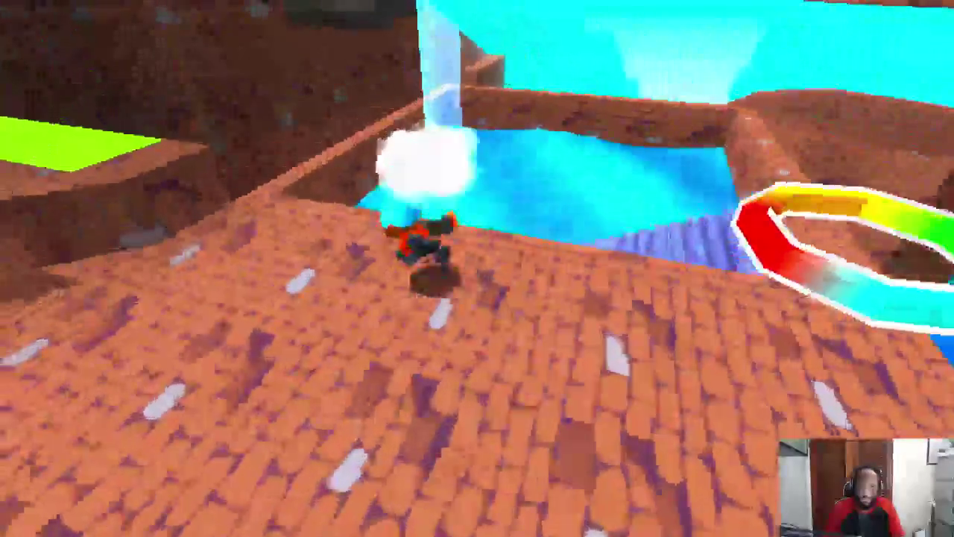
{"action": "key", "text": "w"}
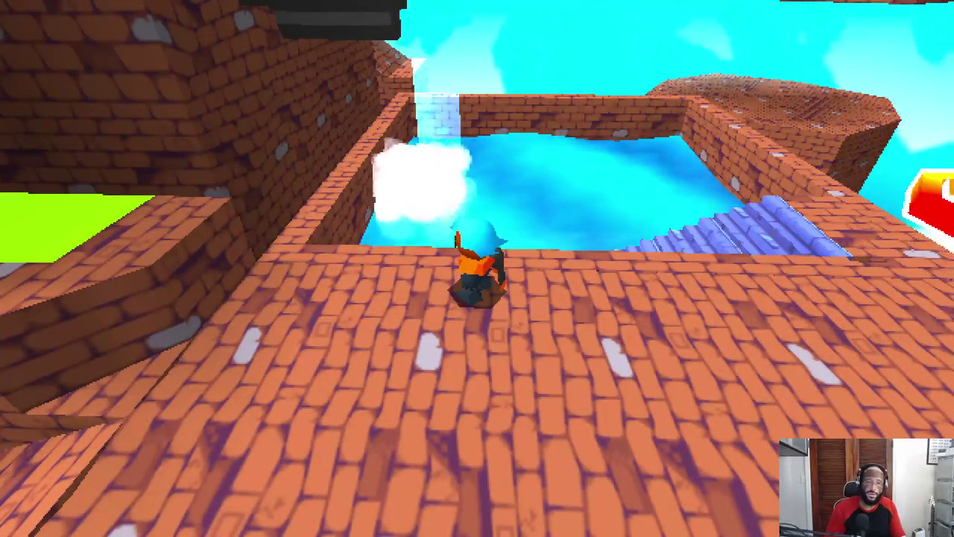
{"action": "key", "text": "w"}
{"action": "key", "text": "Left"}
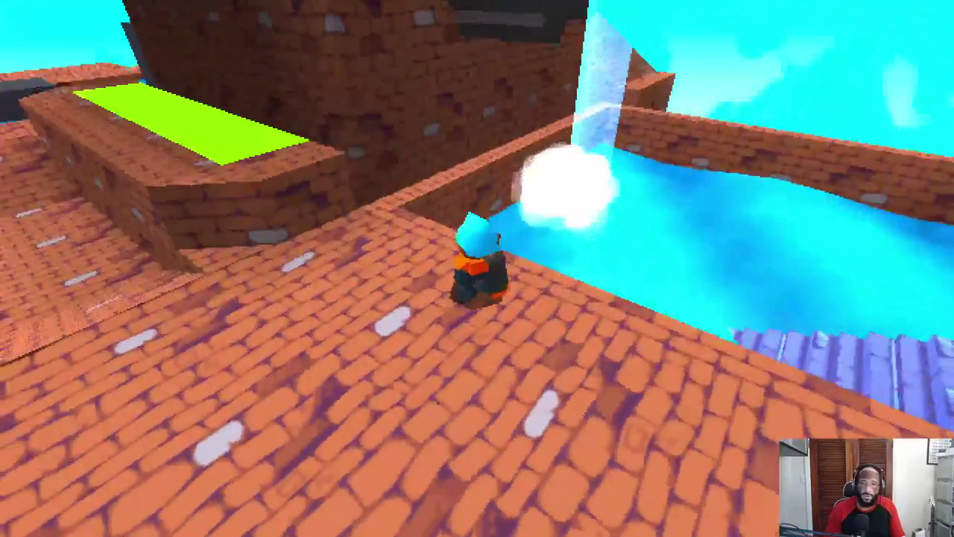
{"action": "key", "text": "super"}
{"action": "left_click", "coordinate": [352, 315]}
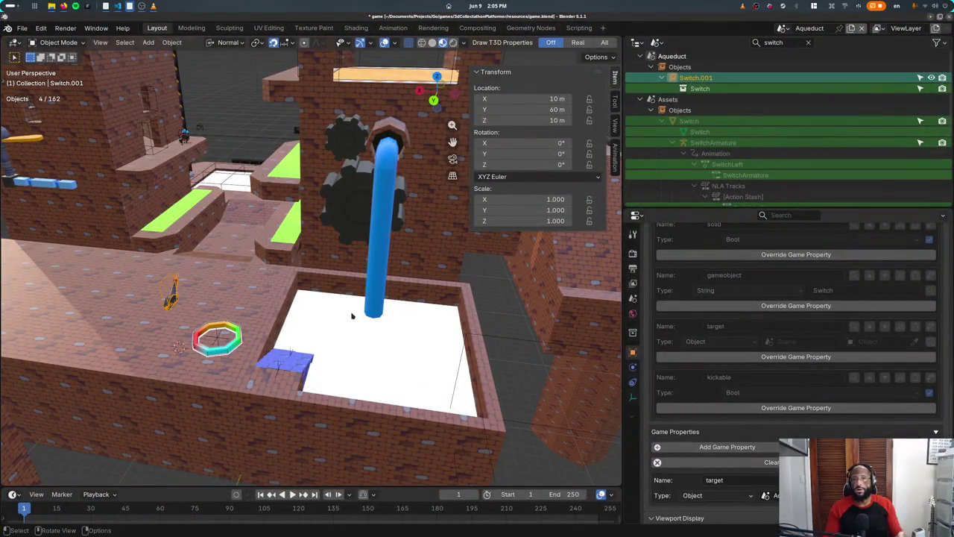
Step: Switch to the Assets scene and frame the view around the asset objects
{"action": "left_click", "coordinate": [780, 30]}
{"action": "left_click", "coordinate": [793, 61]}
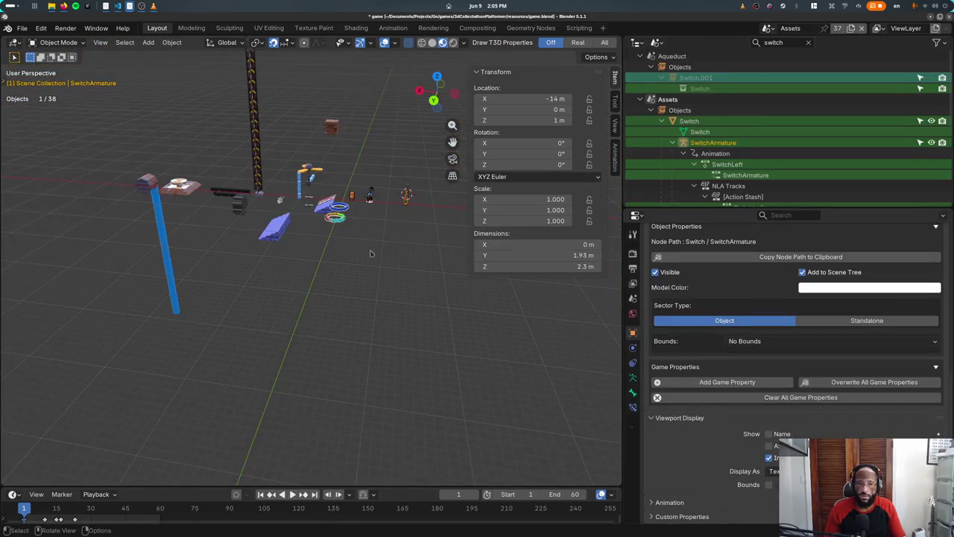
{"action": "key", "text": "KP_Decimal"}
{"action": "scroll", "coordinate": [201, 279], "scroll_direction": "down", "scroll_amount": 3}
{"action": "scroll", "coordinate": [200, 279], "scroll_direction": "down", "scroll_amount": 3}
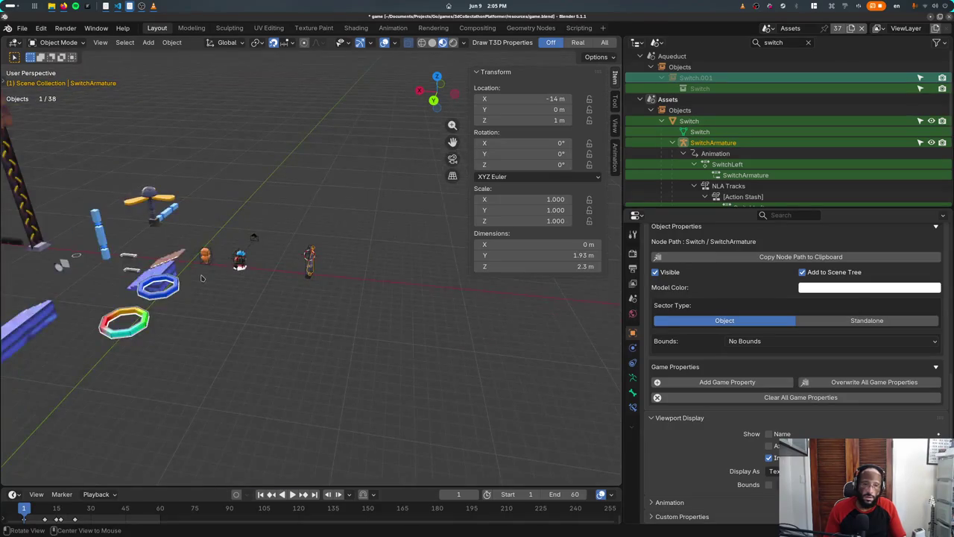
{"action": "middle_click_drag", "start_coordinate": [201, 279], "coordinate": [257, 283]}
Step: Check the ParticleCircle material's settings, comparing WaterRing, SwingRod and ParticleSquare
{"action": "left_click", "coordinate": [263, 280]}
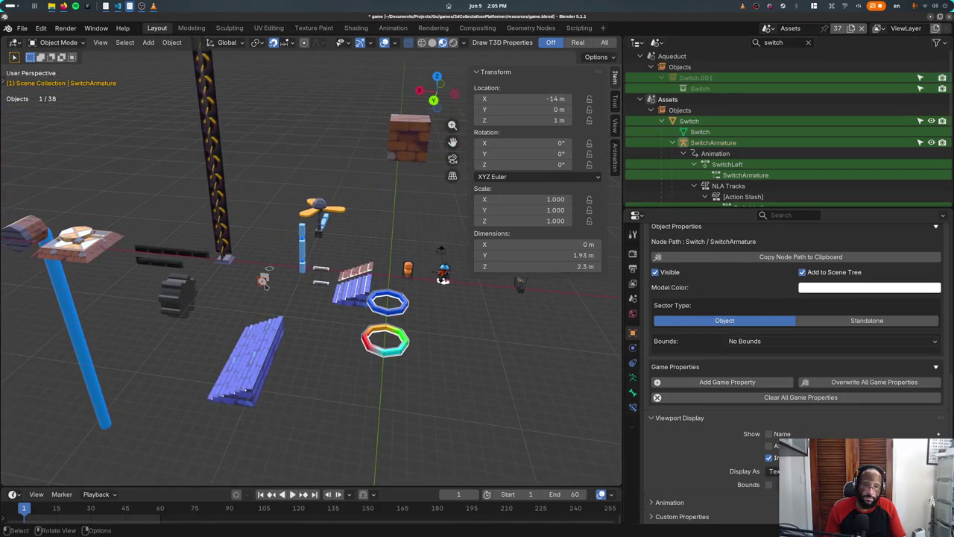
{"action": "left_click", "coordinate": [632, 422]}
{"action": "scroll", "coordinate": [768, 347], "scroll_direction": "down", "scroll_amount": 2}
{"action": "scroll", "coordinate": [767, 348], "scroll_direction": "up", "scroll_amount": 5}
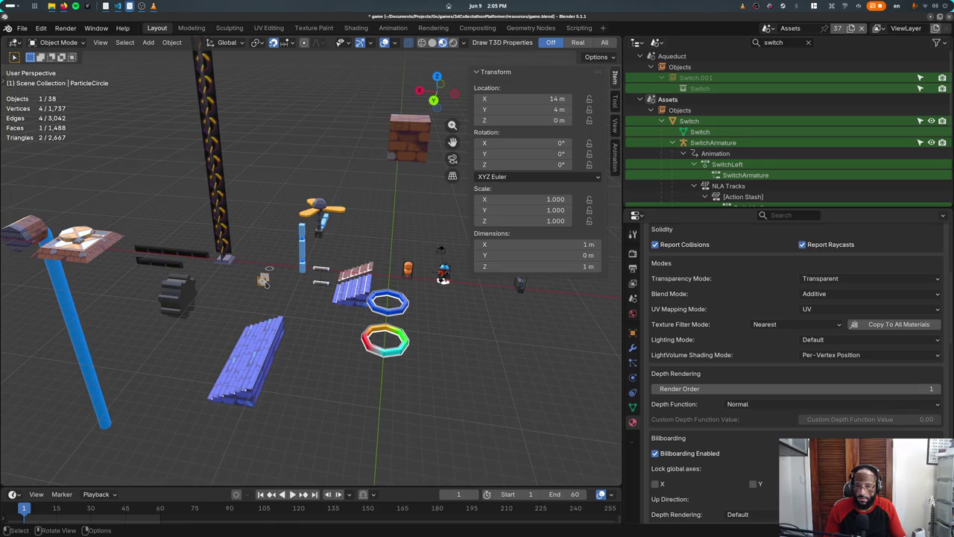
{"action": "left_click", "coordinate": [269, 270]}
{"action": "left_click", "coordinate": [265, 281]}
{"action": "left_click", "coordinate": [303, 267]}
{"action": "left_click", "coordinate": [265, 276]}
Step: Pan to the particle objects and inspect the WaterRing and WaterPipeWater materials
{"action": "scroll", "coordinate": [267, 284], "scroll_direction": "up", "scroll_amount": 4}
{"action": "middle_click_drag", "start_coordinate": [262, 297], "coordinate": [340, 298], "text": "shift"}
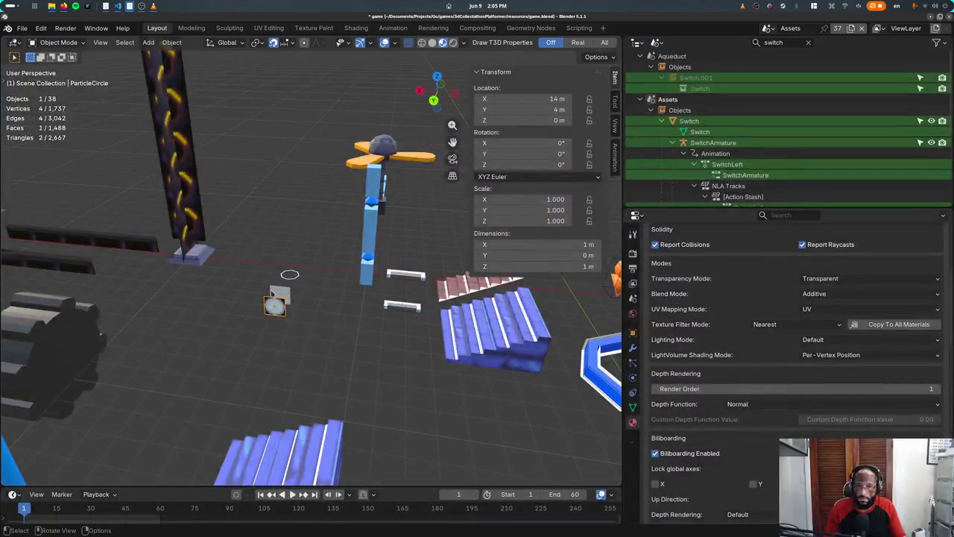
{"action": "scroll", "coordinate": [291, 298], "scroll_direction": "up", "scroll_amount": 2}
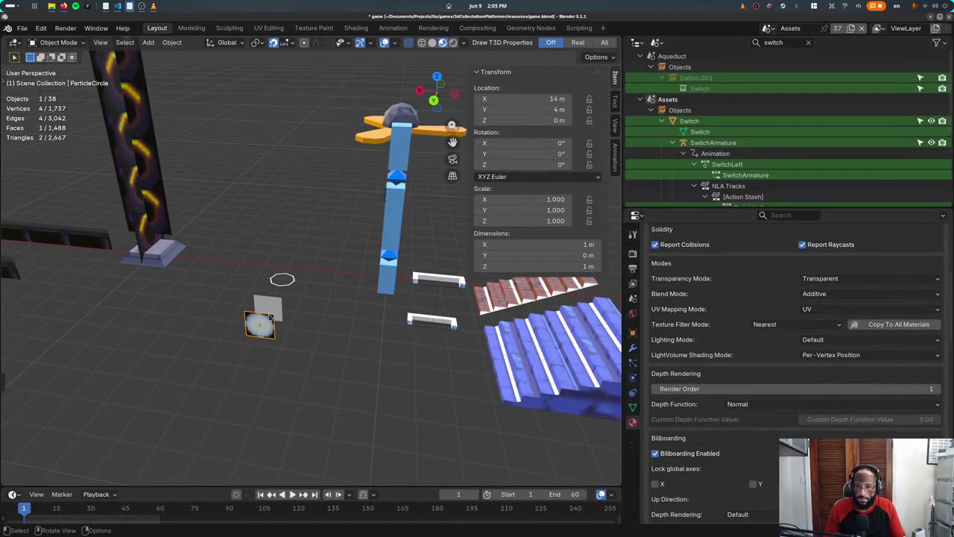
{"action": "left_click", "coordinate": [283, 276]}
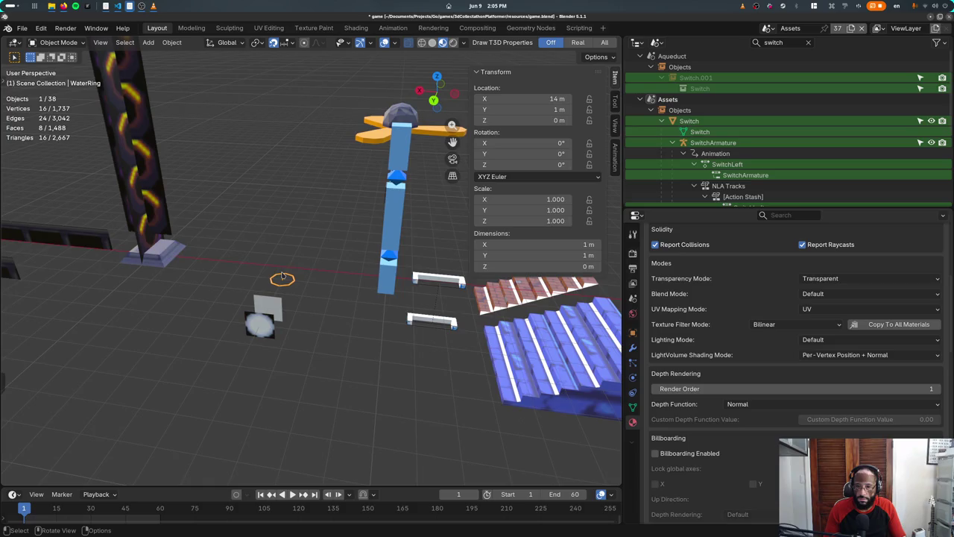
{"action": "scroll", "coordinate": [290, 265], "scroll_direction": "down", "scroll_amount": 2}
{"action": "scroll", "coordinate": [297, 259], "scroll_direction": "down", "scroll_amount": 2}
{"action": "left_click", "coordinate": [138, 309]}
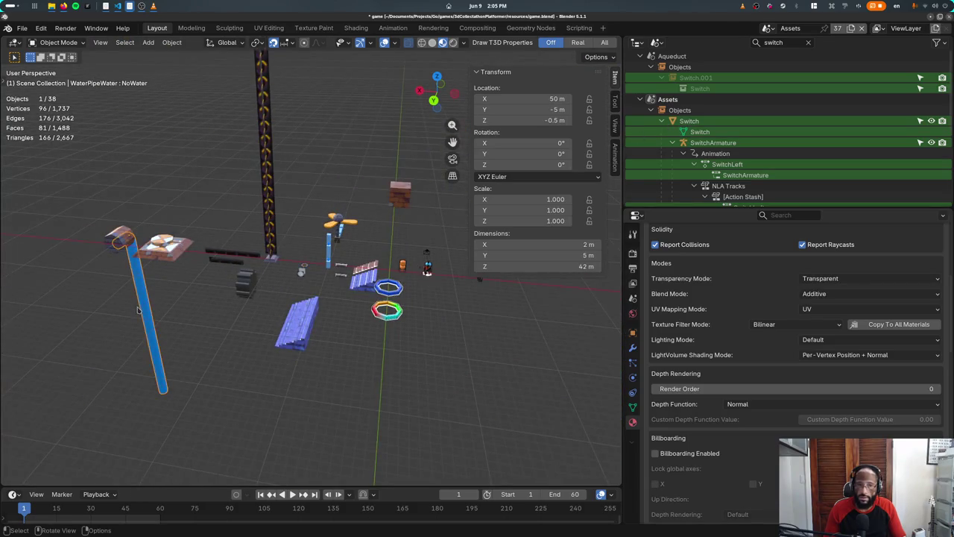
{"action": "left_click", "coordinate": [767, 28]}
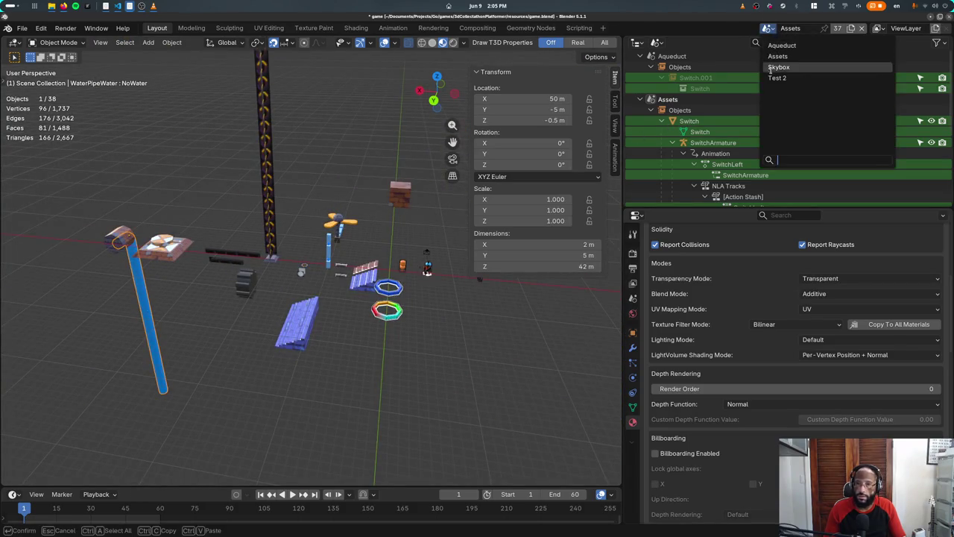
Step: In the Aquaduct scene, set Water.001's Tetra3d Transparency Mode to Transparent
{"action": "left_click", "coordinate": [776, 51]}
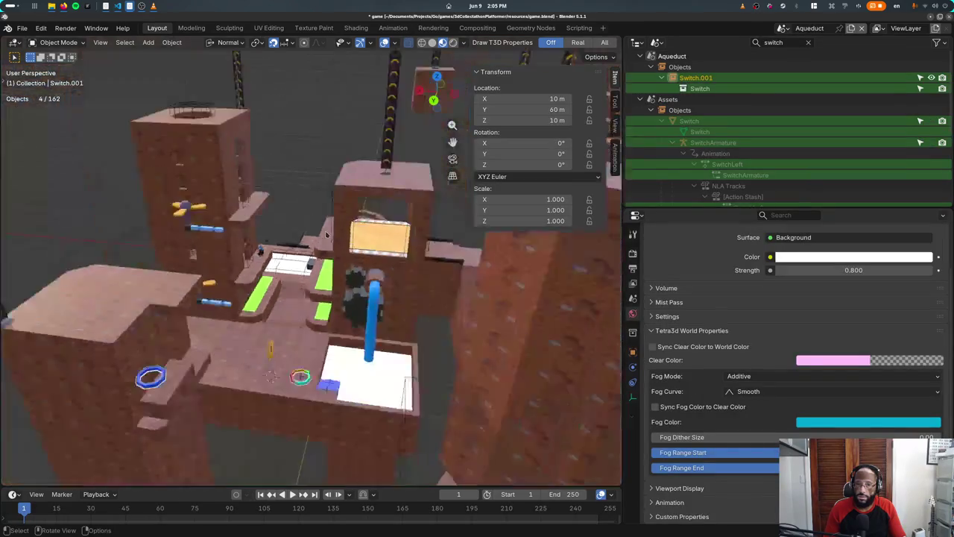
{"action": "left_click", "coordinate": [328, 374]}
{"action": "scroll", "coordinate": [735, 395], "scroll_direction": "down", "scroll_amount": 3}
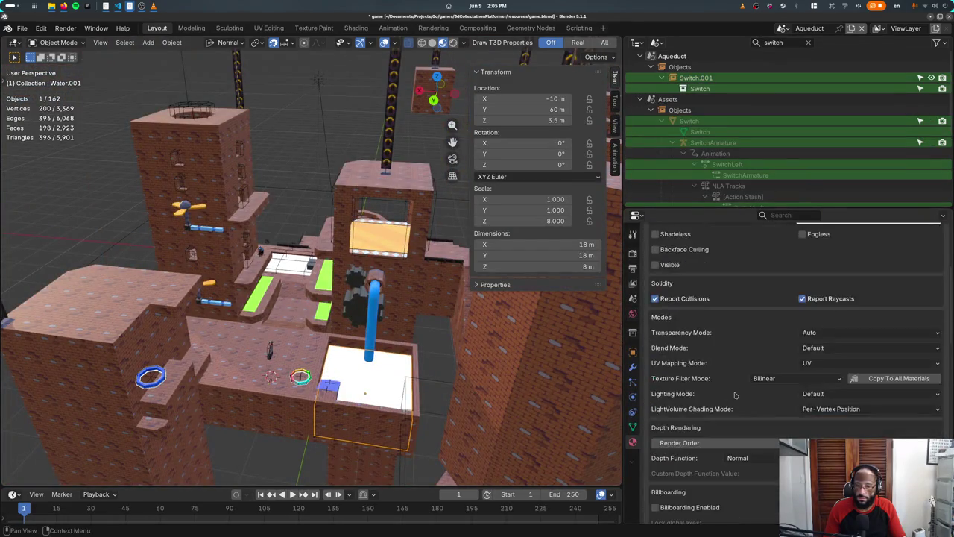
{"action": "scroll", "coordinate": [734, 395], "scroll_direction": "down", "scroll_amount": 3}
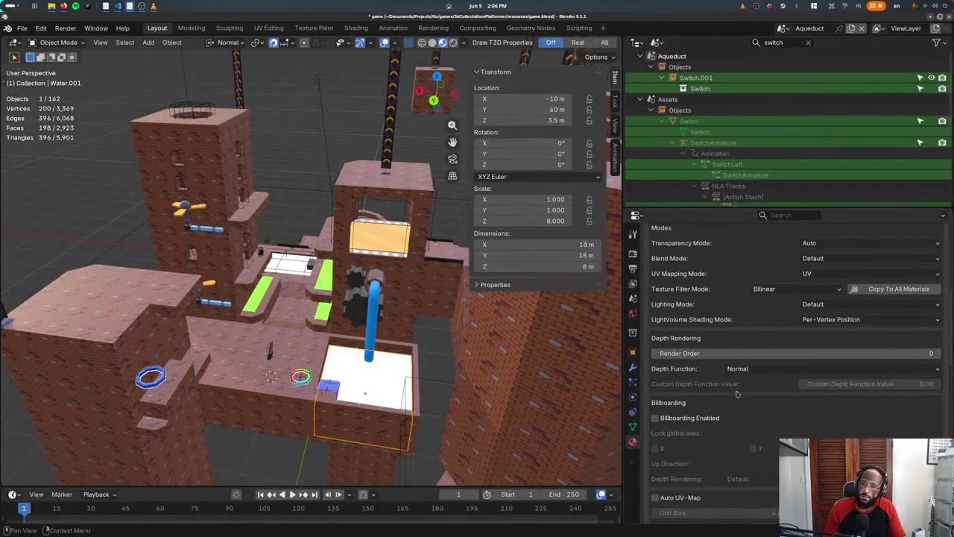
{"action": "scroll", "coordinate": [736, 397], "scroll_direction": "up", "scroll_amount": 3}
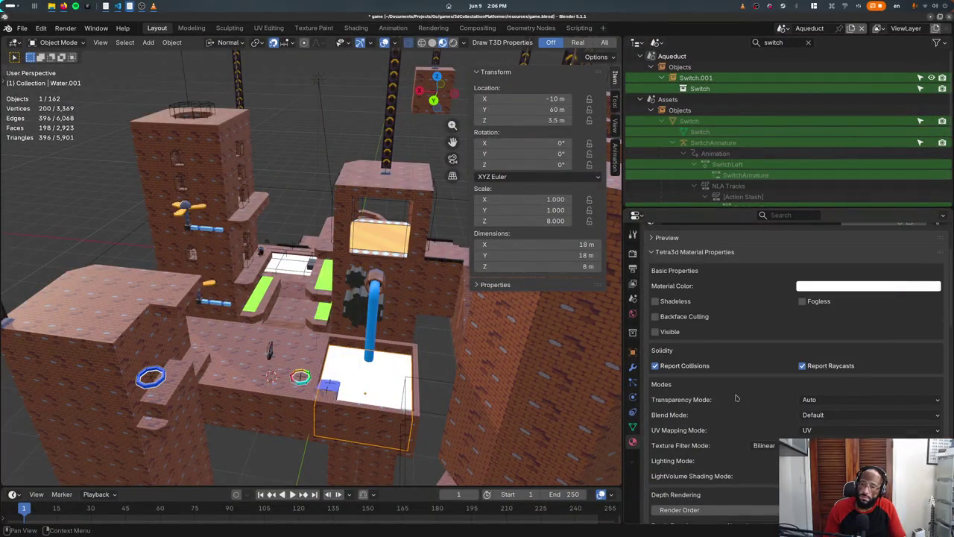
{"action": "scroll", "coordinate": [736, 397], "scroll_direction": "down", "scroll_amount": 3}
{"action": "left_click", "coordinate": [810, 355]}
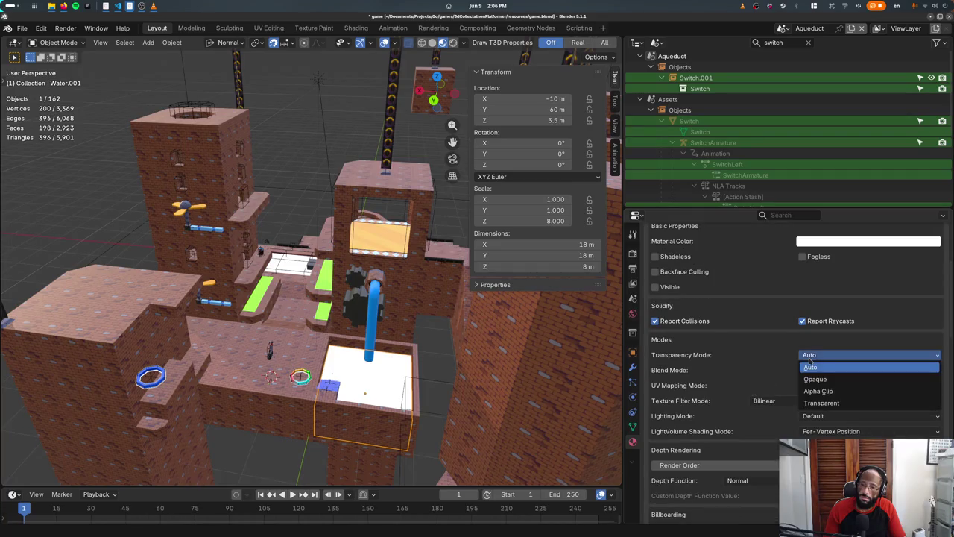
{"action": "left_click", "coordinate": [820, 403]}
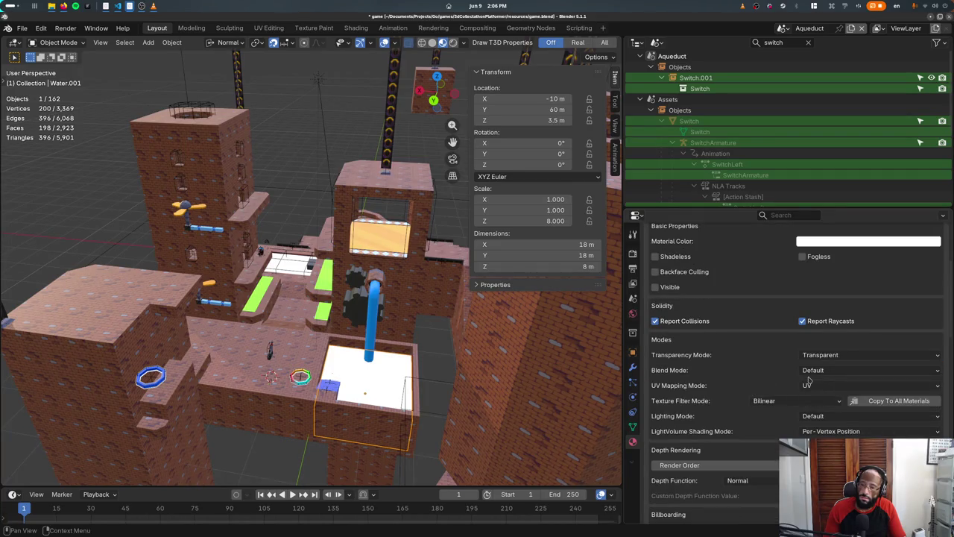
{"action": "scroll", "coordinate": [809, 382], "scroll_direction": "up", "scroll_amount": 5}
Step: Review the Water material's settings to confirm the Transparent mode
{"action": "left_click", "coordinate": [675, 254]}
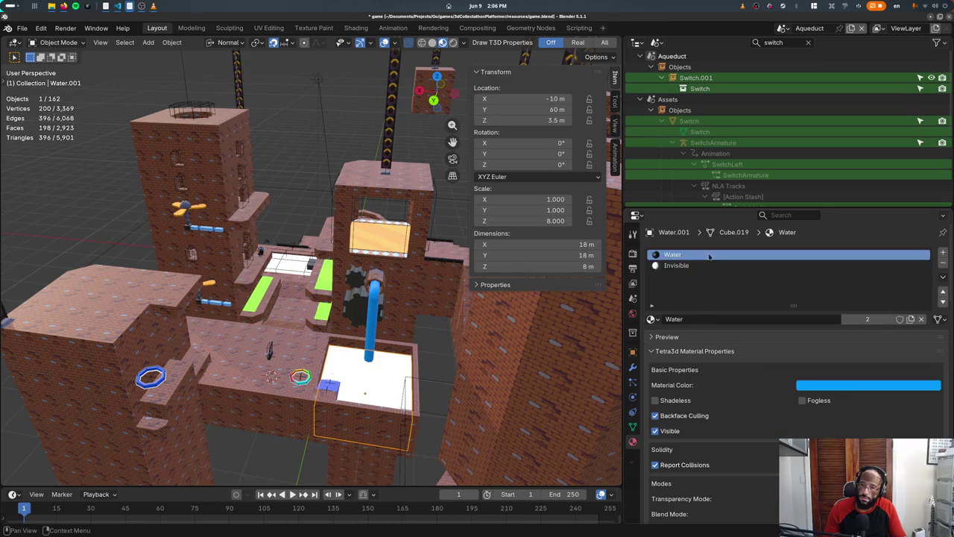
{"action": "scroll", "coordinate": [742, 373], "scroll_direction": "down", "scroll_amount": 2}
{"action": "scroll", "coordinate": [742, 388], "scroll_direction": "down", "scroll_amount": 6}
{"action": "scroll", "coordinate": [742, 410], "scroll_direction": "up", "scroll_amount": 3}
{"action": "scroll", "coordinate": [742, 411], "scroll_direction": "up", "scroll_amount": 2}
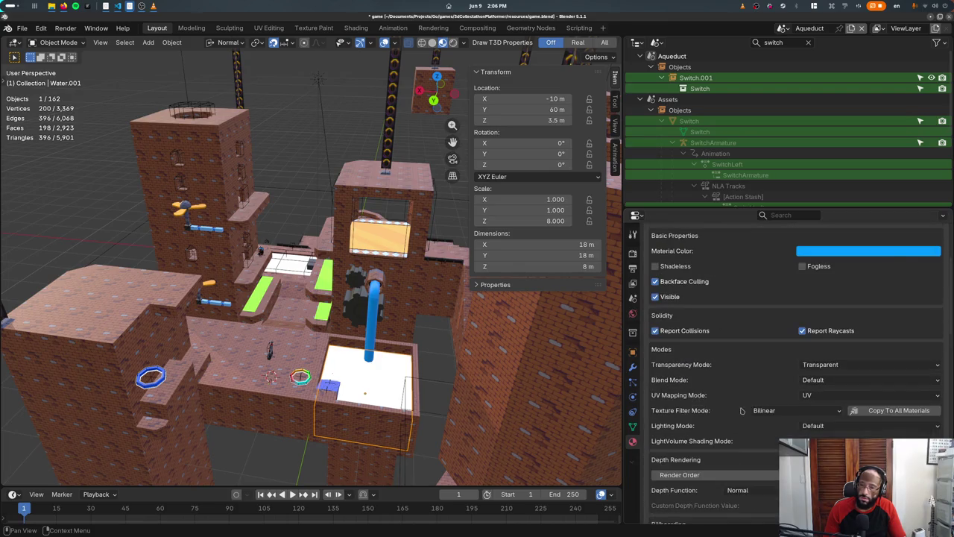
Step: Go back to the Assets scene and view ParticleSquare's additive billboard material
{"action": "left_click", "coordinate": [780, 27]}
{"action": "left_click", "coordinate": [810, 56]}
{"action": "middle_click_drag", "start_coordinate": [321, 254], "coordinate": [367, 255]}
{"action": "left_click", "coordinate": [295, 280]}
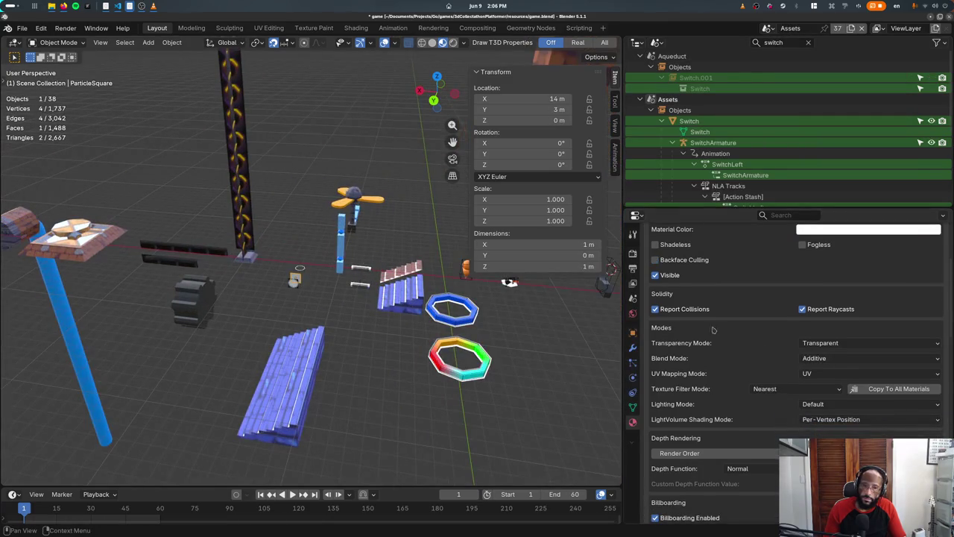
{"action": "scroll", "coordinate": [854, 387], "scroll_direction": "down", "scroll_amount": 4}
{"action": "scroll", "coordinate": [855, 387], "scroll_direction": "down", "scroll_amount": 4}
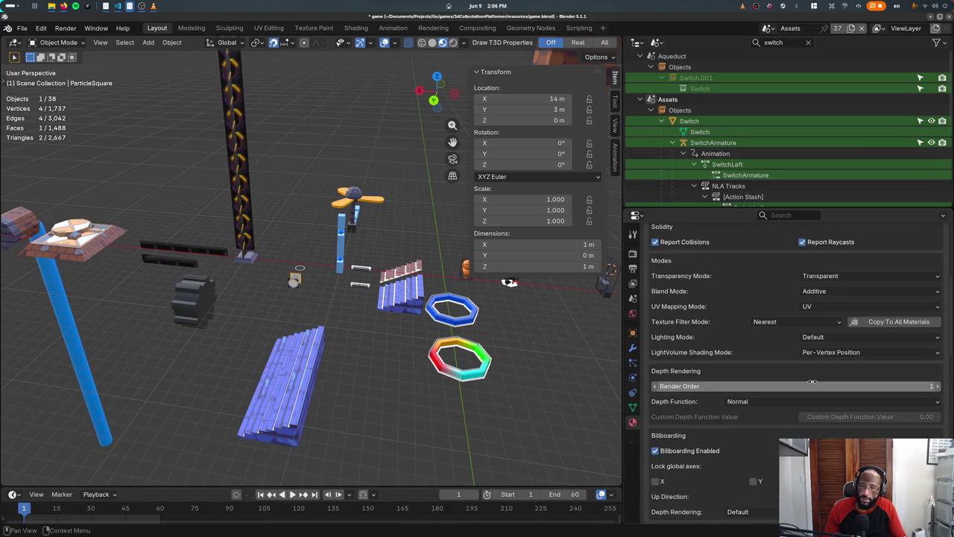